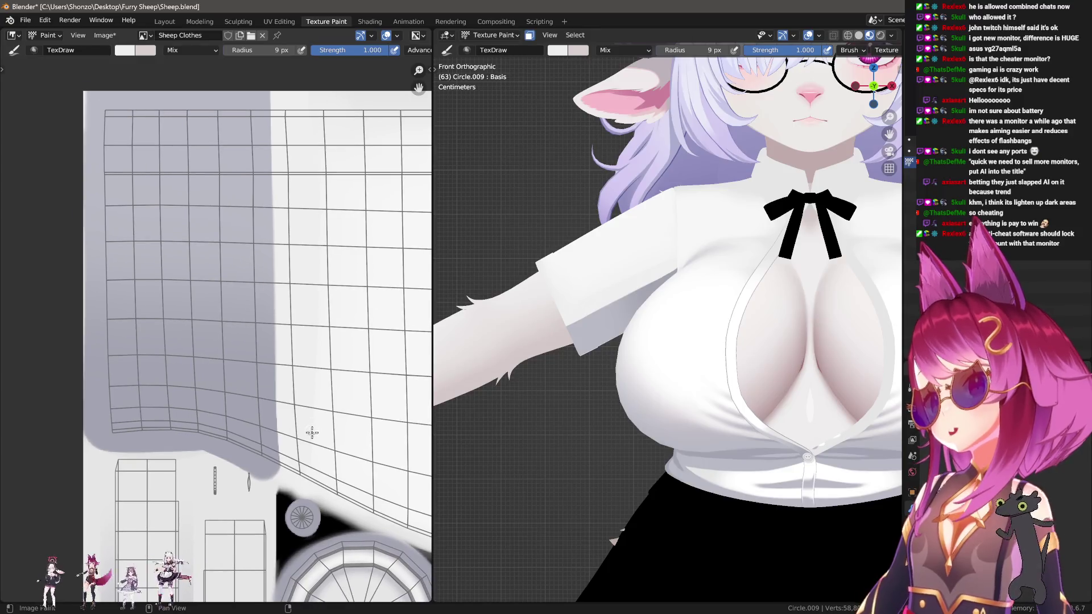
# With a 26 px brush, paint white up the grey edge, pushing the shading left.
pyautogui.press('f')
pyautogui.moveTo(275, 471); pyautogui.dragTo(270, 128)
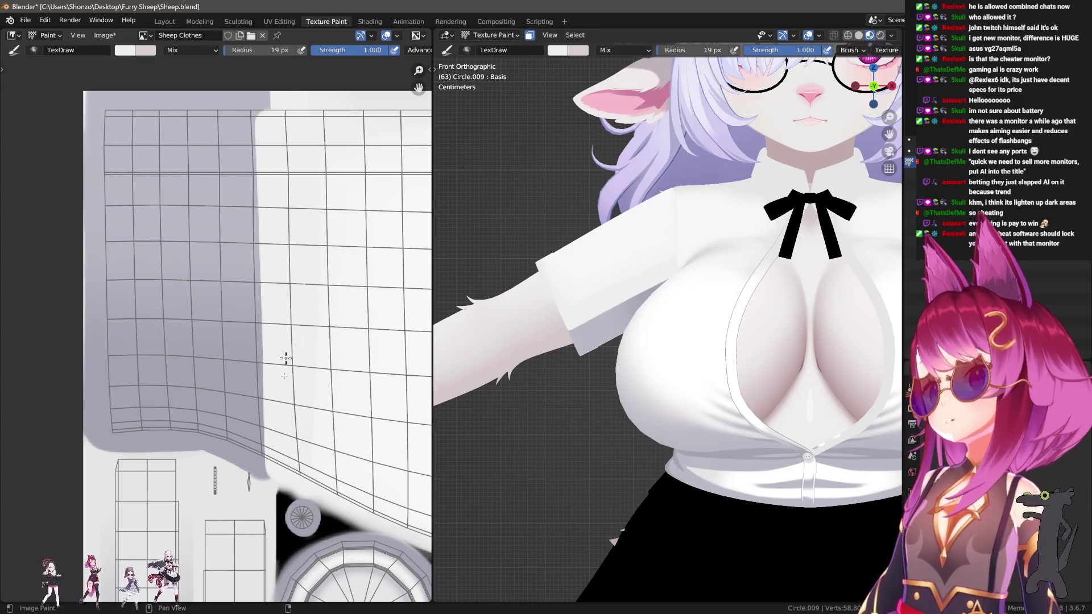
pyautogui.hotkey('ctrl', 'z')
pyautogui.press('f')
pyautogui.click(283, 456)
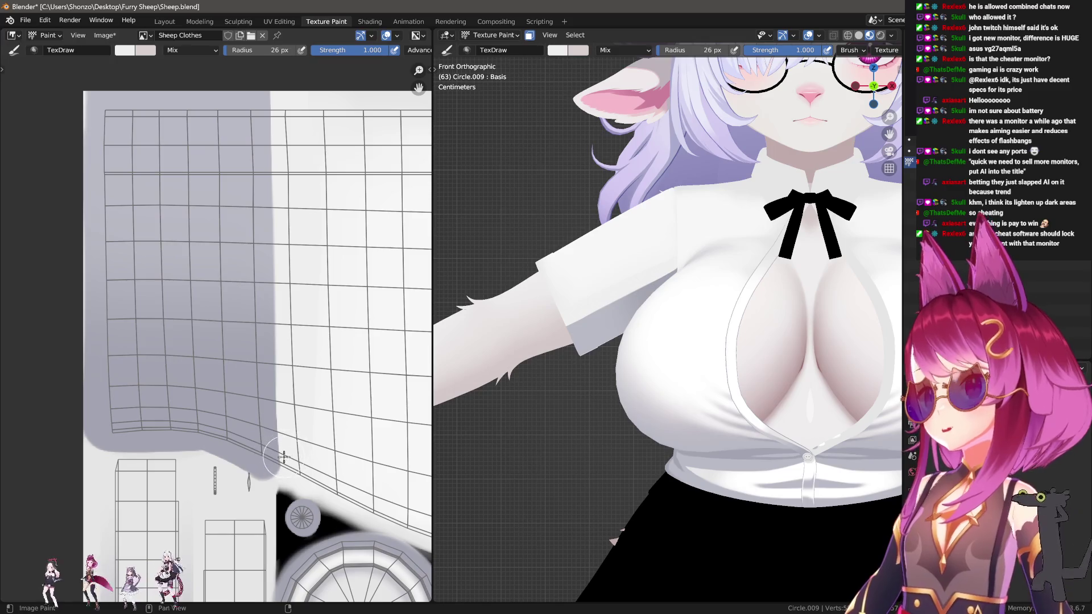
pyautogui.moveTo(284, 464)
pyautogui.mouseDown()
pyautogui.moveTo(270, 76)
pyautogui.moveTo(292, 134)
pyautogui.mouseUp()
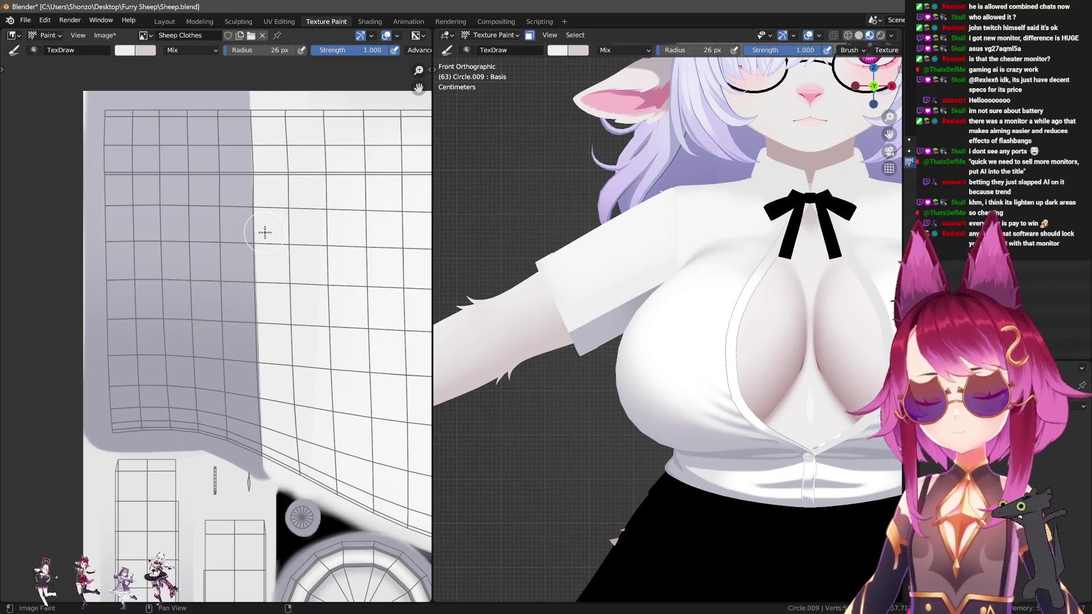
# Sample the grey shading colour, set strength to 0.600, then sample white from the texture.
pyautogui.press('s')
pyautogui.click(181, 100)
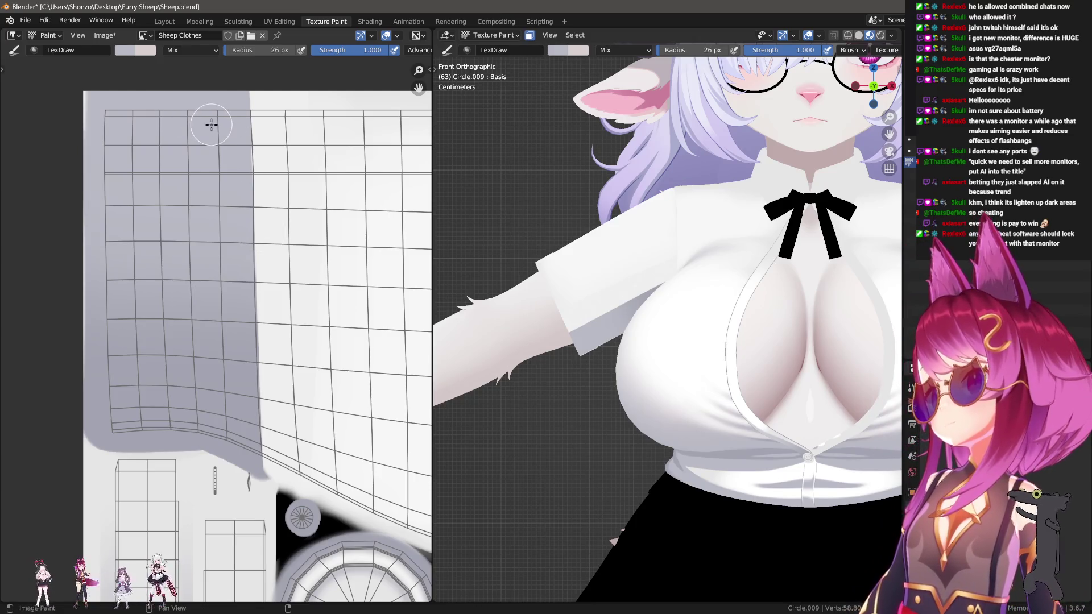
pyautogui.hotkey('shift', 'f')
pyautogui.click(178, 132)
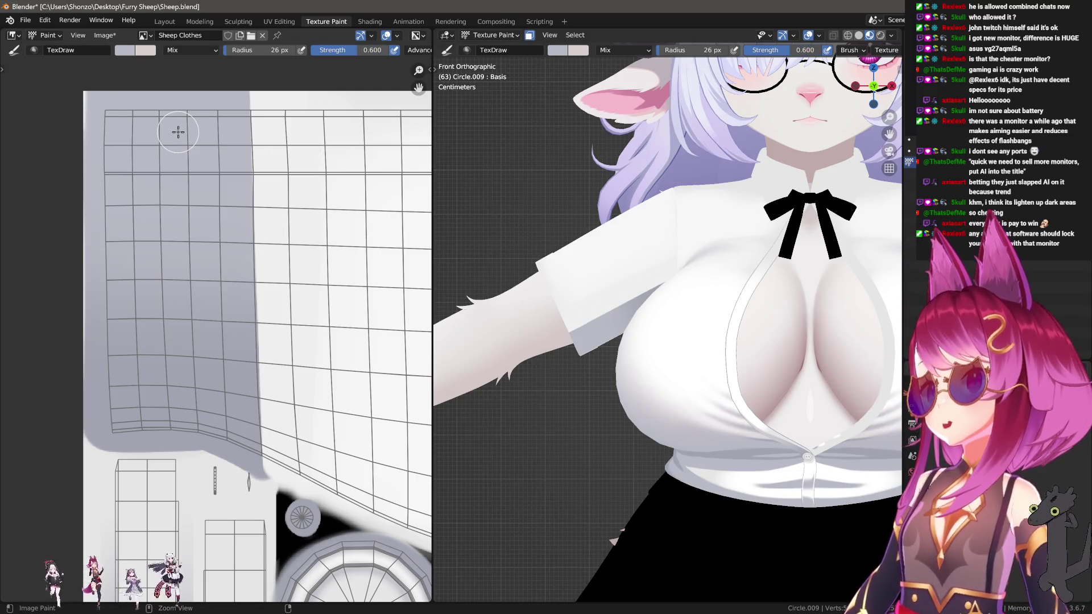
pyautogui.press('s')
pyautogui.moveTo(257, 96); pyautogui.dragTo(308, 165, button='middle')
pyautogui.rightClick(166, 172)
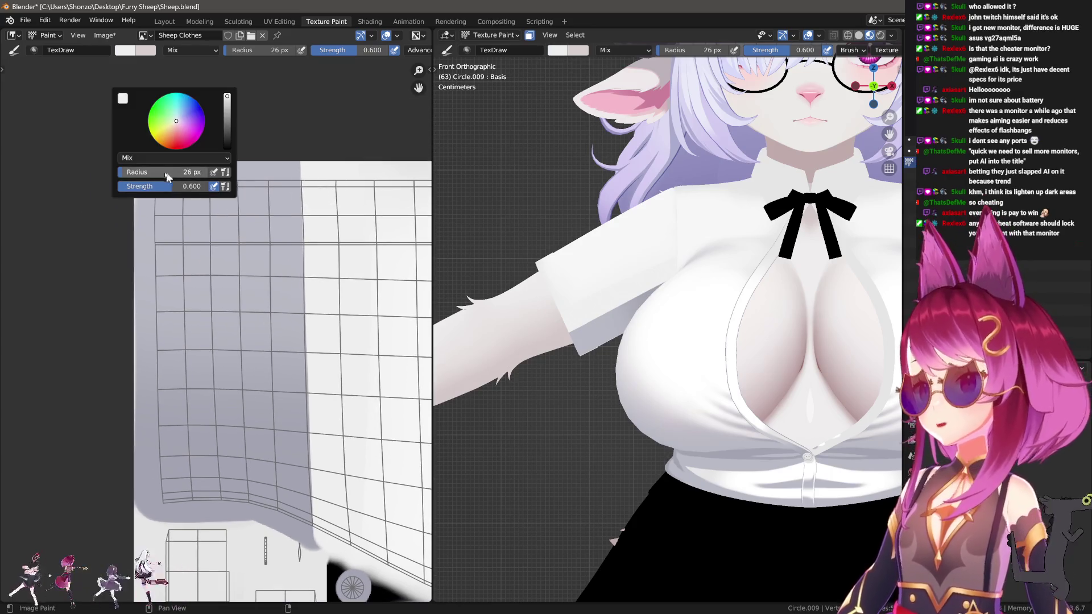
# Set the brush to 147 px radius and 0.200 strength, then switch to the Smear brush.
pyautogui.press('f')
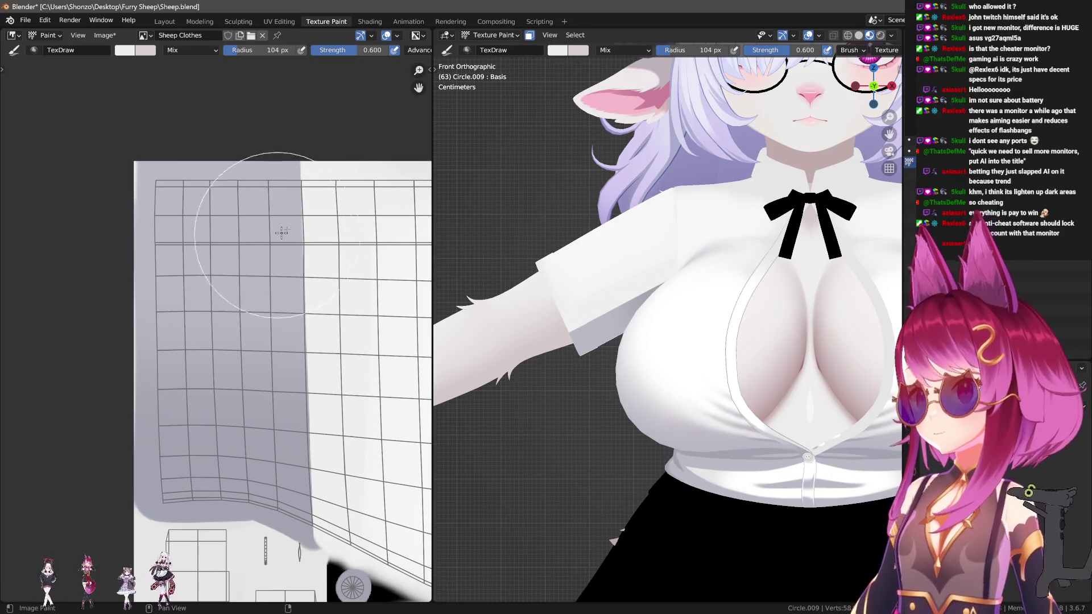
pyautogui.click(76, 214)
pyautogui.scroll(-1, 205, 233)
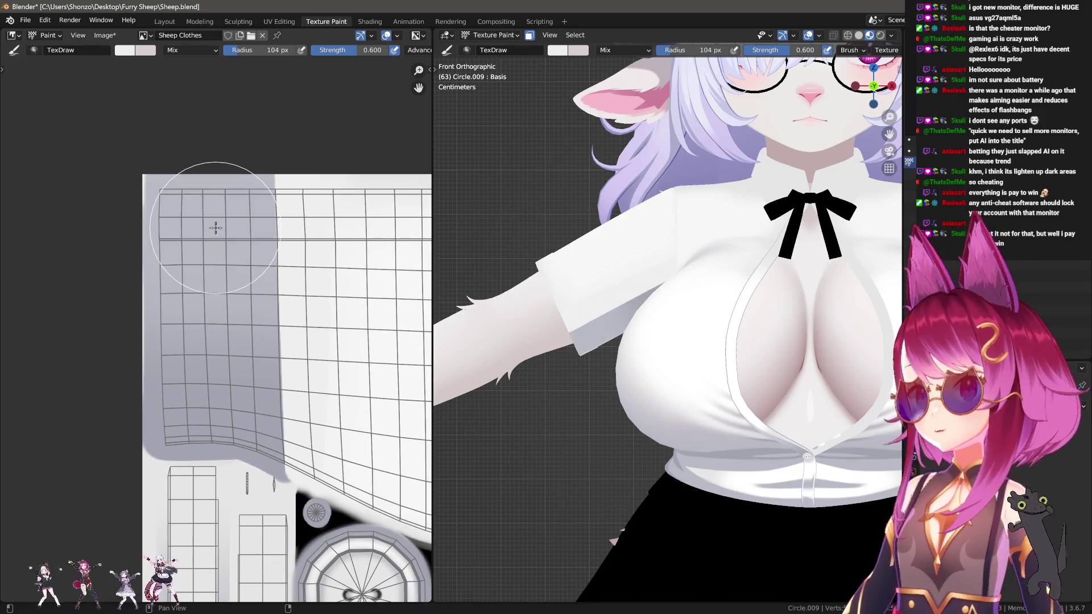
pyautogui.hotkey('shift', 'f')
pyautogui.click(193, 226)
pyautogui.press('f')
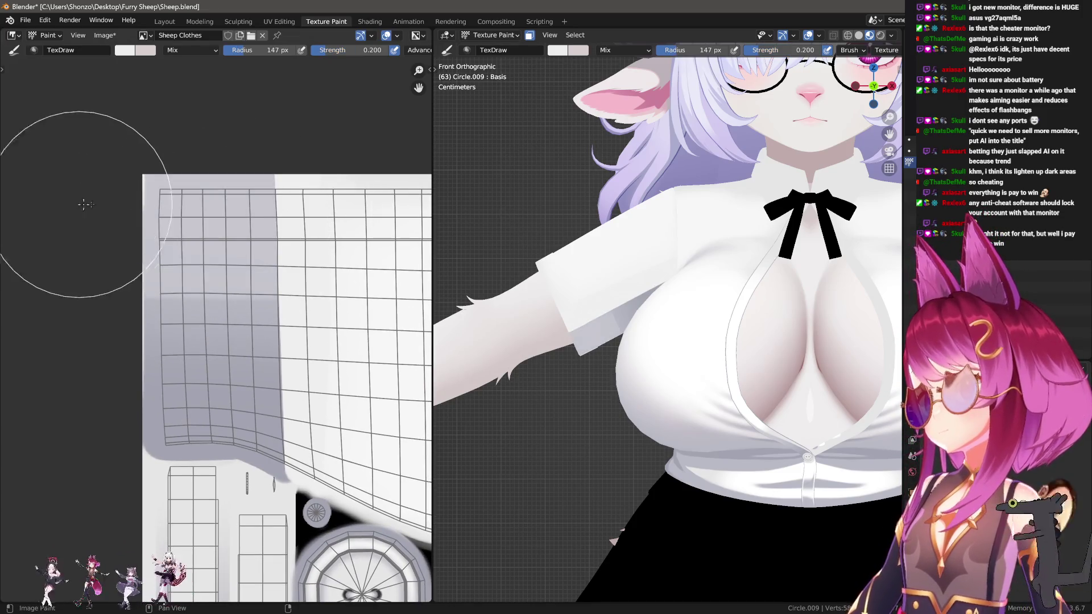
pyautogui.click(85, 207)
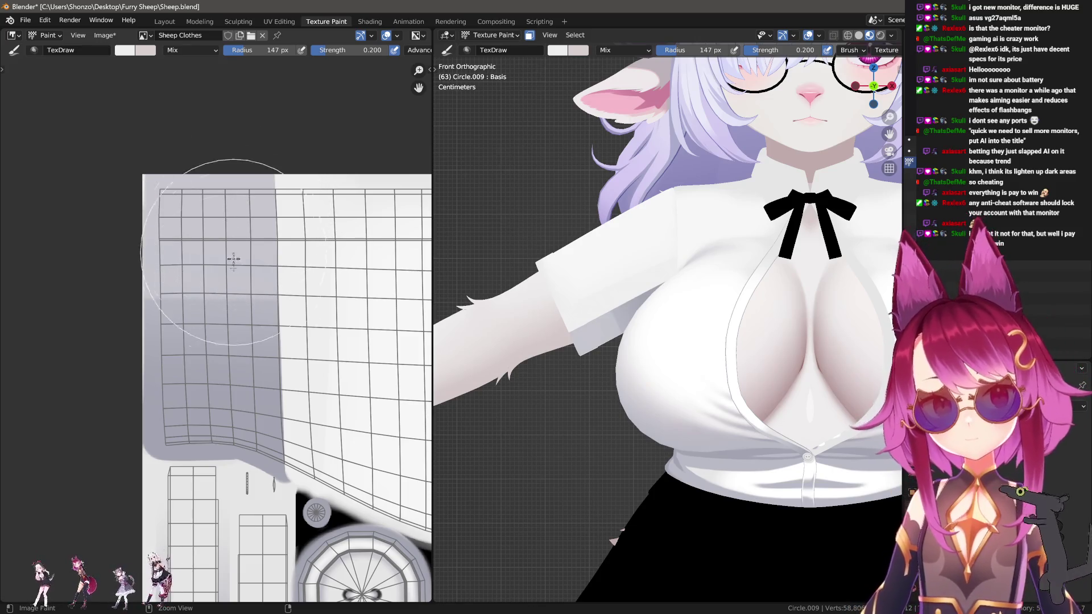
pyautogui.moveTo(222, 330); pyautogui.dragTo(213, 303, button='middle')
pyautogui.hotkey('shift', 'space')
pyautogui.scroll(2, 185, 304)
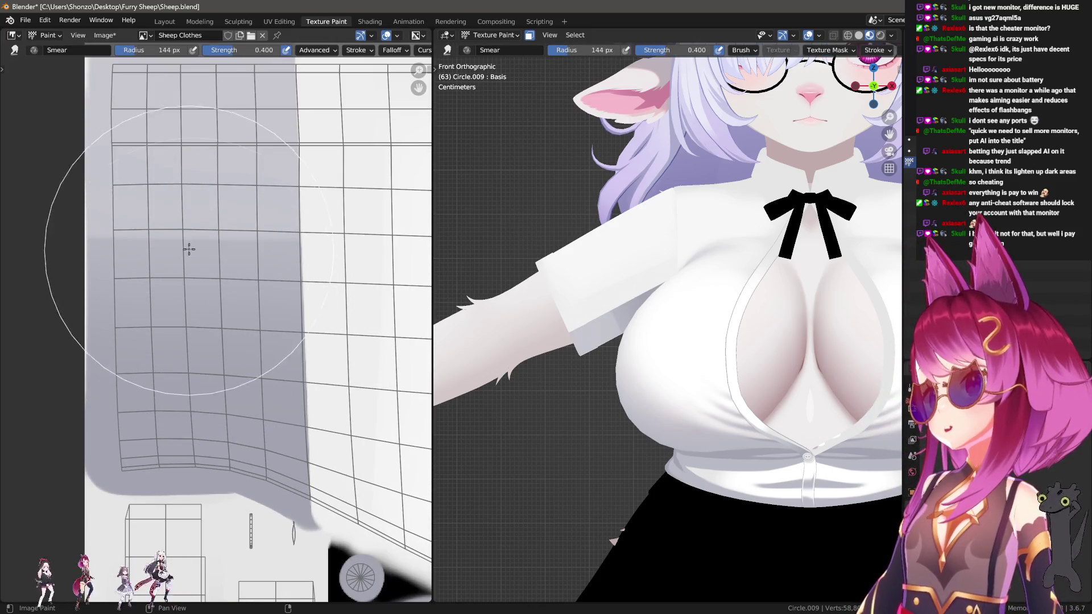
# Resize the Smear brush through 181, 160 and 157 px, settling at 164 px radius.
pyautogui.scroll(-1, 189, 295)
pyautogui.press('f')
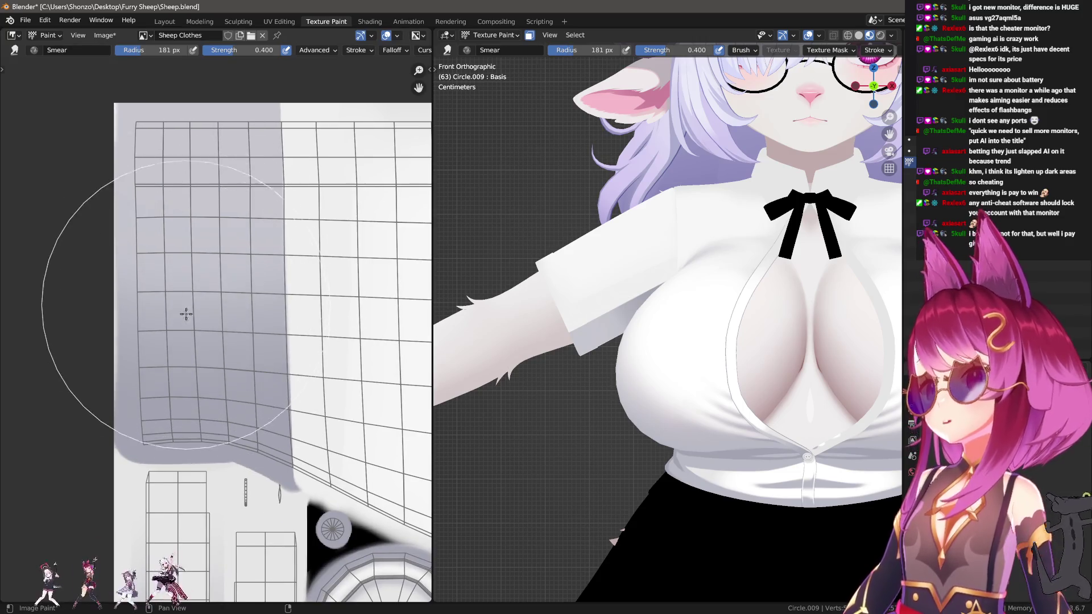
pyautogui.click(192, 288)
pyautogui.press('f')
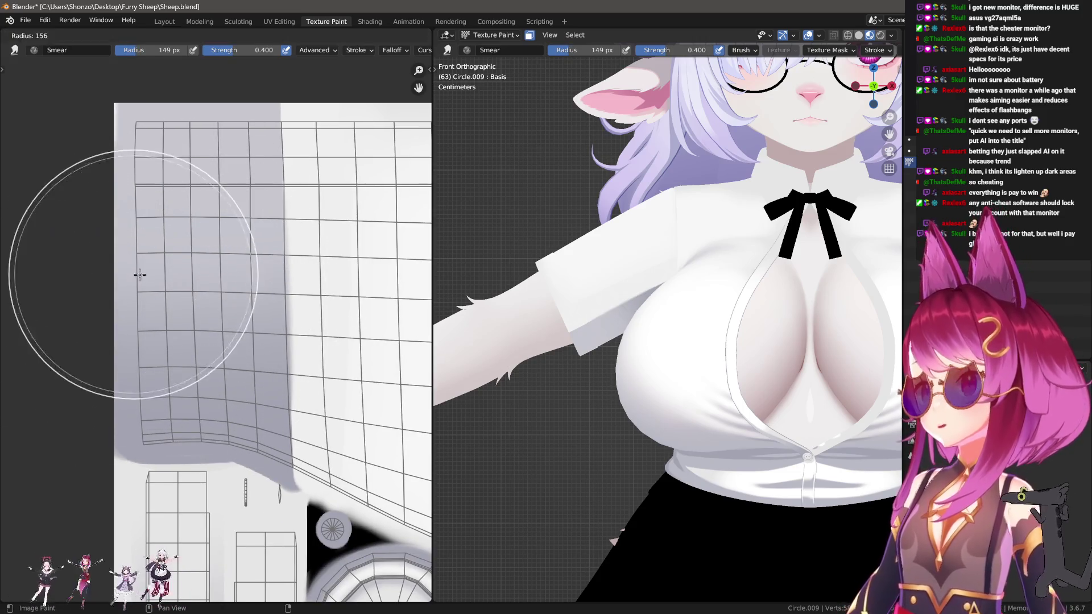
pyautogui.click(183, 274)
pyautogui.press('f')
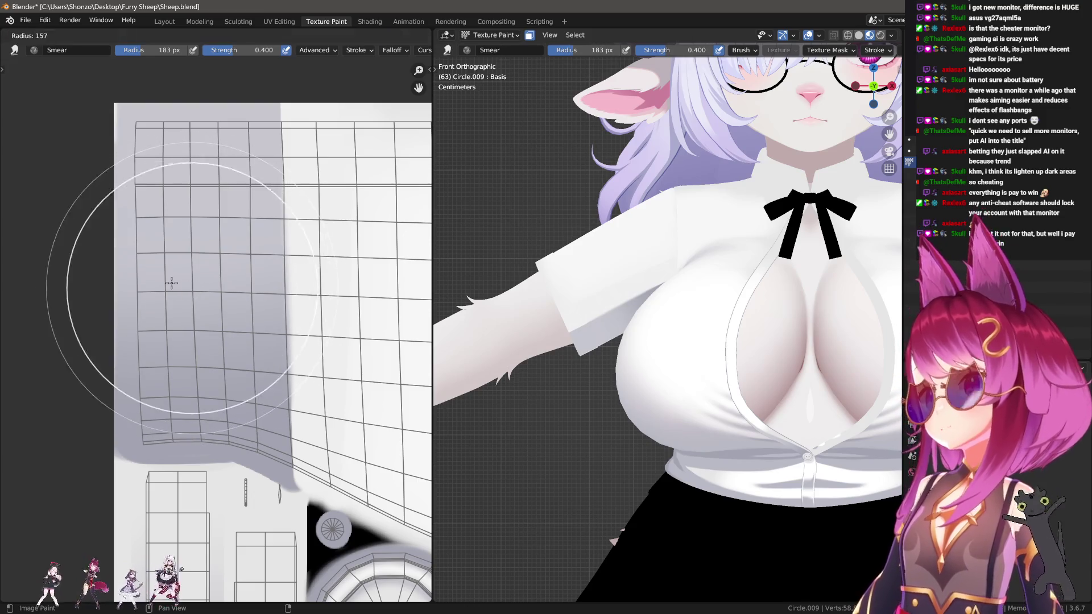
pyautogui.click(175, 284)
pyautogui.press('f')
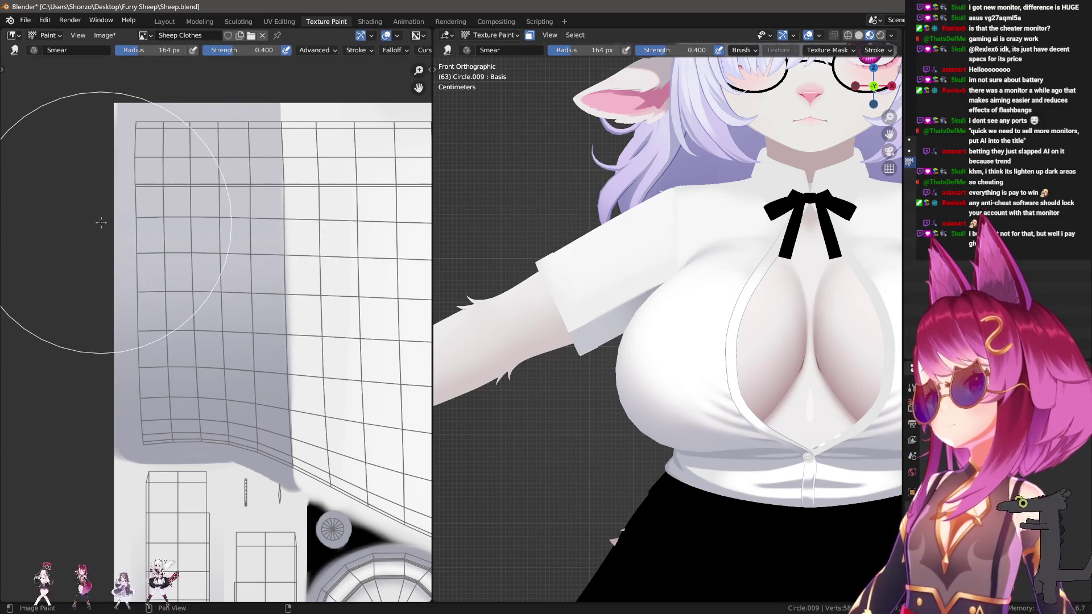
pyautogui.click(101, 224)
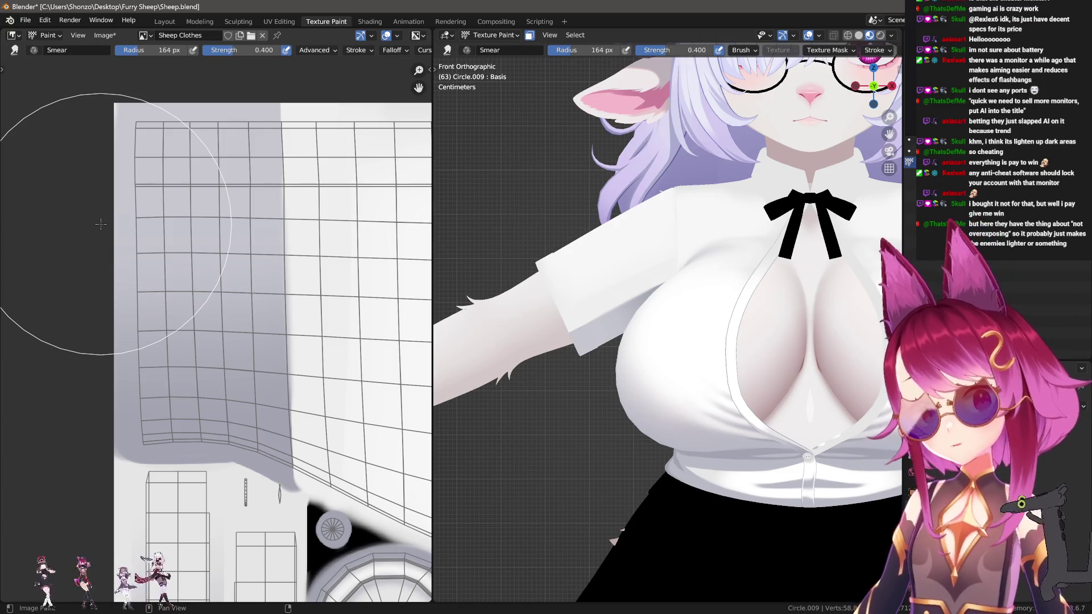
pyautogui.moveTo(101, 226); pyautogui.dragTo(53, 204, button='middle')
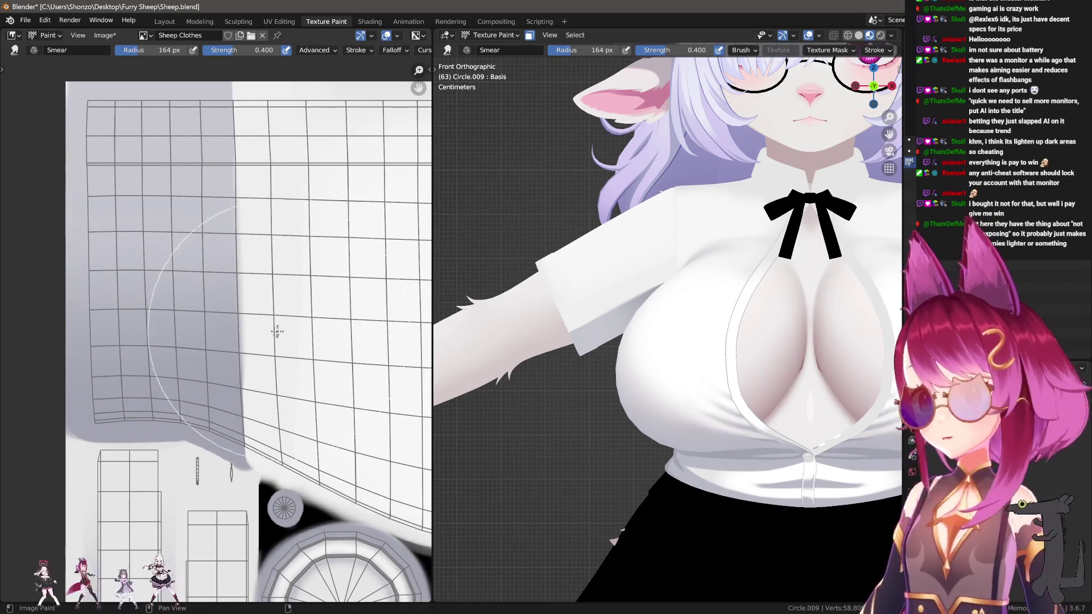
# Return to the plain drawing brush using the straight-line stroke method.
pyautogui.press('1')
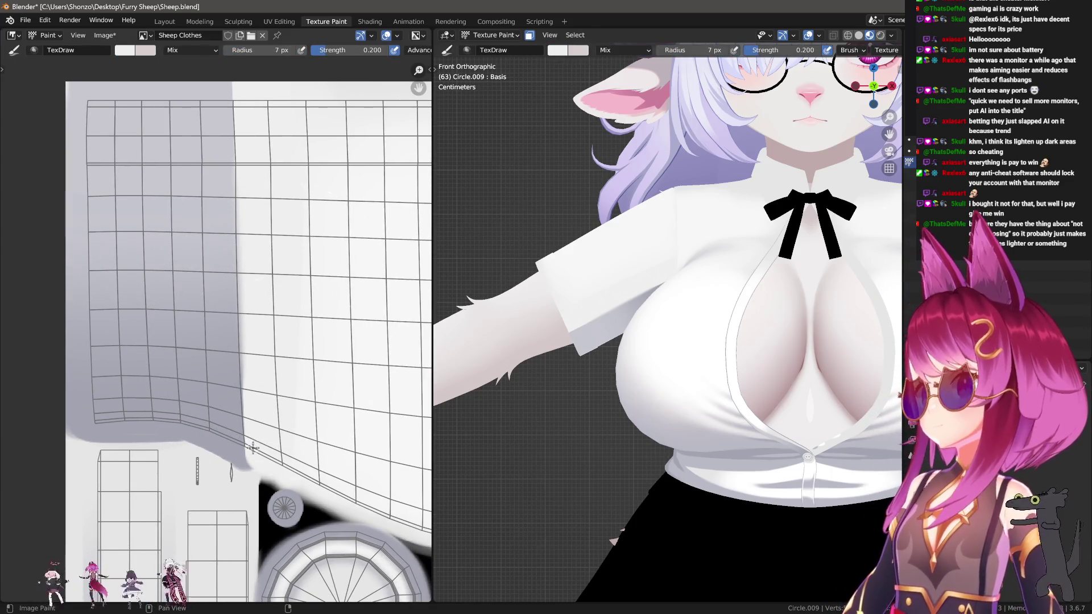
pyautogui.press('e')
pyautogui.click(253, 447)
pyautogui.moveTo(250, 449)
pyautogui.mouseDown()
pyautogui.moveTo(242, 78)
pyautogui.moveTo(246, 106)
pyautogui.mouseUp()
# Sample a colour and set the brush to 21 px radius with full 1.000 strength.
pyautogui.scroll(-3, 223, 201)
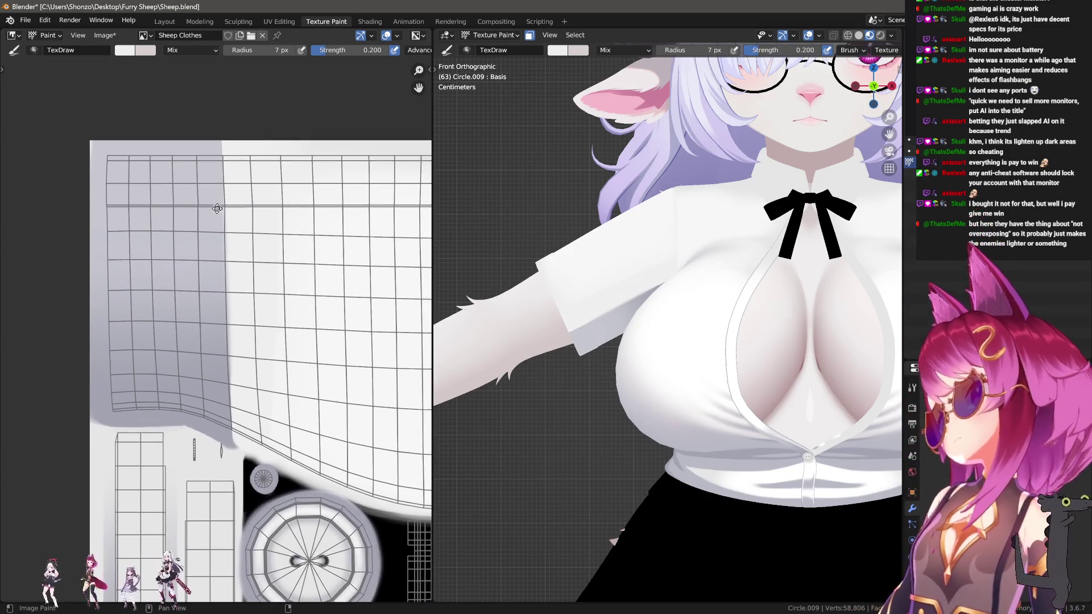
pyautogui.scroll(3, 225, 309)
pyautogui.press('s')
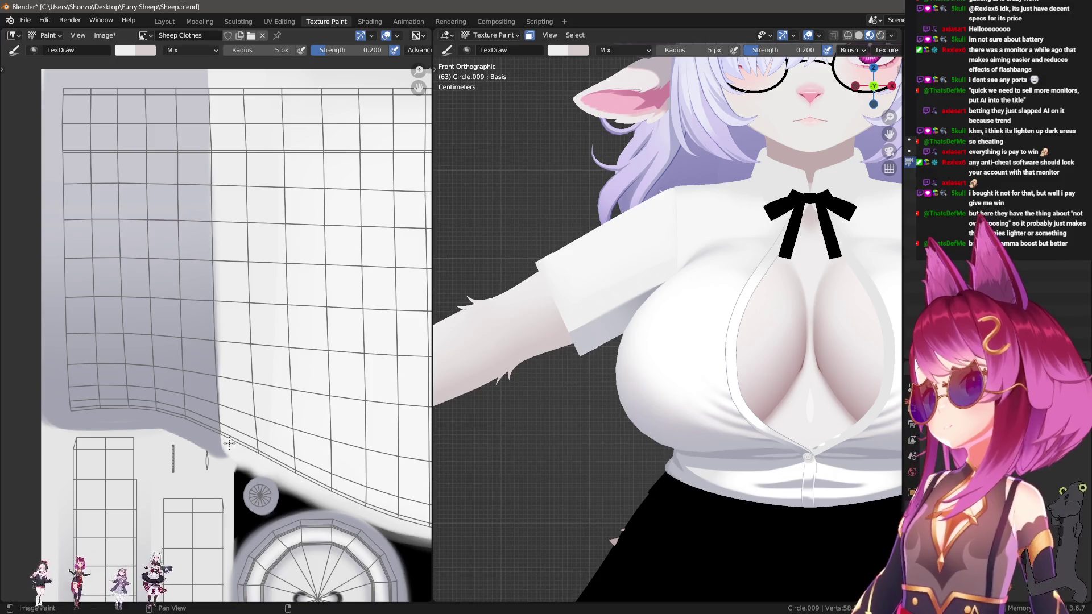
pyautogui.press('f')
pyautogui.click(210, 451)
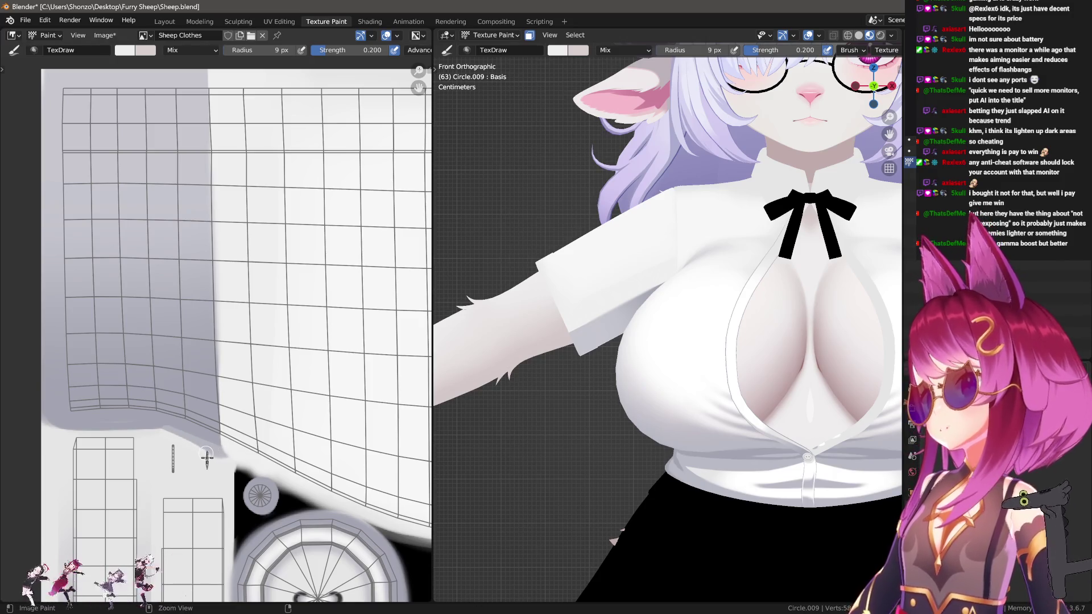
pyautogui.hotkey('shift', 'f')
pyautogui.click(327, 480)
pyautogui.press('f')
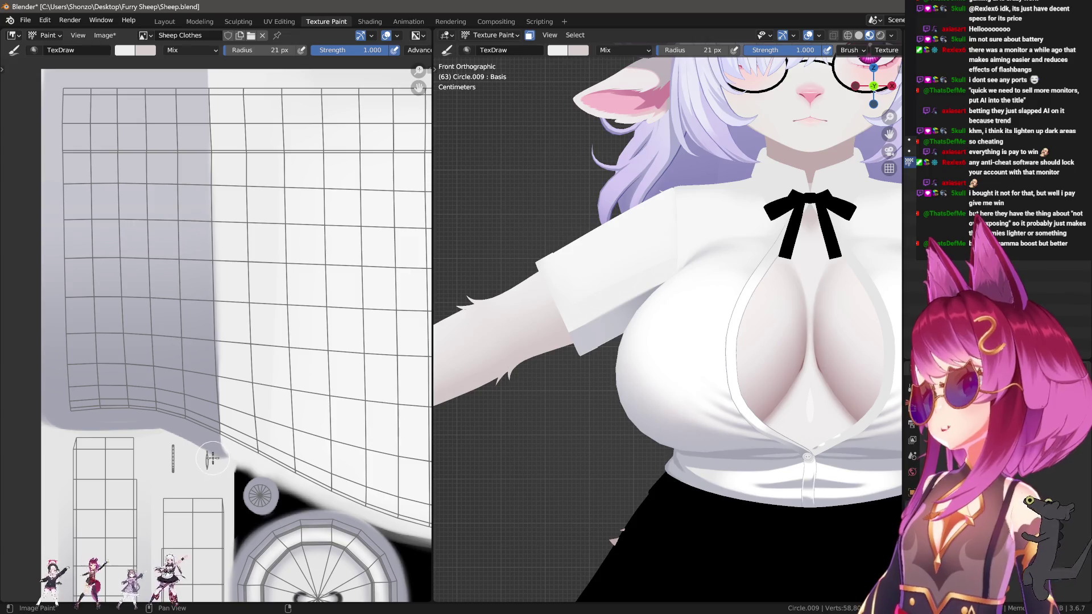
pyautogui.click(161, 440)
pyautogui.hotkey('ctrl', 'z')
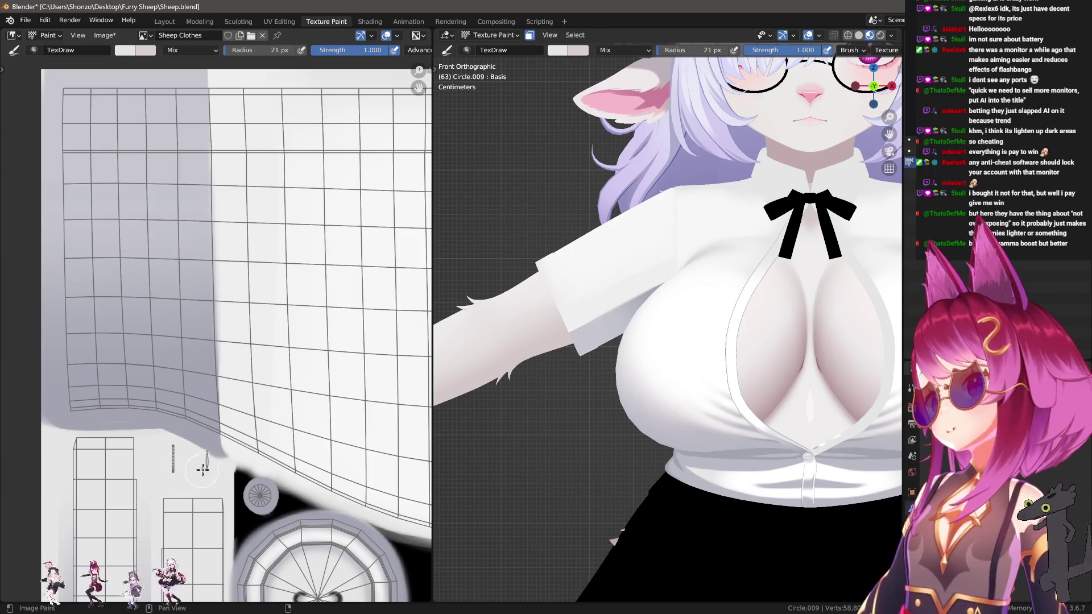
# Paint thin white bands along the lower fold edge and up the grey/white boundary.
pyautogui.moveTo(222, 456); pyautogui.dragTo(177, 448)
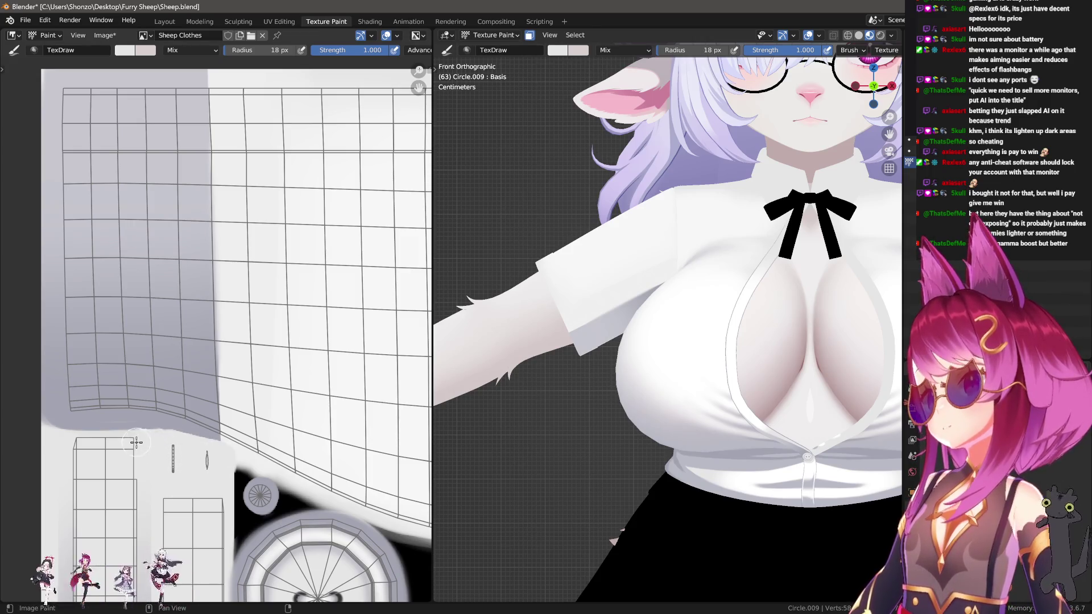
pyautogui.moveTo(61, 439); pyautogui.dragTo(164, 441)
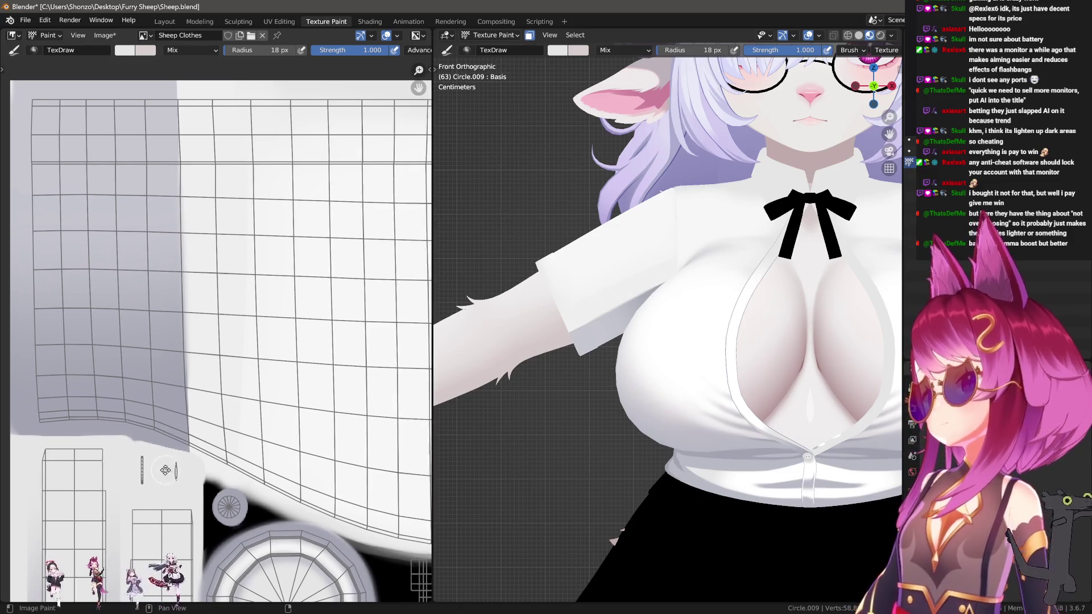
pyautogui.moveTo(234, 447); pyautogui.dragTo(200, 460, button='middle')
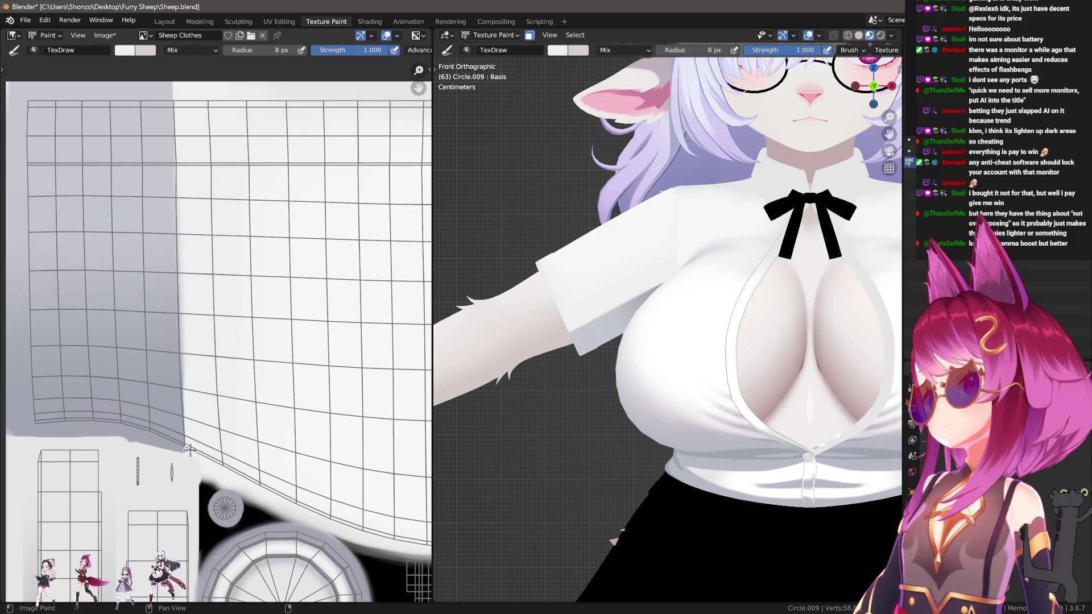
pyautogui.moveTo(191, 451); pyautogui.dragTo(177, 88)
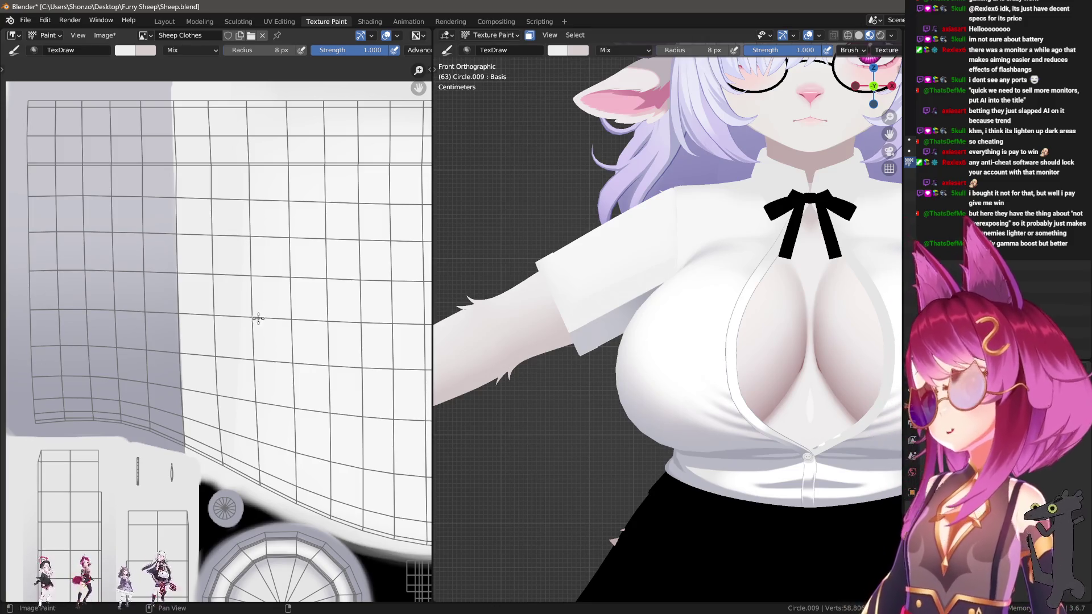
pyautogui.scroll(-4, 258, 319)
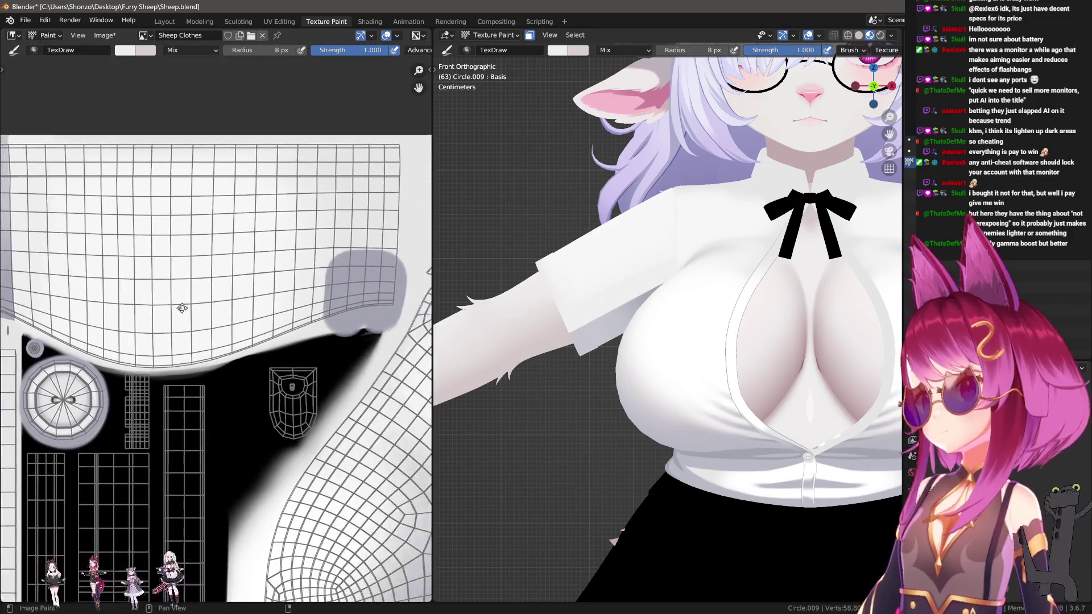
# Sample a slightly darker grey and paint shading onto the shirt texture.
pyautogui.scroll(2, 182, 307)
pyautogui.moveTo(203, 336); pyautogui.dragTo(226, 369, button='middle')
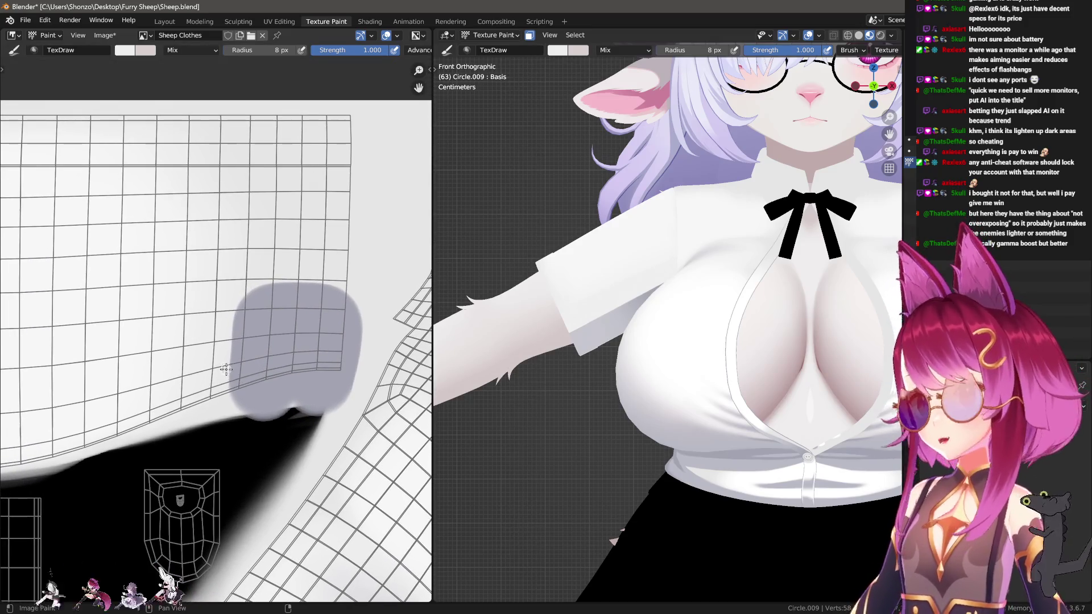
pyautogui.scroll(-4, 170, 362)
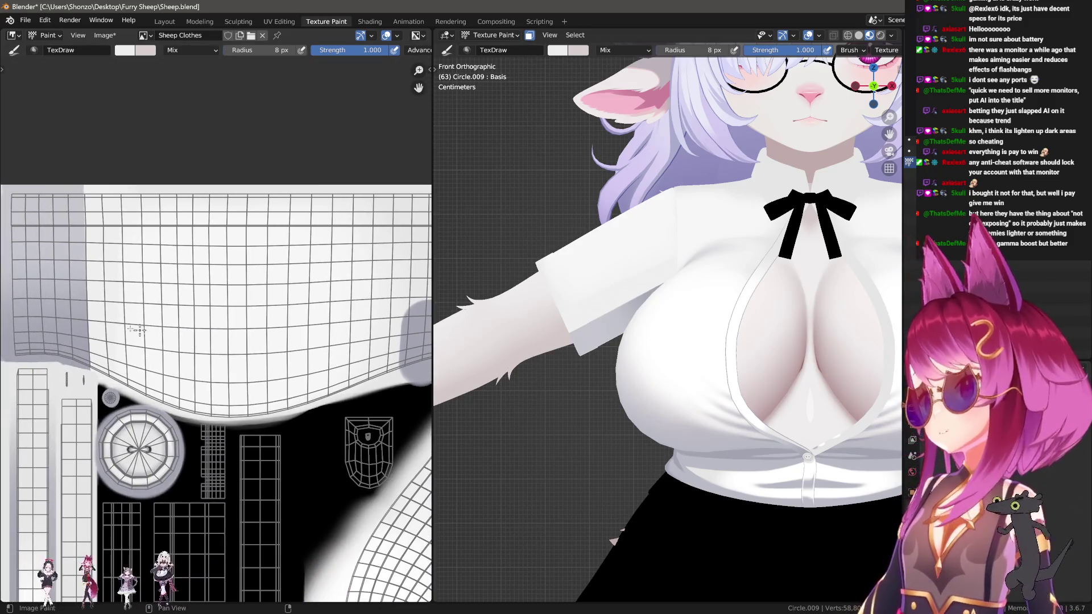
pyautogui.scroll(2, 82, 226)
pyautogui.press('s')
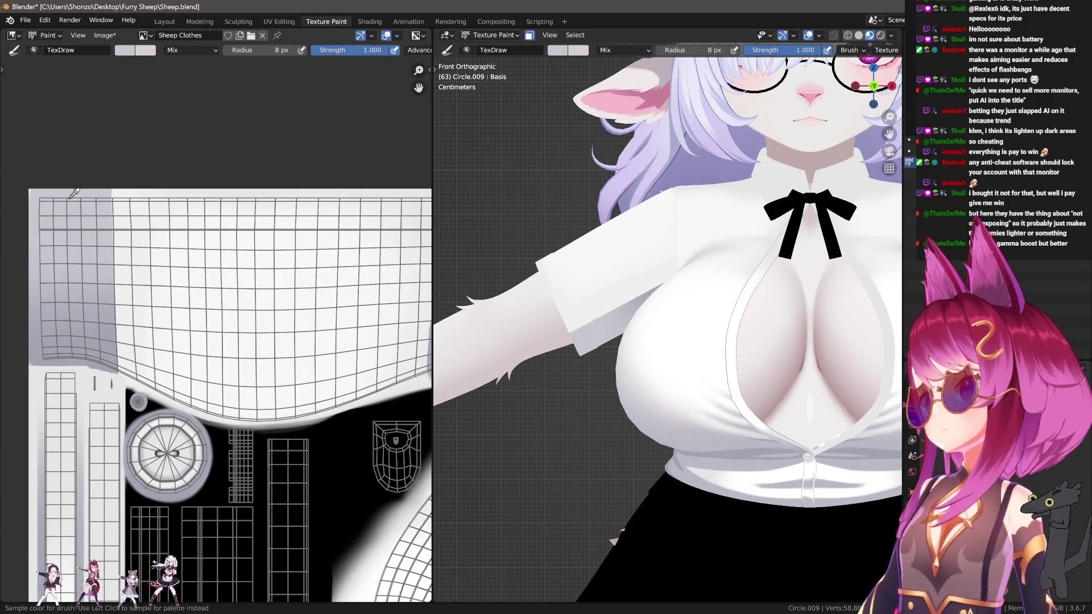
pyautogui.click(73, 191)
pyautogui.scroll(2, 90, 310)
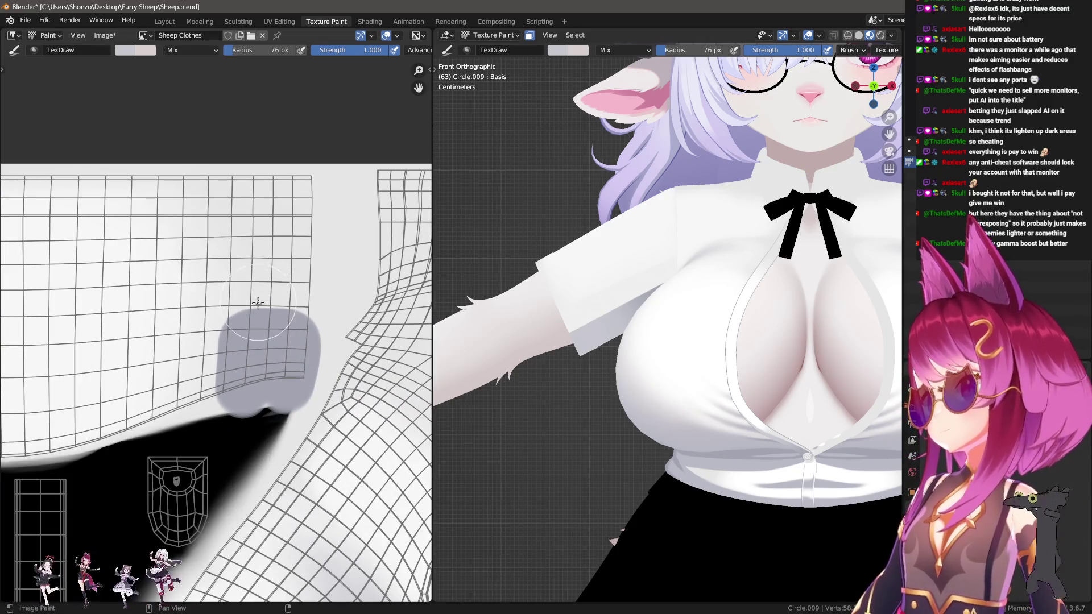
pyautogui.scroll(4, 711, 295)
pyautogui.moveTo(710, 296); pyautogui.dragTo(738, 292, button='middle')
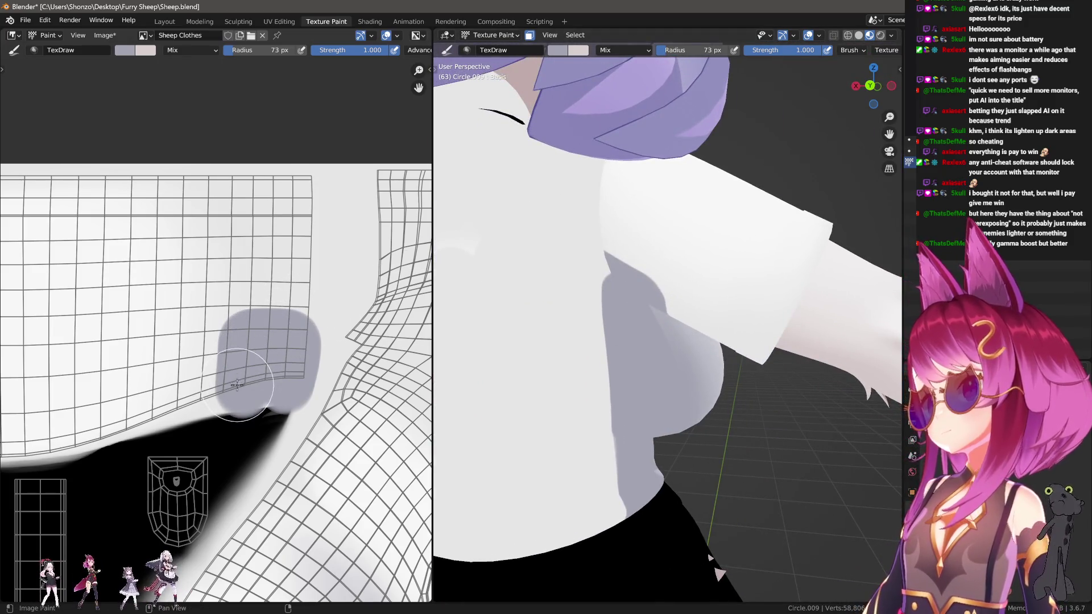
pyautogui.moveTo(255, 352)
pyautogui.mouseDown()
pyautogui.moveTo(250, 278)
pyautogui.moveTo(244, 339)
pyautogui.moveTo(270, 310)
pyautogui.moveTo(310, 307)
pyautogui.mouseUp()
pyautogui.hotkey('ctrl', 'z')
# Extend the grey patch upward and to the right with more sampled shading.
pyautogui.moveTo(183, 331); pyautogui.dragTo(274, 330, button='middle')
pyautogui.scroll(-1, 274, 330)
pyautogui.moveTo(569, 296); pyautogui.dragTo(654, 284, button='middle')
pyautogui.moveTo(68, 292)
pyautogui.mouseDown(button='middle')
pyautogui.moveTo(261, 314)
pyautogui.moveTo(122, 294)
pyautogui.mouseUp(button='middle')
pyautogui.press('s')
pyautogui.scroll(-1, 272, 294)
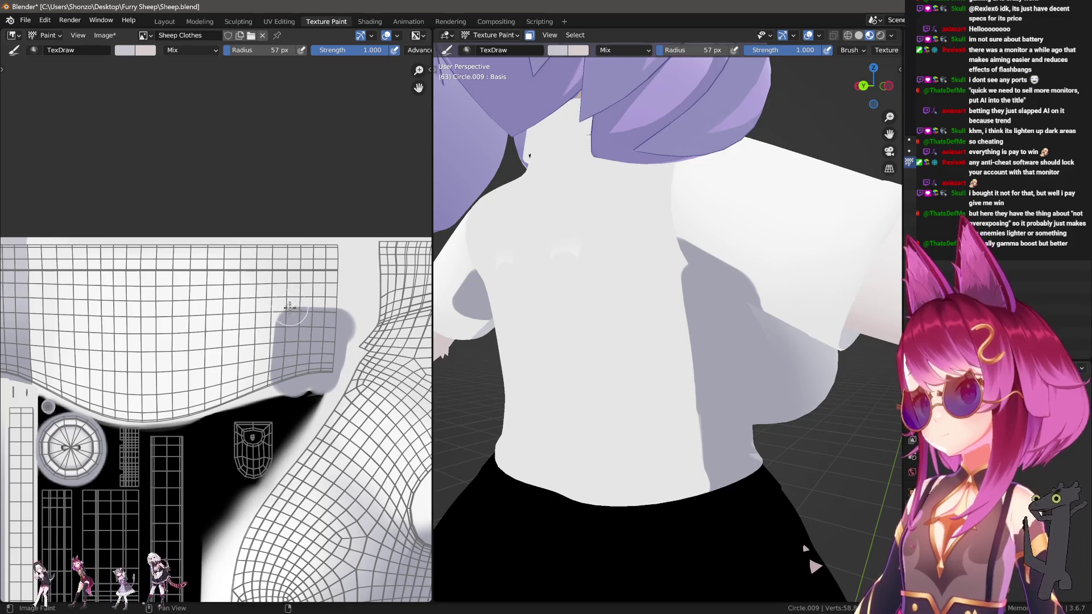
pyautogui.moveTo(292, 245)
pyautogui.mouseDown()
pyautogui.moveTo(309, 245)
pyautogui.moveTo(336, 267)
pyautogui.moveTo(319, 308)
pyautogui.mouseUp()
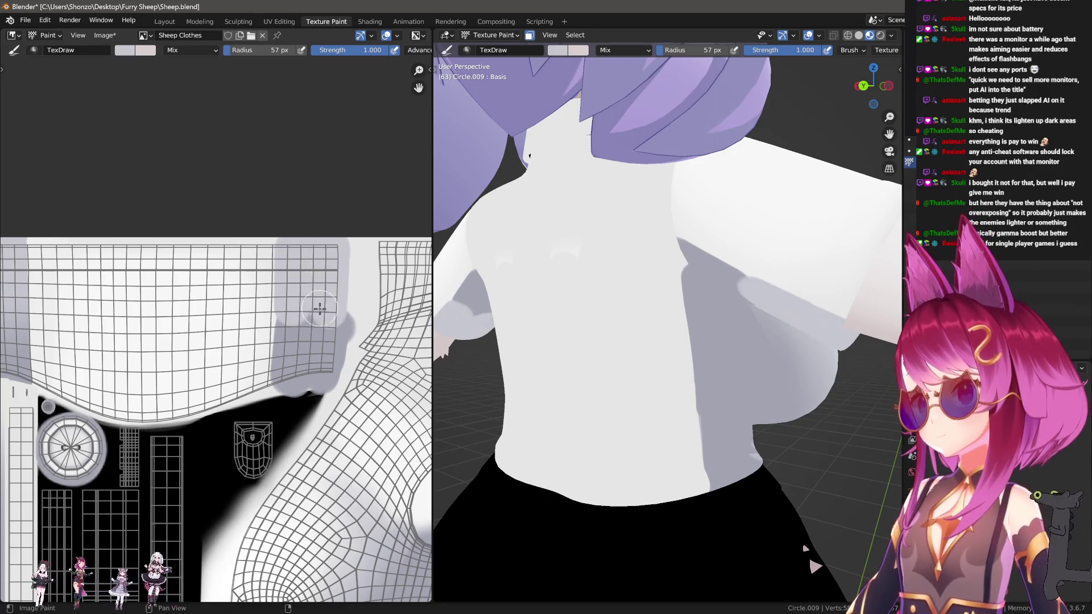
pyautogui.scroll(2, 318, 303)
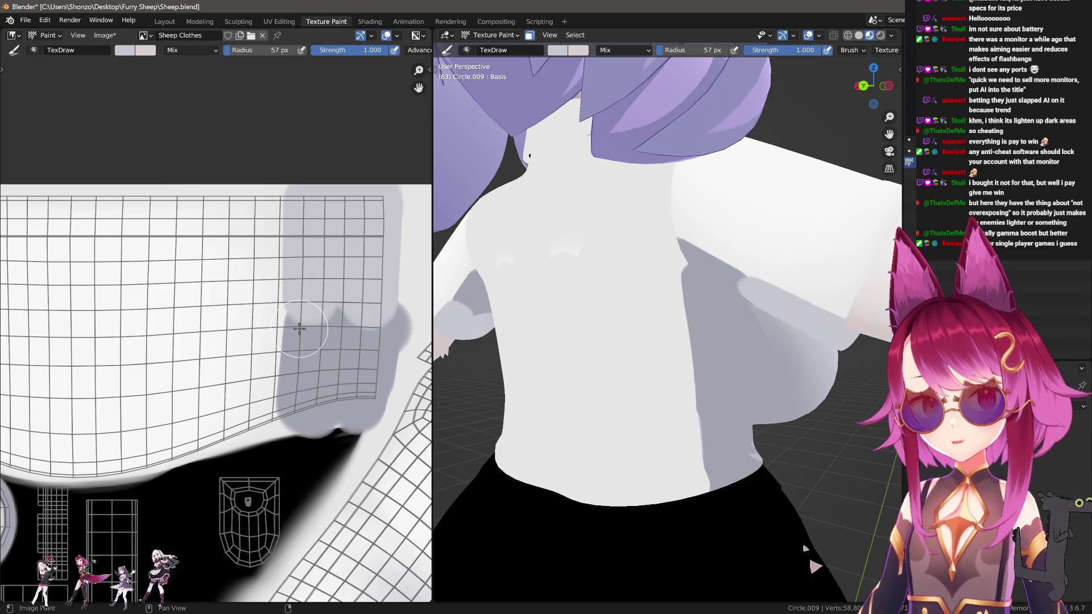
pyautogui.scroll(1, 331, 348)
# Smooth the grey patch's bumpy edge with a 33 px brush.
pyautogui.press('f')
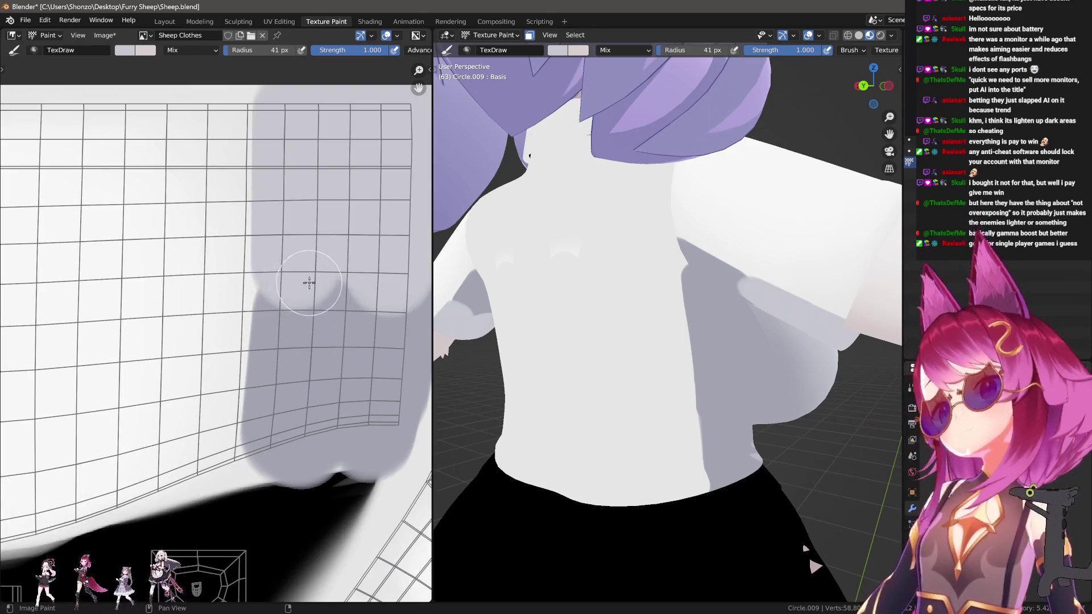
pyautogui.click(276, 284)
pyautogui.scroll(1, 275, 285)
pyautogui.moveTo(267, 289)
pyautogui.mouseDown()
pyautogui.moveTo(366, 292)
pyautogui.moveTo(259, 319)
pyautogui.mouseUp()
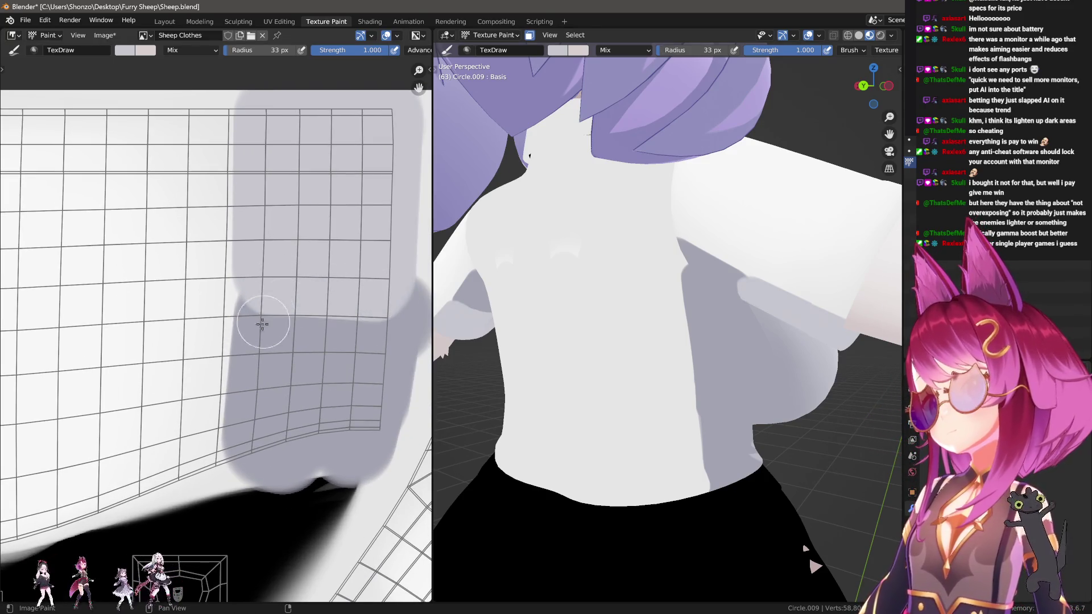
pyautogui.keyDown('shift'); pyautogui.scroll(-1, 259, 341); pyautogui.keyUp('shift')
# Straighten the patch's left and top edges with 20 px and 16 px lines, adding a lighter band across.
pyautogui.press('f')
pyautogui.click(230, 453)
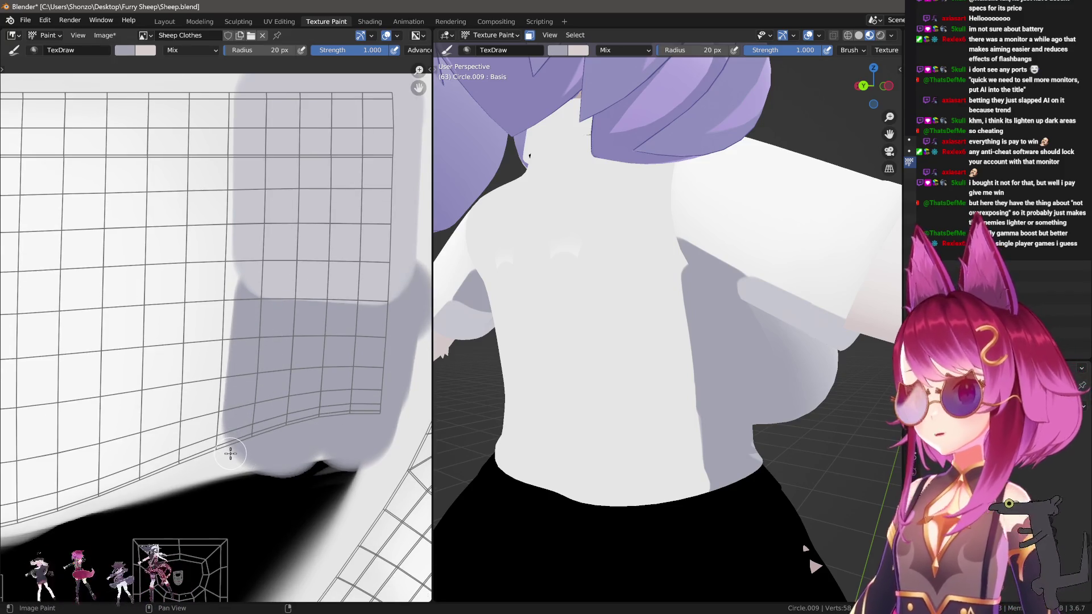
pyautogui.keyDown('shift'); pyautogui.click(239, 282); pyautogui.keyUp('shift')
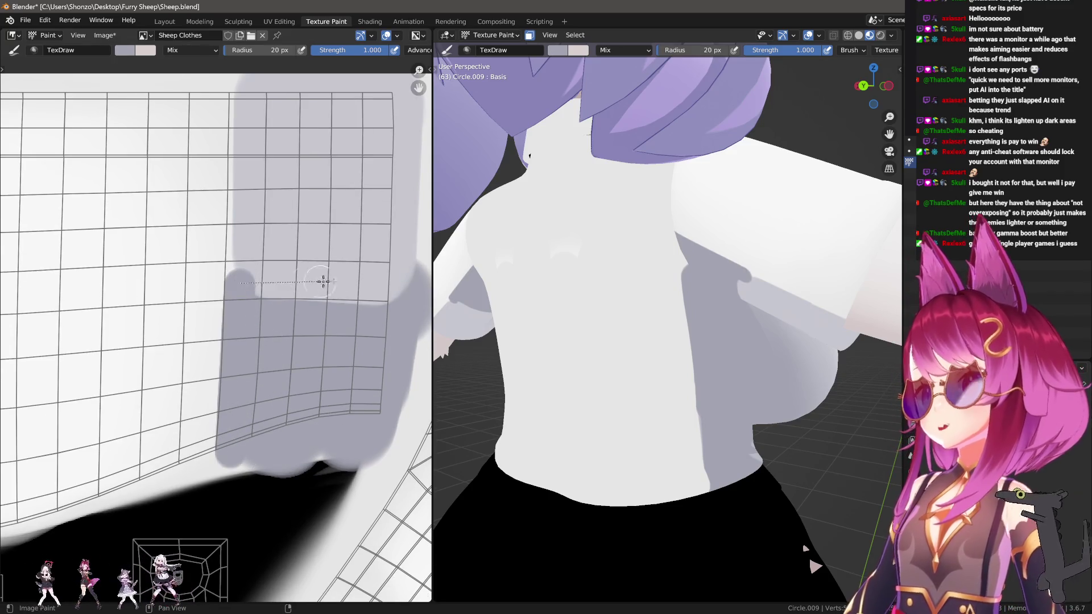
pyautogui.keyDown('shift'); pyautogui.click(384, 282); pyautogui.keyUp('shift')
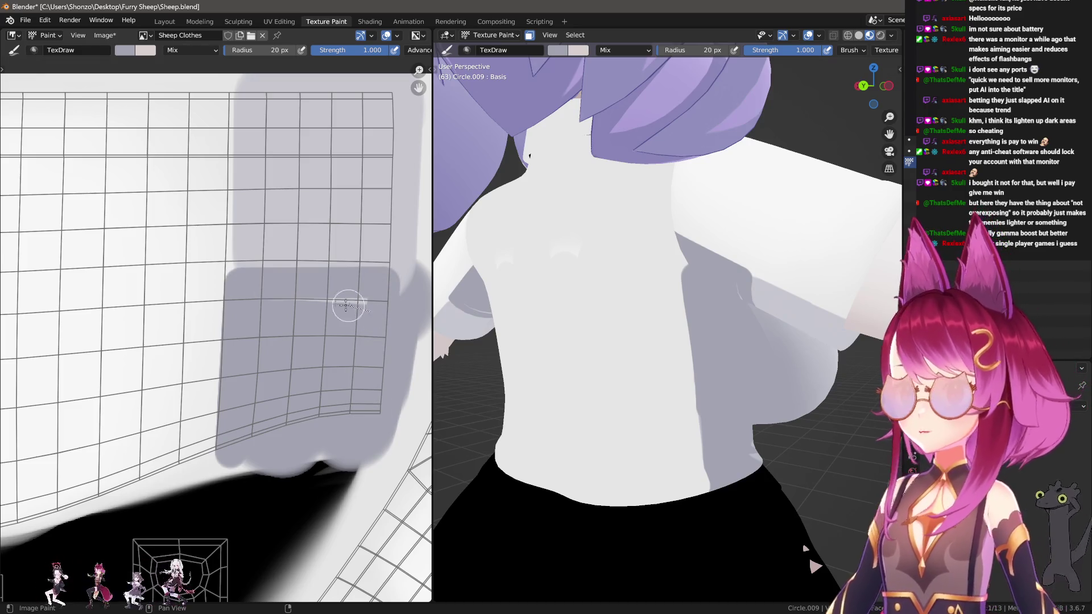
pyautogui.scroll(3, 263, 293)
pyautogui.press('[')
pyautogui.press('[')
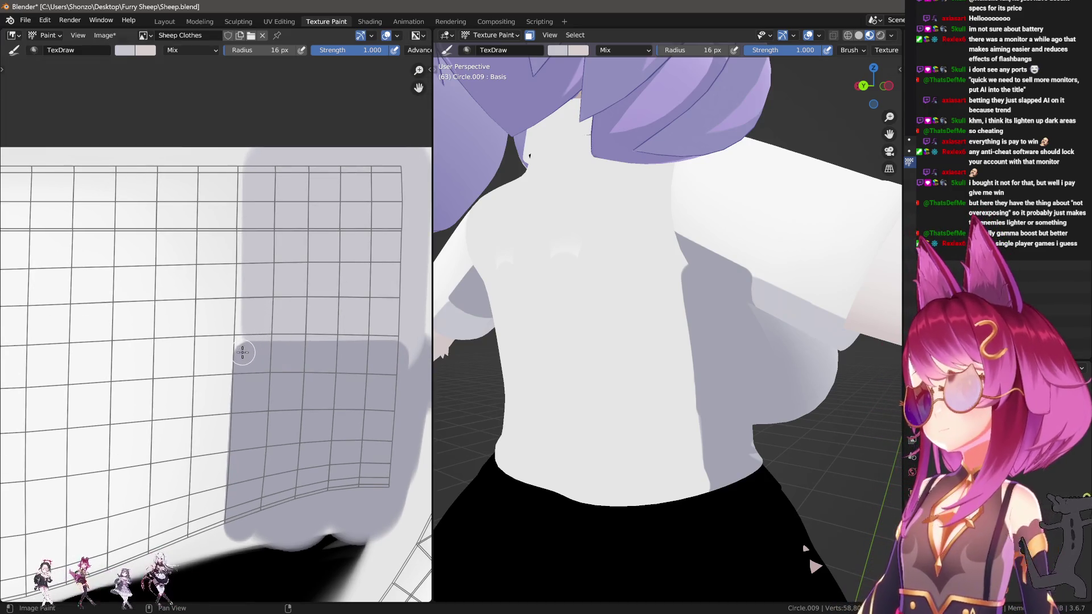
pyautogui.keyDown('shift'); pyautogui.click(244, 157); pyautogui.keyUp('shift')
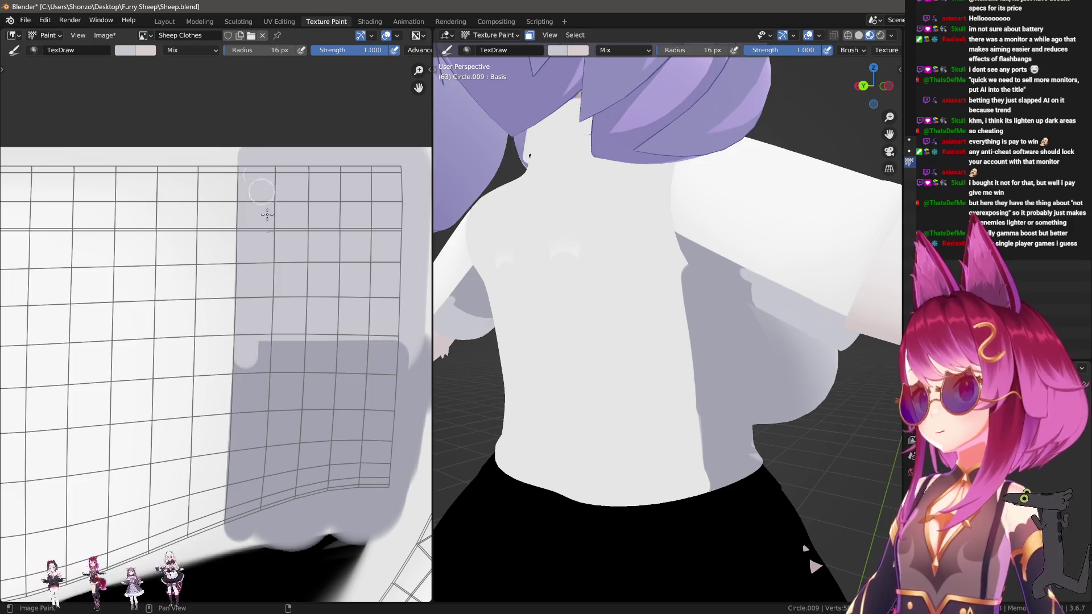
pyautogui.keyDown('shift'); pyautogui.click(396, 356); pyautogui.keyUp('shift')
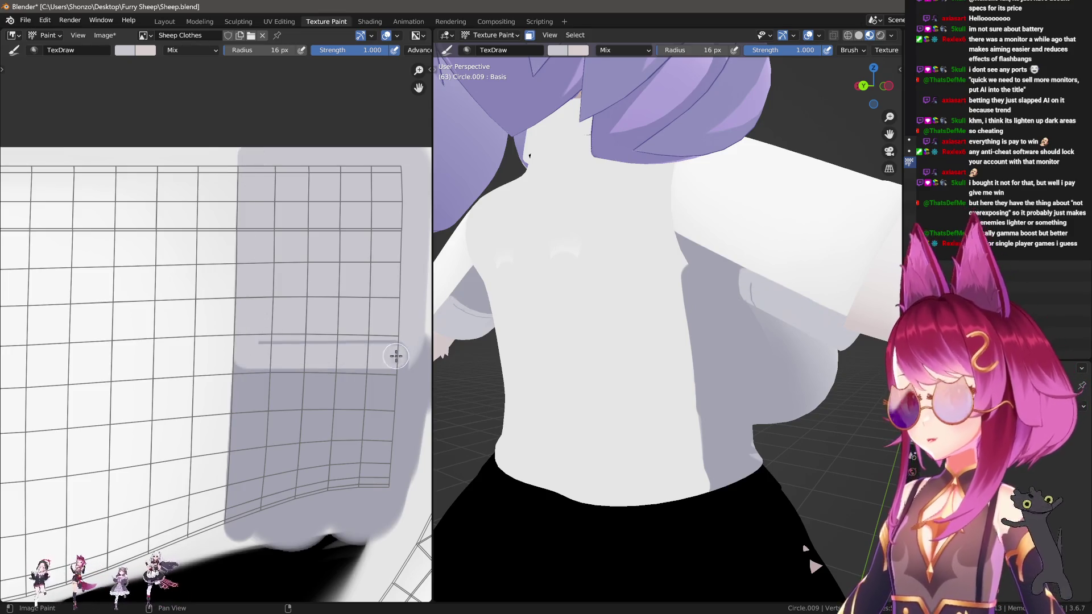
# Smear the dark lower band upward into the grey, resizing the brush to 175 px.
pyautogui.keyDown('shift'); pyautogui.click(252, 339); pyautogui.keyUp('shift')
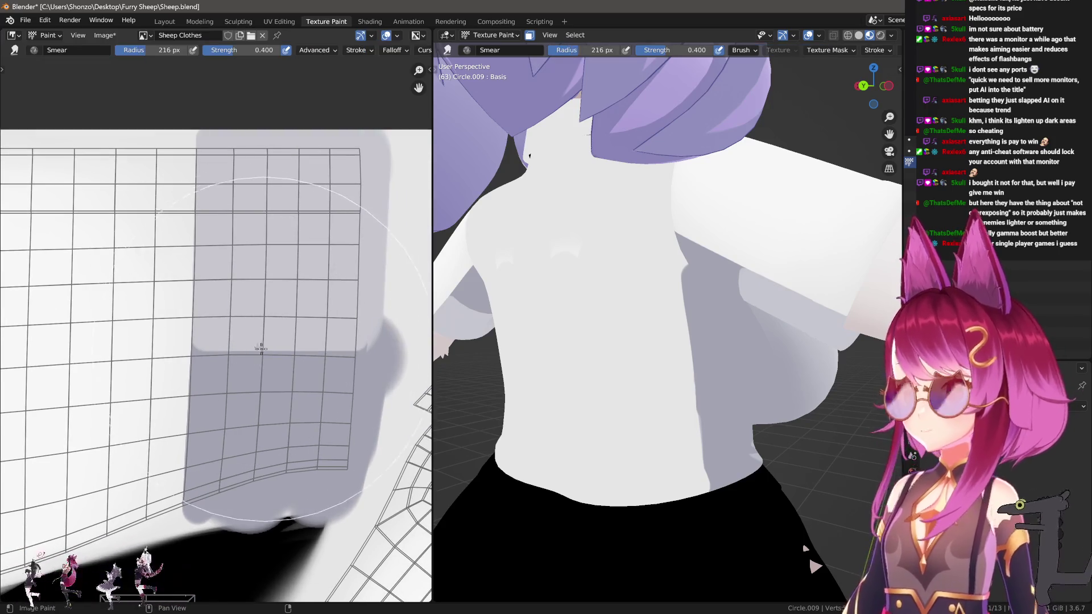
pyautogui.scroll(1, 219, 361)
pyautogui.moveTo(259, 378); pyautogui.dragTo(267, 301)
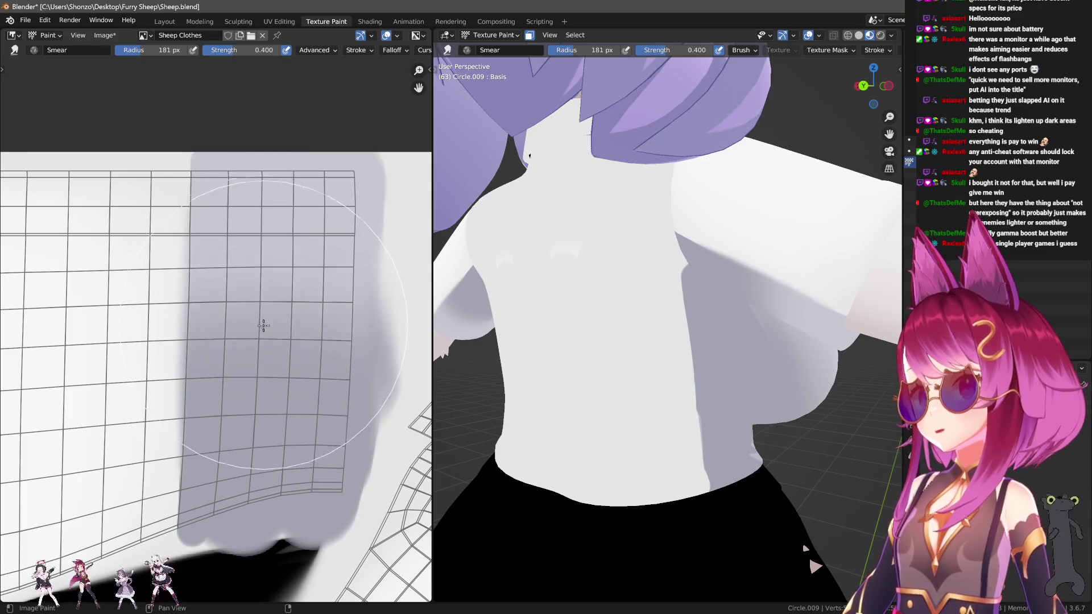
pyautogui.press('f')
pyautogui.click(261, 353)
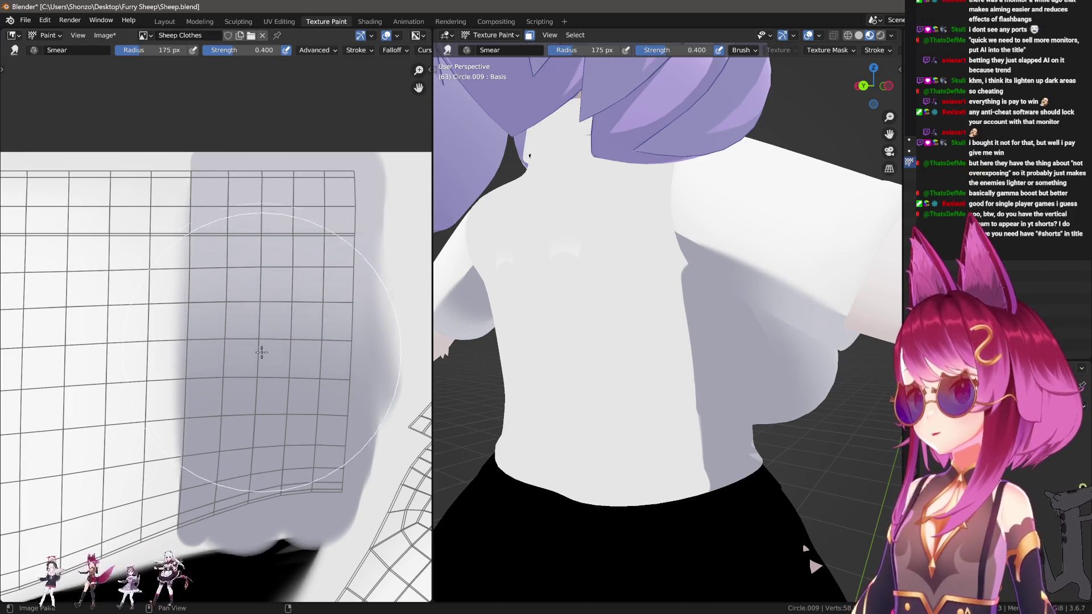
pyautogui.press('f')
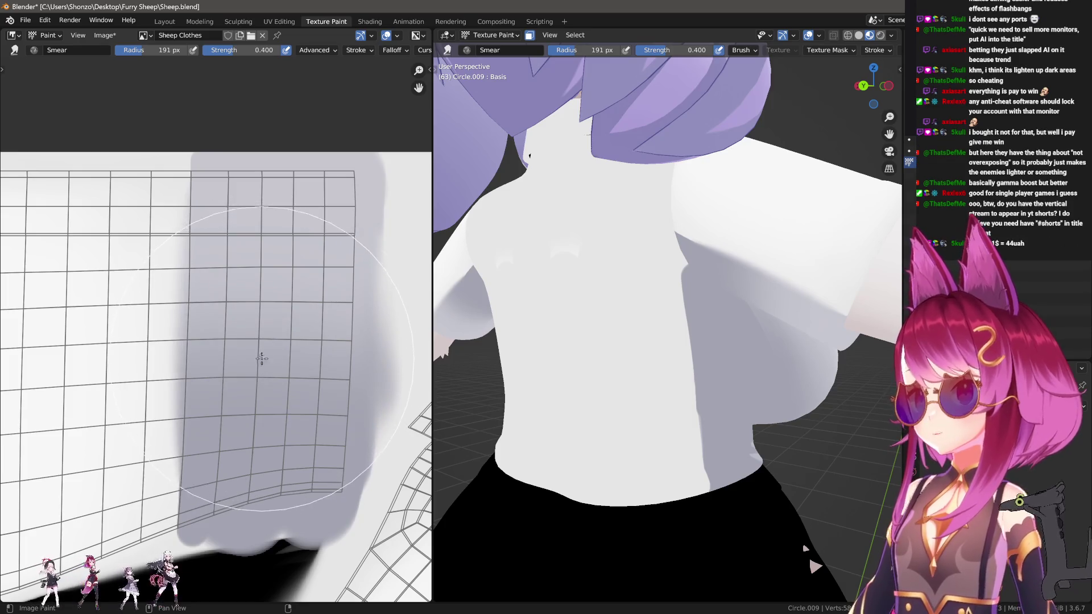
pyautogui.click(259, 337)
# Fine-tune the Smear brush to 176 px radius, then return to the drawing brush.
pyautogui.moveTo(746, 311)
pyautogui.mouseDown(button='middle')
pyautogui.moveTo(687, 256)
pyautogui.moveTo(750, 317)
pyautogui.moveTo(704, 342)
pyautogui.moveTo(463, 236)
pyautogui.moveTo(264, 236)
pyautogui.mouseUp(button='middle')
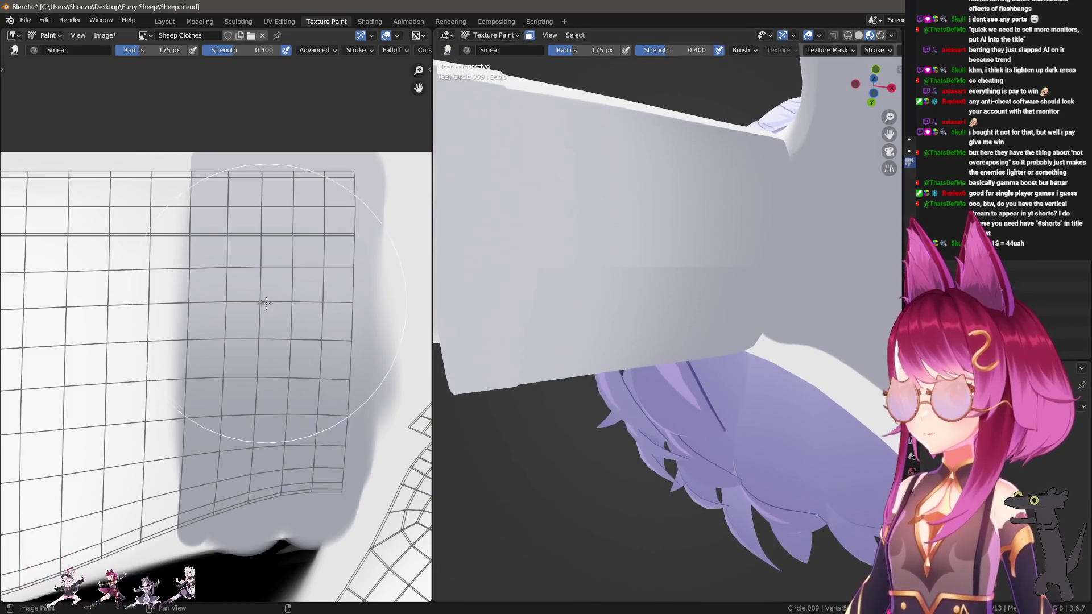
pyautogui.press('f')
pyautogui.click(261, 358)
pyautogui.press('f')
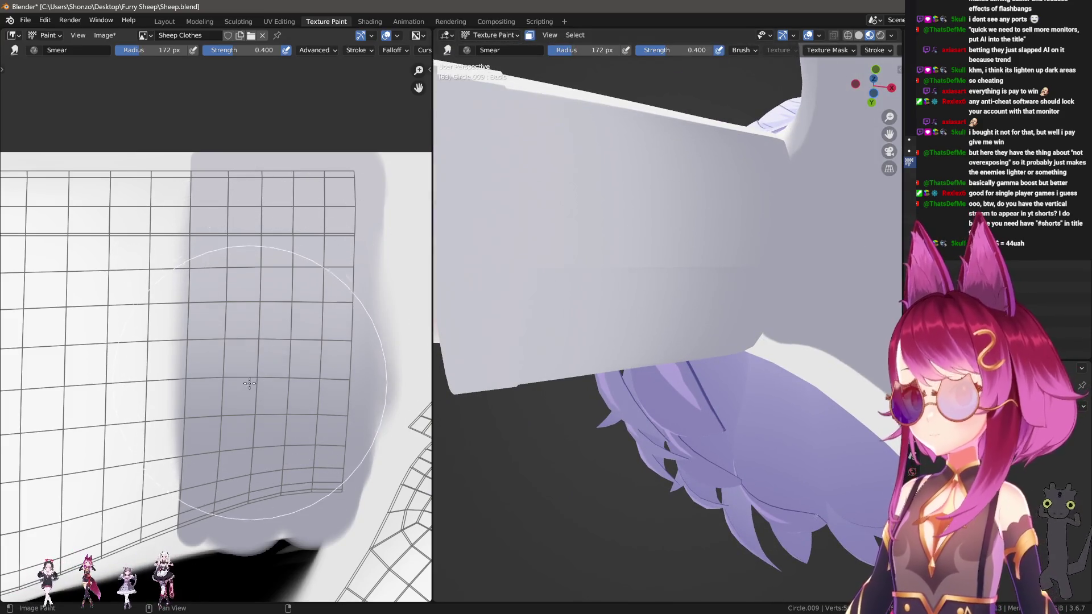
pyautogui.click(250, 378)
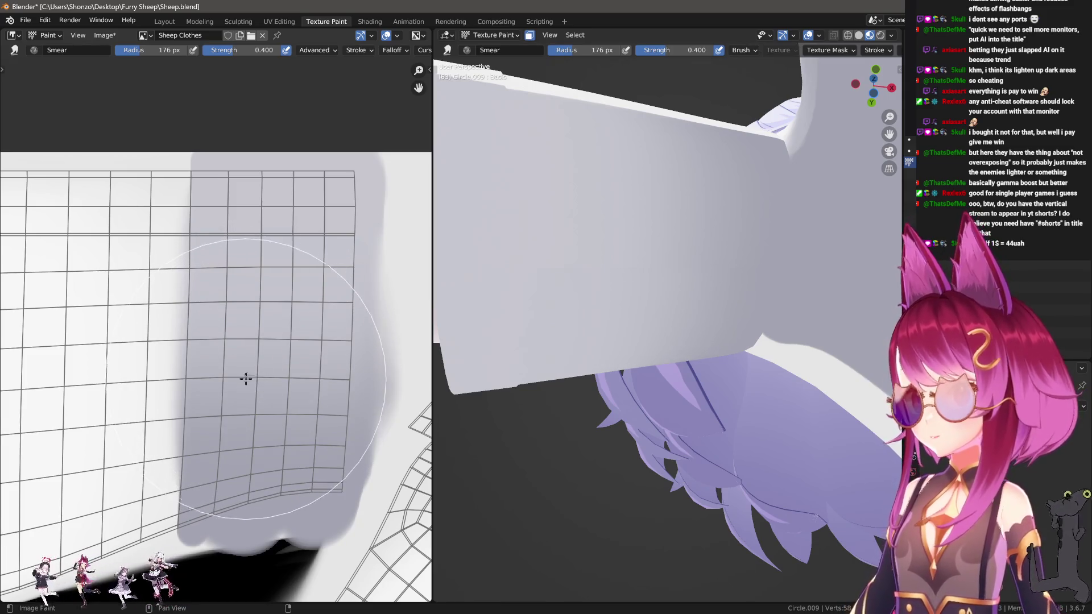
pyautogui.moveTo(244, 378); pyautogui.dragTo(224, 373, button='middle')
pyautogui.hotkey('shift', 'space')
# Sample the white shirt colour and repaint a lighter stroke along the shading's left edge.
pyautogui.press('s')
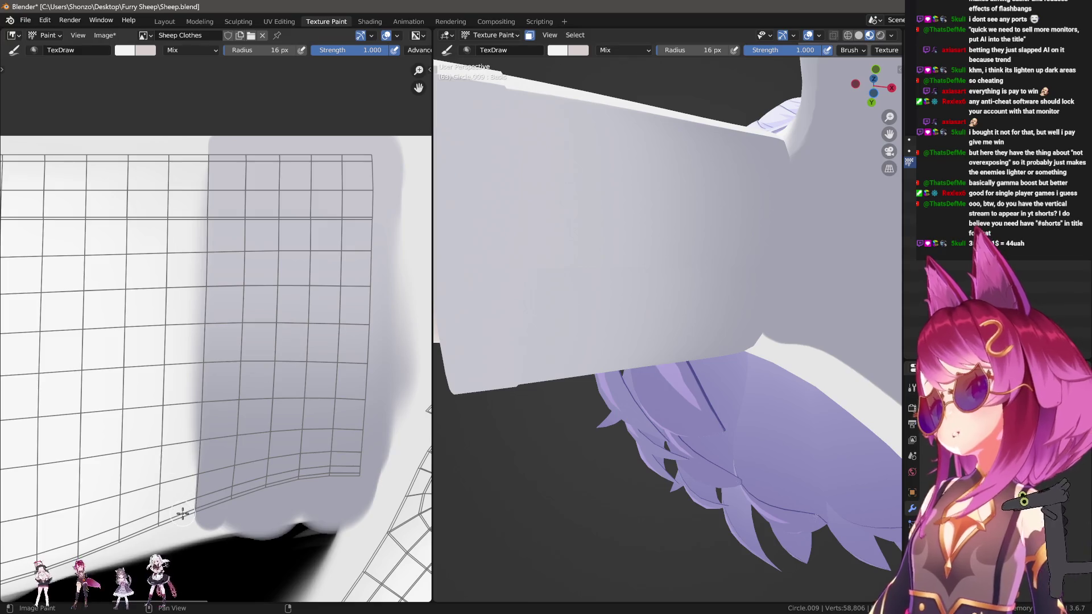
pyautogui.moveTo(182, 514)
pyautogui.mouseDown()
pyautogui.moveTo(195, 134)
pyautogui.moveTo(195, 144)
pyautogui.mouseUp()
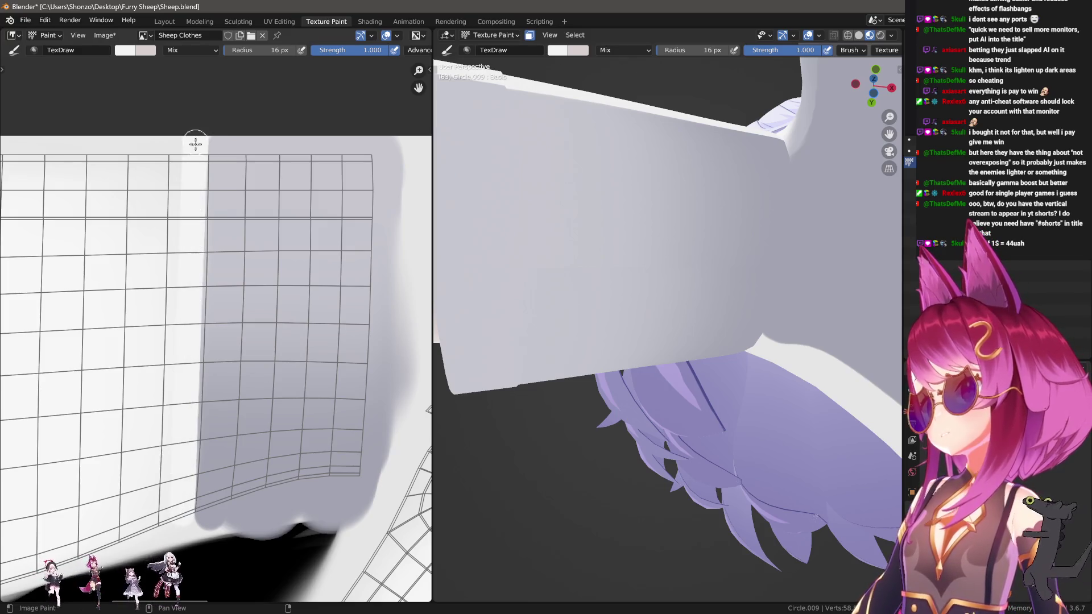
pyautogui.hotkey('ctrl', 'z')
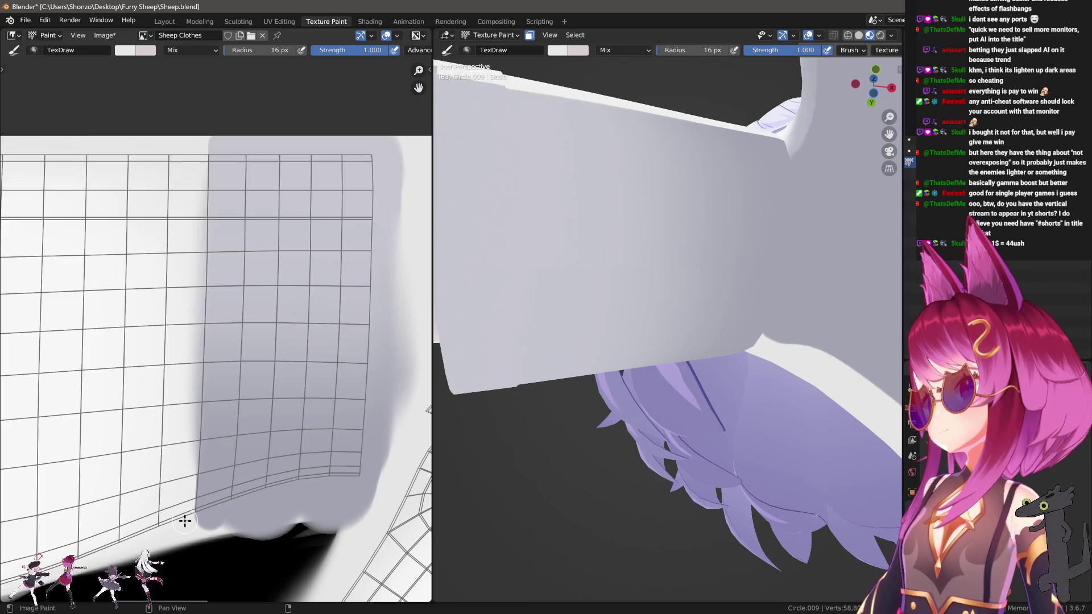
pyautogui.moveTo(185, 521)
pyautogui.mouseDown()
pyautogui.moveTo(215, 139)
pyautogui.moveTo(202, 127)
pyautogui.moveTo(201, 139)
pyautogui.mouseUp()
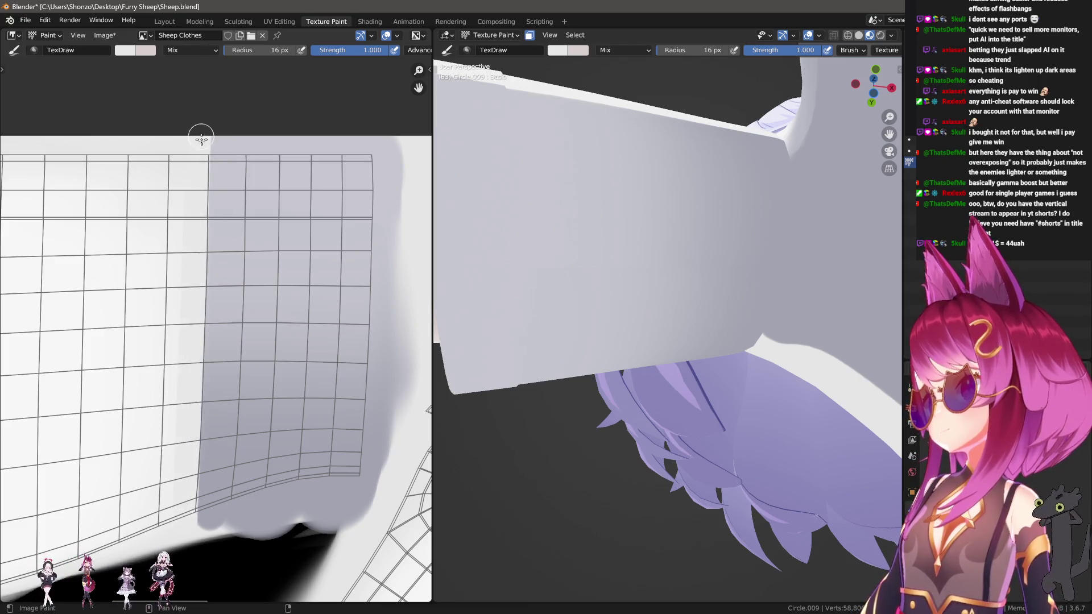
pyautogui.moveTo(208, 178); pyautogui.dragTo(232, 280, button='middle')
pyautogui.press('s')
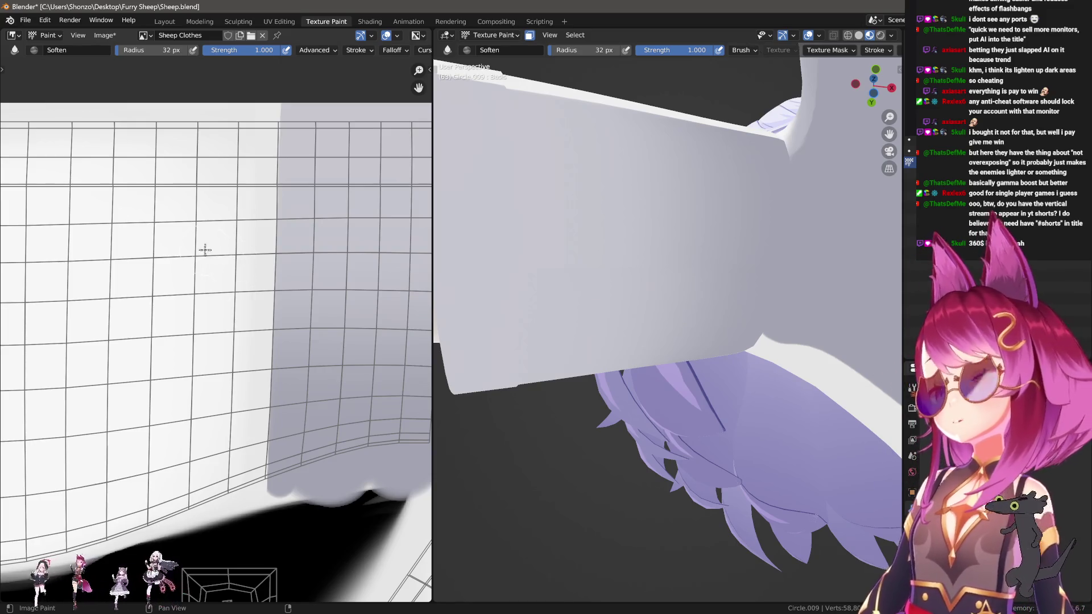
# With an 11 px drawing brush, paint a light straight line along the island's lower edge.
pyautogui.scroll(-3, 205, 249)
pyautogui.scroll(2, 134, 239)
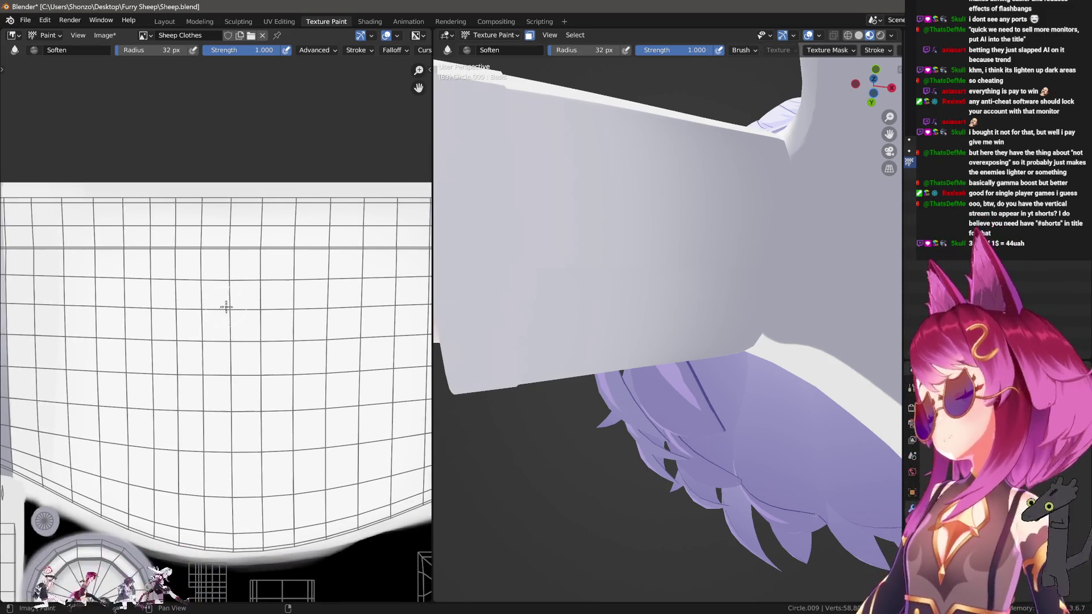
pyautogui.keyDown('ctrl'); pyautogui.hscroll(-5, 225, 307); pyautogui.keyUp('ctrl')
pyautogui.keyDown('shift'); pyautogui.scroll(-3, 312, 190); pyautogui.keyUp('shift')
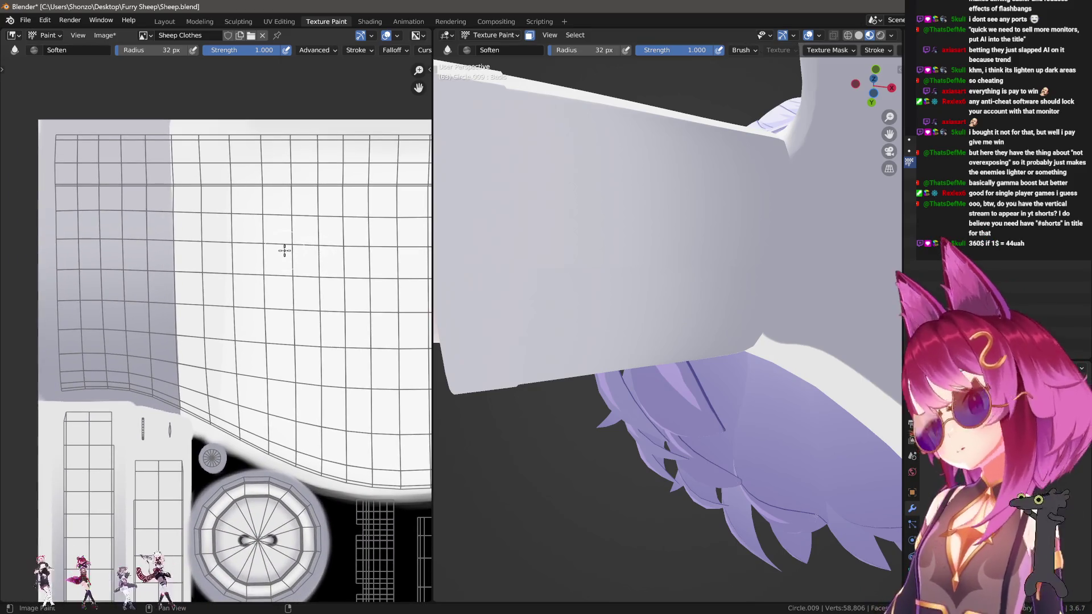
pyautogui.scroll(5, 121, 364)
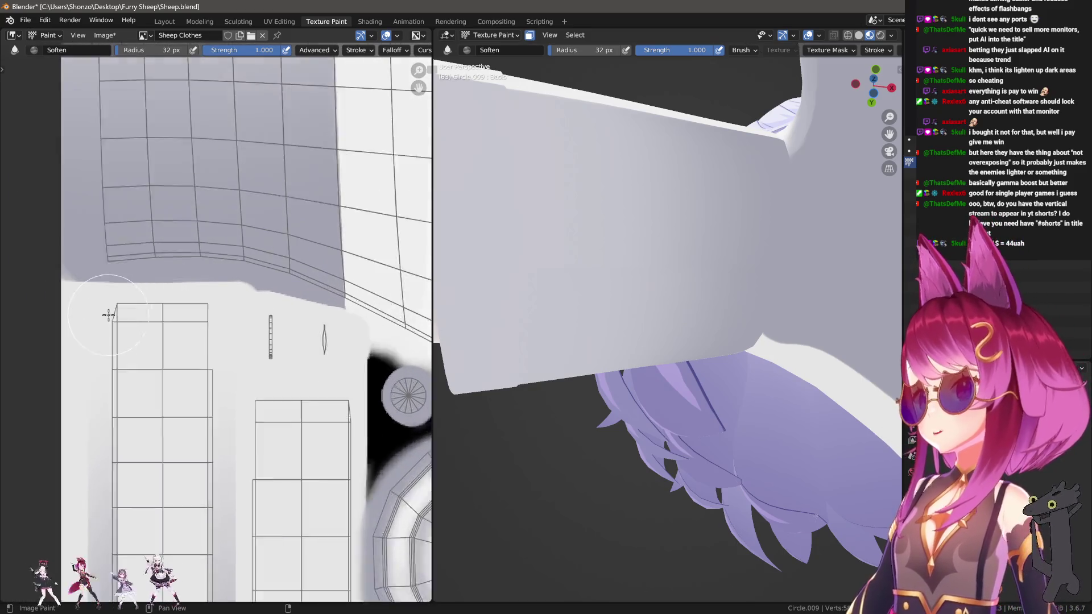
pyautogui.press('d')
pyautogui.keyDown('ctrl'); pyautogui.hscroll(-2, 60, 310); pyautogui.keyUp('ctrl')
pyautogui.keyDown('shift'); pyautogui.scroll(1, 62, 306); pyautogui.keyUp('shift')
pyautogui.press('[')
pyautogui.press('[')
pyautogui.press('[')
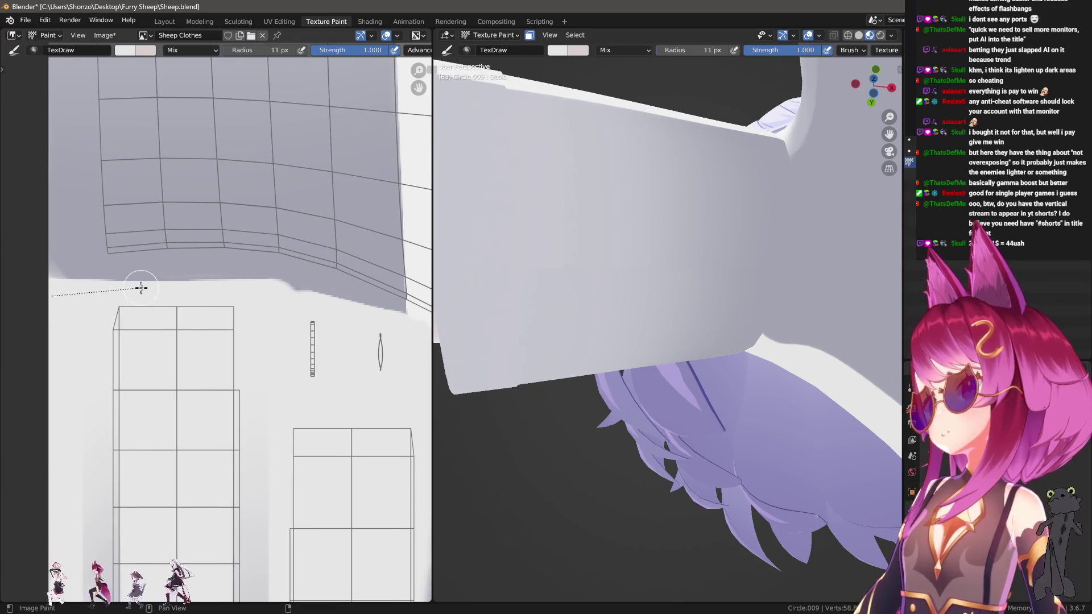
pyautogui.moveTo(141, 288); pyautogui.dragTo(178, 291)
# Switch to the Smear brush and size it to 21 px, panning over to the round wheel island.
pyautogui.press('s')
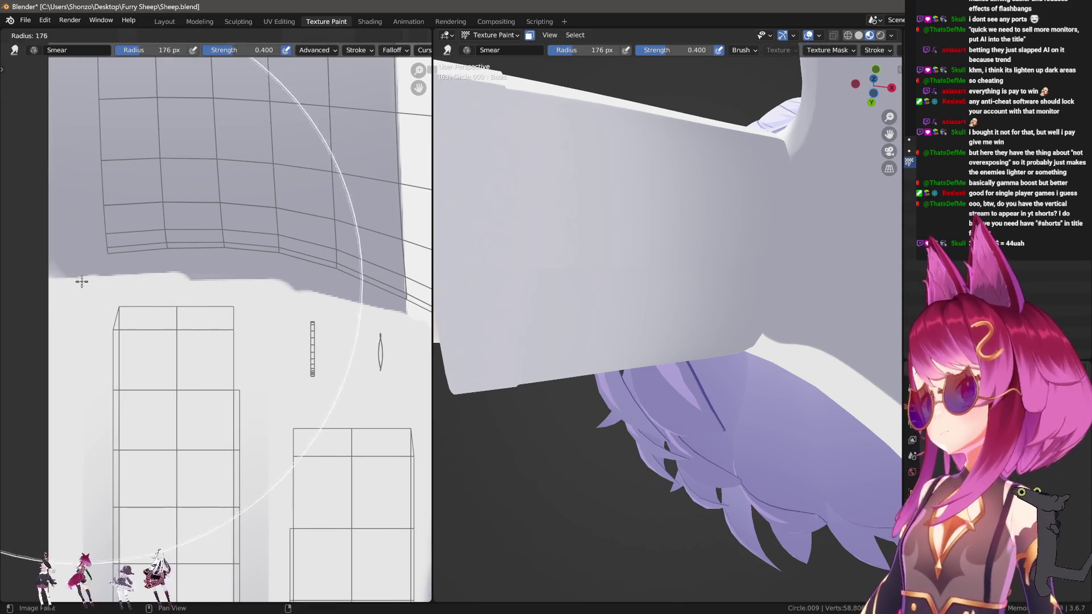
pyautogui.scroll(-2, 80, 280)
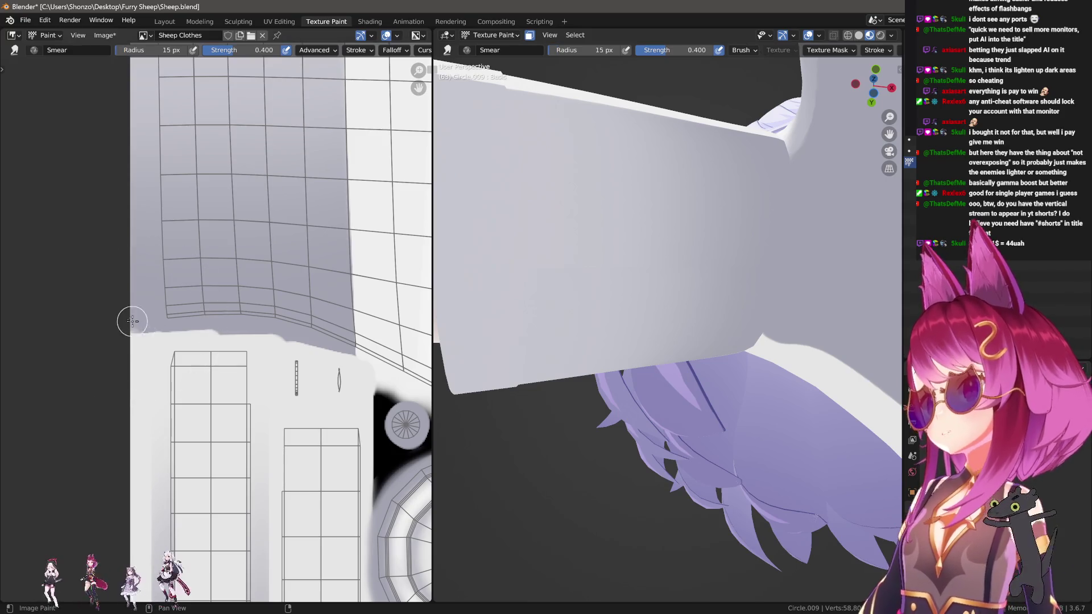
pyautogui.press(']')
pyautogui.press(']')
pyautogui.press(']')
pyautogui.scroll(-3, 98, 337)
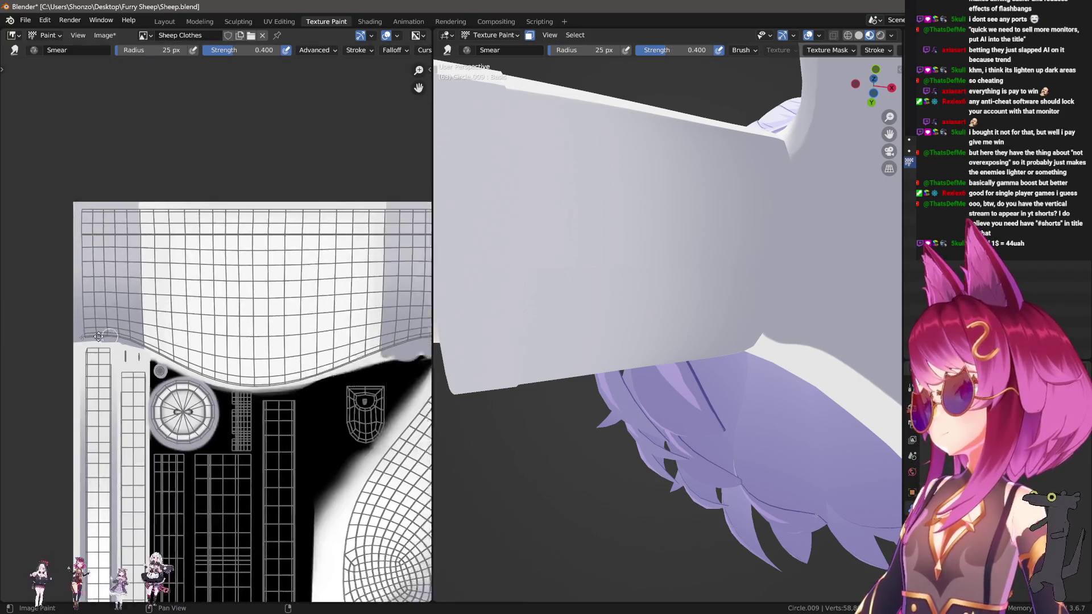
pyautogui.scroll(2, 176, 358)
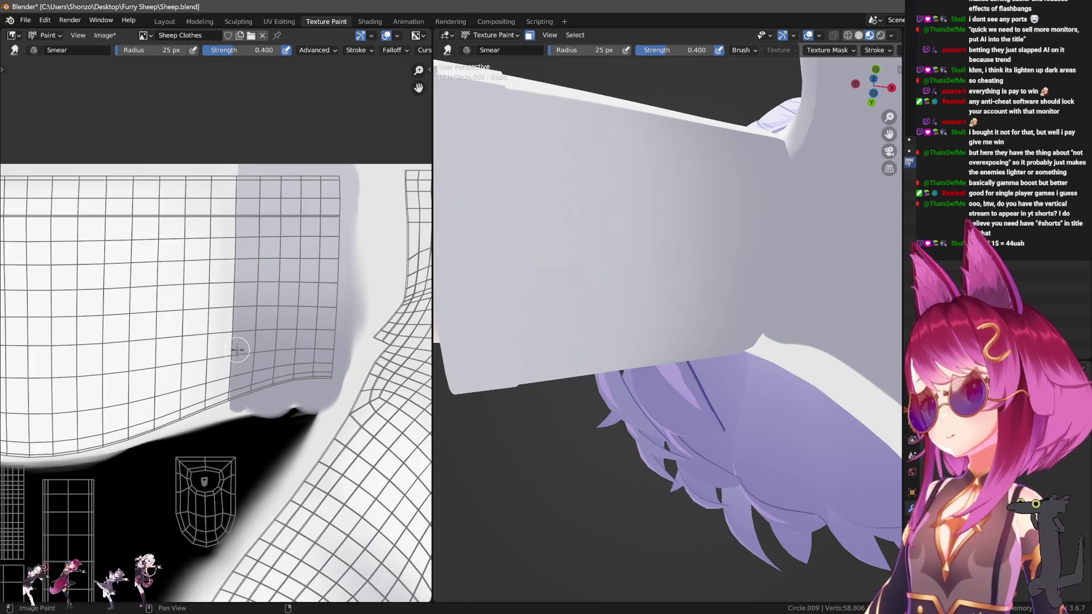
pyautogui.moveTo(237, 350)
pyautogui.mouseDown(button='middle')
pyautogui.moveTo(142, 446)
pyautogui.moveTo(148, 438)
pyautogui.mouseUp(button='middle')
pyautogui.scroll(2, 222, 409)
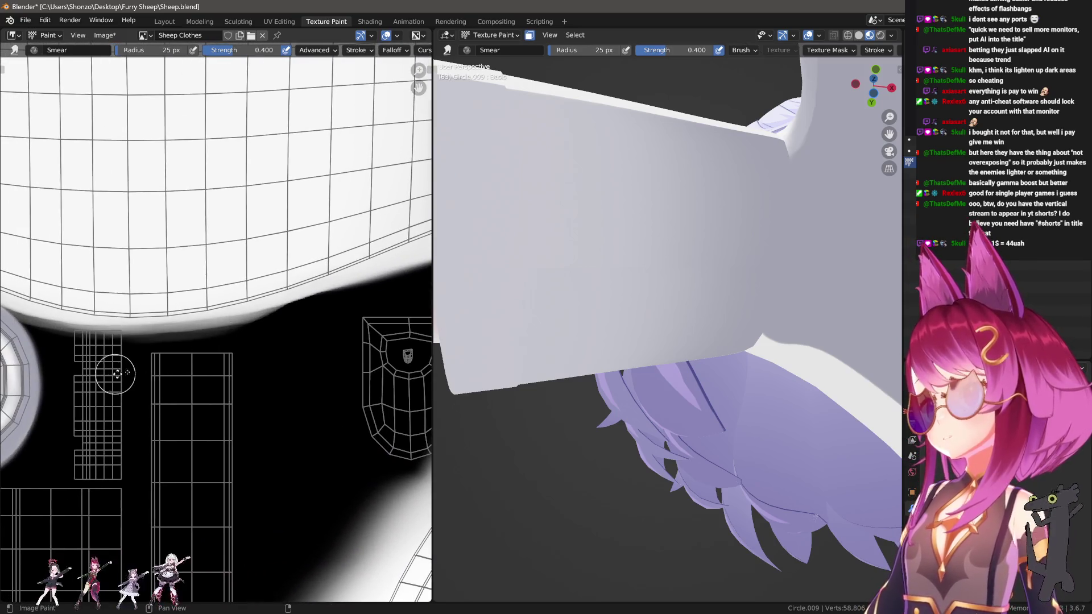
pyautogui.moveTo(117, 374); pyautogui.dragTo(219, 356, button='middle')
pyautogui.scroll(2, 219, 356)
pyautogui.press('[')
pyautogui.press('[')
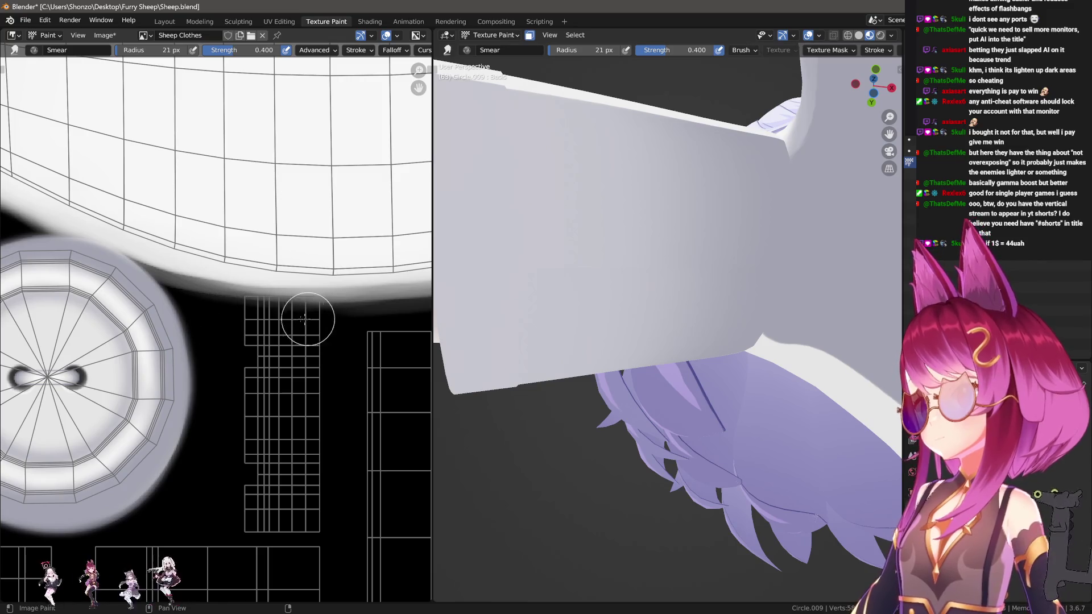
pyautogui.press('e')
pyautogui.click(275, 278)
pyautogui.moveTo(259, 354); pyautogui.dragTo(181, 344, button='middle')
# Smudge the dark shading into the white area's edge with a 17 px brush at 1.000 strength.
pyautogui.press('[')
pyautogui.click(149, 304)
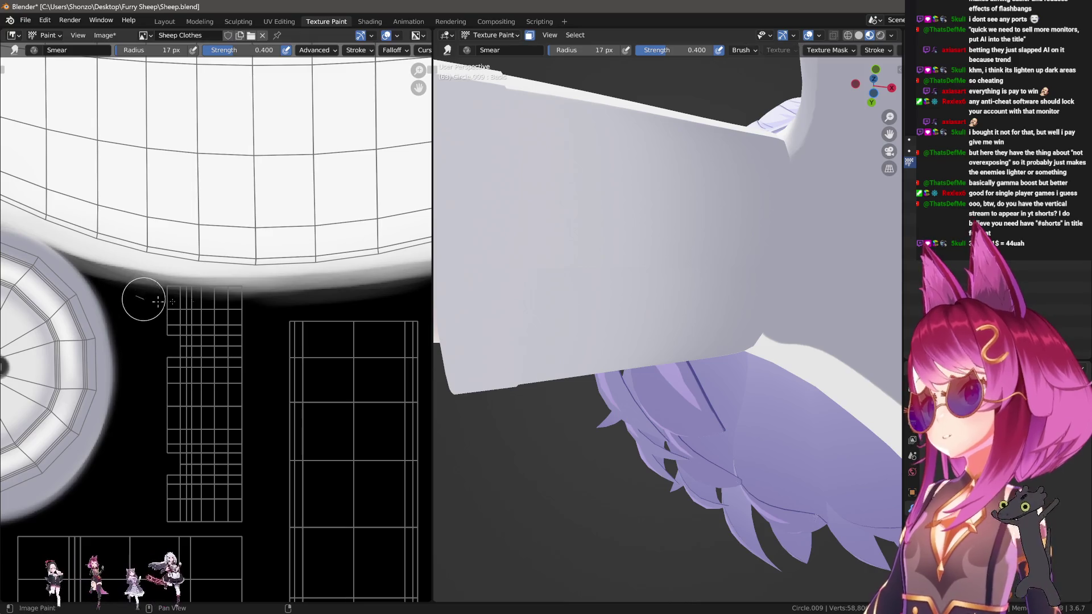
pyautogui.moveTo(370, 302); pyautogui.dragTo(320, 302, button='middle')
pyautogui.hotkey('shift', 'f')
pyautogui.click(311, 327)
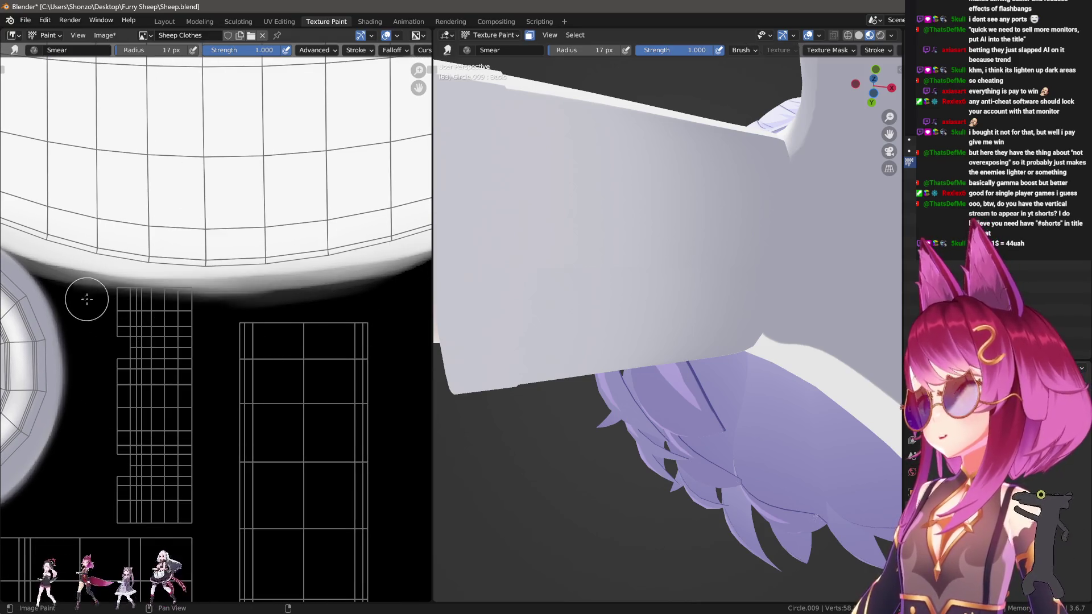
pyautogui.moveTo(80, 293)
pyautogui.mouseDown()
pyautogui.moveTo(214, 293)
pyautogui.moveTo(204, 310)
pyautogui.mouseUp()
# Change the brush falloff, return to the regular draw brush, and sample black as the paint colour.
pyautogui.hotkey('shift', 'f')
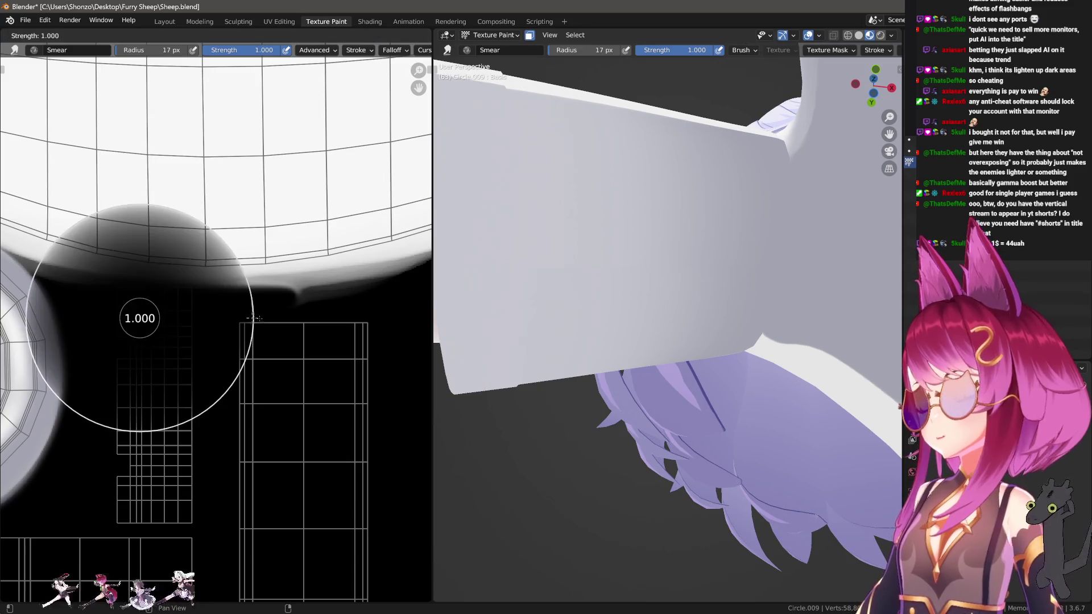
pyautogui.click(170, 257)
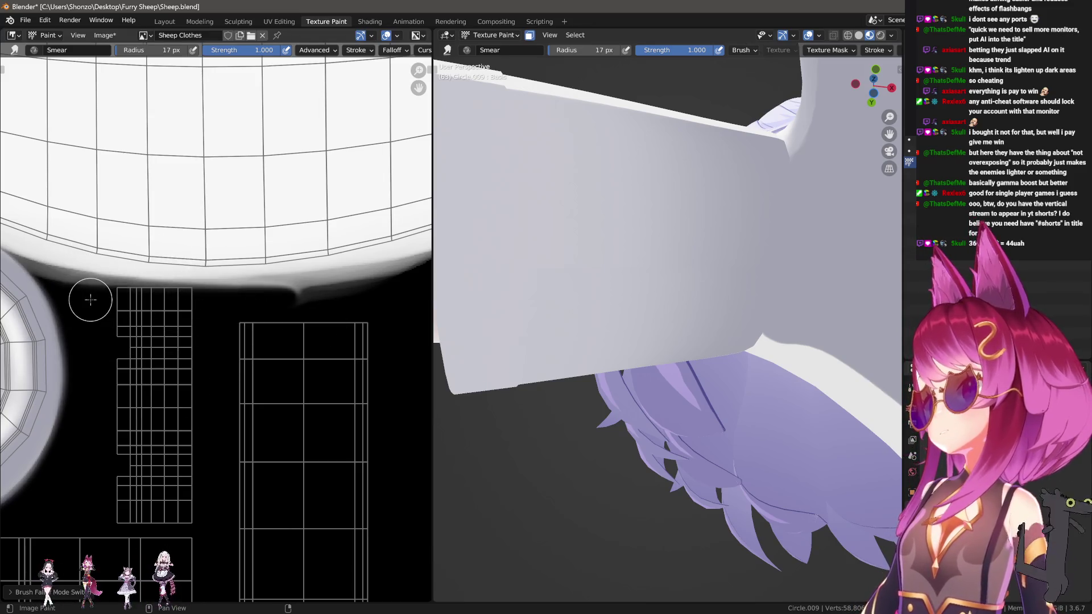
pyautogui.moveTo(184, 329); pyautogui.dragTo(196, 354, button='middle')
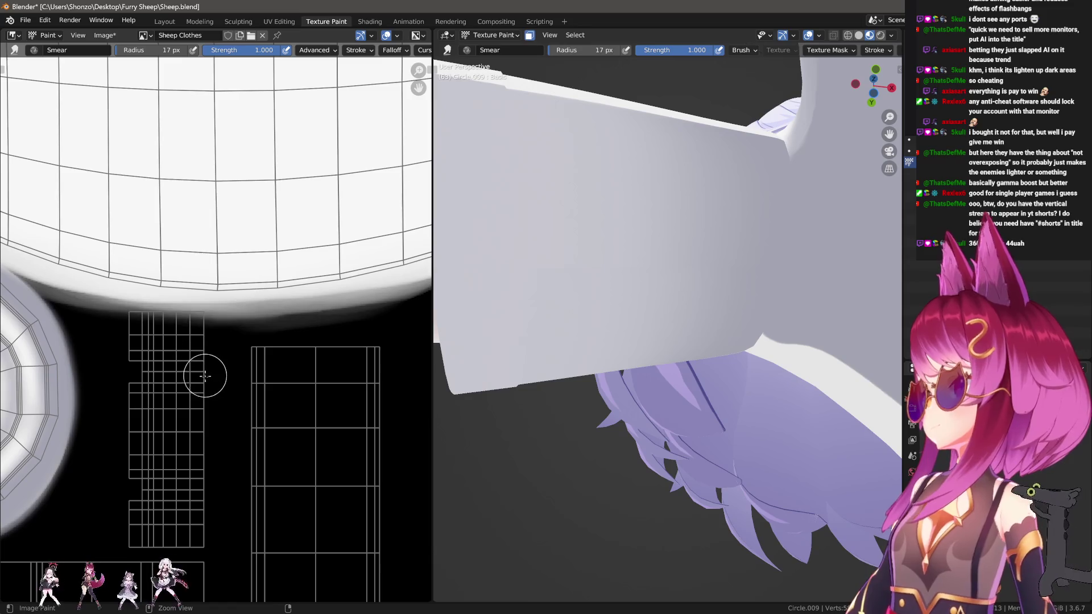
pyautogui.press('w')
pyautogui.click(192, 386)
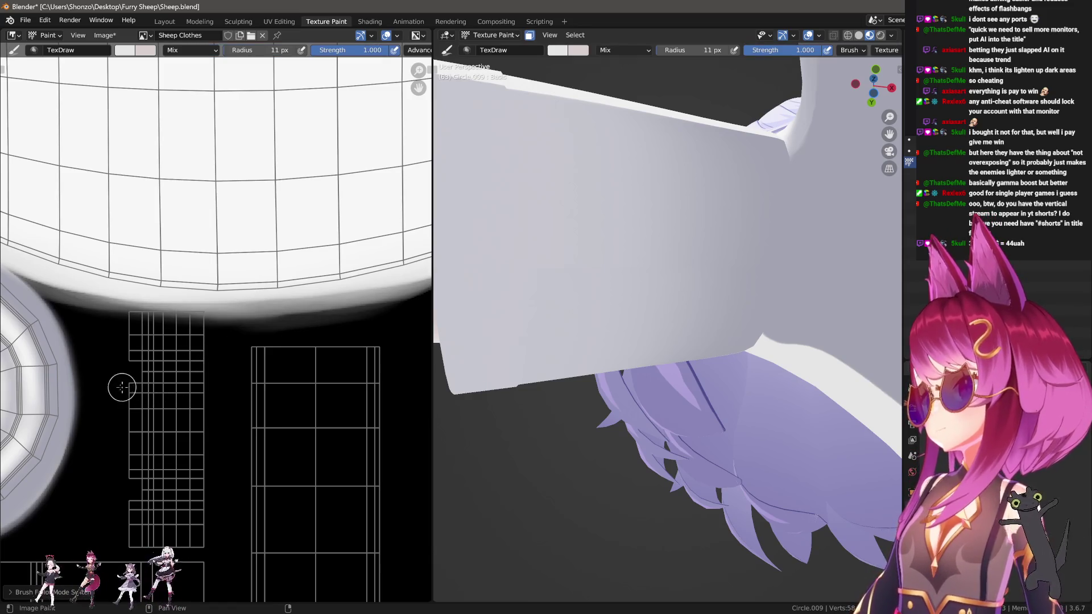
pyautogui.press('s')
pyautogui.press('w')
pyautogui.click(116, 305)
# Try black strokes across the grey gradient edge at 14 px, undoing the unsatisfactory ones.
pyautogui.moveTo(94, 307); pyautogui.dragTo(298, 310)
pyautogui.scroll(-1, 264, 343)
pyautogui.hotkey('ctrl', 'z')
pyautogui.press('w')
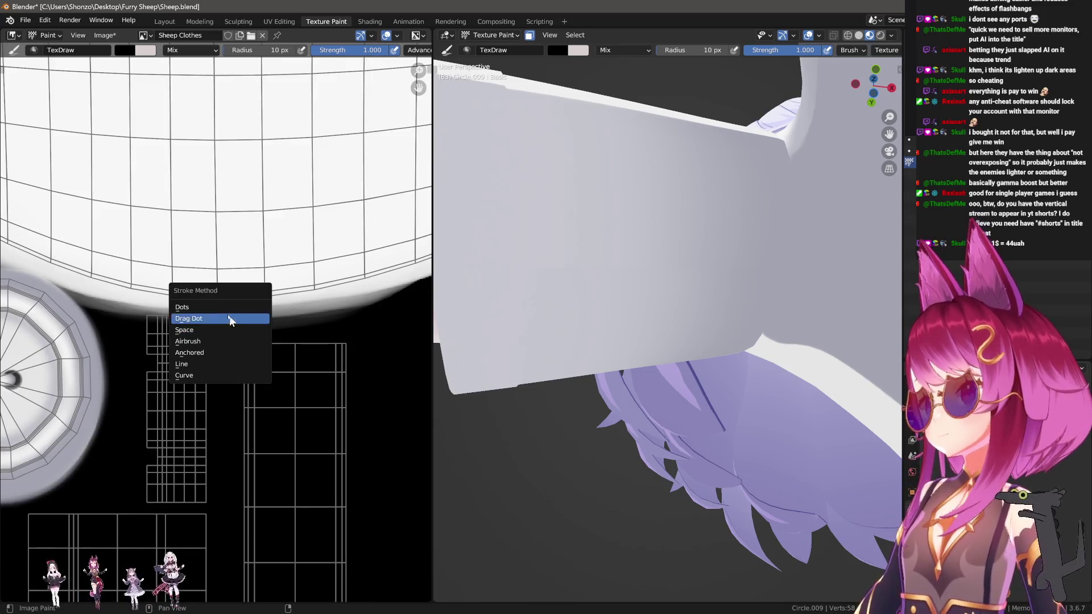
pyautogui.click(207, 323)
pyautogui.moveTo(105, 315); pyautogui.dragTo(312, 323)
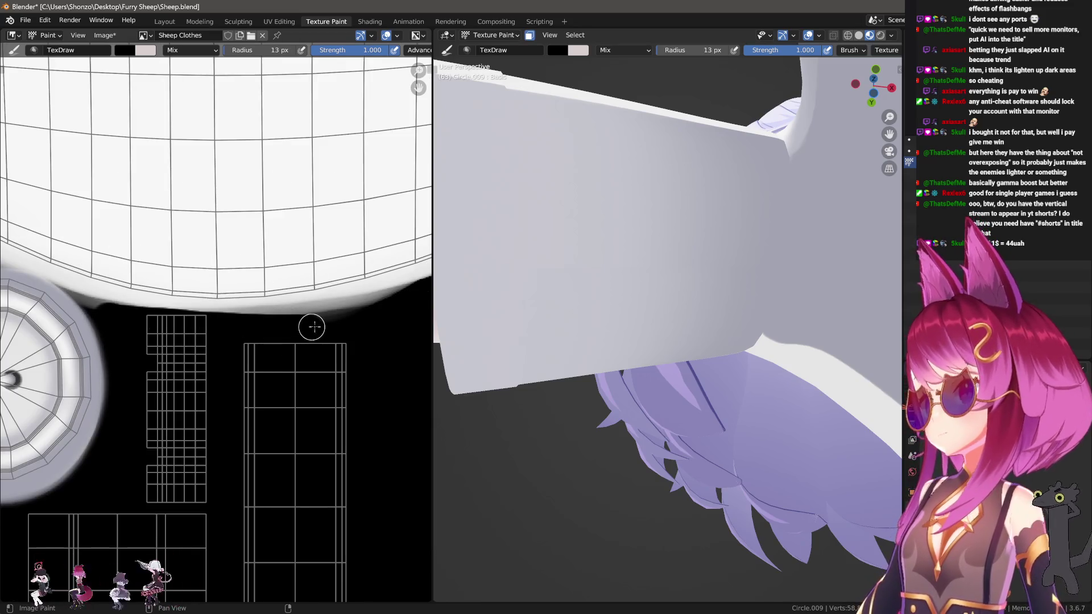
pyautogui.press('f')
pyautogui.click(224, 322)
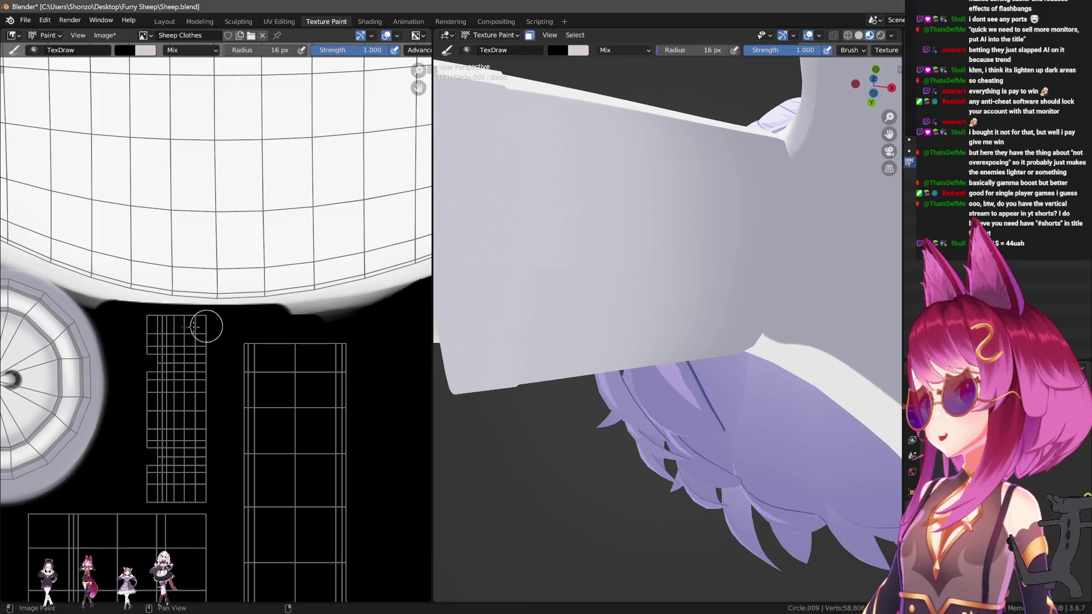
pyautogui.hotkey('ctrl', 'z')
# Repaint black along the gradient edge from left to right, continuing toward the wheel-shaped island.
pyautogui.moveTo(108, 318); pyautogui.dragTo(353, 319)
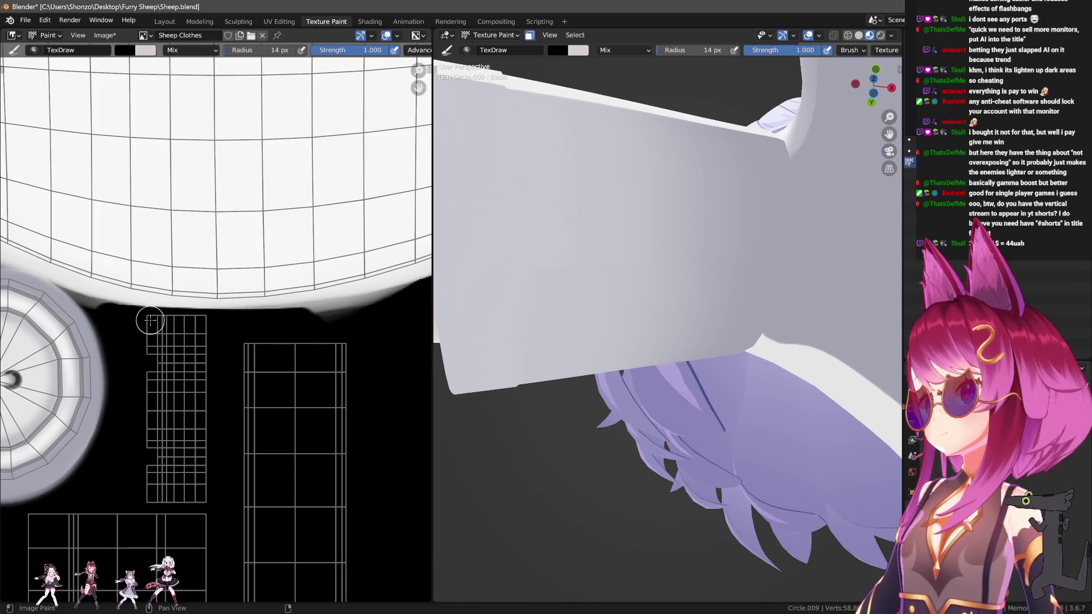
pyautogui.moveTo(170, 319); pyautogui.dragTo(407, 316)
pyautogui.moveTo(220, 325); pyautogui.dragTo(53, 335, button='middle')
pyautogui.moveTo(53, 335); pyautogui.dragTo(313, 301)
pyautogui.scroll(1, 313, 301)
pyautogui.moveTo(313, 301); pyautogui.dragTo(210, 378, button='middle')
# Paint black along the edge near the wheel with a 5 px brush, then resize it to 8 px.
pyautogui.press('f')
pyautogui.click(169, 349)
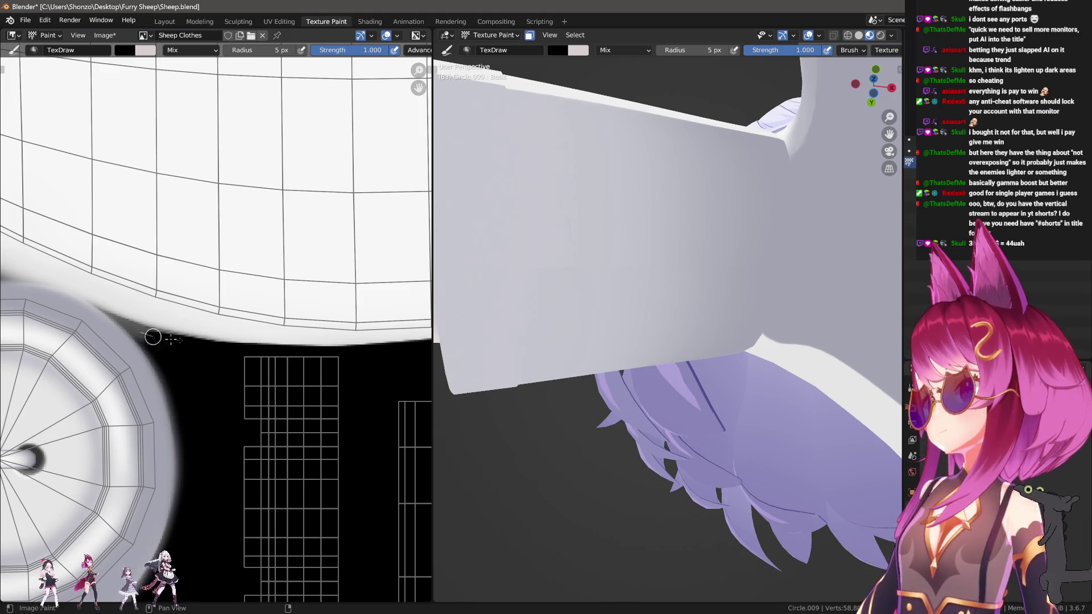
pyautogui.moveTo(146, 337); pyautogui.dragTo(406, 363)
pyautogui.moveTo(406, 363); pyautogui.dragTo(214, 360, button='middle')
pyautogui.press('f')
pyautogui.click(178, 356)
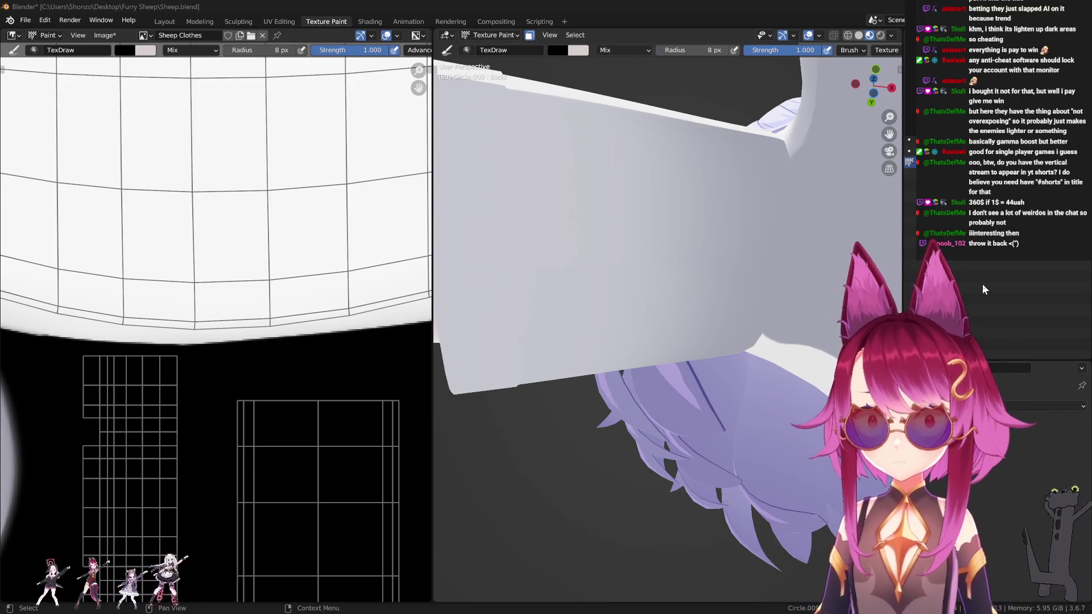
# Orbit the 3D model to check the sleeve.
pyautogui.moveTo(656, 283); pyautogui.dragTo(647, 279, button='middle')
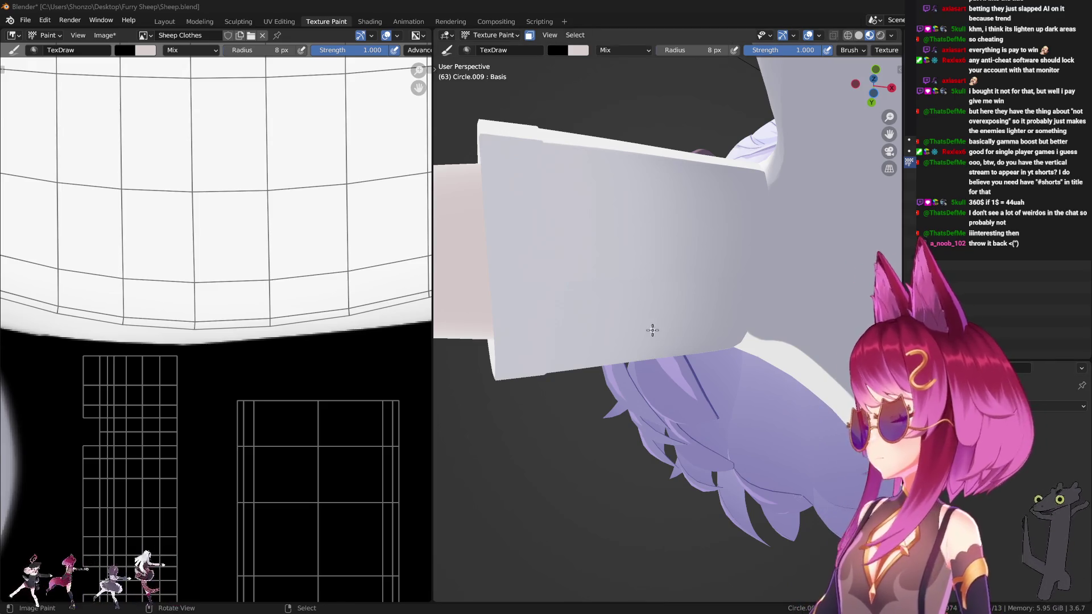
# Orbit out from the sleeve to view the upper body, shirt chest and ribbon.
pyautogui.scroll(-4, 652, 330)
pyautogui.moveTo(652, 330); pyautogui.dragTo(694, 334, button='middle')
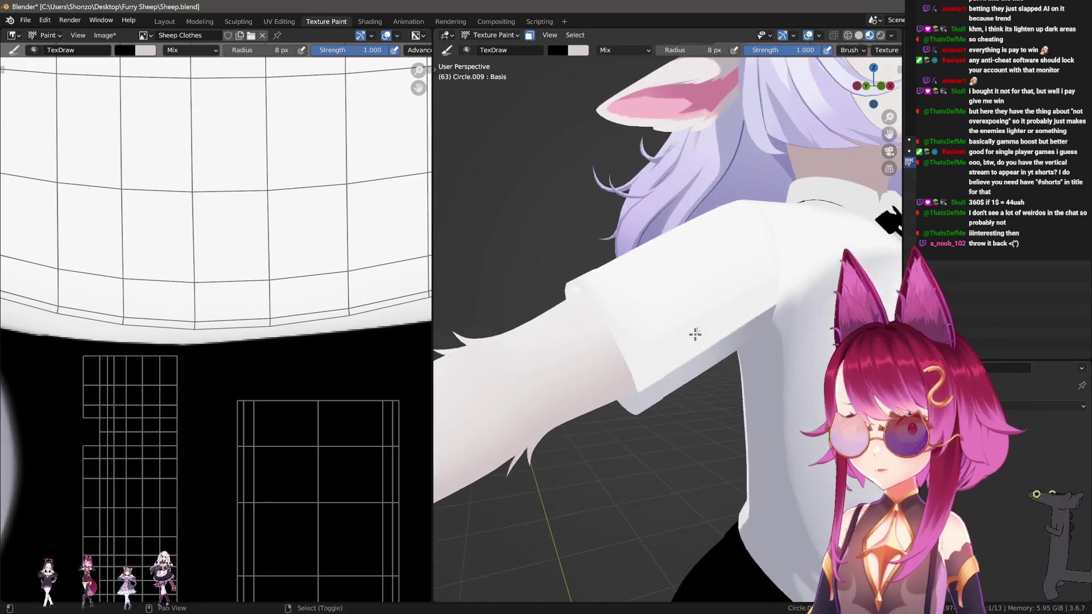
pyautogui.scroll(3, 695, 334)
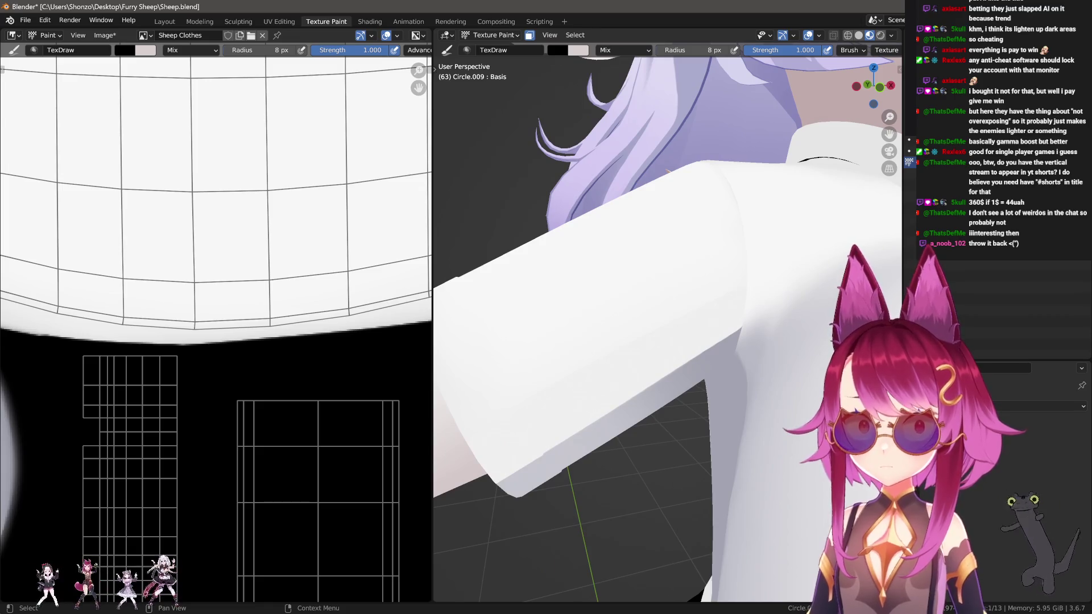
pyautogui.moveTo(697, 322)
pyautogui.mouseDown(button='middle')
pyautogui.moveTo(671, 306)
pyautogui.moveTo(717, 319)
pyautogui.moveTo(607, 308)
pyautogui.moveTo(720, 309)
pyautogui.moveTo(726, 261)
pyautogui.moveTo(660, 310)
pyautogui.moveTo(624, 303)
pyautogui.mouseUp(button='middle')
# Sample a light grey paint colour, enlarge the brush to 52 px, and undo a test stroke.
pyautogui.scroll(-5, 314, 284)
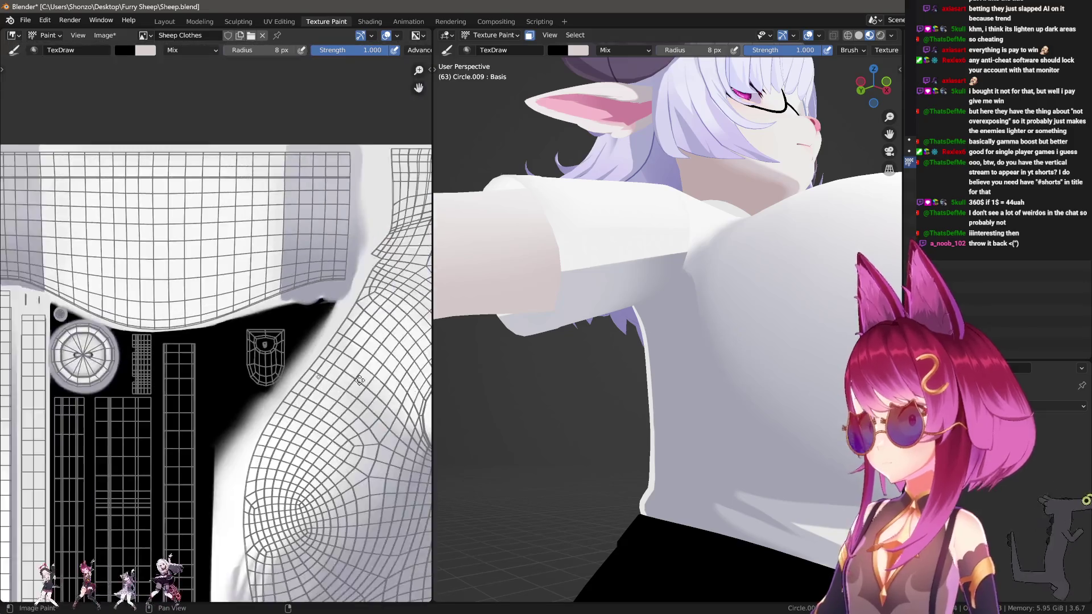
pyautogui.scroll(6, 341, 432)
pyautogui.moveTo(654, 352)
pyautogui.mouseDown(button='middle')
pyautogui.moveTo(685, 385)
pyautogui.moveTo(711, 500)
pyautogui.moveTo(692, 475)
pyautogui.moveTo(707, 270)
pyautogui.mouseUp(button='middle')
pyautogui.press('s')
pyautogui.press('f')
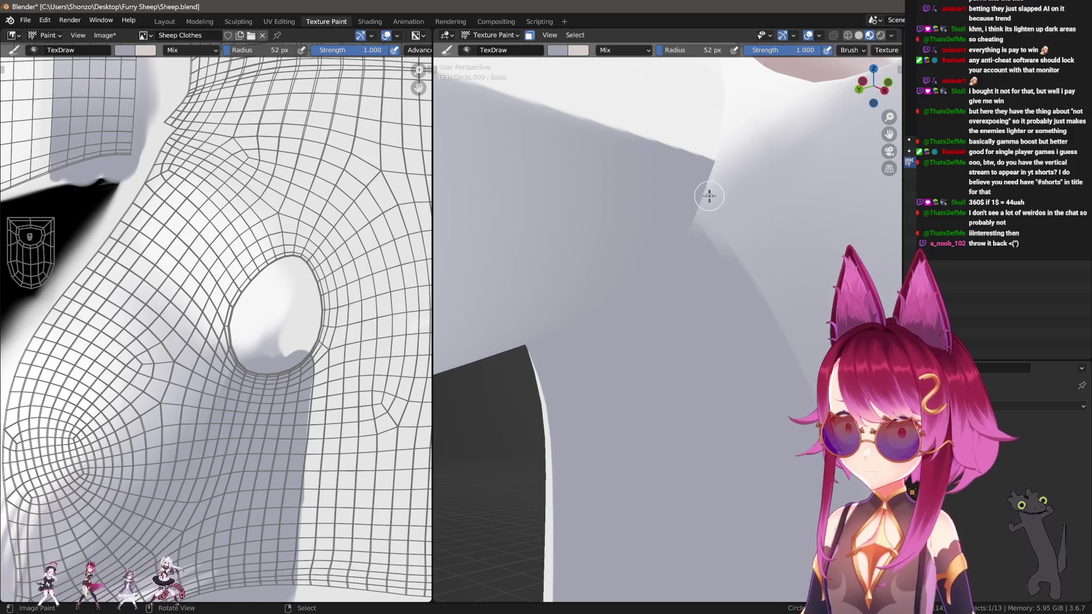
pyautogui.click(739, 275)
pyautogui.moveTo(739, 275)
pyautogui.mouseDown()
pyautogui.moveTo(706, 165)
pyautogui.moveTo(707, 285)
pyautogui.mouseUp()
pyautogui.hotkey('ctrl', 'z')
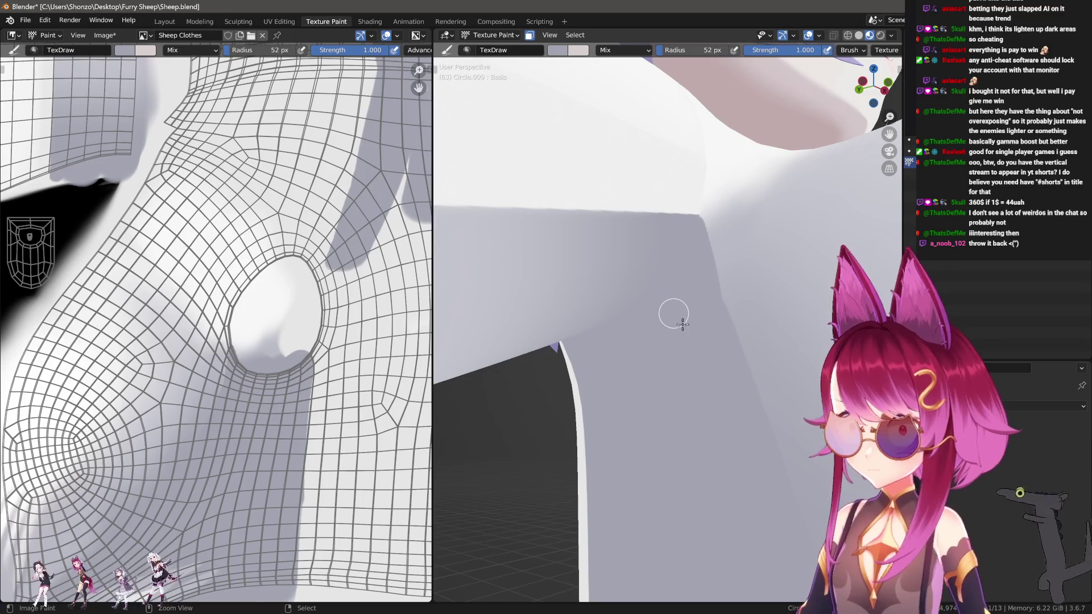
# Check the brush settings in the sidebar, then orbit and pan to the shirt's armhole island.
pyautogui.press('n')
pyautogui.scroll(-10, 804, 551)
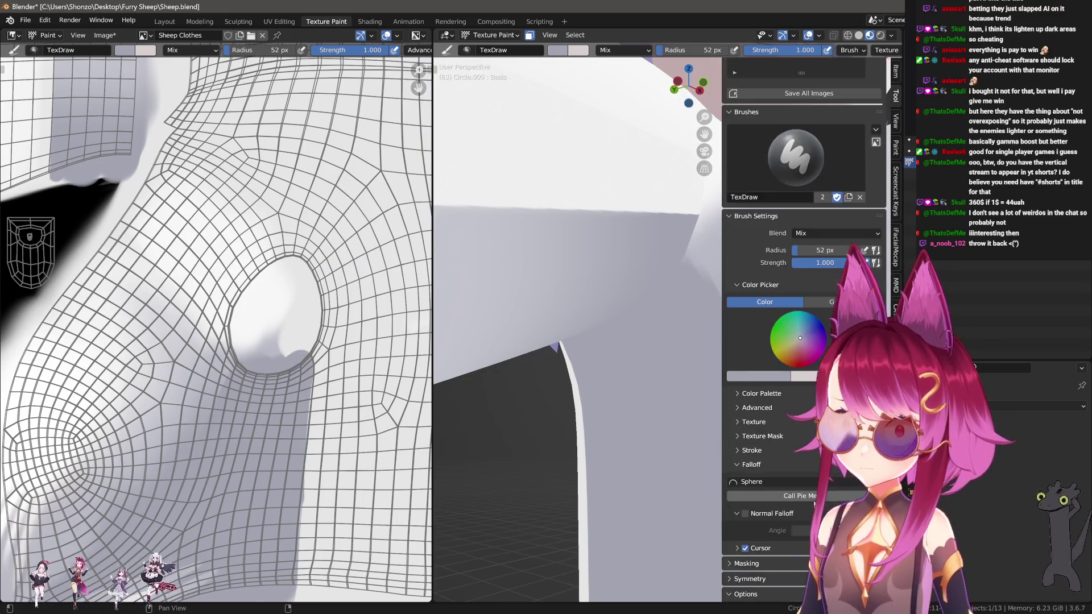
pyautogui.press('n')
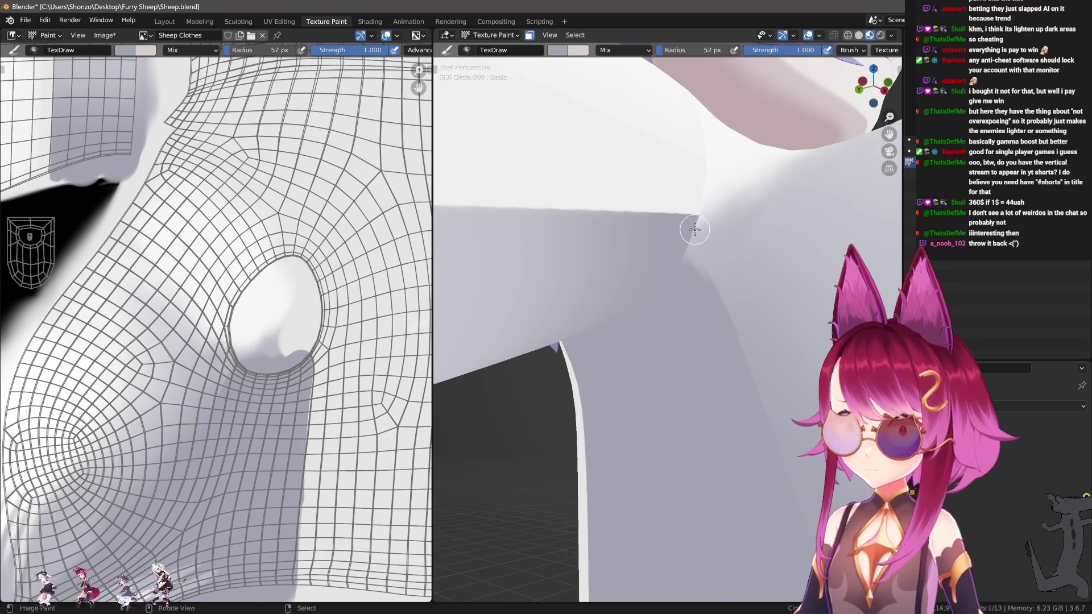
pyautogui.moveTo(702, 241); pyautogui.dragTo(738, 324, button='middle')
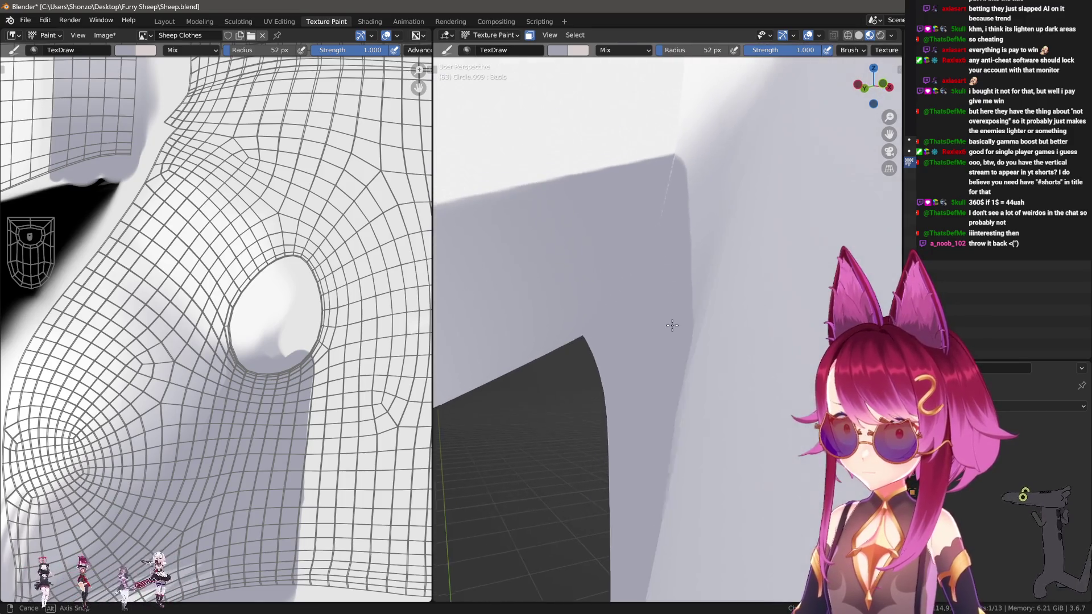
pyautogui.moveTo(324, 395); pyautogui.dragTo(290, 307, button='middle')
pyautogui.scroll(5, 289, 307)
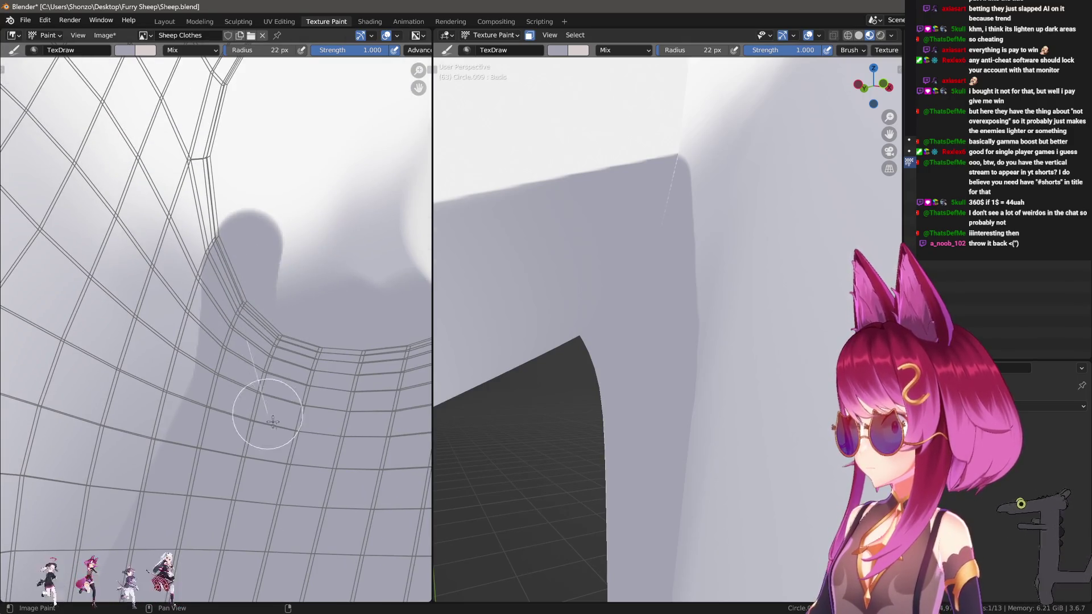
pyautogui.scroll(-4, 329, 361)
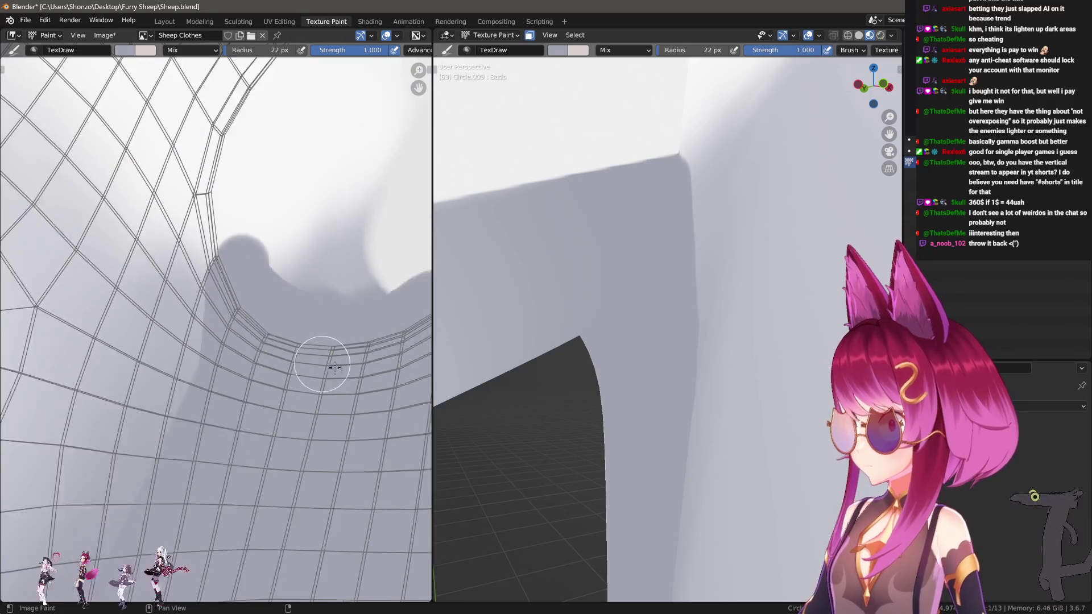
pyautogui.moveTo(592, 323)
pyautogui.mouseDown(button='middle')
pyautogui.moveTo(629, 333)
pyautogui.moveTo(614, 375)
pyautogui.moveTo(690, 506)
pyautogui.moveTo(653, 364)
pyautogui.moveTo(588, 322)
pyautogui.mouseUp(button='middle')
pyautogui.moveTo(186, 266); pyautogui.dragTo(348, 394, button='middle')
pyautogui.scroll(-4, 349, 393)
pyautogui.scroll(5, 139, 297)
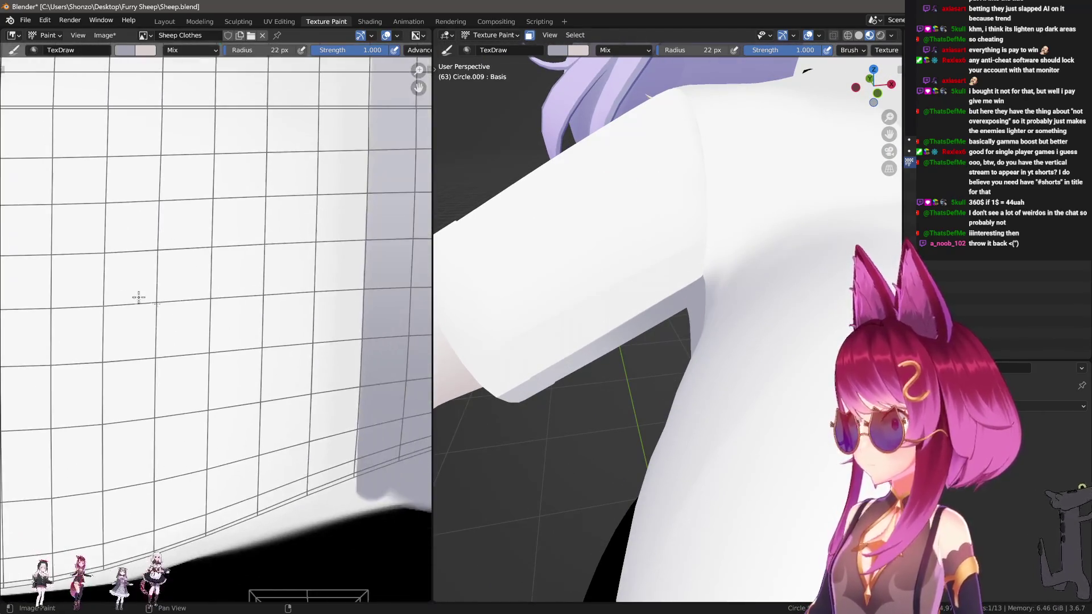
# Switch to the Soften brush and review its settings in the sidebar.
pyautogui.press('s')
pyautogui.scroll(-1, 265, 289)
pyautogui.press('n')
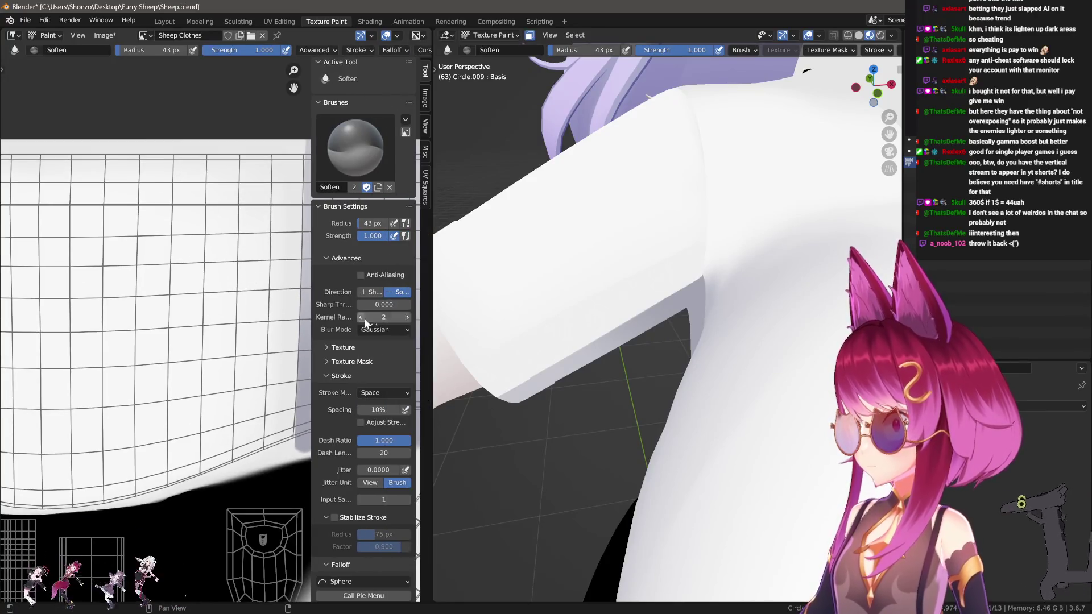
pyautogui.press('n')
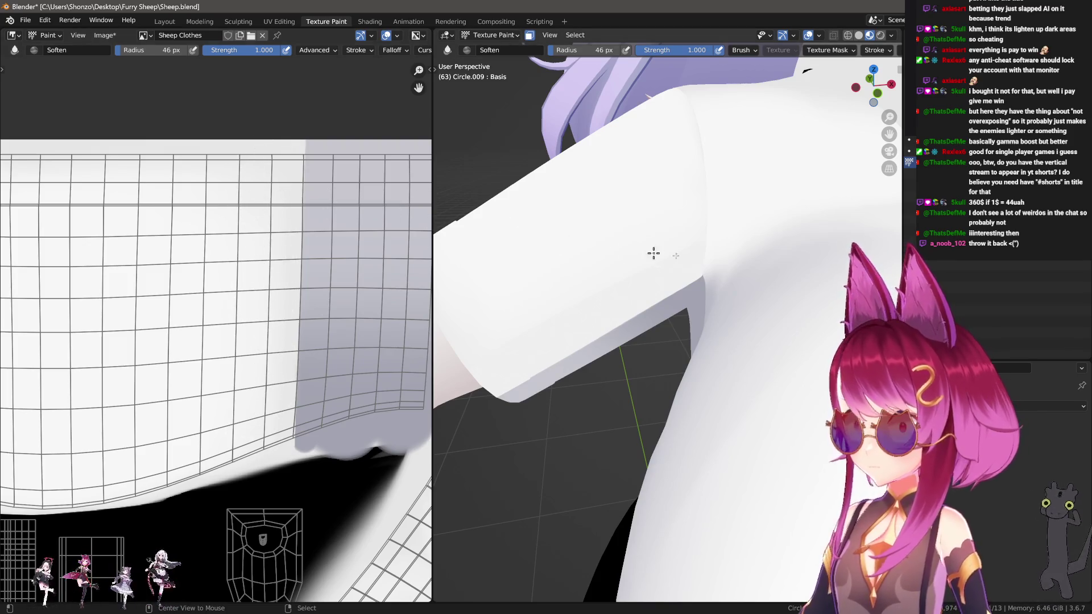
# View the character from the front and pan the texture to another area.
pyautogui.press('KP_1')
pyautogui.scroll(2, 714, 301)
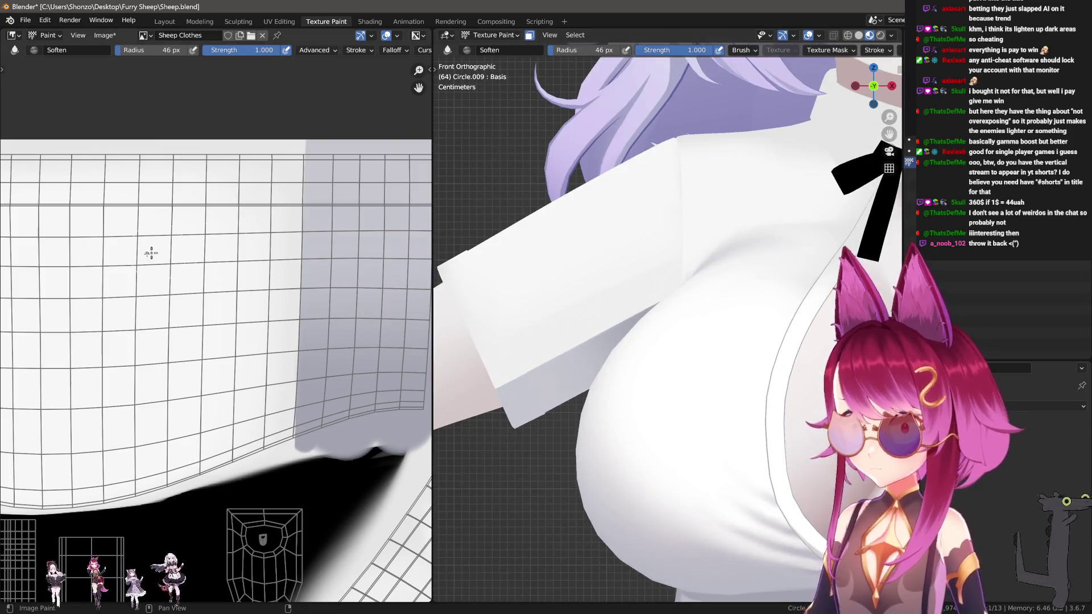
pyautogui.scroll(2, 607, 288)
pyautogui.moveTo(132, 275)
pyautogui.mouseDown(button='middle')
pyautogui.moveTo(310, 297)
pyautogui.moveTo(258, 300)
pyautogui.mouseUp(button='middle')
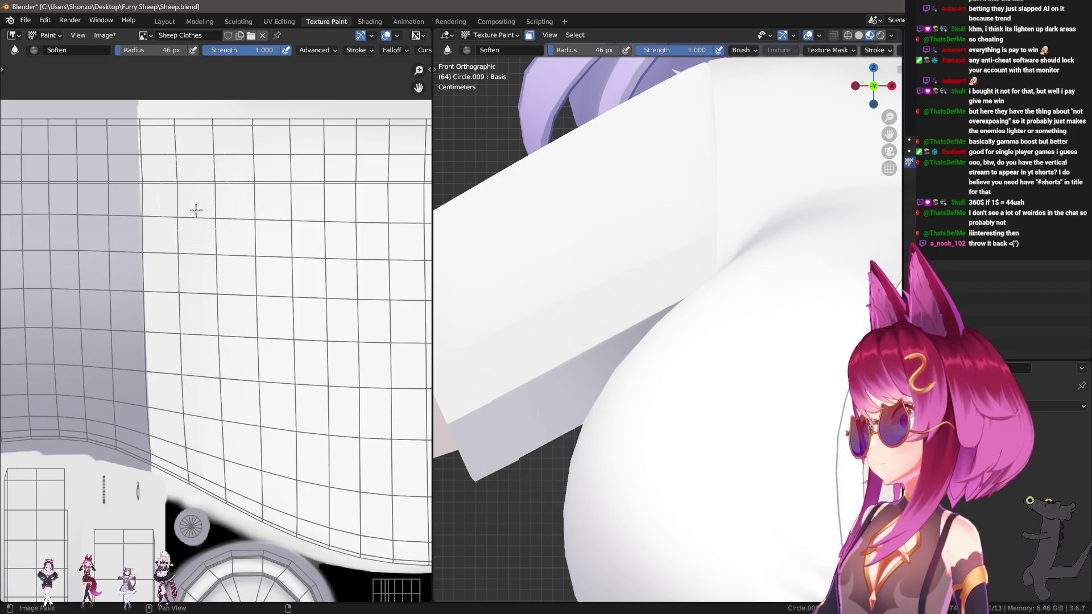
pyautogui.scroll(-5, 619, 241)
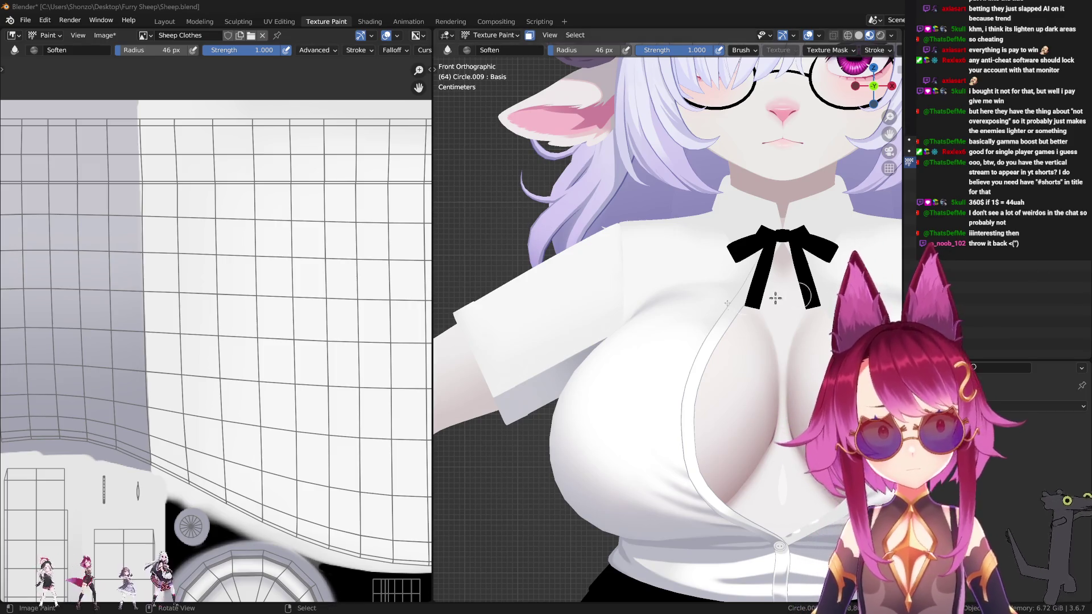
pyautogui.scroll(-2, 200, 322)
pyautogui.hscroll(-2, 565, 285)
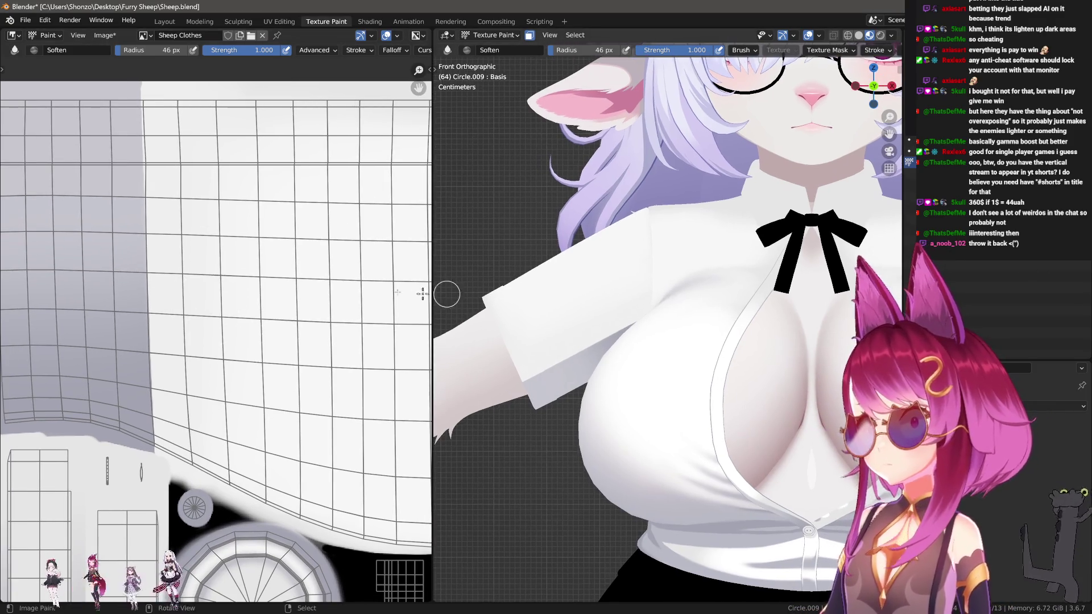
pyautogui.hscroll(2, 316, 276)
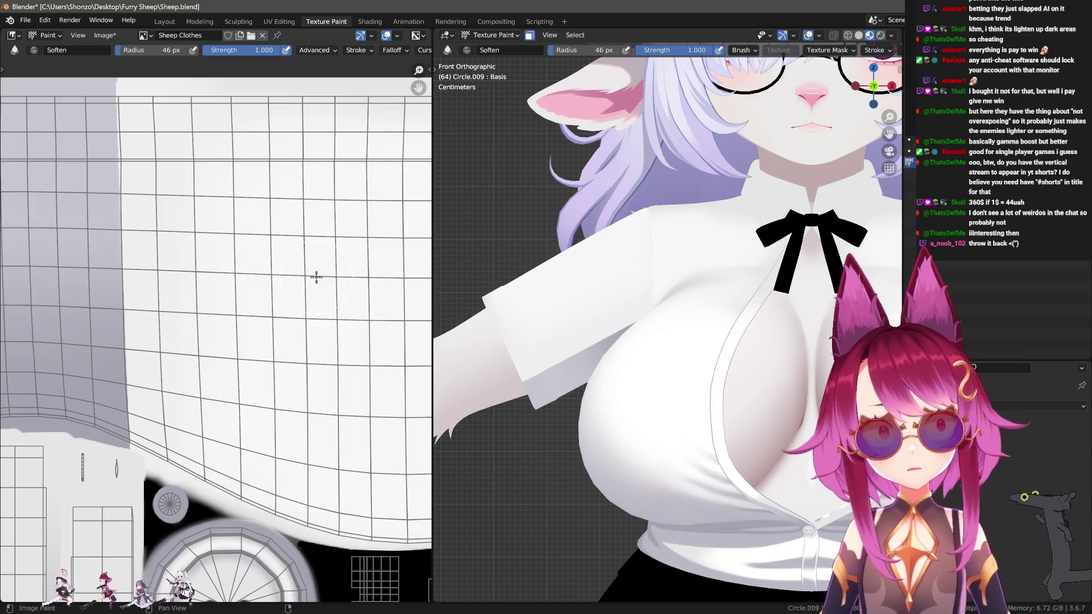
pyautogui.hscroll(2, 675, 280)
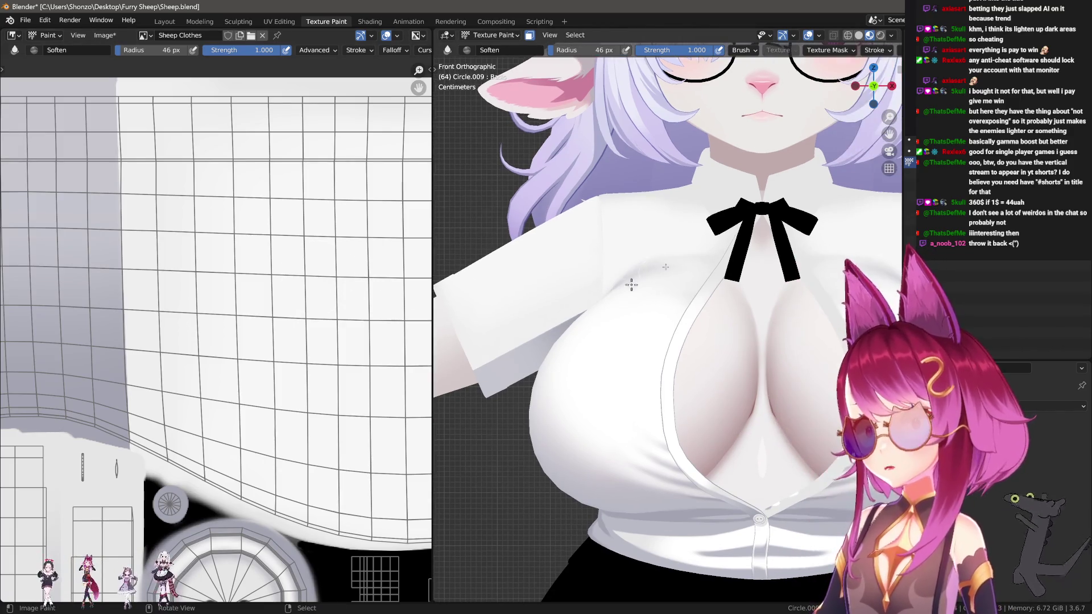
pyautogui.scroll(-2, 214, 312)
pyautogui.scroll(6, 130, 349)
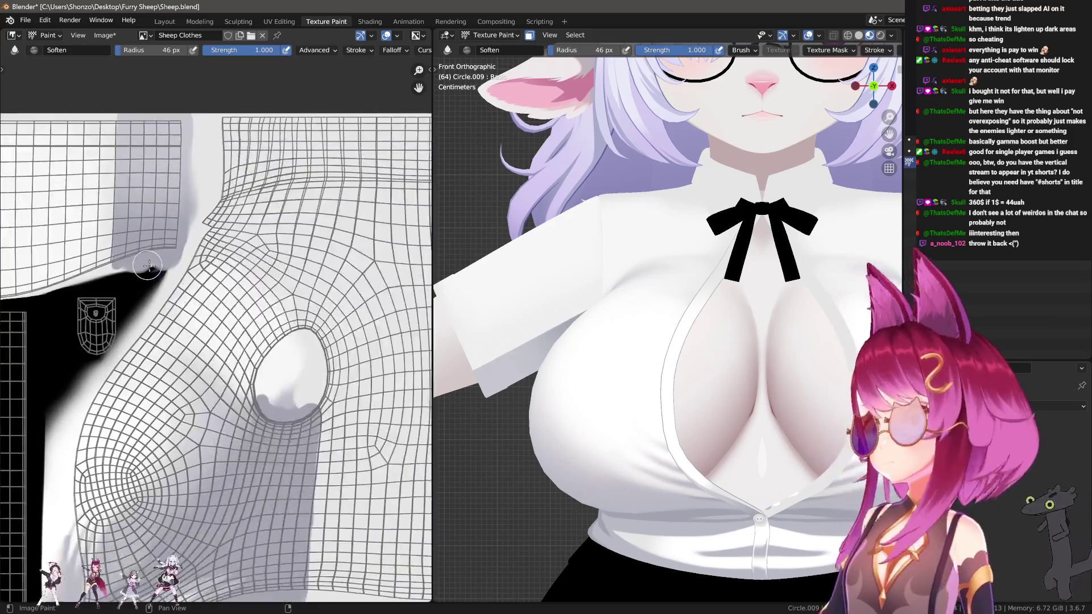
# Set the Smear brush strength to 0.400 and enlarge its radius.
pyautogui.scroll(4, 131, 349)
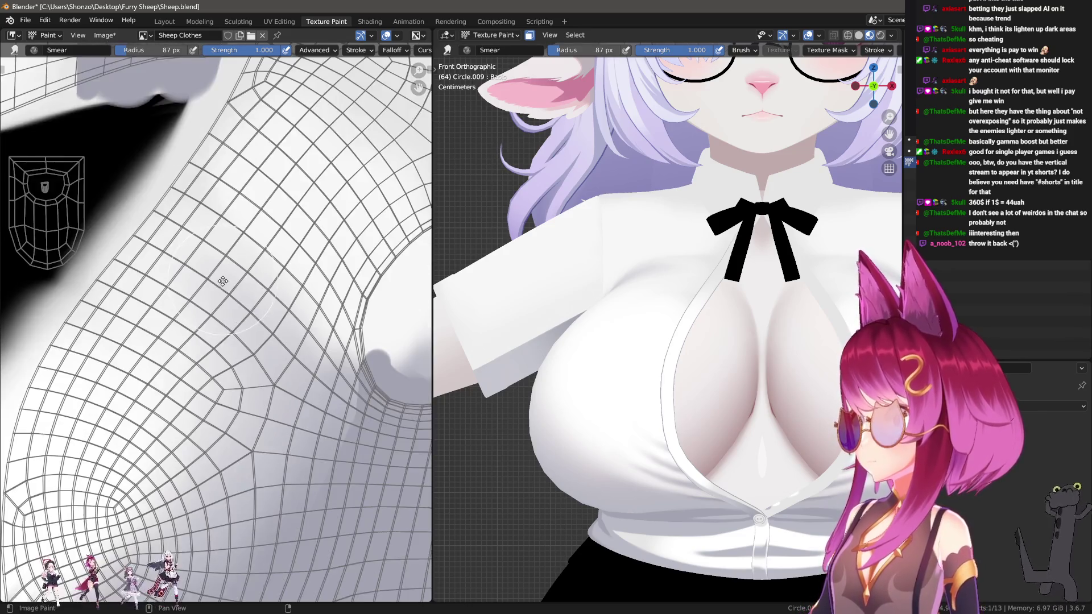
pyautogui.scroll(-2, 191, 261)
pyautogui.hotkey('shift', 'f')
pyautogui.click(176, 295)
pyautogui.hotkey('alt', 'f')
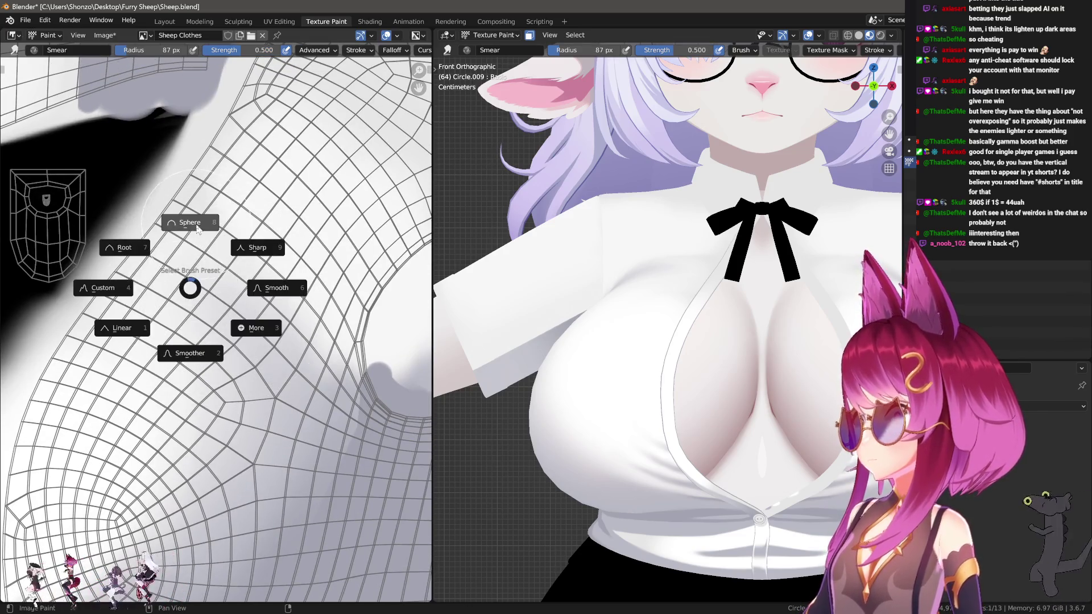
pyautogui.click(215, 263)
pyautogui.hotkey('shift', 'f')
pyautogui.click(214, 267)
pyautogui.scroll(4, 214, 267)
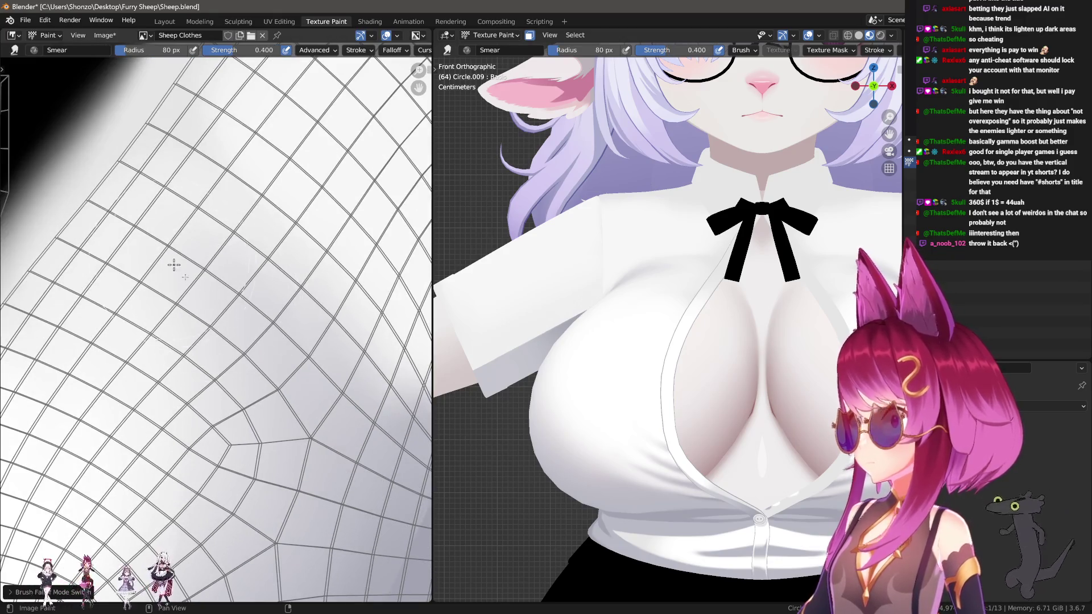
pyautogui.press('f')
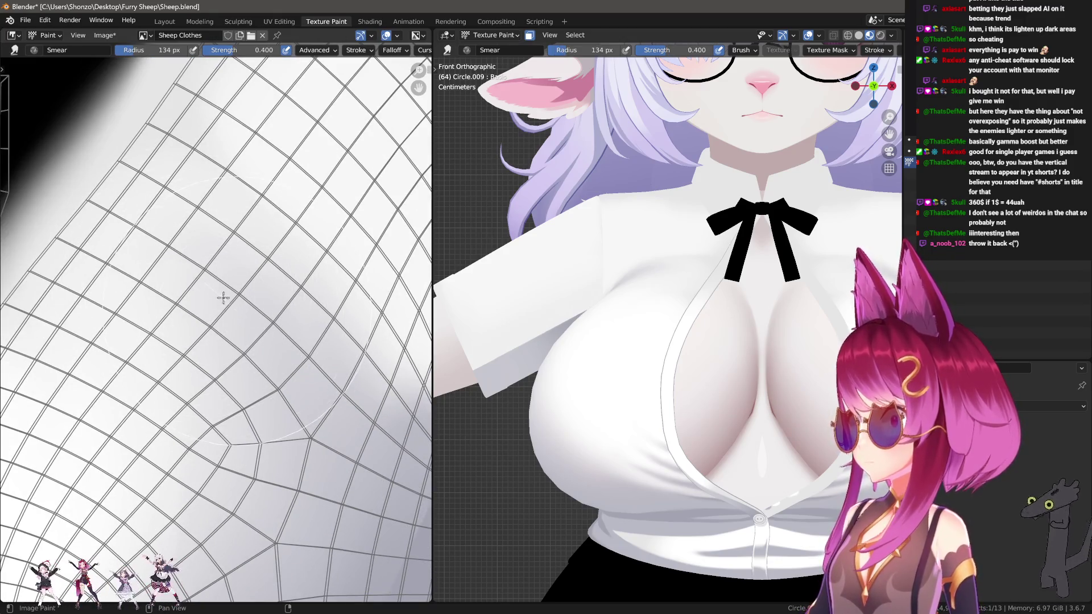
pyautogui.click(220, 295)
pyautogui.scroll(-3, 218, 312)
# Smear the grey shading around the armhole, pushing its edge down and left with an 88 px brush.
pyautogui.moveTo(217, 311)
pyautogui.mouseDown()
pyautogui.moveTo(347, 455)
pyautogui.moveTo(231, 317)
pyautogui.mouseUp()
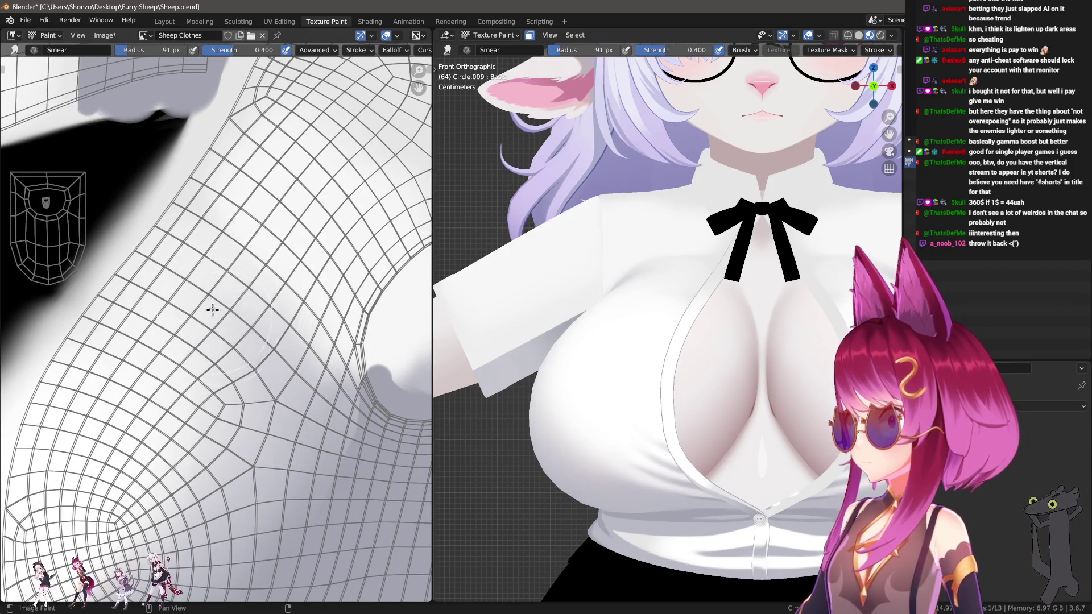
pyautogui.press('f')
pyautogui.click(220, 309)
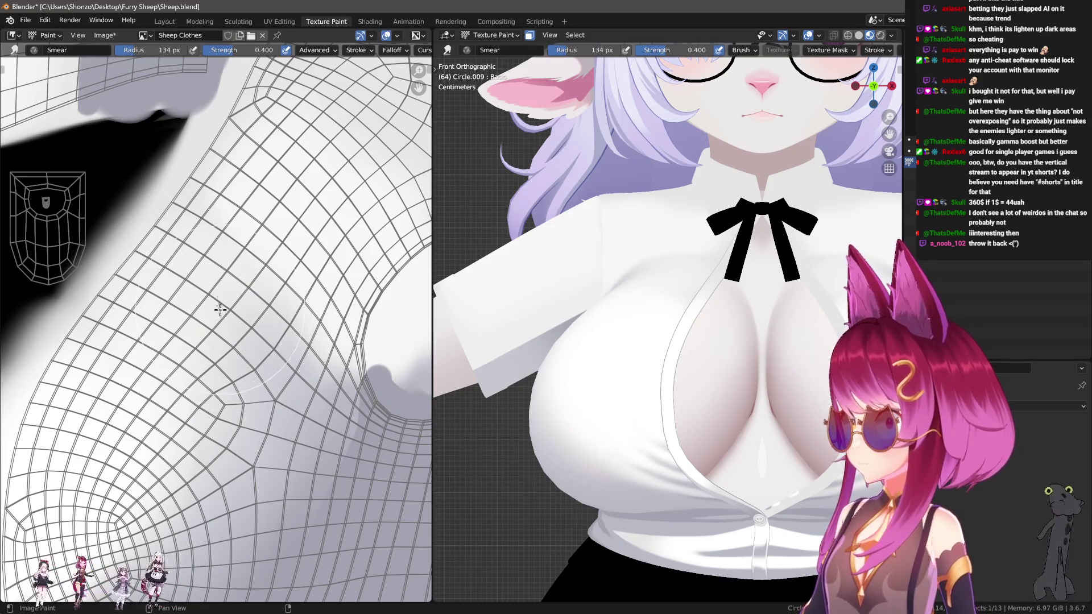
pyautogui.press('f')
pyautogui.click(209, 327)
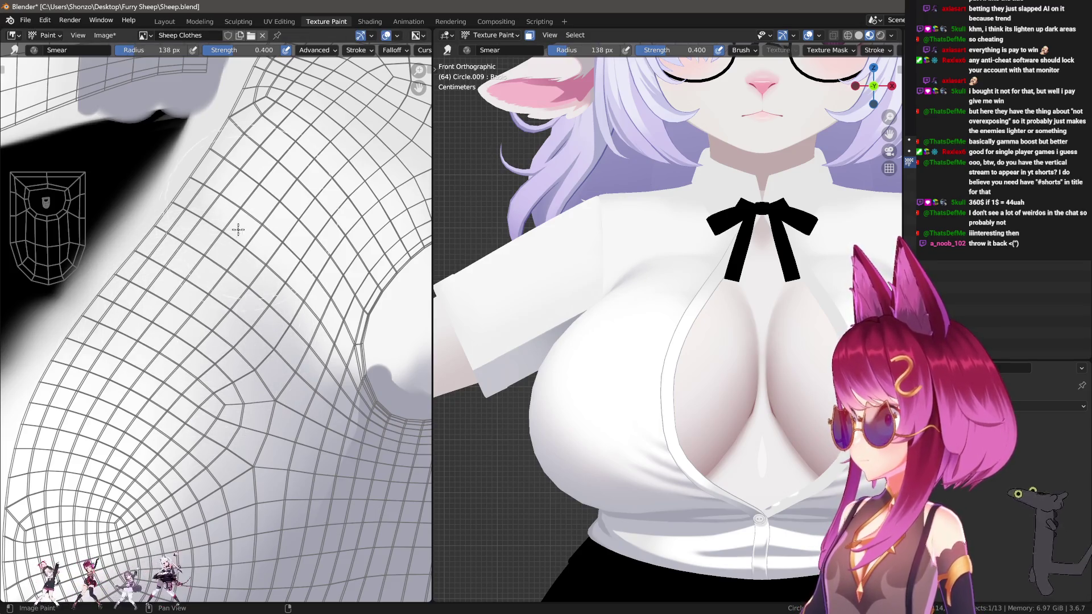
pyautogui.press('f')
pyautogui.click(153, 263)
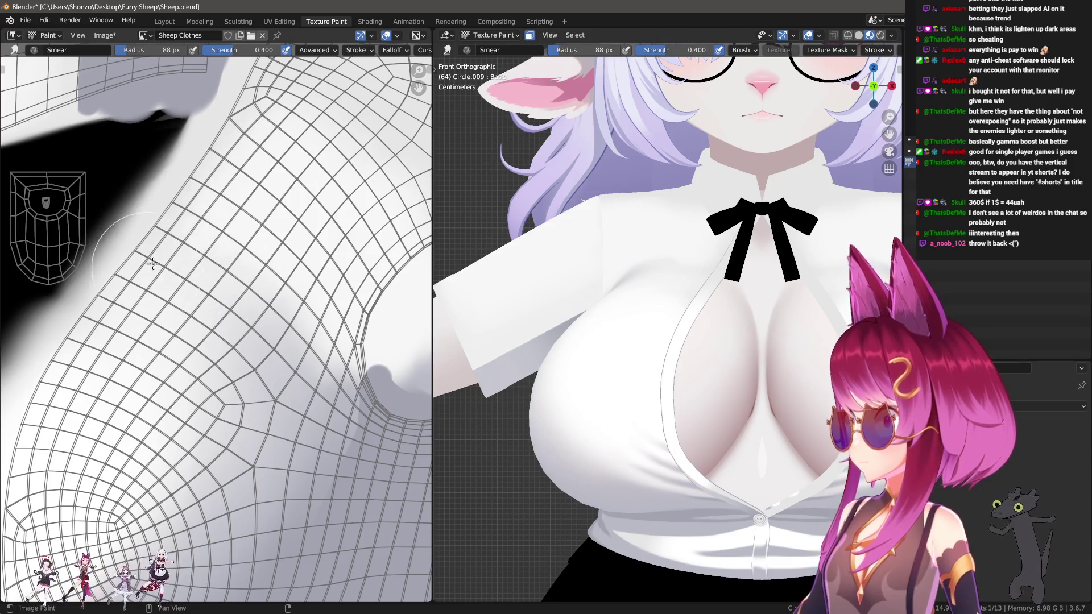
pyautogui.moveTo(153, 262)
pyautogui.mouseDown()
pyautogui.moveTo(147, 256)
pyautogui.moveTo(167, 328)
pyautogui.moveTo(135, 278)
pyautogui.moveTo(118, 321)
pyautogui.moveTo(167, 280)
pyautogui.moveTo(116, 352)
pyautogui.mouseUp()
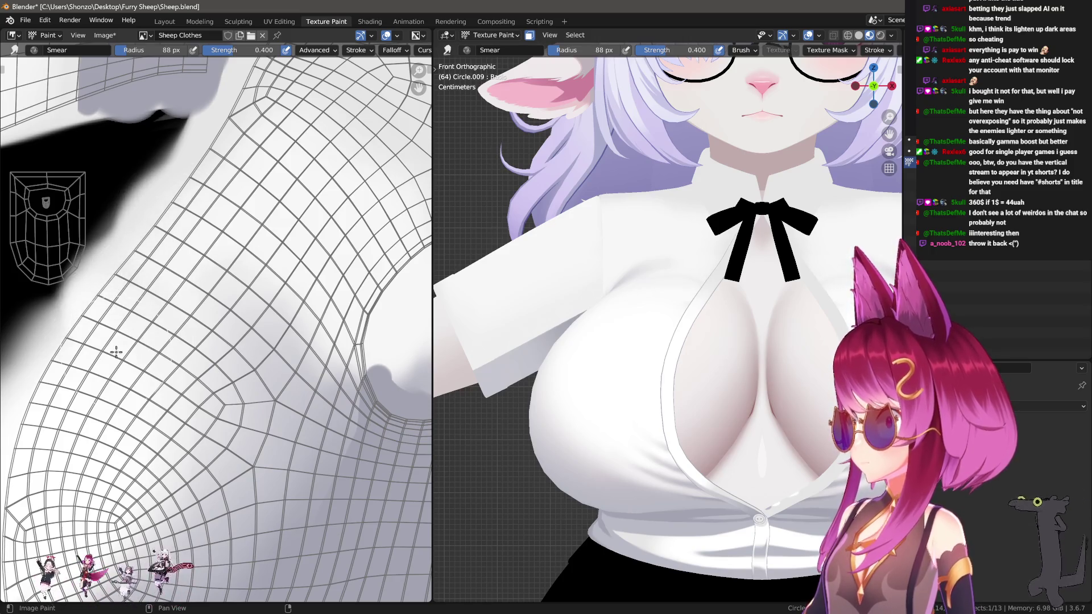
# Enlarge the brush to 141 px and smear the grey shading toward the left.
pyautogui.press('f')
pyautogui.click(126, 340)
pyautogui.press('f')
pyautogui.click(205, 297)
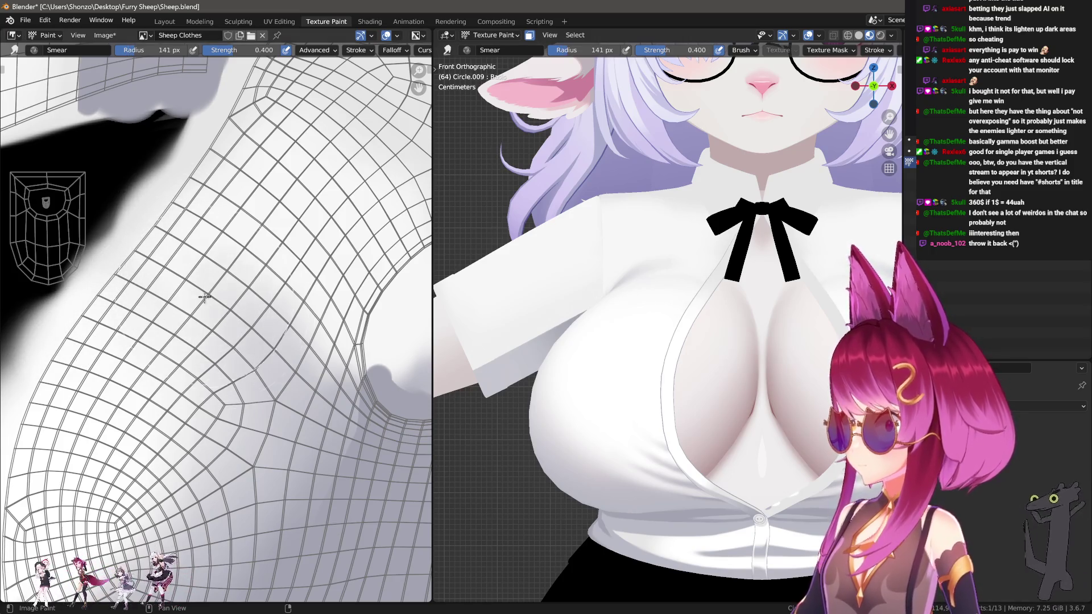
pyautogui.moveTo(208, 314); pyautogui.dragTo(133, 358)
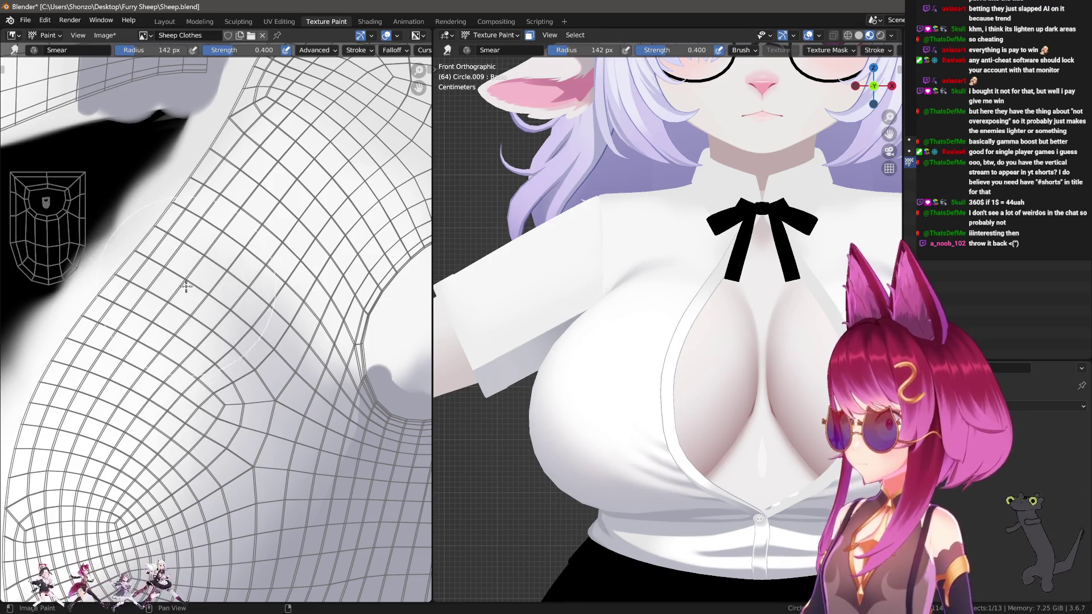
pyautogui.hotkey('shift', 'space')
pyautogui.keyDown('ctrl'); pyautogui.hscroll(1, 195, 281); pyautogui.keyUp('ctrl')
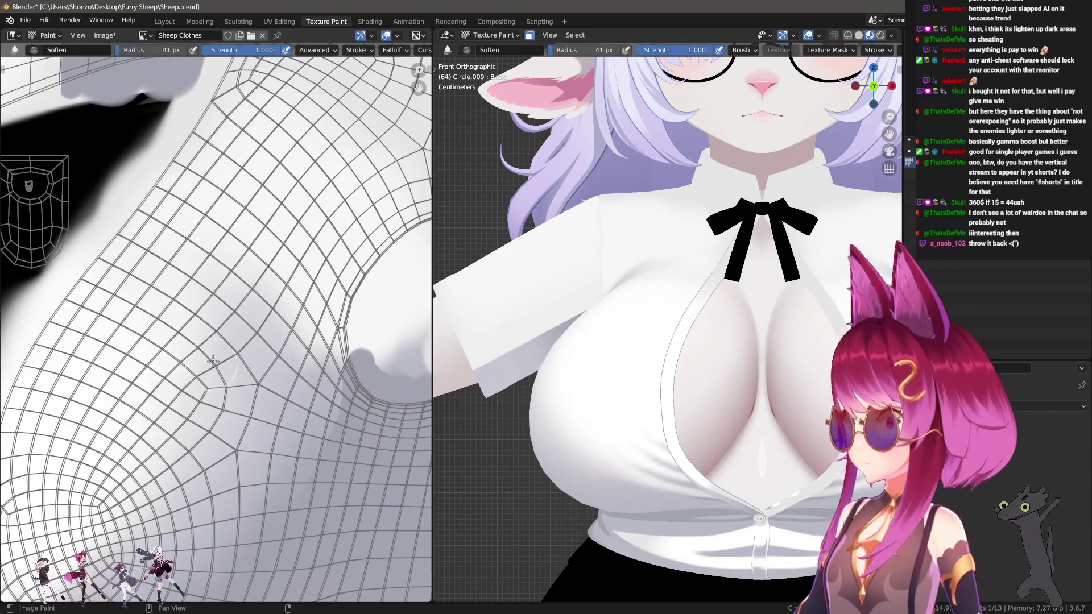
# Set the Smear brush to Sphere falloff, 0.700 strength and 23 px radius.
pyautogui.press('f')
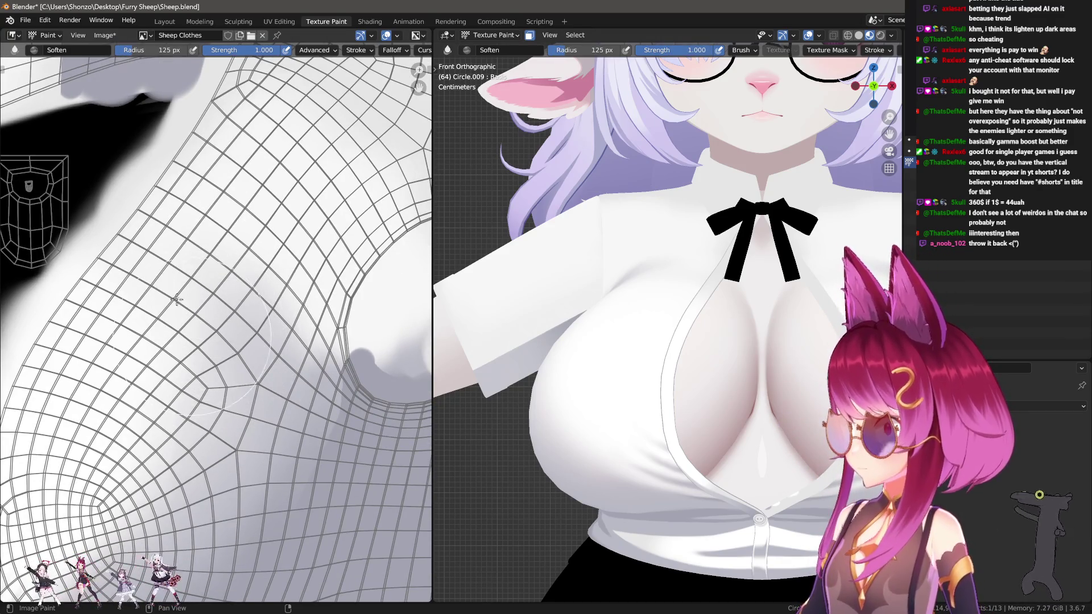
pyautogui.scroll(2, 174, 302)
pyautogui.hotkey('shift', 'space')
pyautogui.hotkey('shift', 'f')
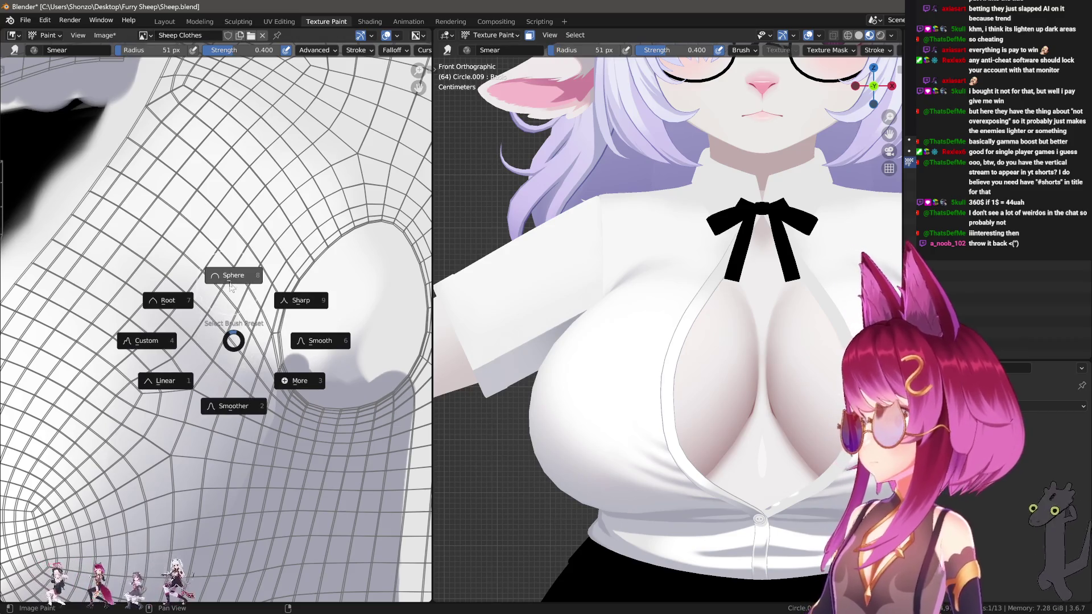
pyautogui.click(230, 287)
pyautogui.hotkey('shift', 'f')
pyautogui.click(228, 353)
pyautogui.press('f')
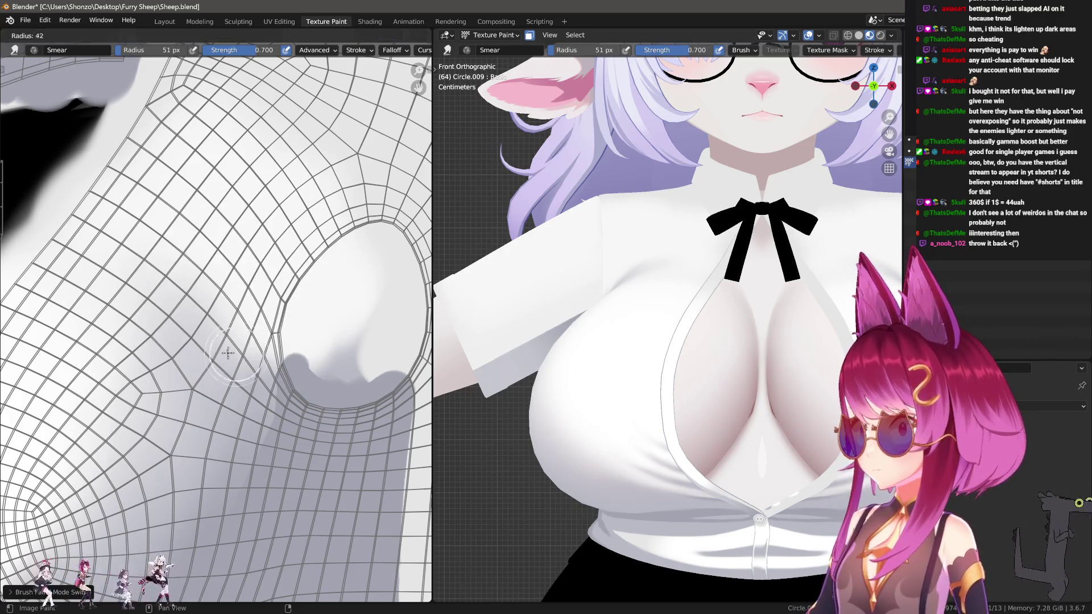
pyautogui.click(227, 358)
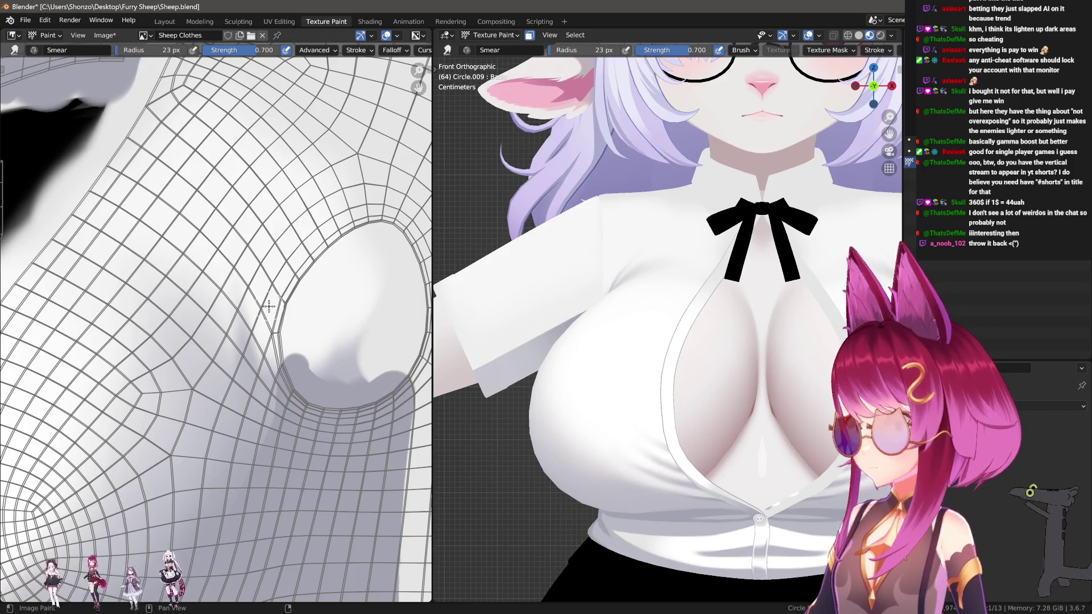
# Smear and refine the darker fold crease near the armhole, then shrink the brush to 20 px.
pyautogui.moveTo(250, 269); pyautogui.dragTo(251, 148)
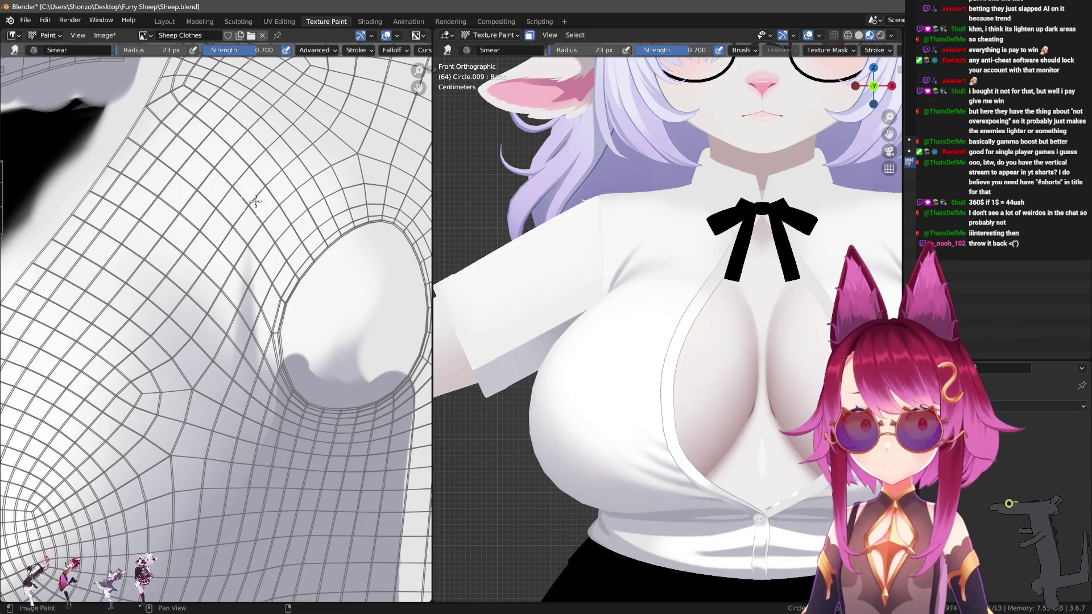
pyautogui.moveTo(261, 244)
pyautogui.mouseDown()
pyautogui.moveTo(244, 366)
pyautogui.moveTo(244, 172)
pyautogui.mouseUp()
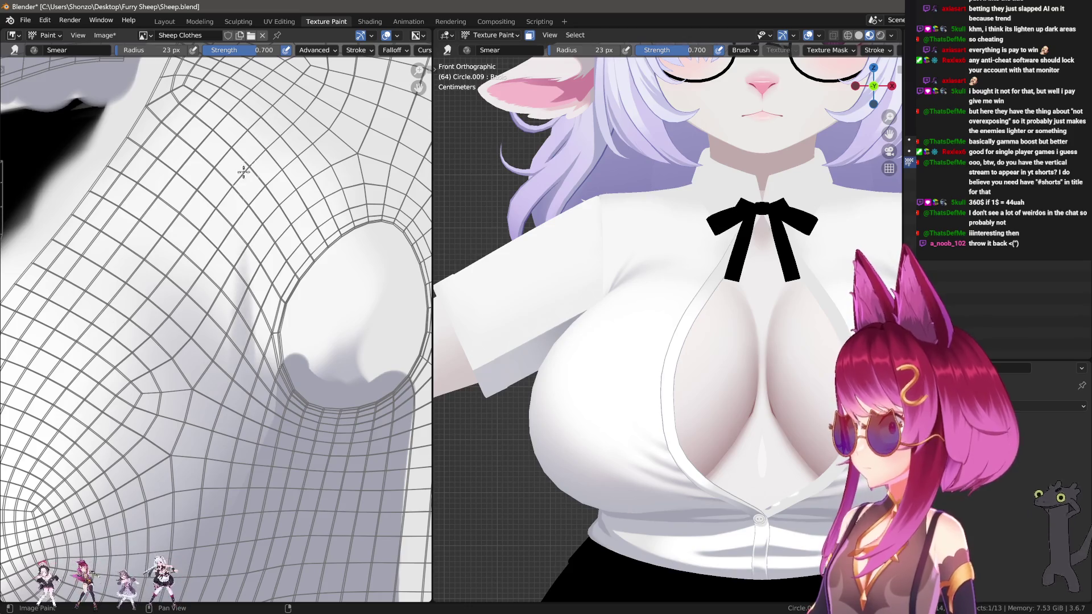
pyautogui.moveTo(271, 304); pyautogui.dragTo(234, 372)
pyautogui.moveTo(253, 222)
pyautogui.mouseDown()
pyautogui.moveTo(248, 328)
pyautogui.moveTo(254, 152)
pyautogui.mouseUp()
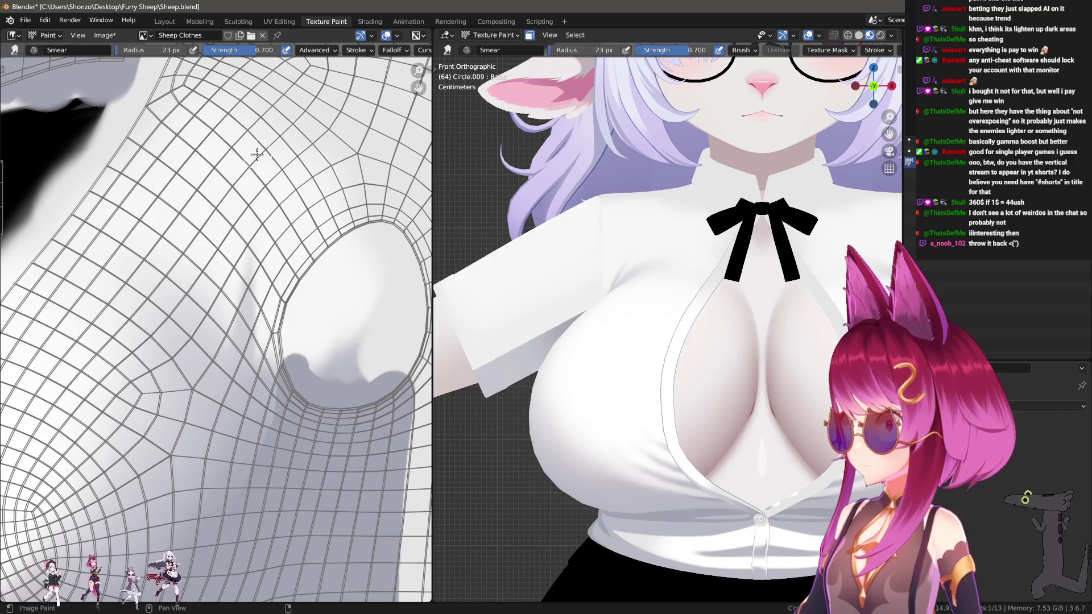
pyautogui.press('[')
pyautogui.moveTo(283, 256); pyautogui.dragTo(269, 268, button='middle')
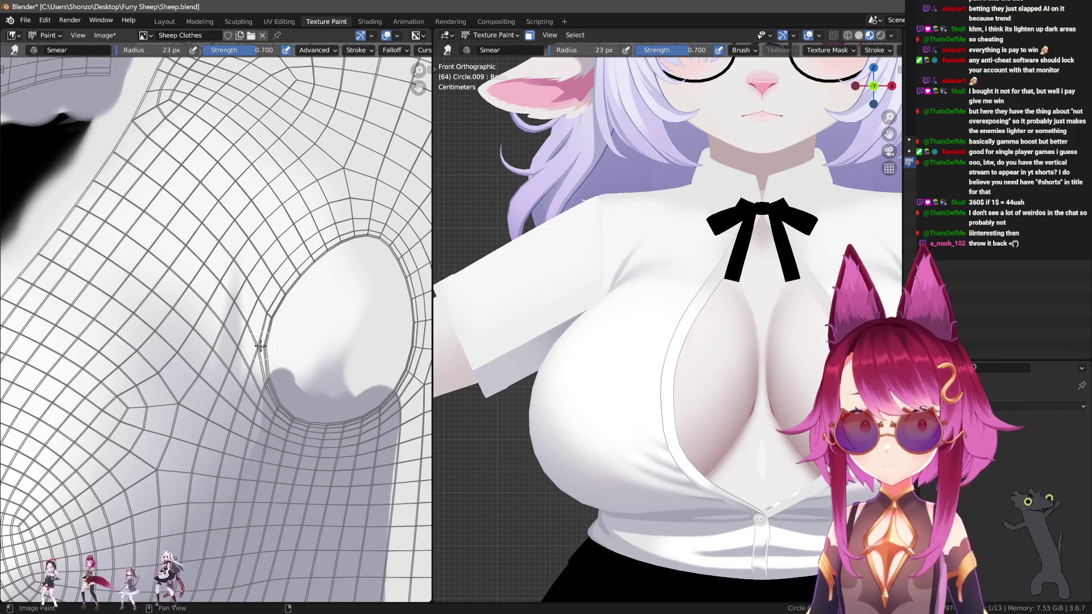
# Blend the chest crease shading up and down, then reduce the brush to 15 px.
pyautogui.moveTo(252, 374); pyautogui.dragTo(268, 252)
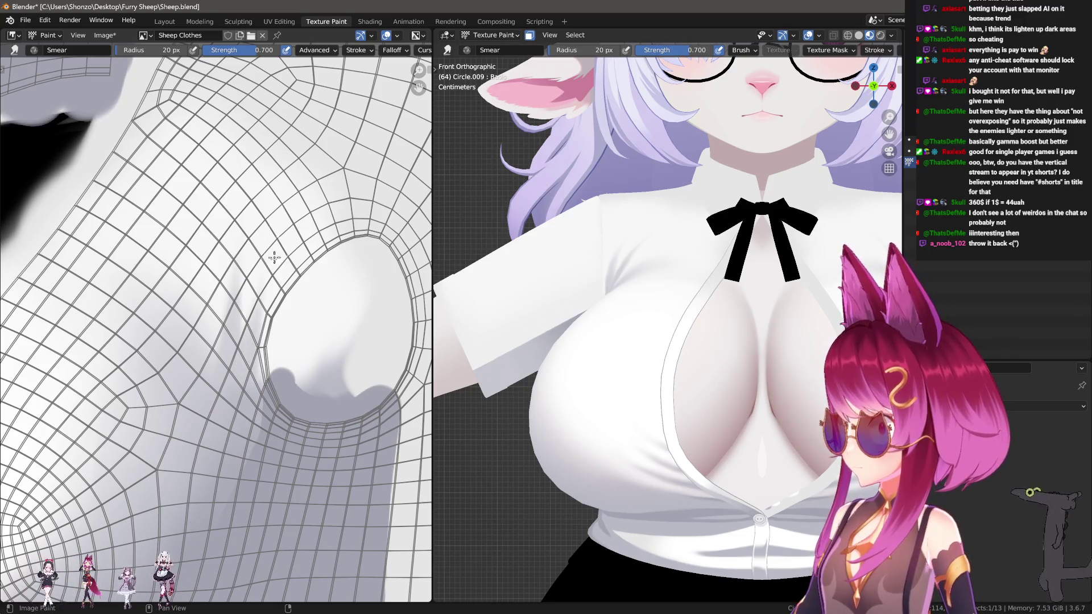
pyautogui.moveTo(257, 349)
pyautogui.mouseDown()
pyautogui.moveTo(252, 372)
pyautogui.moveTo(265, 296)
pyautogui.mouseUp()
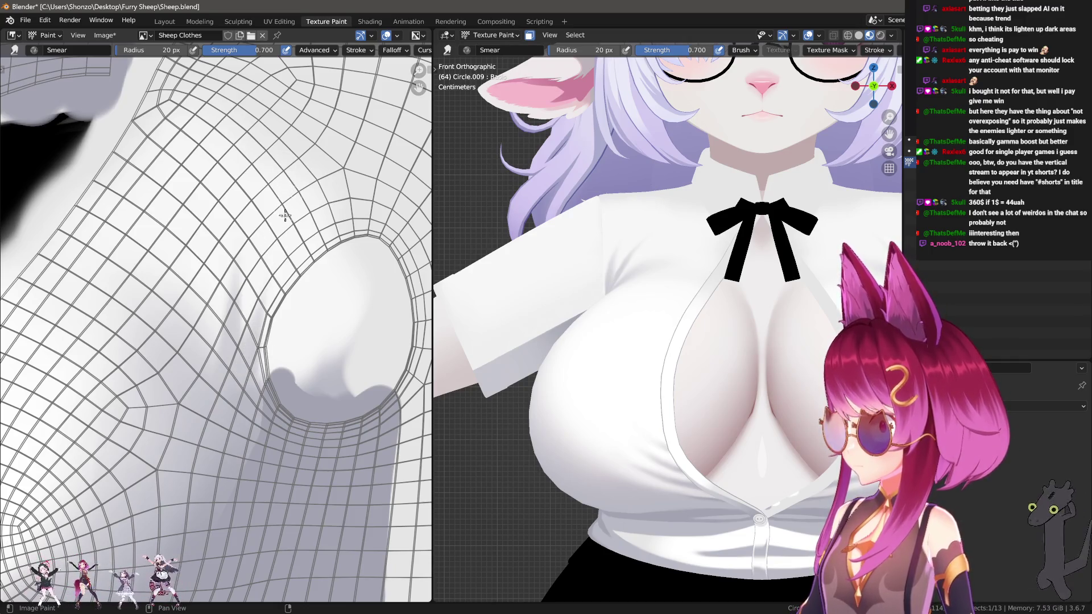
pyautogui.moveTo(250, 355); pyautogui.dragTo(283, 172)
pyautogui.moveTo(255, 246); pyautogui.dragTo(250, 364)
pyautogui.press('f')
pyautogui.click(249, 367)
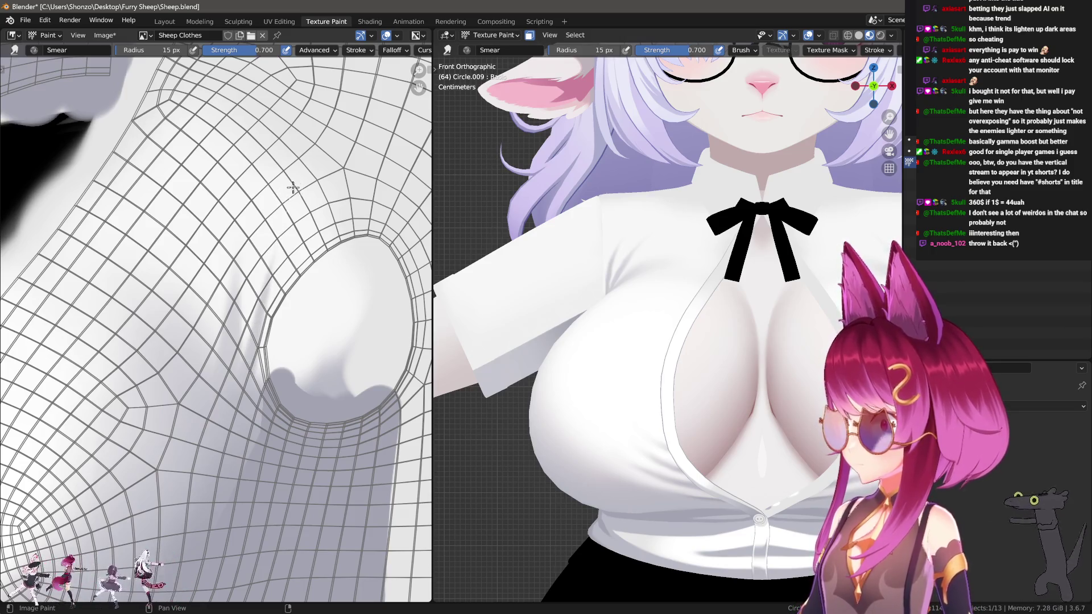
pyautogui.scroll(3, 278, 196)
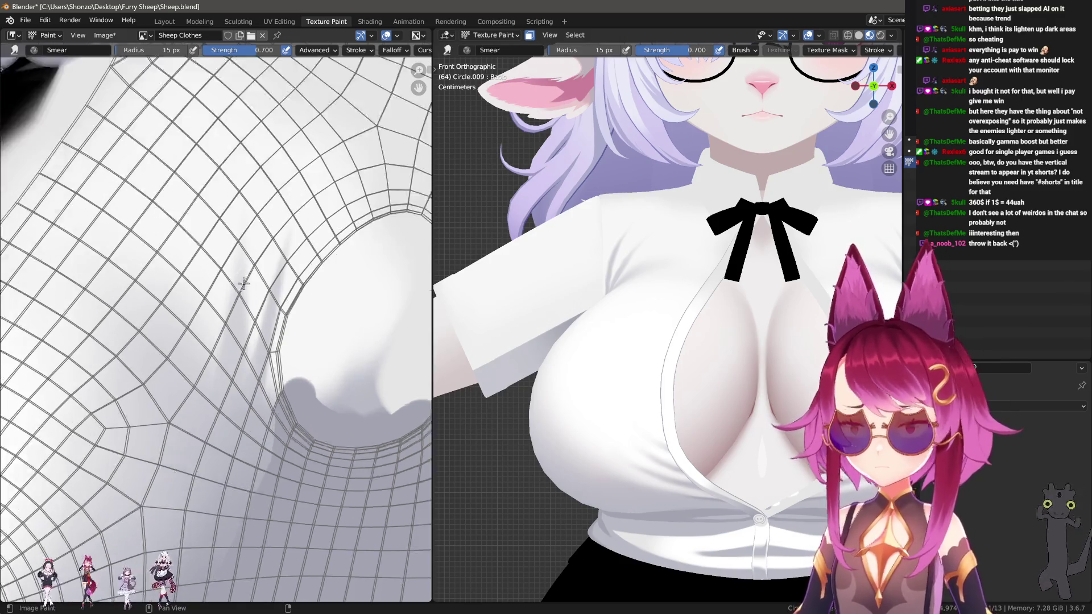
# Switch to softening with a slightly larger brush and soften the shading left of the chest opening.
pyautogui.press('2')
pyautogui.press('f')
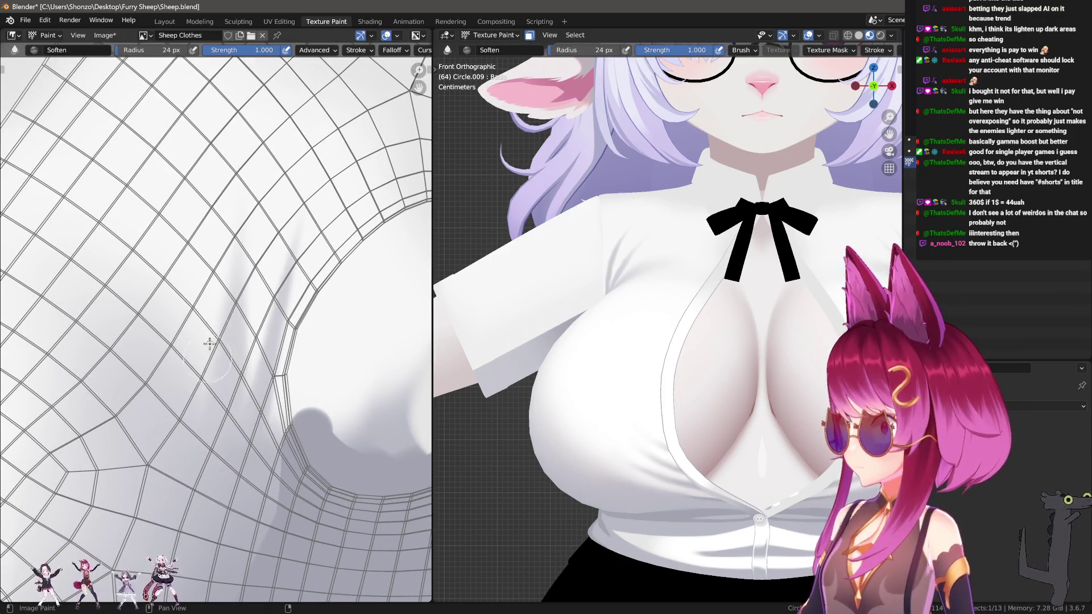
pyautogui.press('n')
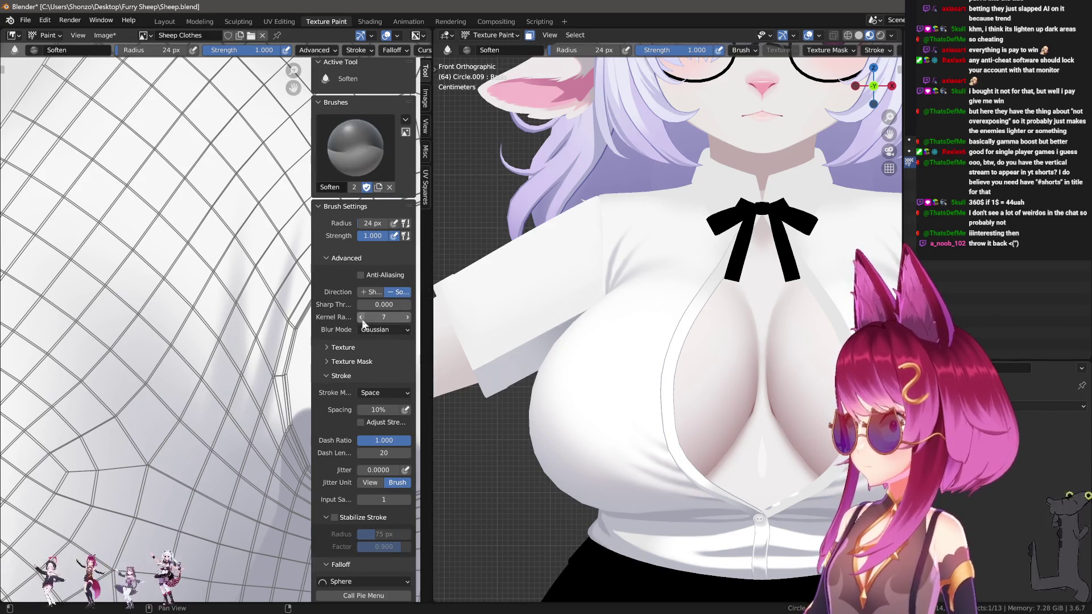
pyautogui.press('n')
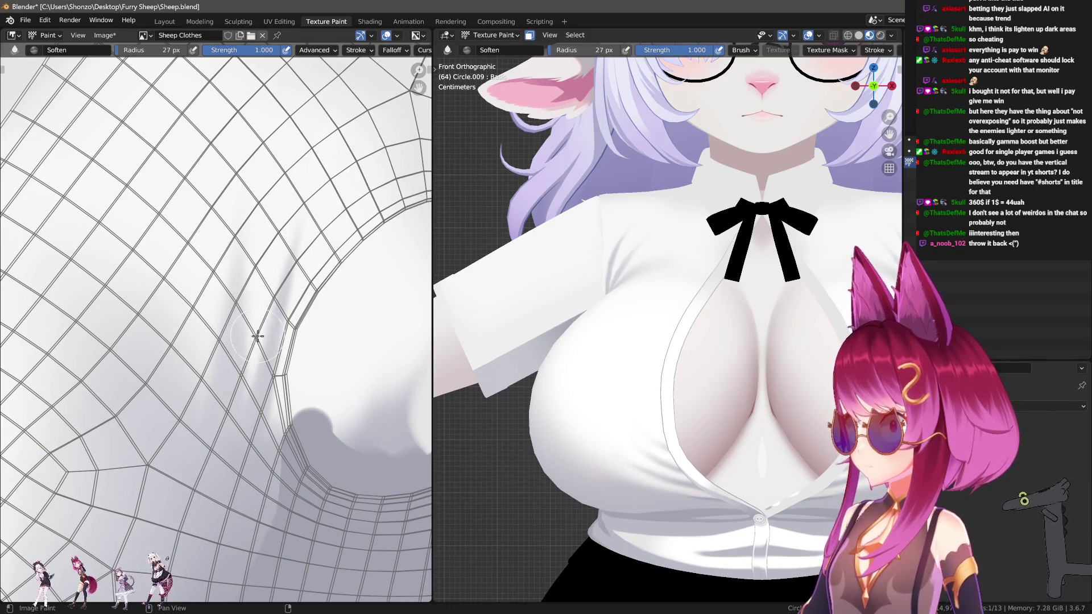
pyautogui.scroll(-2, 298, 332)
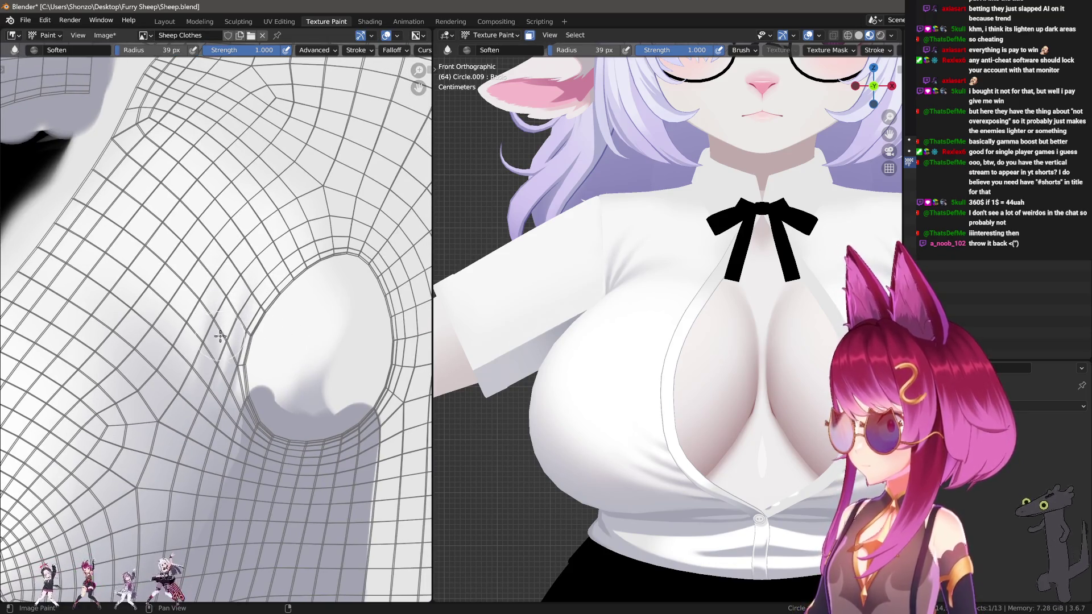
pyautogui.moveTo(220, 336)
pyautogui.mouseDown()
pyautogui.moveTo(196, 405)
pyautogui.moveTo(176, 367)
pyautogui.moveTo(164, 369)
pyautogui.mouseUp()
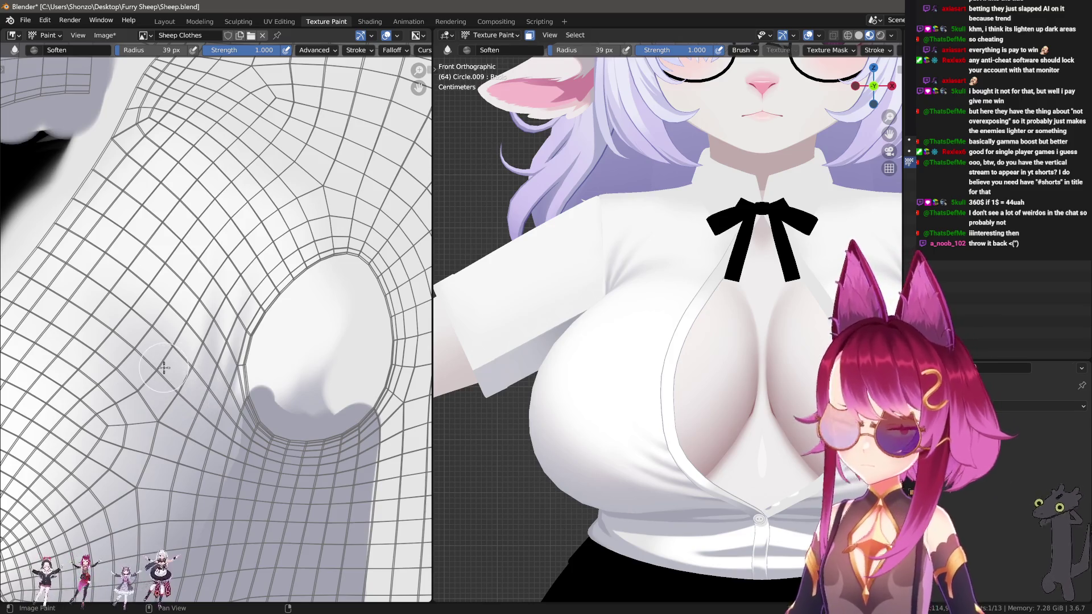
# Orbit to the shirt's side and pan the texture to the shirt grid section.
pyautogui.moveTo(452, 350)
pyautogui.mouseDown(button='middle')
pyautogui.moveTo(465, 325)
pyautogui.moveTo(479, 352)
pyautogui.mouseUp(button='middle')
pyautogui.scroll(-2, 247, 330)
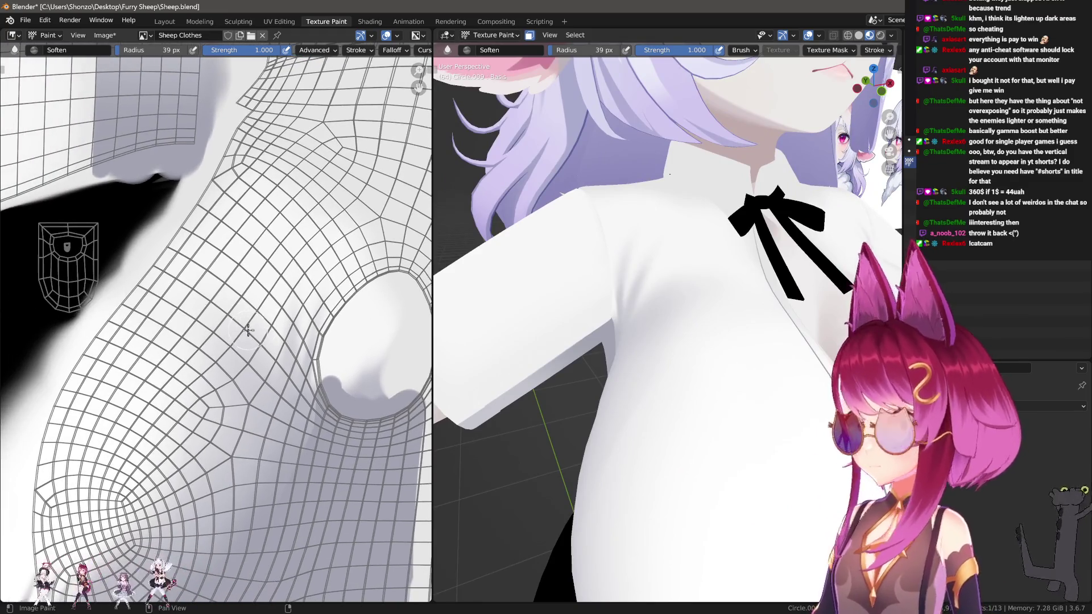
pyautogui.moveTo(269, 314)
pyautogui.mouseDown(button='middle')
pyautogui.moveTo(354, 324)
pyautogui.moveTo(392, 346)
pyautogui.mouseUp(button='middle')
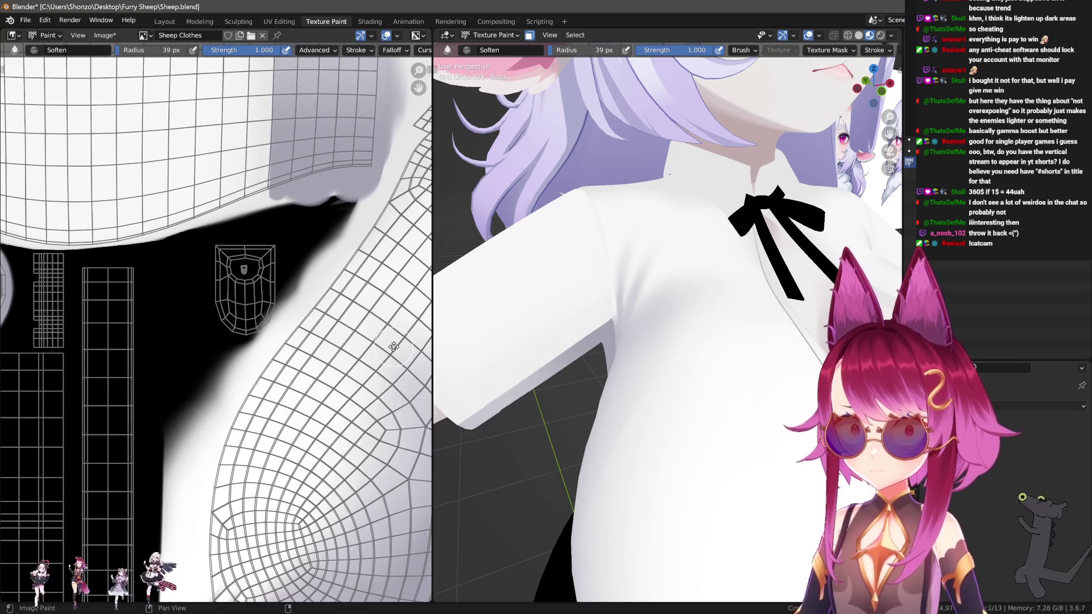
pyautogui.moveTo(128, 292)
pyautogui.mouseDown(button='middle')
pyautogui.moveTo(239, 319)
pyautogui.moveTo(273, 382)
pyautogui.mouseUp(button='middle')
pyautogui.scroll(4, 272, 382)
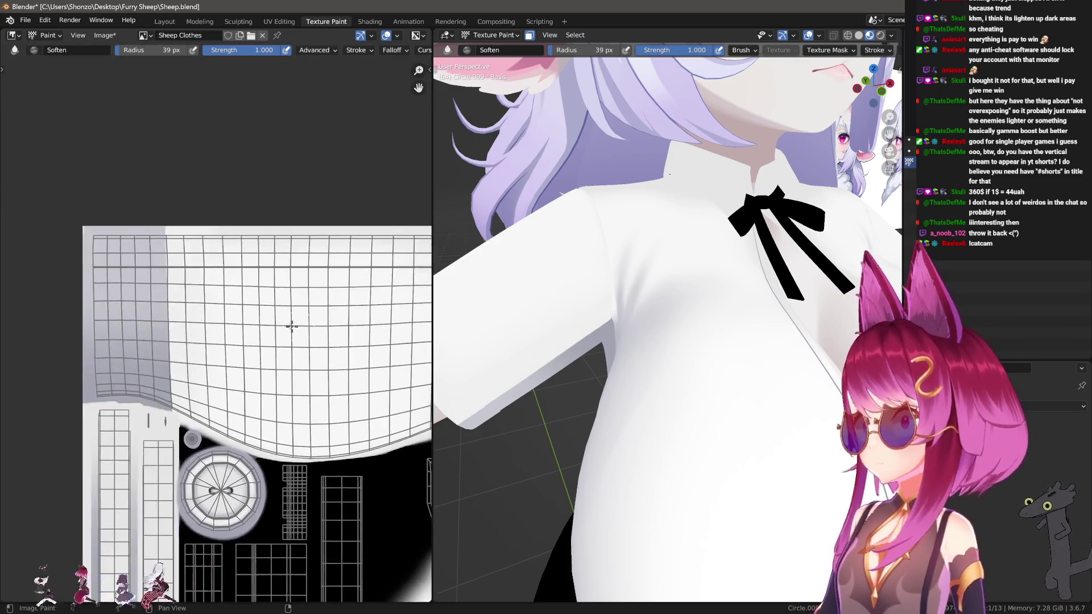
# Switch to the Smear brush, smear the seam's grey edge rightward, and change the falloff.
pyautogui.press('s')
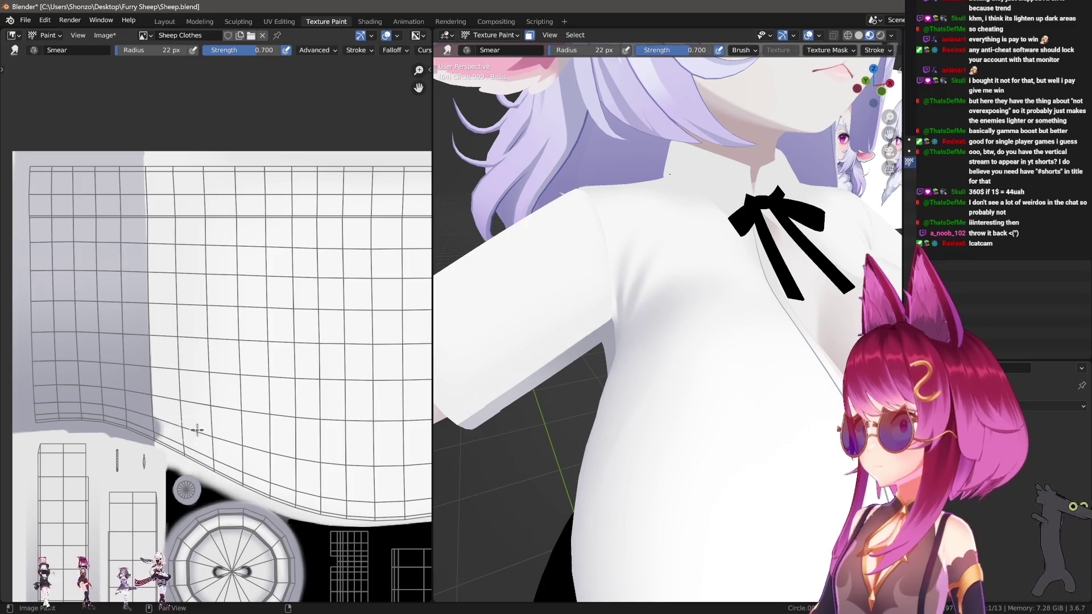
pyautogui.moveTo(198, 430); pyautogui.dragTo(271, 434)
pyautogui.press('e')
pyautogui.click(178, 414)
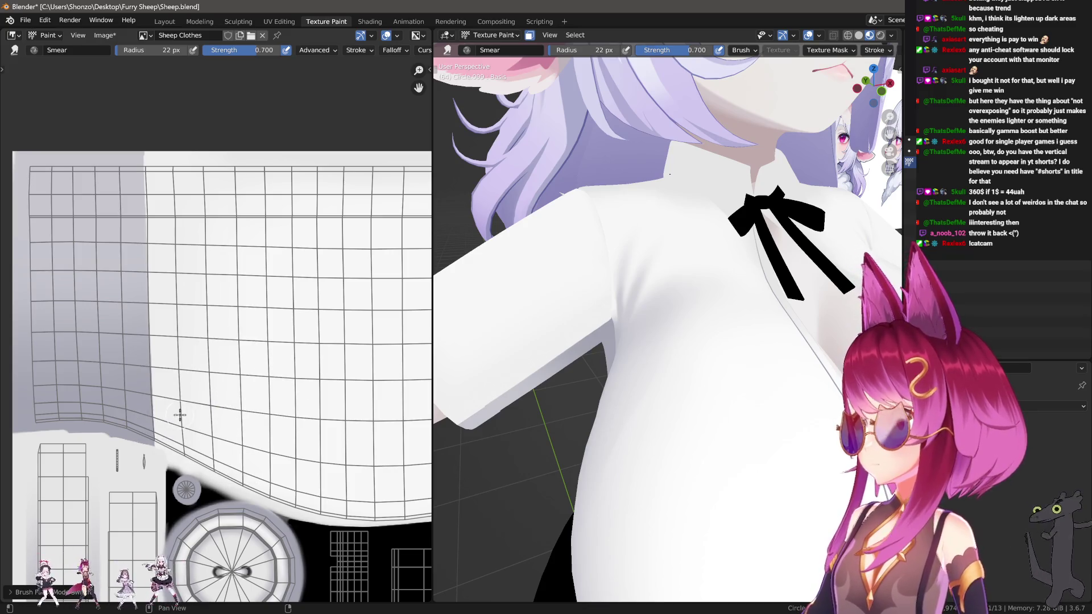
# Set the Smear brush strength to 0.800 and view the model from the front.
pyautogui.hotkey('shift', 'f')
pyautogui.press('Escape')
pyautogui.hotkey('shift', 'f')
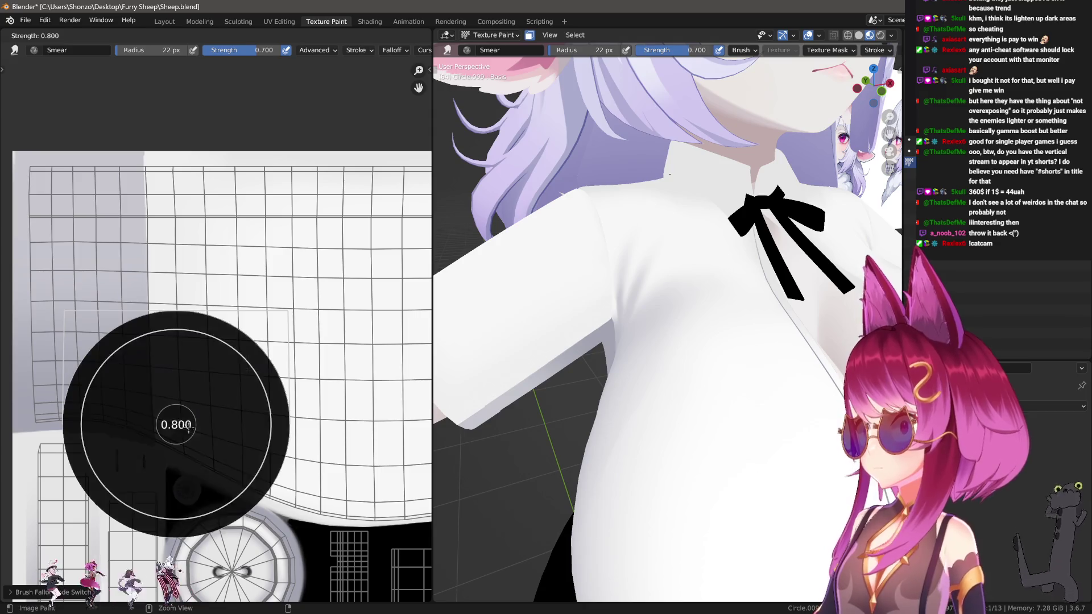
pyautogui.click(159, 441)
pyautogui.moveTo(159, 441)
pyautogui.mouseDown()
pyautogui.moveTo(218, 454)
pyautogui.moveTo(186, 443)
pyautogui.mouseUp()
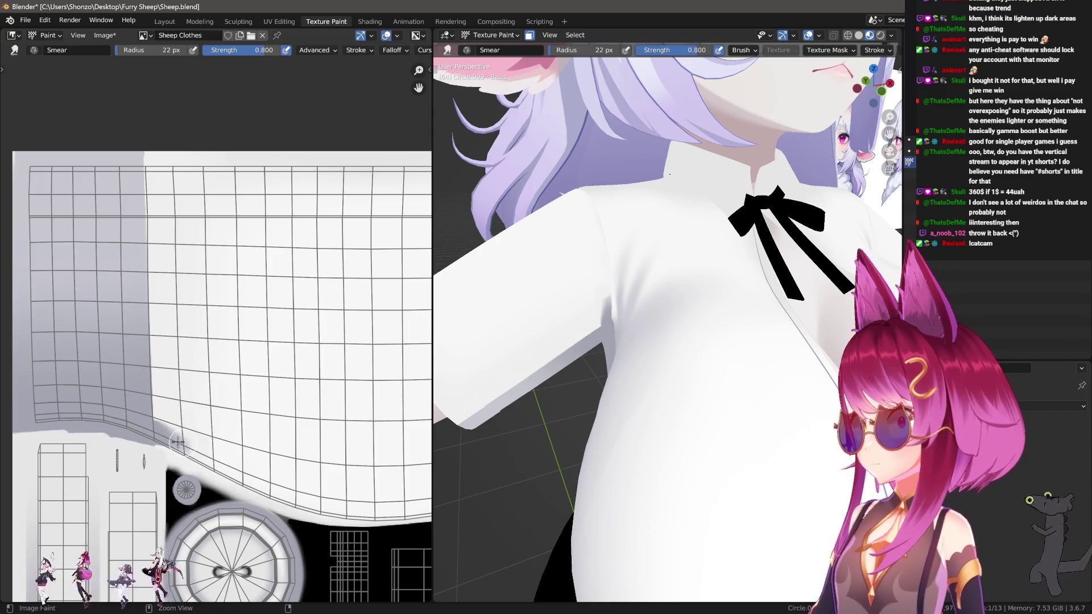
pyautogui.press('KP_1')
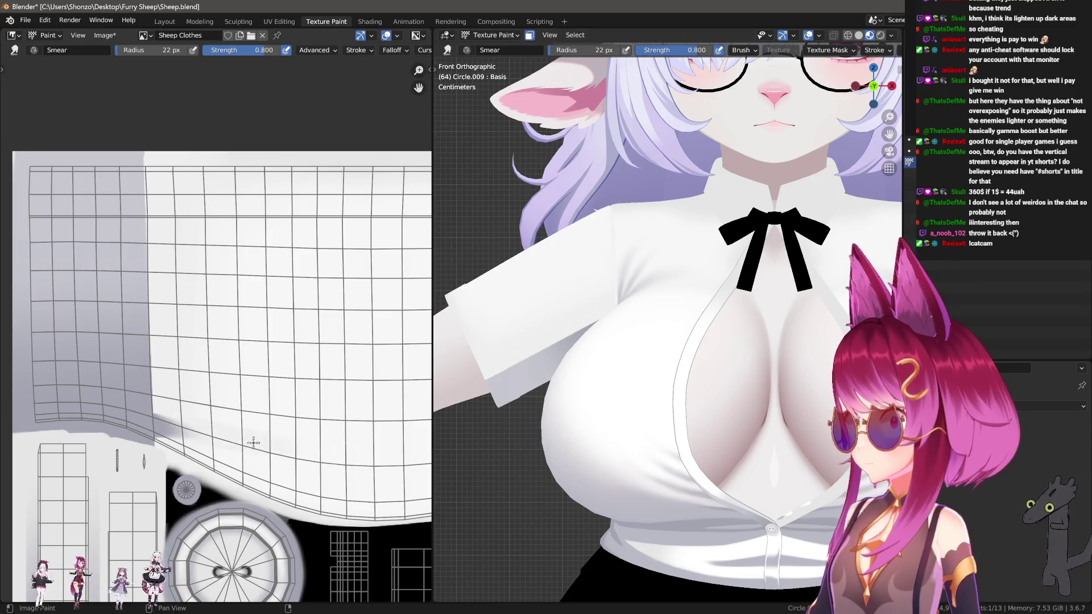
# Shrink the brush to 9 px, change its falloff, and smear the seam shading back and forth.
pyautogui.press('[')
pyautogui.press('[')
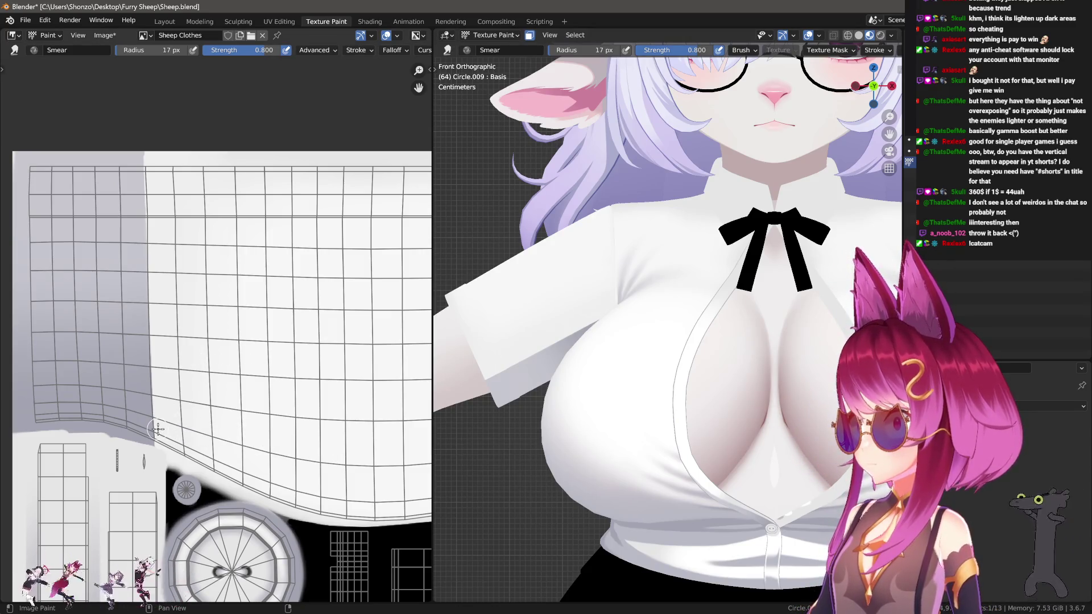
pyautogui.hotkey('alt', 'f')
pyautogui.click(143, 417)
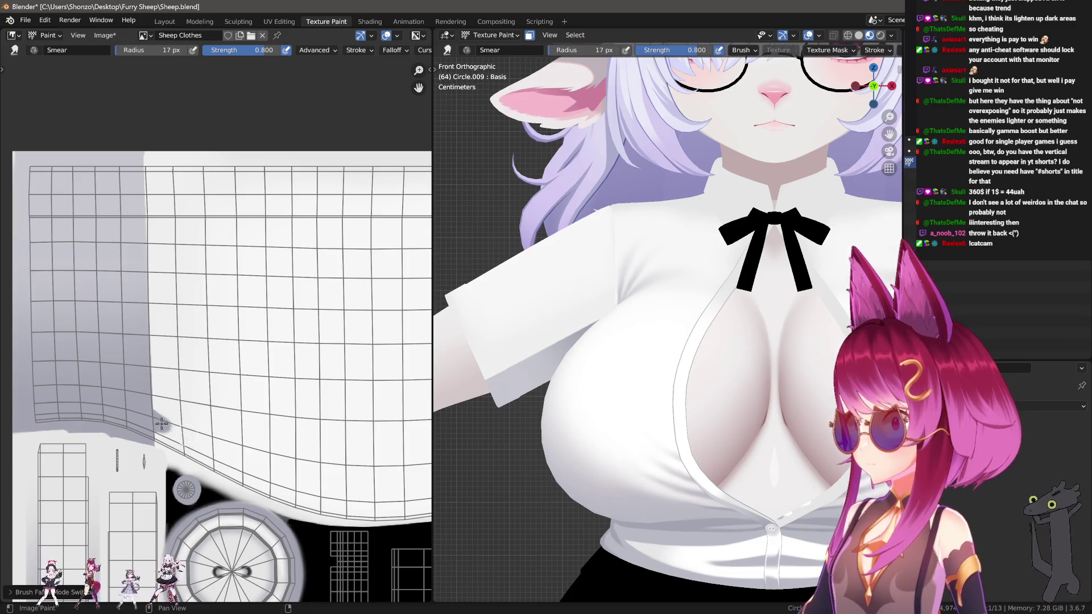
pyautogui.moveTo(222, 448)
pyautogui.mouseDown()
pyautogui.moveTo(282, 463)
pyautogui.moveTo(282, 472)
pyautogui.moveTo(155, 425)
pyautogui.moveTo(300, 449)
pyautogui.moveTo(145, 428)
pyautogui.moveTo(332, 444)
pyautogui.mouseUp()
pyautogui.press('f')
pyautogui.click(154, 425)
pyautogui.moveTo(177, 427)
pyautogui.mouseDown()
pyautogui.moveTo(149, 425)
pyautogui.moveTo(337, 451)
pyautogui.mouseUp()
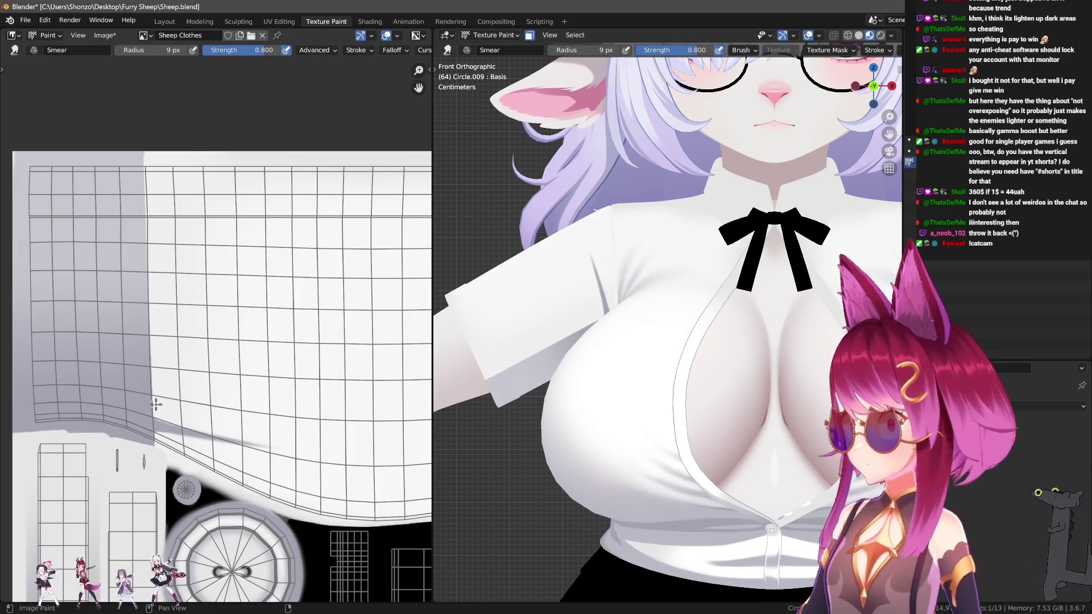
# Smear several dark diagonal crease streaks up-right from the seam.
pyautogui.moveTo(157, 404); pyautogui.dragTo(228, 396)
pyautogui.moveTo(157, 413)
pyautogui.mouseDown()
pyautogui.moveTo(246, 370)
pyautogui.moveTo(151, 415)
pyautogui.moveTo(234, 374)
pyautogui.mouseUp()
pyautogui.moveTo(186, 404); pyautogui.dragTo(334, 309)
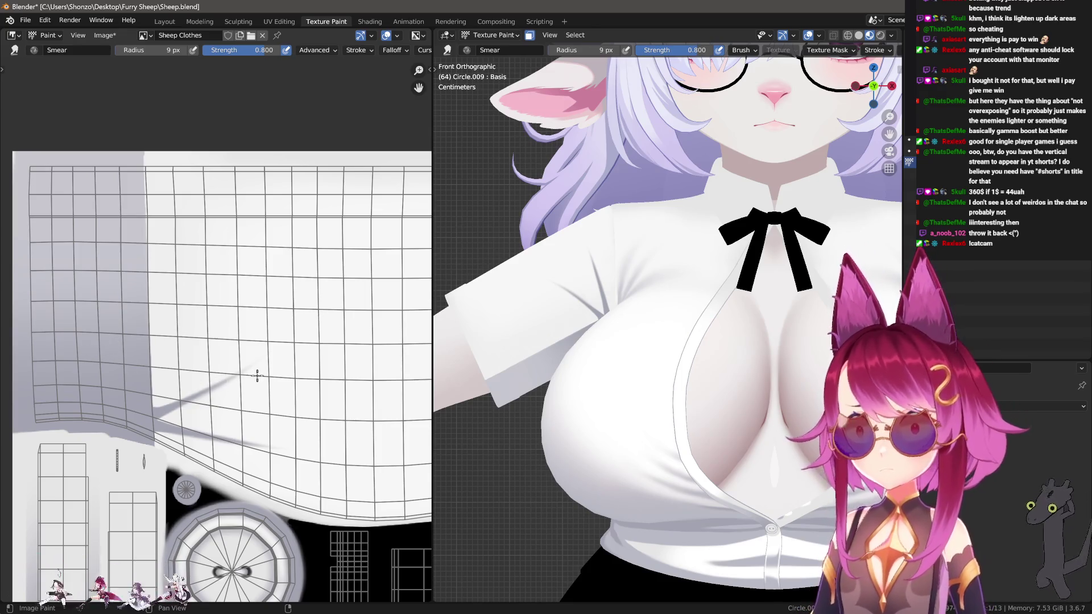
pyautogui.moveTo(175, 407); pyautogui.dragTo(280, 343)
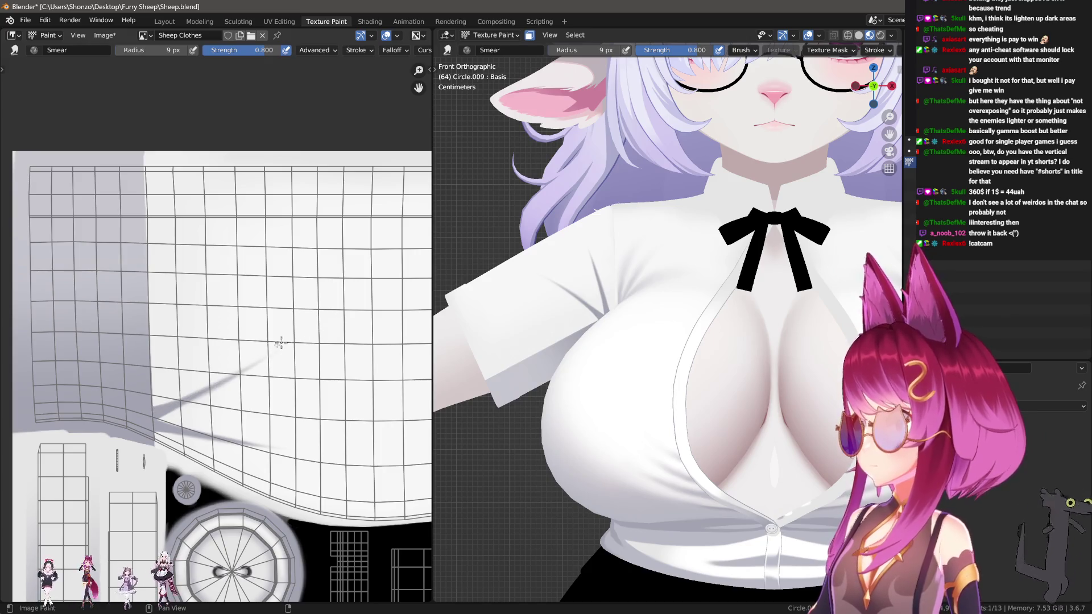
pyautogui.moveTo(152, 413); pyautogui.dragTo(325, 329)
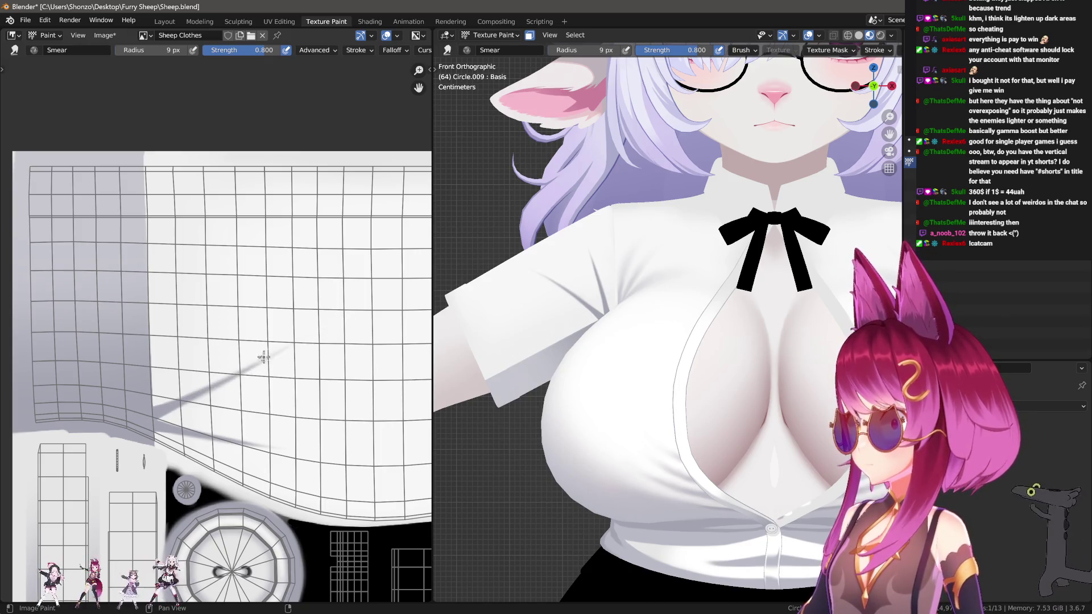
pyautogui.moveTo(162, 396); pyautogui.dragTo(206, 341)
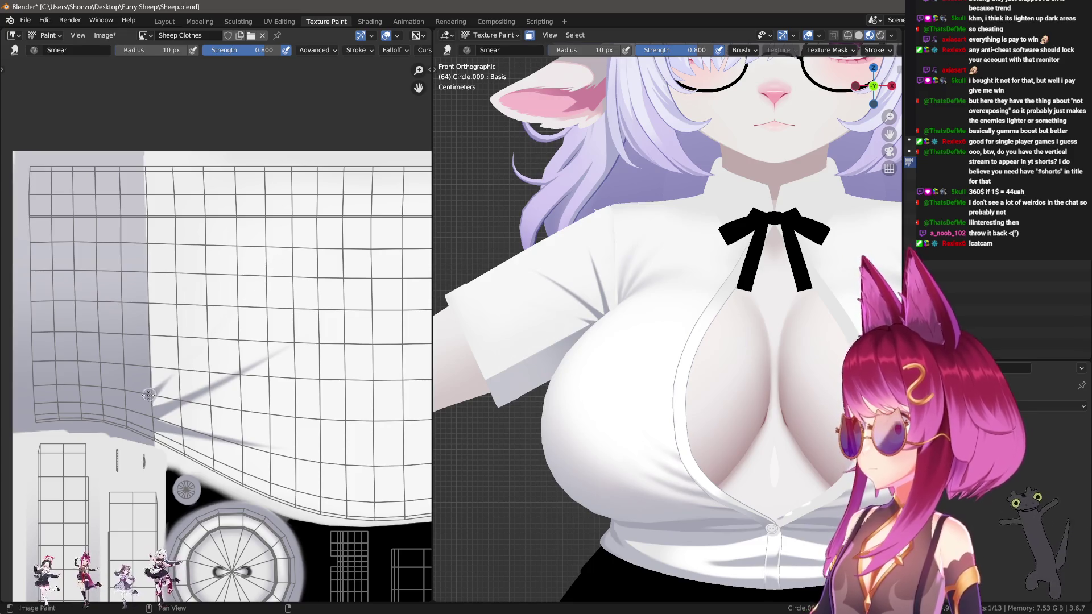
pyautogui.moveTo(148, 395); pyautogui.dragTo(217, 326)
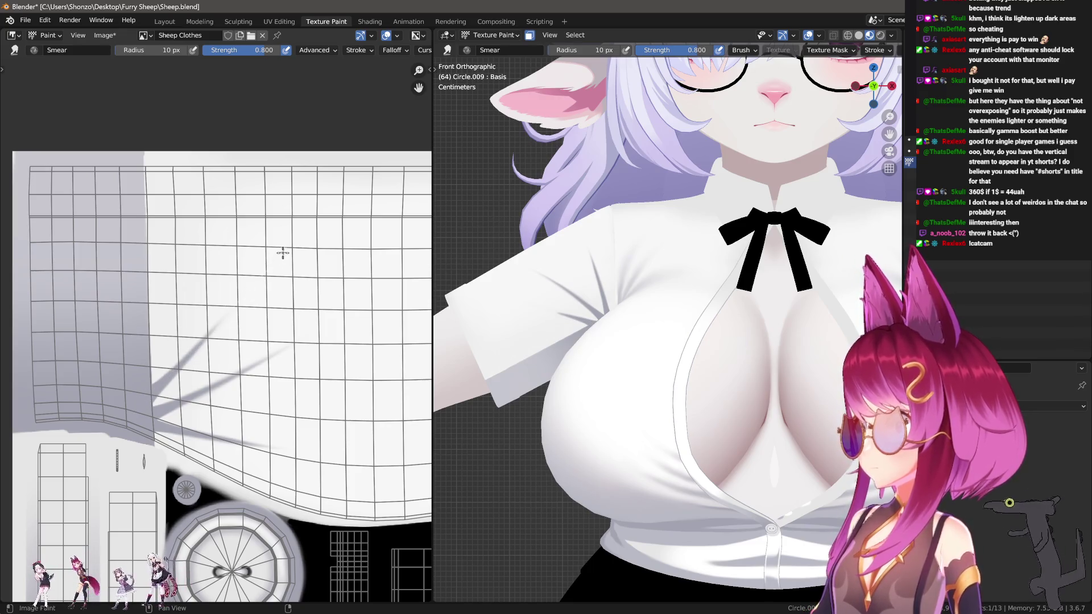
pyautogui.moveTo(152, 391); pyautogui.dragTo(218, 326)
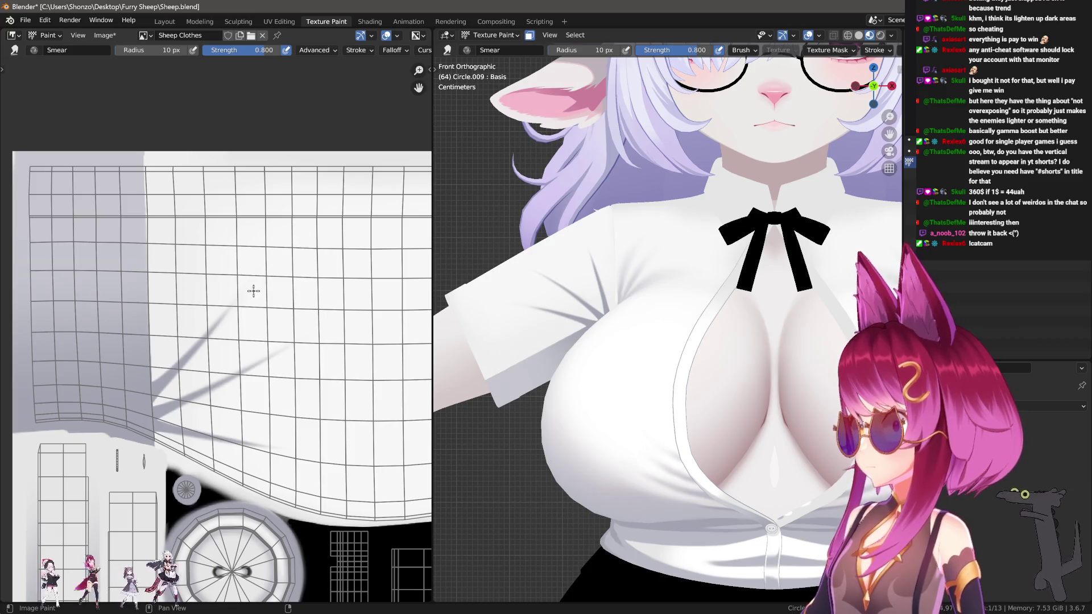
# Undo the failed crease strokes and smear a new crease far up-right from the seam.
pyautogui.hotkey('ctrl', 'z')
pyautogui.hotkey('ctrl', 'z')
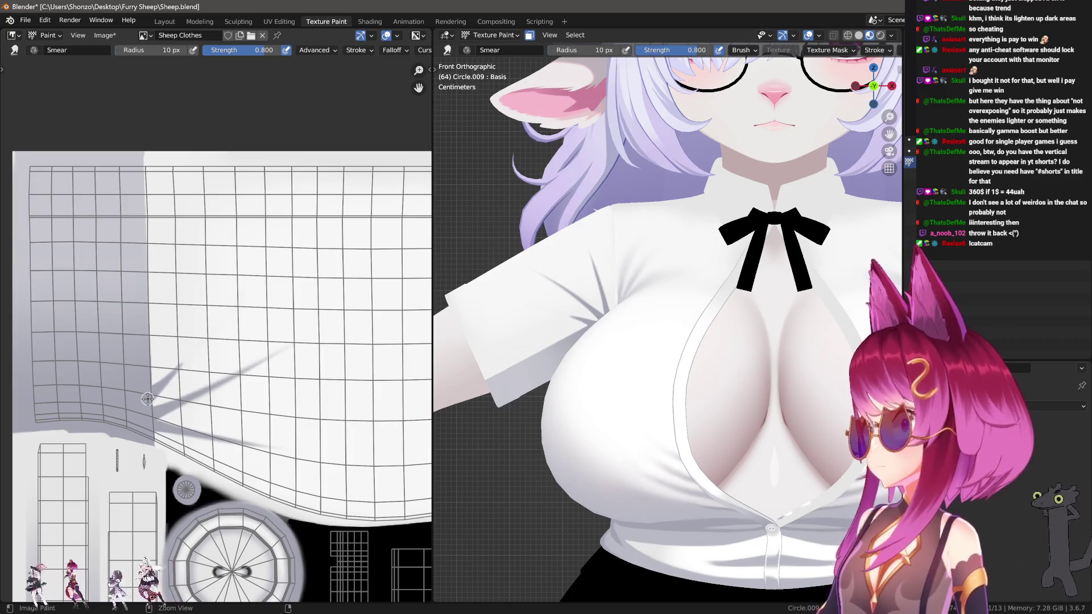
pyautogui.moveTo(149, 399); pyautogui.dragTo(195, 330)
pyautogui.hotkey('ctrl', 'z')
pyautogui.hotkey('ctrl', 'z')
pyautogui.moveTo(150, 395); pyautogui.dragTo(202, 318)
pyautogui.moveTo(168, 381); pyautogui.dragTo(215, 296)
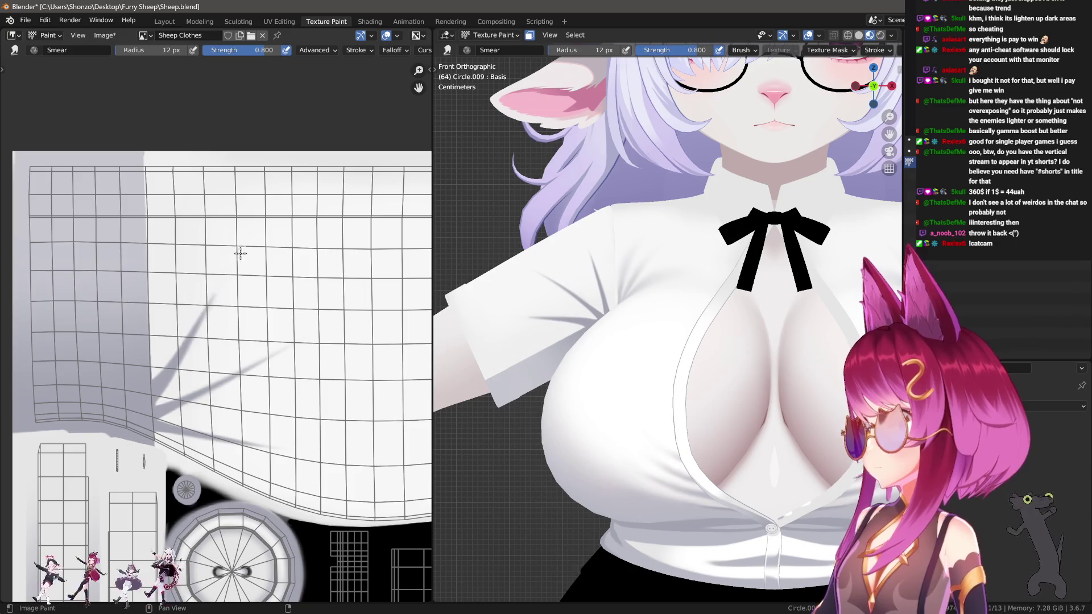
pyautogui.moveTo(160, 386); pyautogui.dragTo(250, 213)
pyautogui.moveTo(170, 361); pyautogui.dragTo(254, 198)
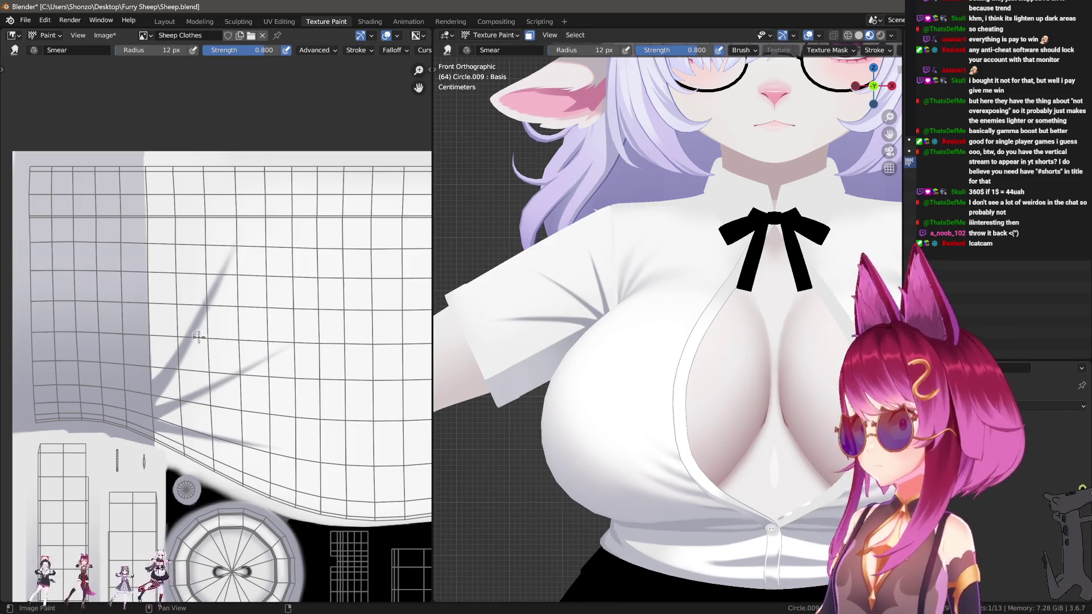
pyautogui.scroll(3, 199, 337)
# Switch to the drawing brush, paint a dark crease line, and make the brush slightly smaller.
pyautogui.press('1')
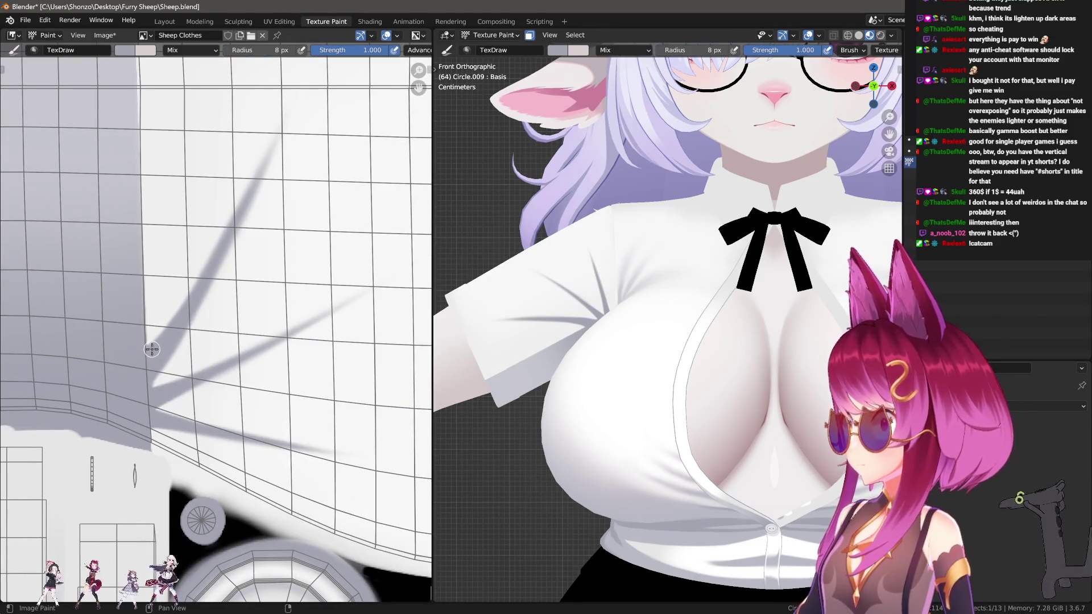
pyautogui.moveTo(150, 346)
pyautogui.mouseDown()
pyautogui.moveTo(274, 145)
pyautogui.moveTo(241, 215)
pyautogui.mouseUp()
pyautogui.scroll(-2, 232, 250)
pyautogui.scroll(2, 251, 222)
pyautogui.press('[')
pyautogui.scroll(-2, 251, 213)
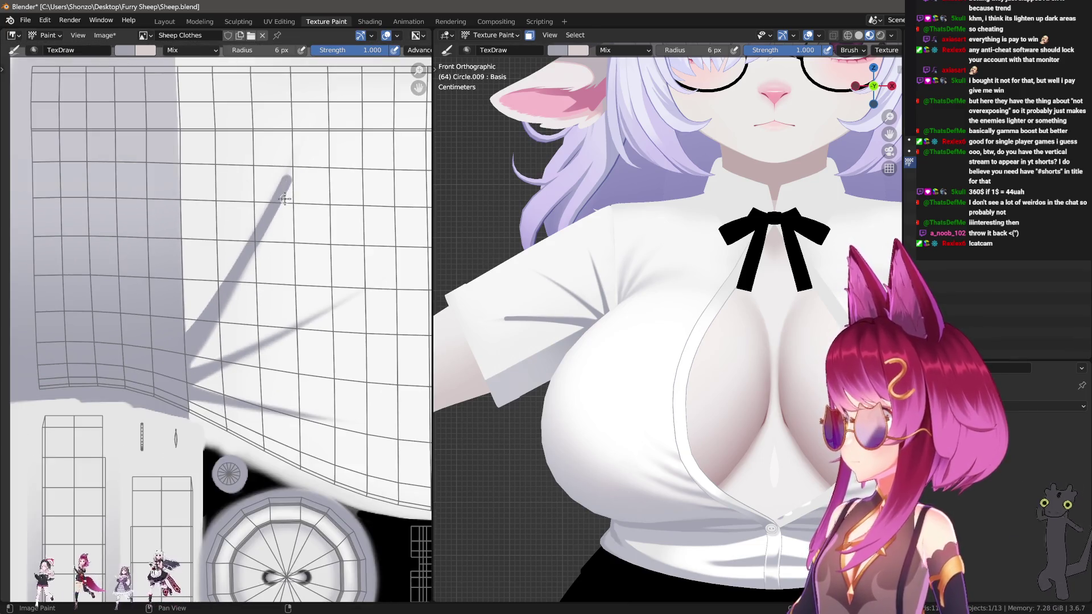
# Repaint the upper fold crease several times, undoing each attempt, with a smaller brush.
pyautogui.moveTo(287, 174); pyautogui.dragTo(233, 295)
pyautogui.hotkey('ctrl', 'z')
pyautogui.moveTo(288, 173); pyautogui.dragTo(217, 287)
pyautogui.hotkey('ctrl', 'z')
pyautogui.moveTo(287, 175); pyautogui.dragTo(211, 300)
pyautogui.hotkey('ctrl', 'z')
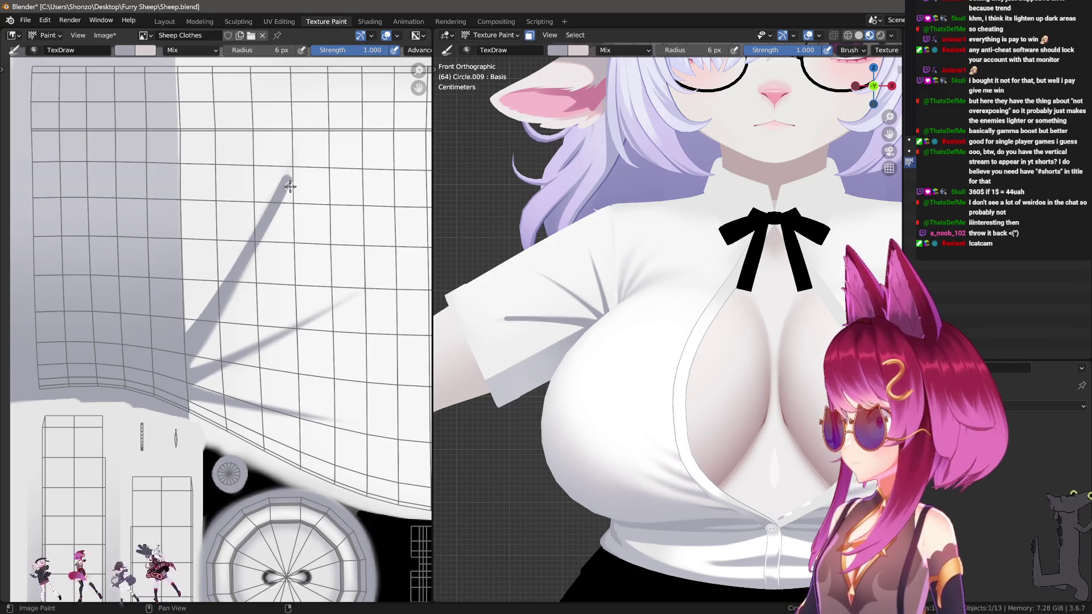
pyautogui.press('[')
pyautogui.moveTo(287, 176)
pyautogui.mouseDown()
pyautogui.moveTo(190, 362)
pyautogui.moveTo(290, 175)
pyautogui.mouseUp()
pyautogui.hotkey('ctrl', 'z')
# Darken the upper crease, paint a second crease up-right, and darken the lower crease.
pyautogui.moveTo(246, 257)
pyautogui.mouseDown()
pyautogui.moveTo(281, 188)
pyautogui.moveTo(192, 366)
pyautogui.mouseUp()
pyautogui.moveTo(212, 372); pyautogui.dragTo(174, 373, button='middle')
pyautogui.moveTo(151, 369); pyautogui.dragTo(335, 277)
pyautogui.moveTo(285, 311); pyautogui.dragTo(138, 388)
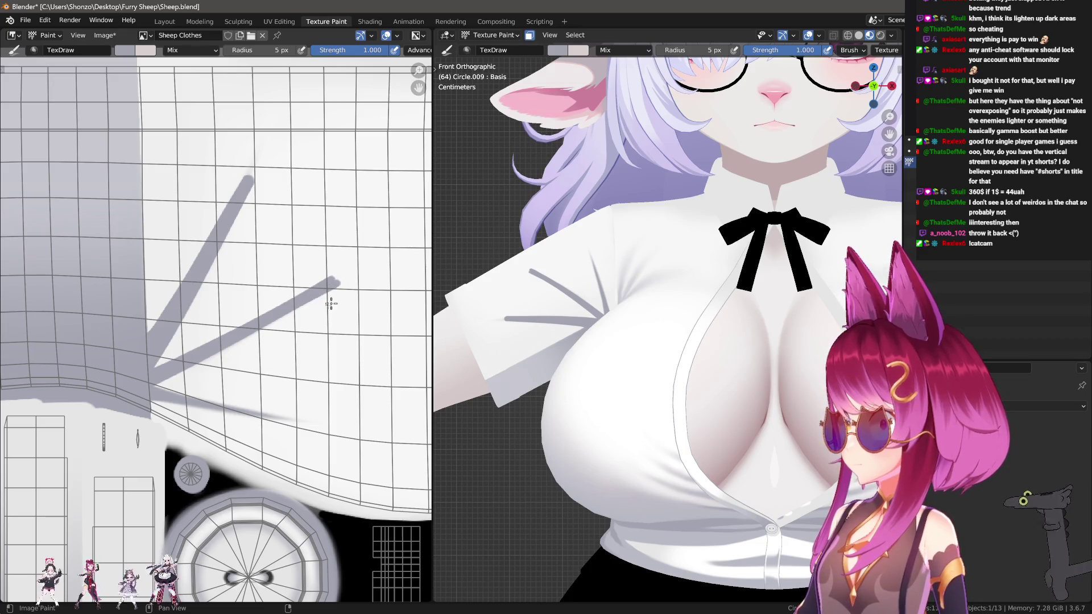
pyautogui.moveTo(331, 304); pyautogui.dragTo(348, 254, button='middle')
pyautogui.moveTo(167, 346); pyautogui.dragTo(331, 371)
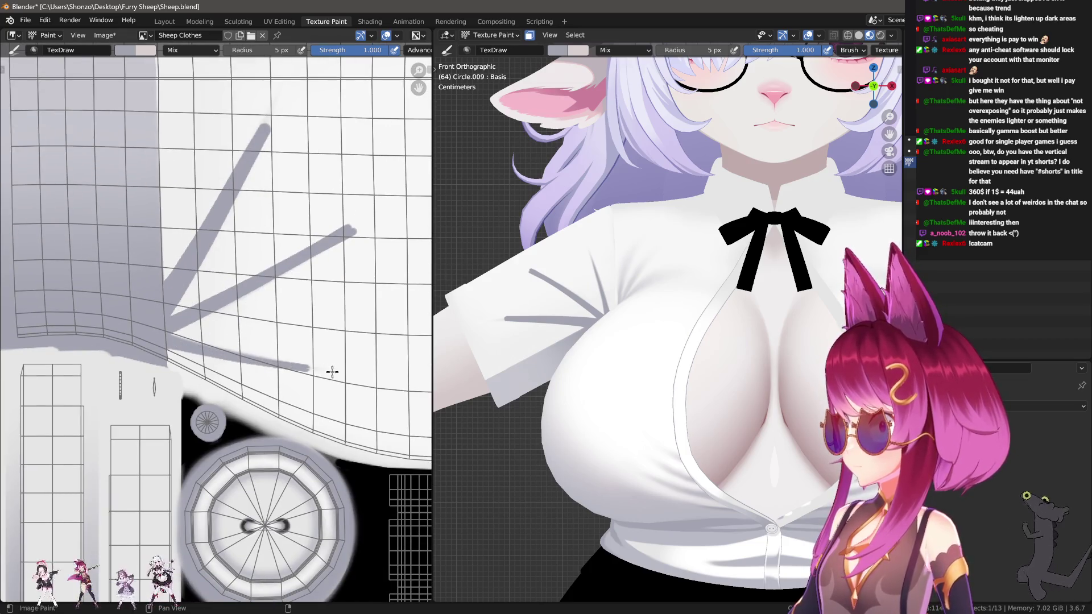
pyautogui.moveTo(163, 341); pyautogui.dragTo(324, 367)
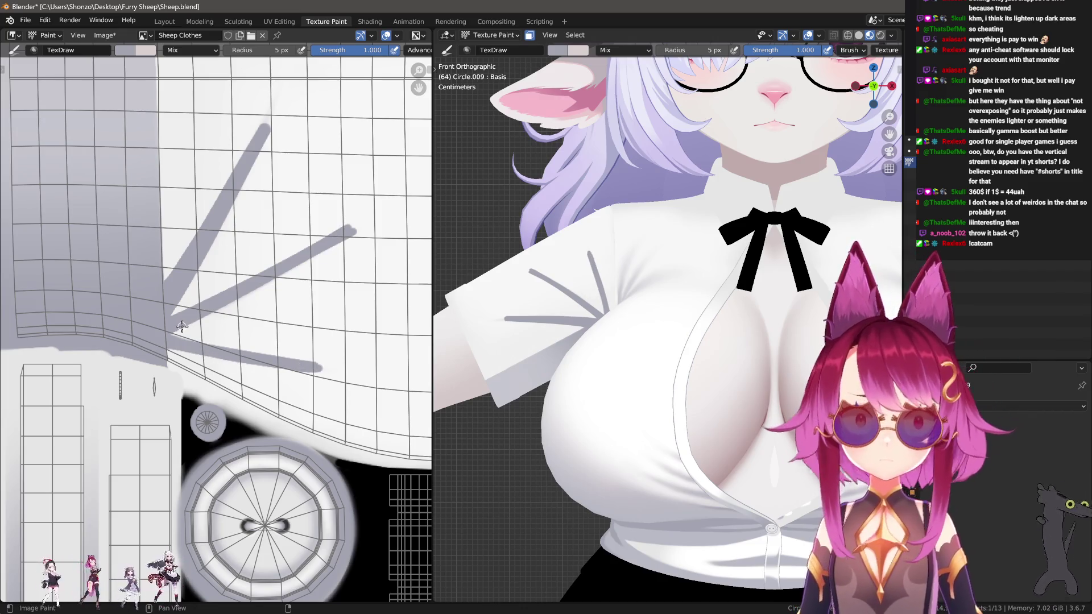
pyautogui.moveTo(252, 359); pyautogui.dragTo(213, 347, button='middle')
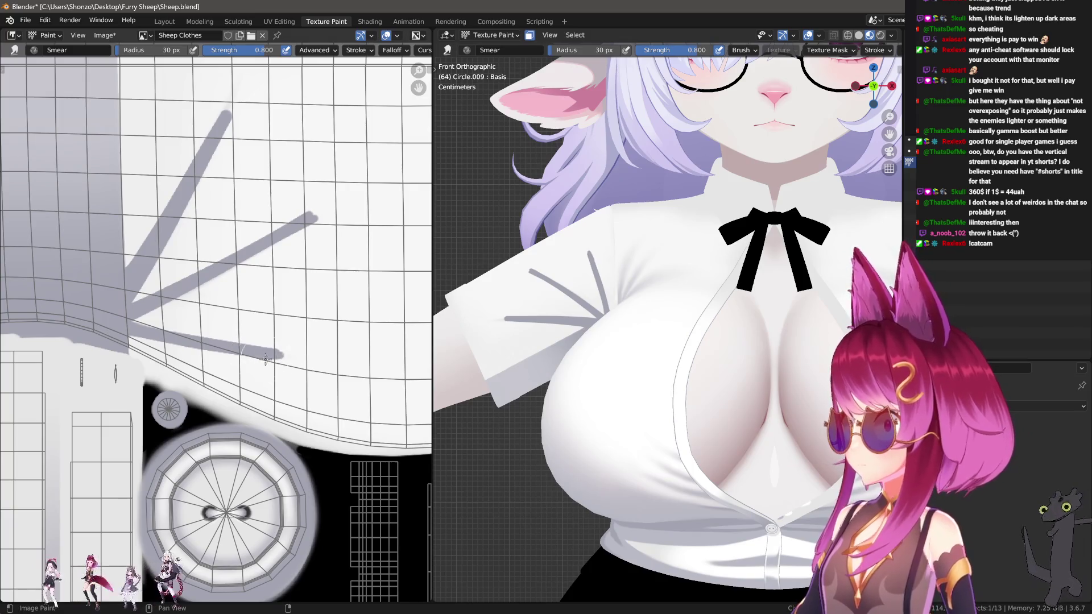
# Set smear strength to 0.400 and smear the lower crease along its length.
pyautogui.scroll(-1, 251, 358)
pyautogui.hotkey('shift', 'f')
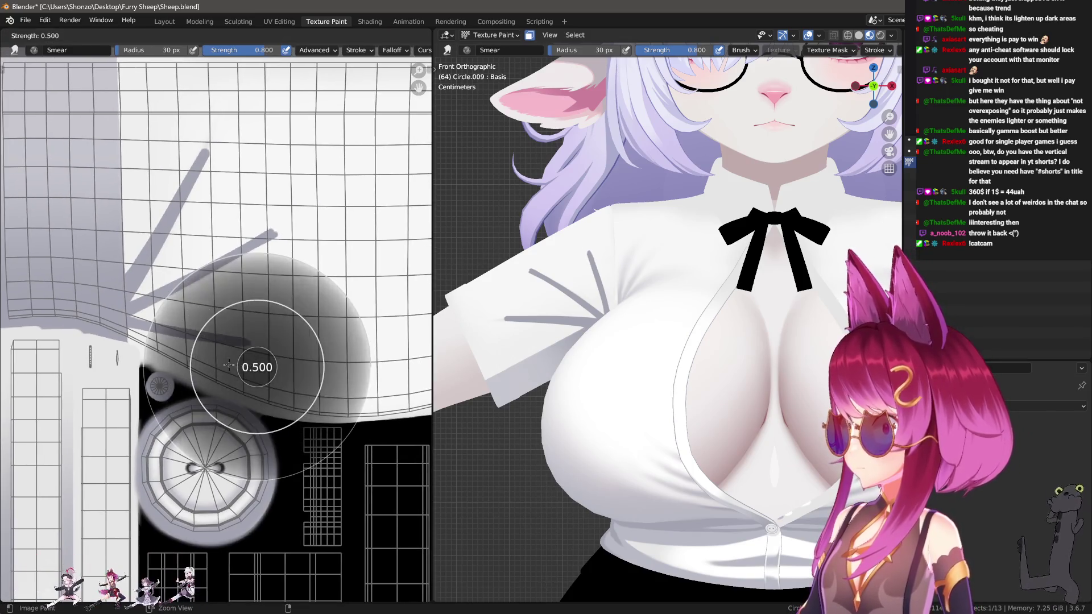
pyautogui.click(229, 365)
pyautogui.moveTo(264, 359); pyautogui.dragTo(290, 365)
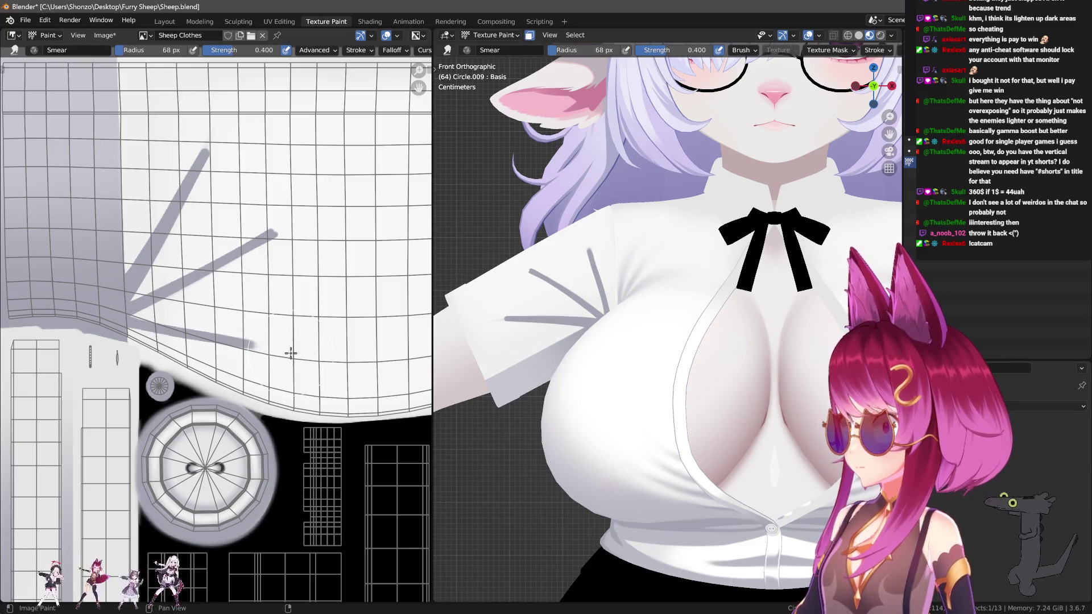
pyautogui.moveTo(278, 349); pyautogui.dragTo(256, 345)
# Smear the crease tips up-right into tapered ends.
pyautogui.moveTo(315, 210); pyautogui.dragTo(293, 261, button='middle')
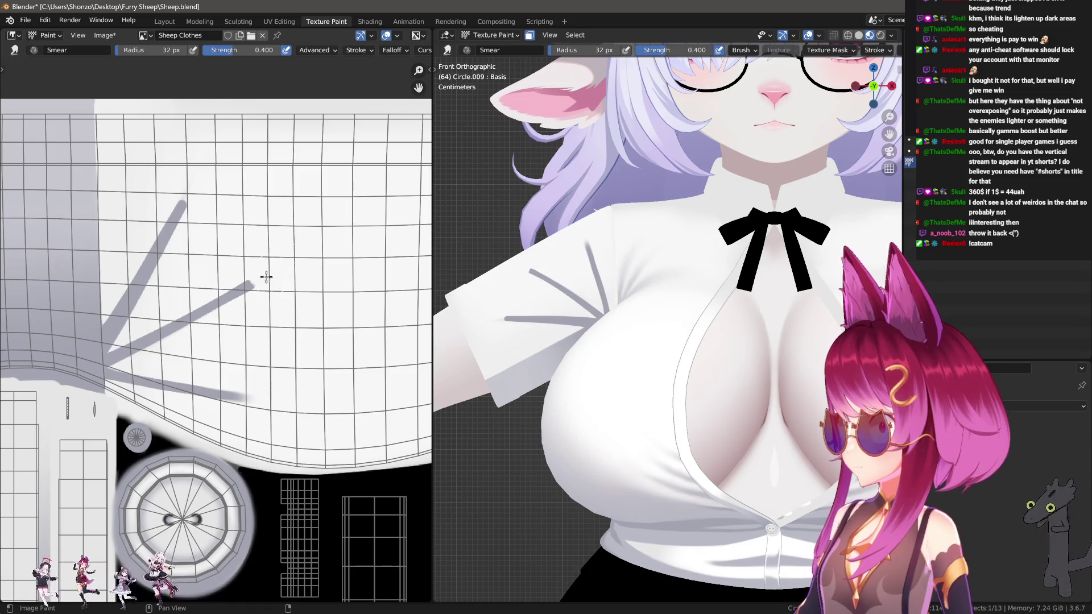
pyautogui.moveTo(262, 276); pyautogui.dragTo(289, 261)
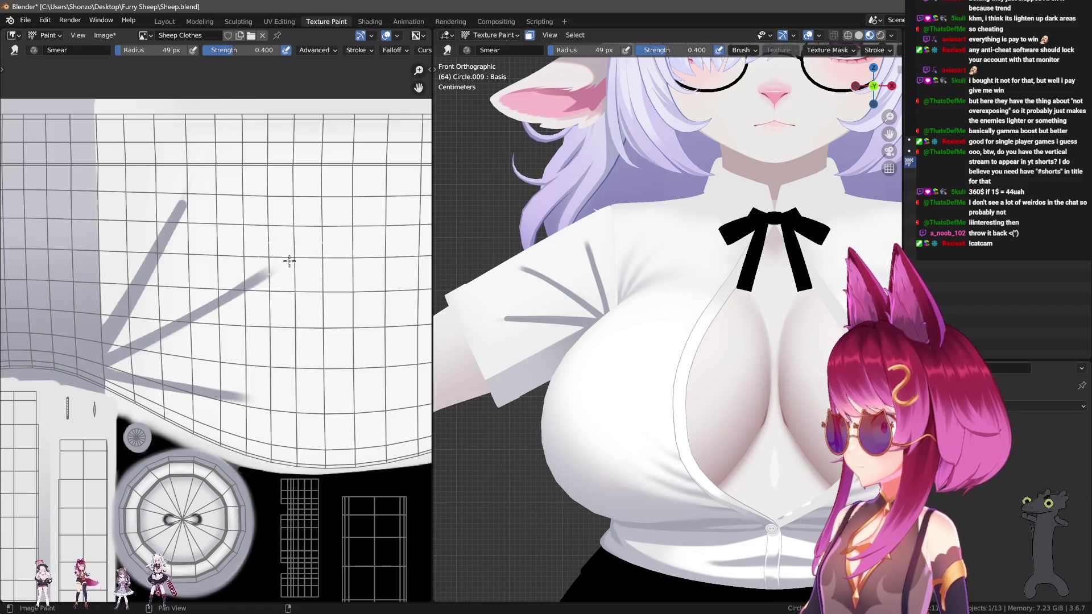
pyautogui.moveTo(288, 188); pyautogui.dragTo(314, 227, button='middle')
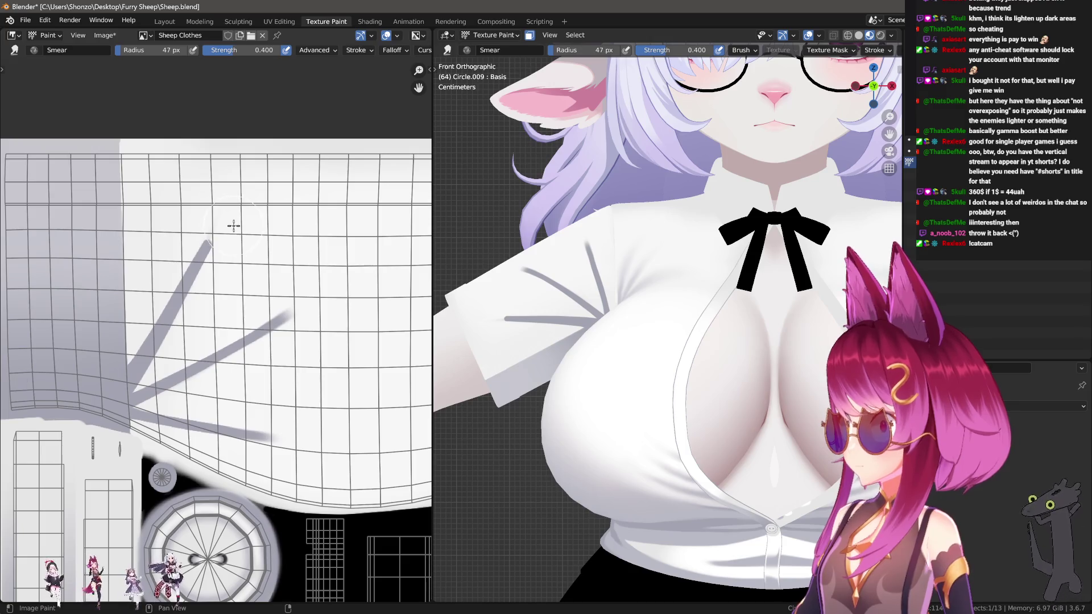
pyautogui.moveTo(218, 218)
pyautogui.mouseDown()
pyautogui.moveTo(220, 229)
pyautogui.moveTo(259, 195)
pyautogui.mouseUp()
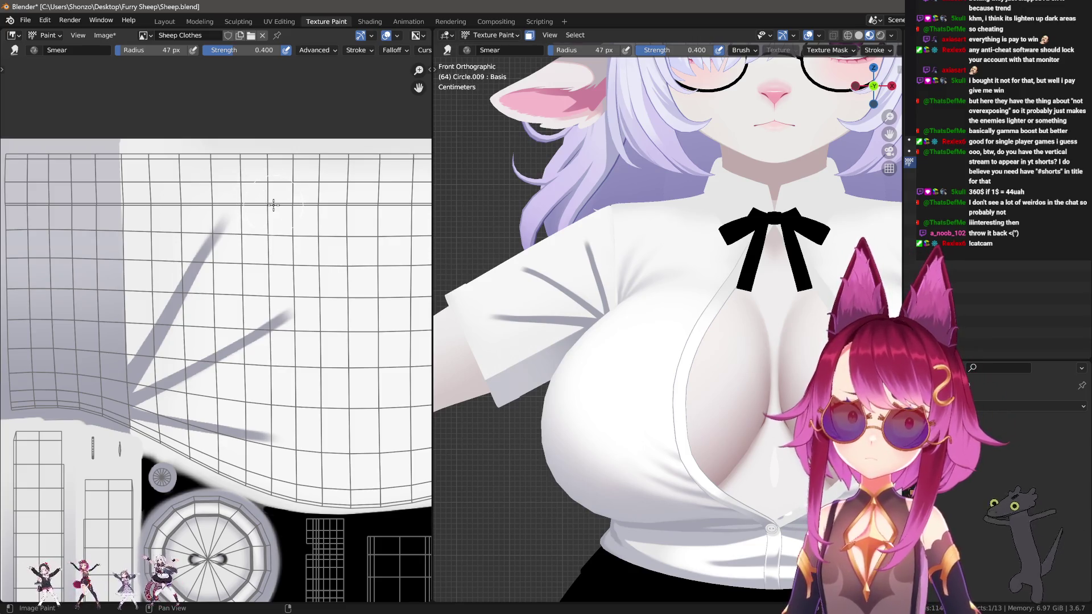
pyautogui.scroll(2, 273, 239)
# Switch to the drawing brush and set its blend mode to Lighten.
pyautogui.press('d')
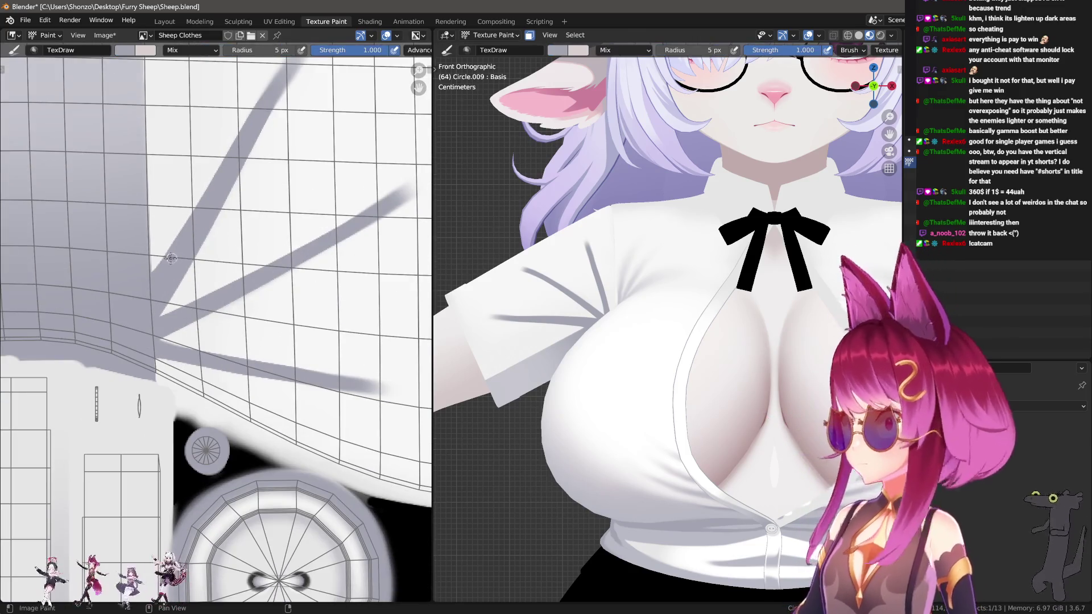
pyautogui.scroll(-3, 158, 291)
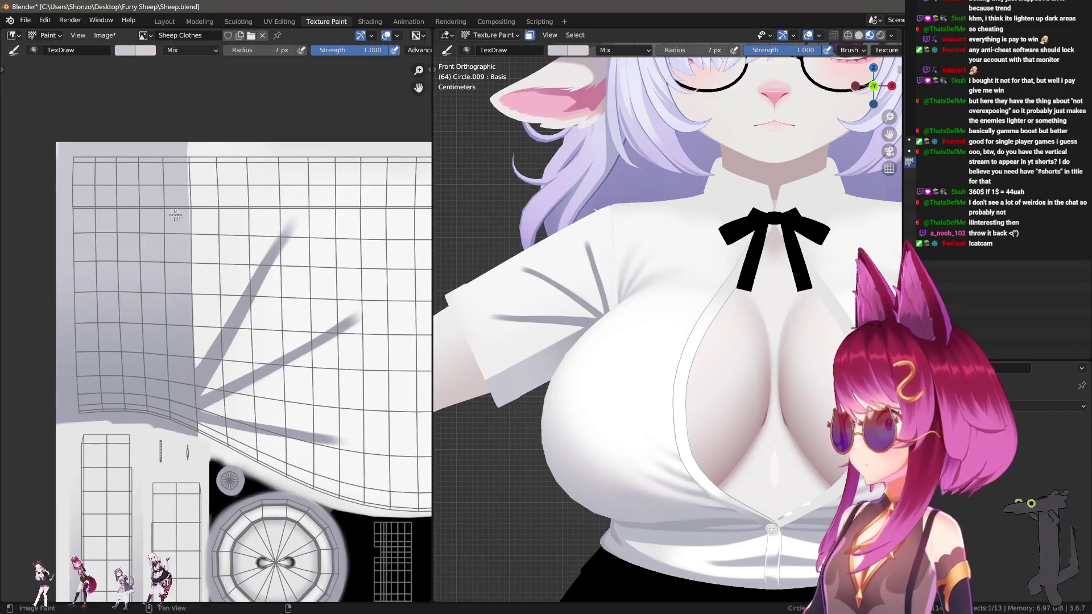
pyautogui.scroll(2, 266, 300)
pyautogui.rightClick(187, 392)
pyautogui.click(126, 373)
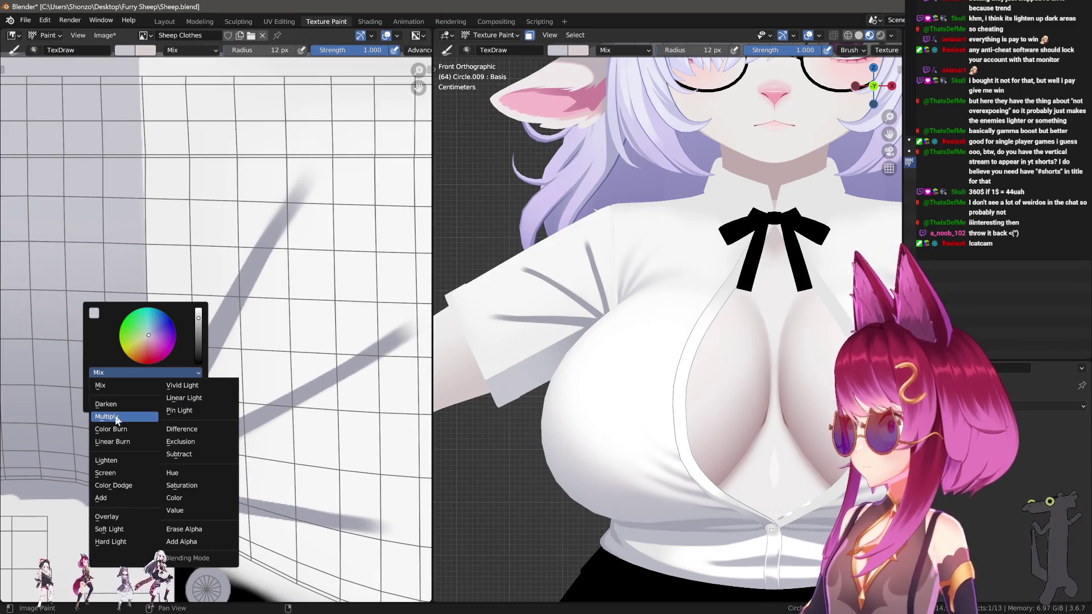
pyautogui.click(106, 459)
# Lighten the left diagonal crease, then enlarge the brush radius to 27 px.
pyautogui.press(']')
pyautogui.press(']')
pyautogui.moveTo(172, 429); pyautogui.dragTo(265, 264)
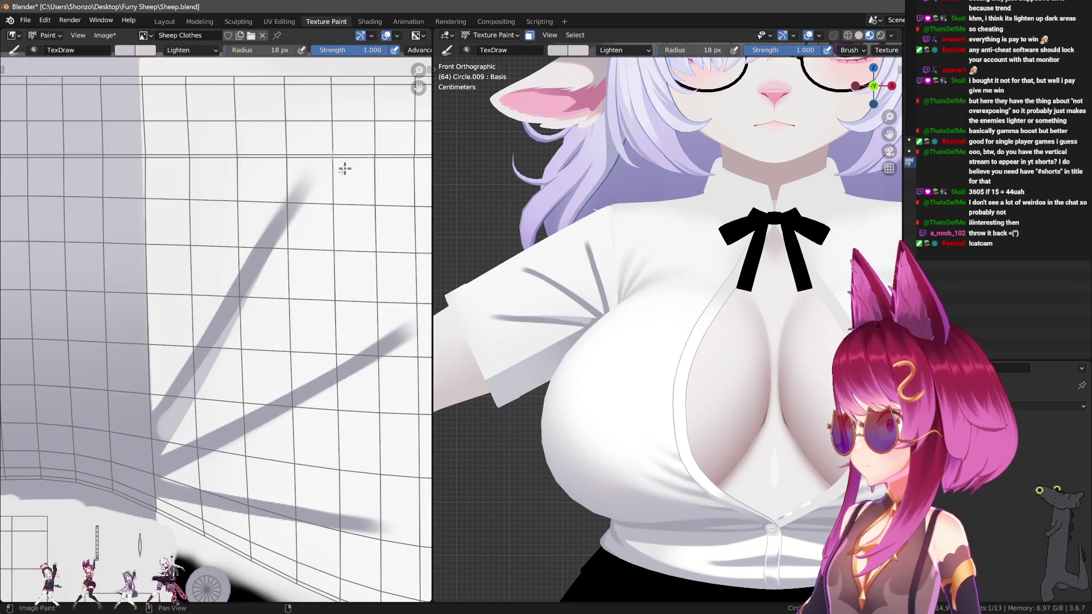
pyautogui.hotkey('ctrl', 'z')
pyautogui.moveTo(170, 421); pyautogui.dragTo(293, 211)
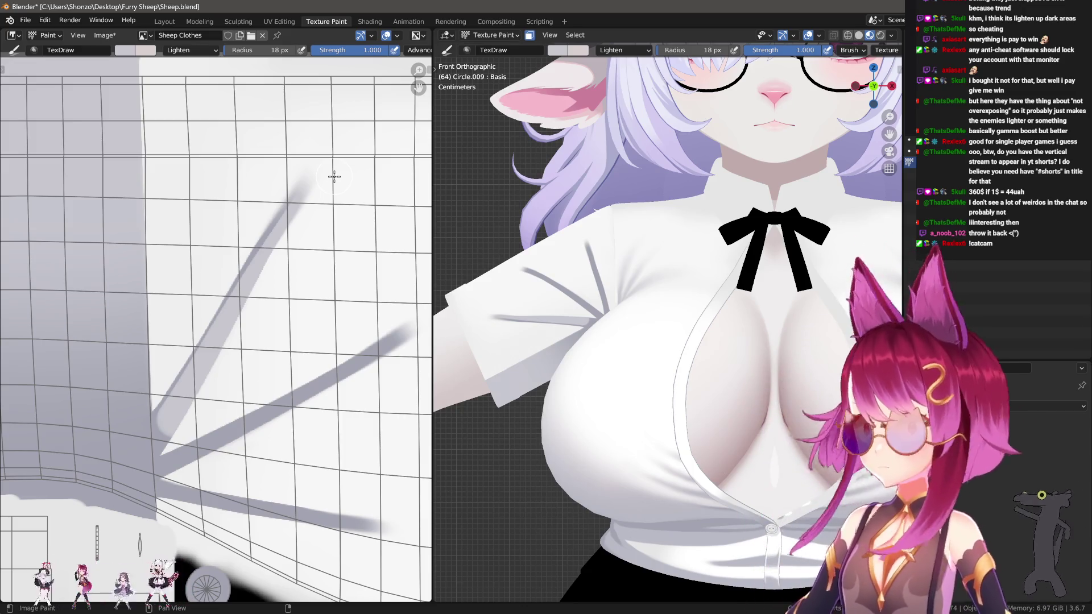
pyautogui.press('f')
pyautogui.click(236, 339)
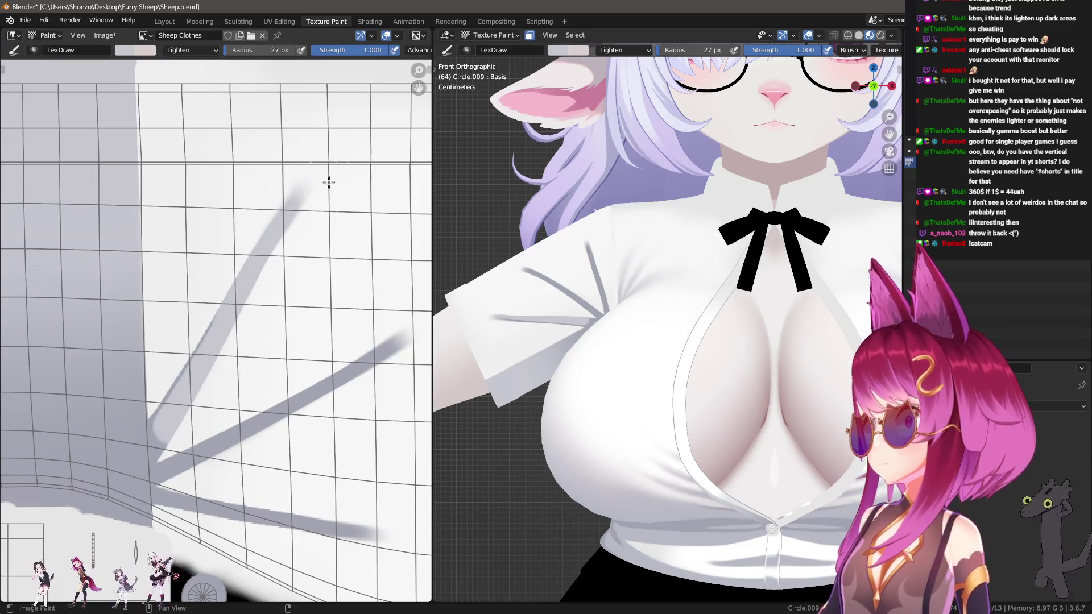
# Set the stroke method to Line and lighten the diagonal crease with straight strokes.
pyautogui.rightClick(182, 390)
pyautogui.press('Escape')
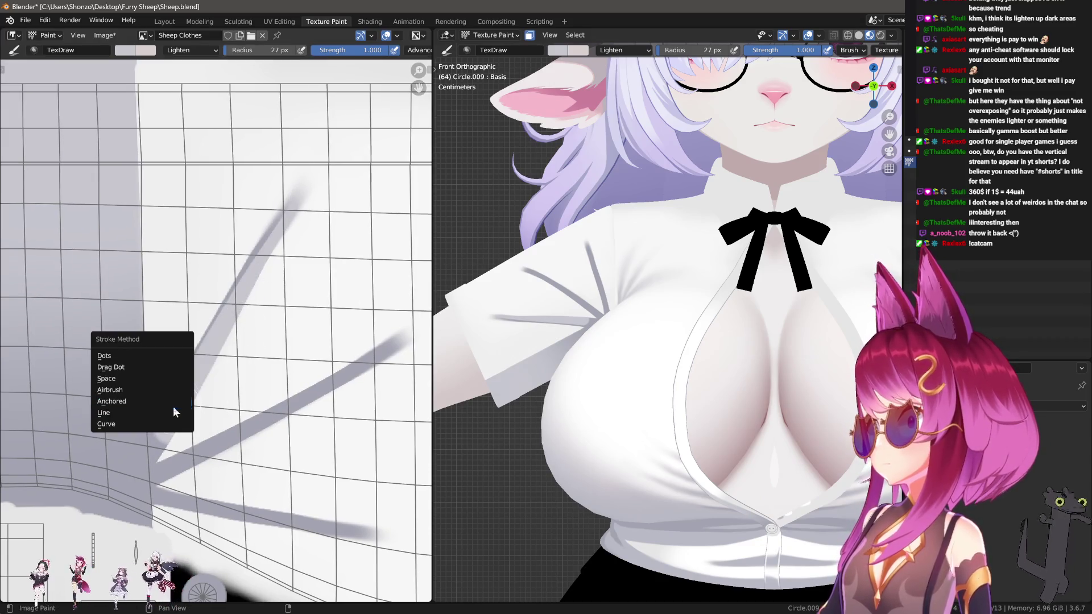
pyautogui.rightClick(171, 407)
pyautogui.press('f')
pyautogui.click(172, 418)
pyautogui.moveTo(171, 419)
pyautogui.mouseDown()
pyautogui.moveTo(300, 224)
pyautogui.moveTo(297, 195)
pyautogui.moveTo(310, 200)
pyautogui.mouseUp()
pyautogui.hotkey('ctrl', 'z')
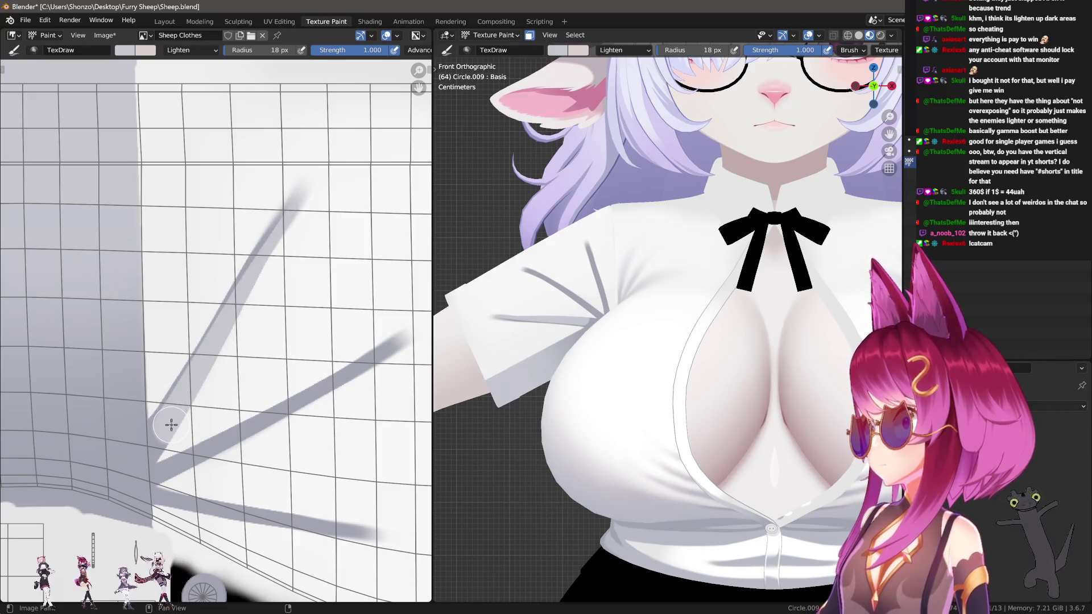
pyautogui.moveTo(170, 424); pyautogui.dragTo(297, 222)
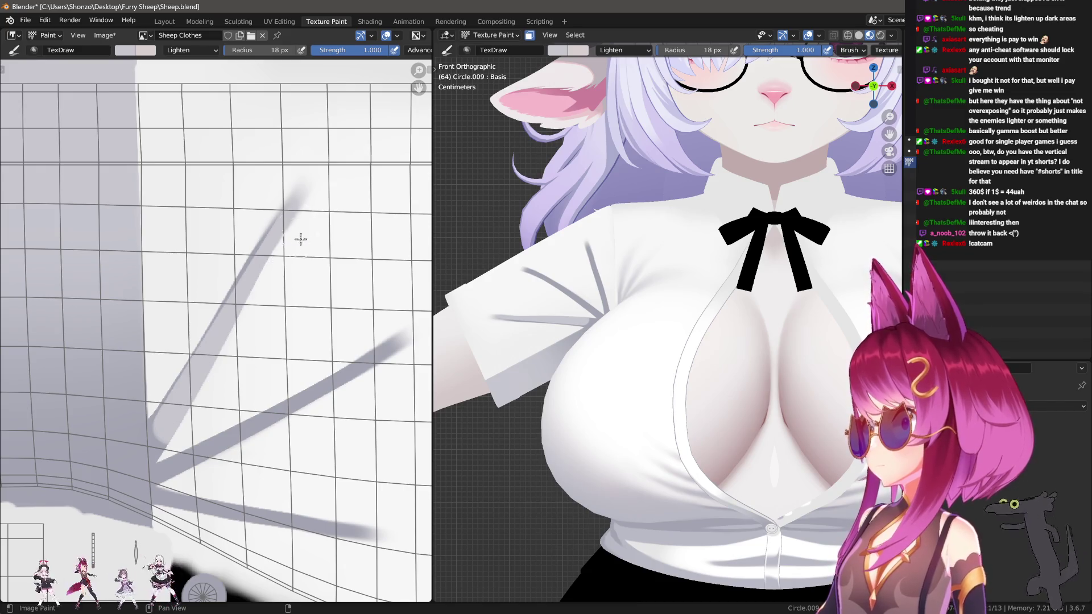
pyautogui.moveTo(233, 322); pyautogui.dragTo(310, 188)
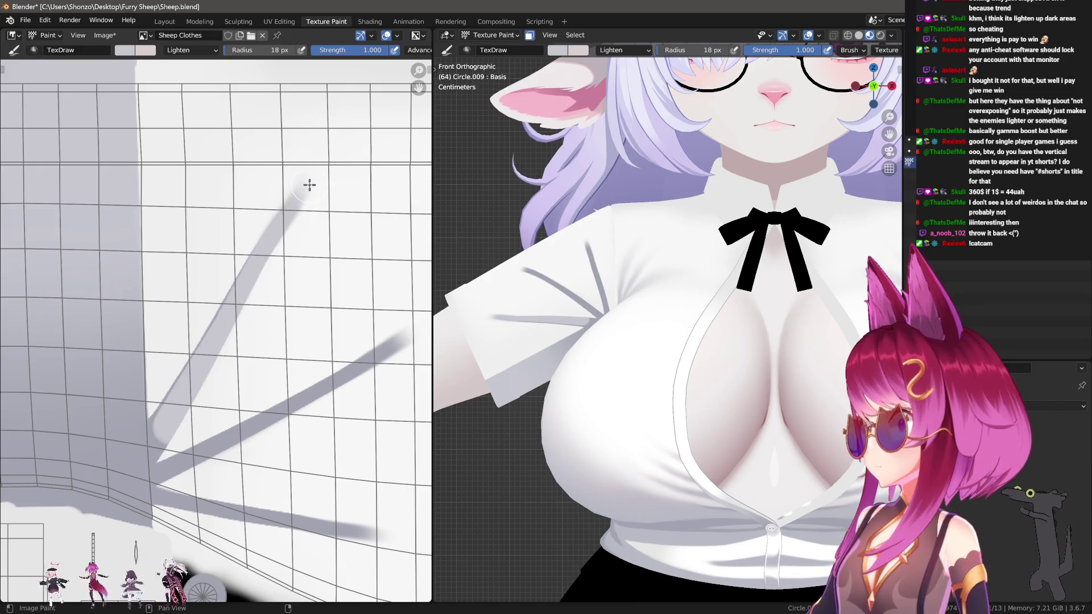
# Lighten the middle crease with straight line strokes.
pyautogui.scroll(-5, 246, 256)
pyautogui.moveTo(110, 382); pyautogui.dragTo(139, 365, button='middle')
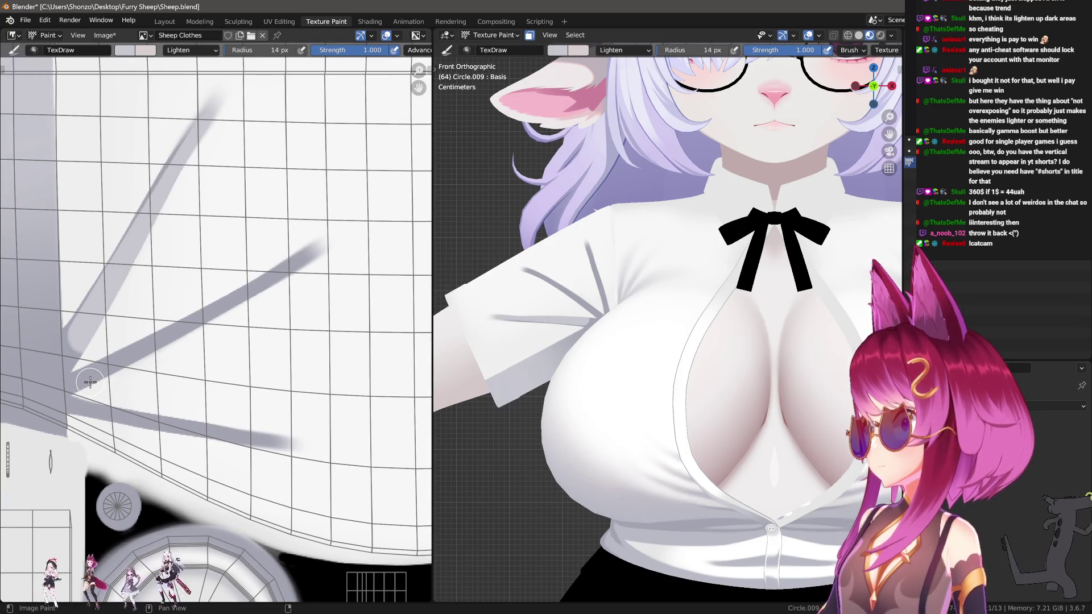
pyautogui.moveTo(90, 382); pyautogui.dragTo(317, 264)
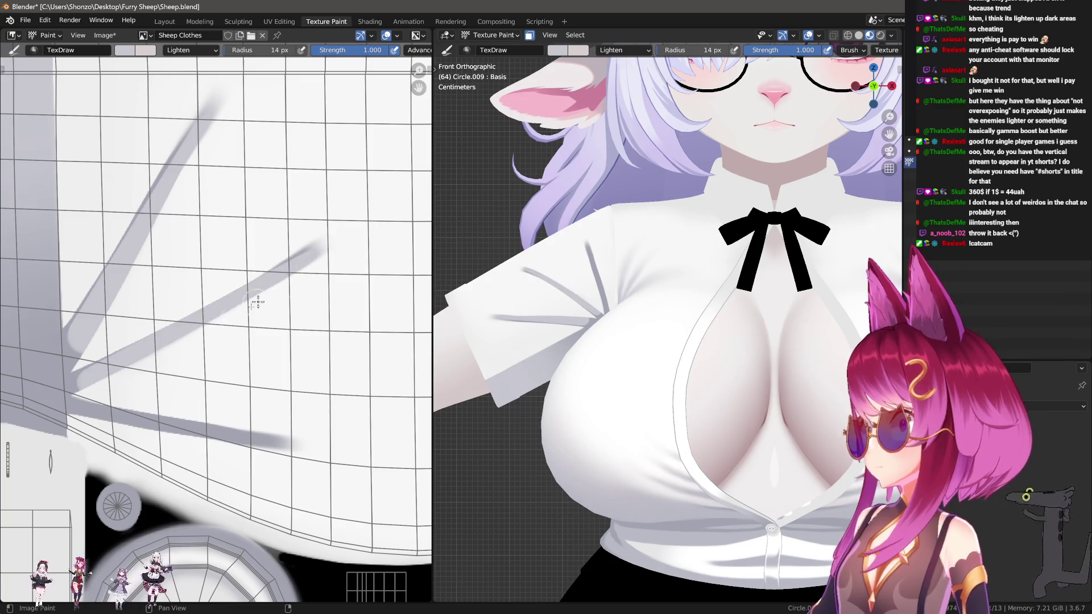
pyautogui.hotkey('ctrl', 'z')
pyautogui.moveTo(89, 381); pyautogui.dragTo(173, 341)
pyautogui.moveTo(173, 341); pyautogui.dragTo(232, 309)
pyautogui.moveTo(248, 302); pyautogui.dragTo(248, 302)
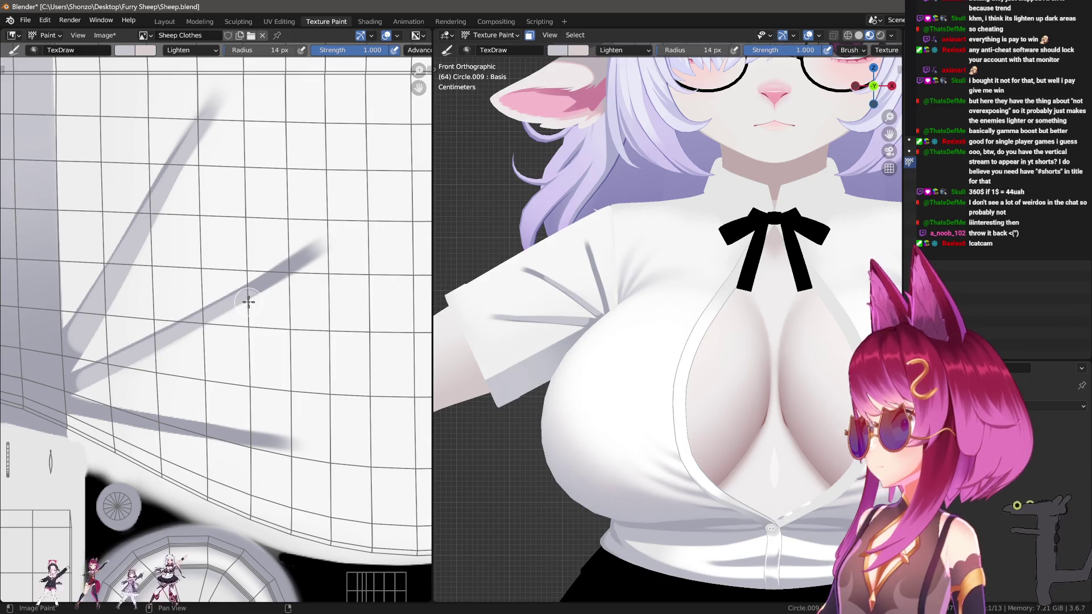
# Lighten the lower grey band with a straight line stroke.
pyautogui.moveTo(282, 346); pyautogui.dragTo(311, 271, button='middle')
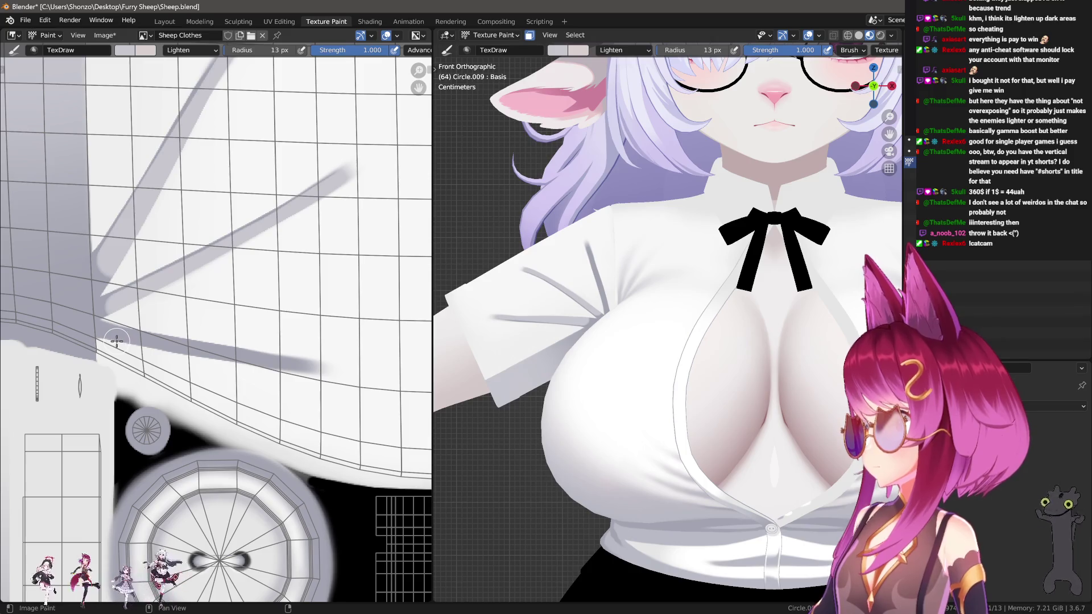
pyautogui.moveTo(168, 345); pyautogui.dragTo(319, 373)
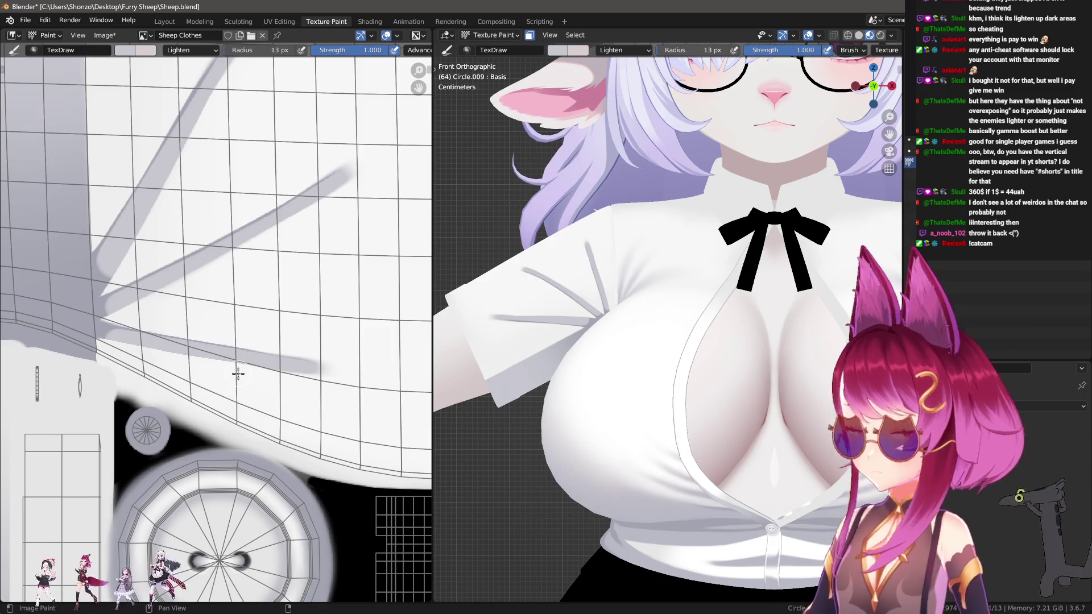
pyautogui.scroll(2, 250, 375)
# Switch to the Soften brush and toggle the N brush-settings sidebar open and closed.
pyautogui.press('s')
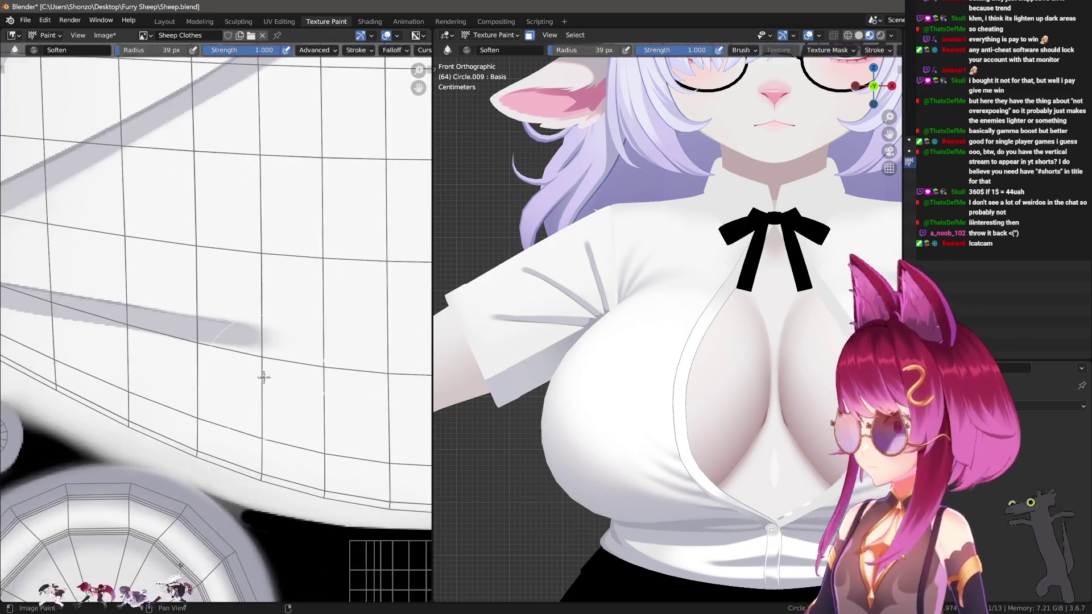
pyautogui.scroll(-2, 253, 373)
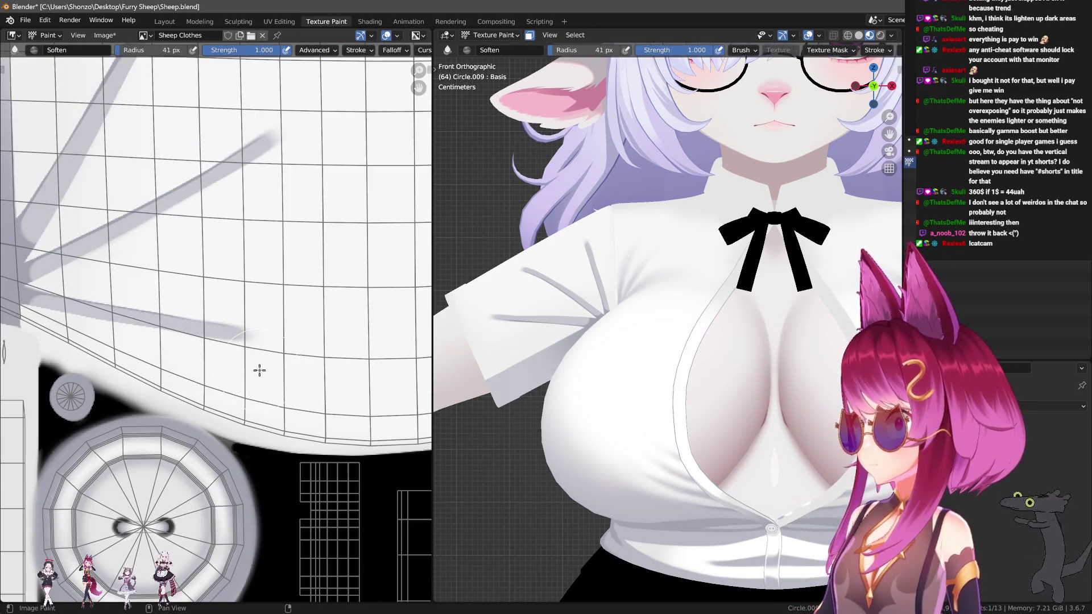
pyautogui.press('n')
pyautogui.press('n')
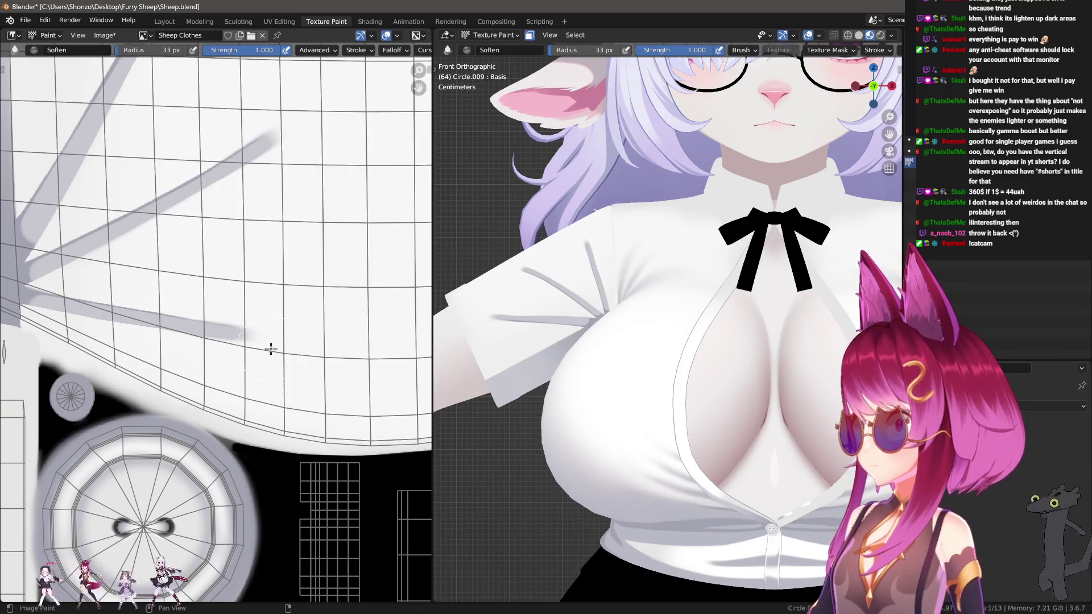
pyautogui.press('[')
pyautogui.press('[')
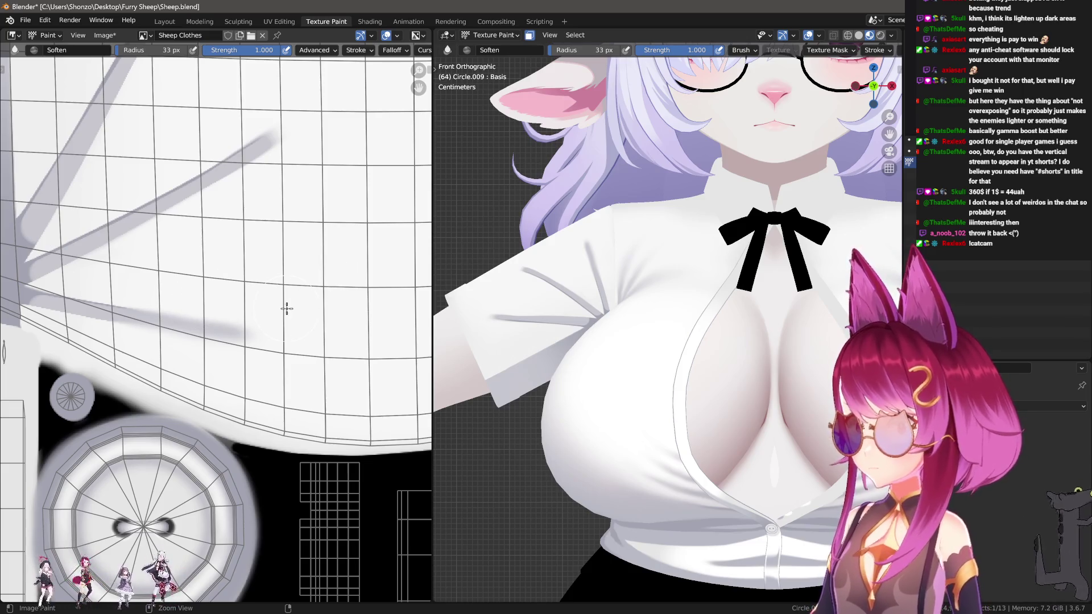
pyautogui.scroll(1, 231, 353)
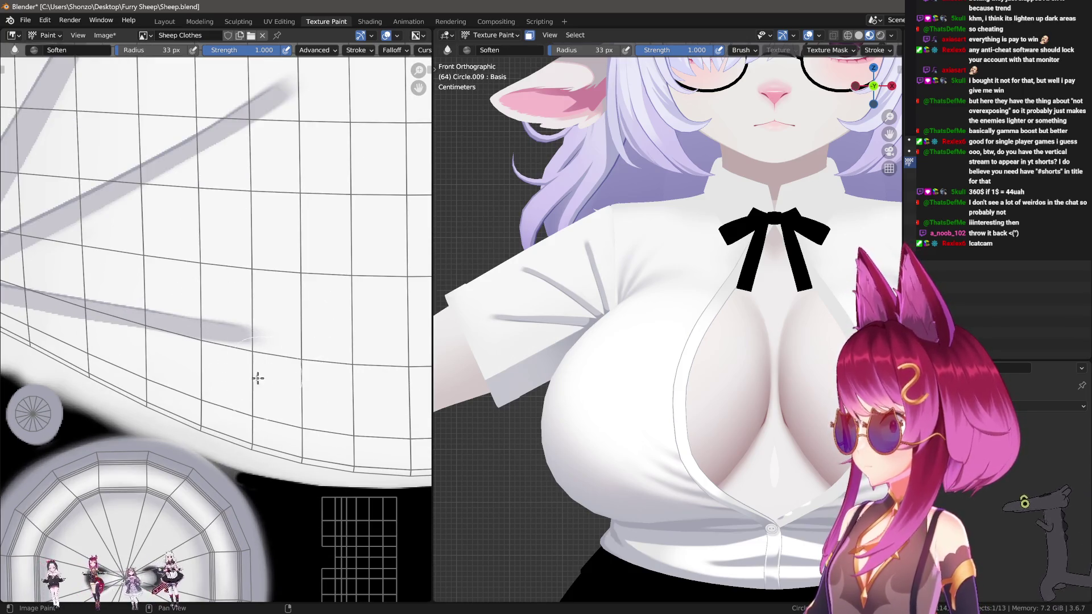
pyautogui.press('n')
pyautogui.scroll(-1, 303, 382)
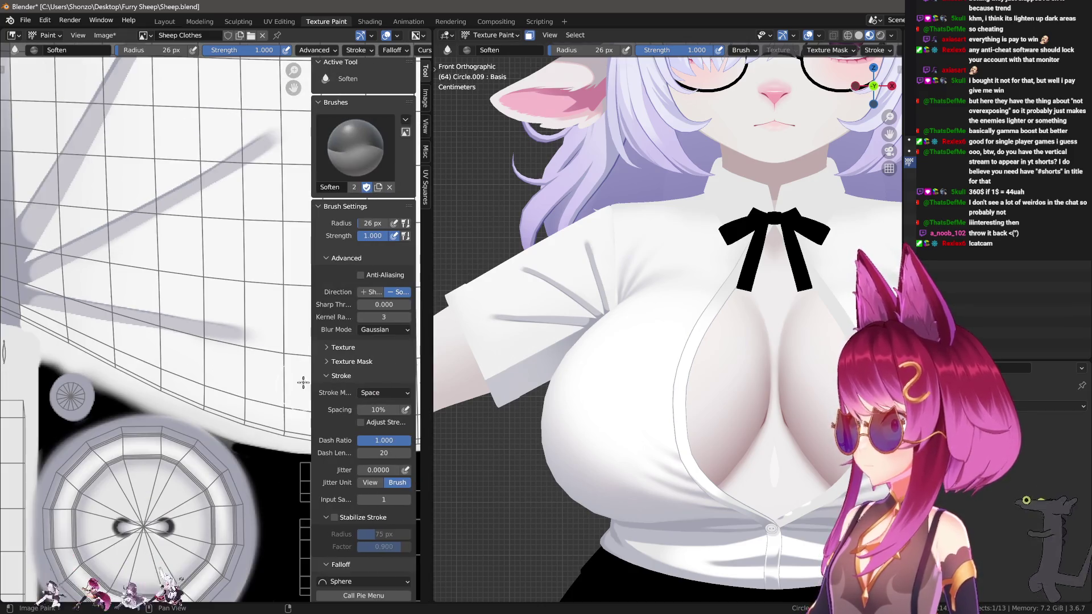
pyautogui.press('n')
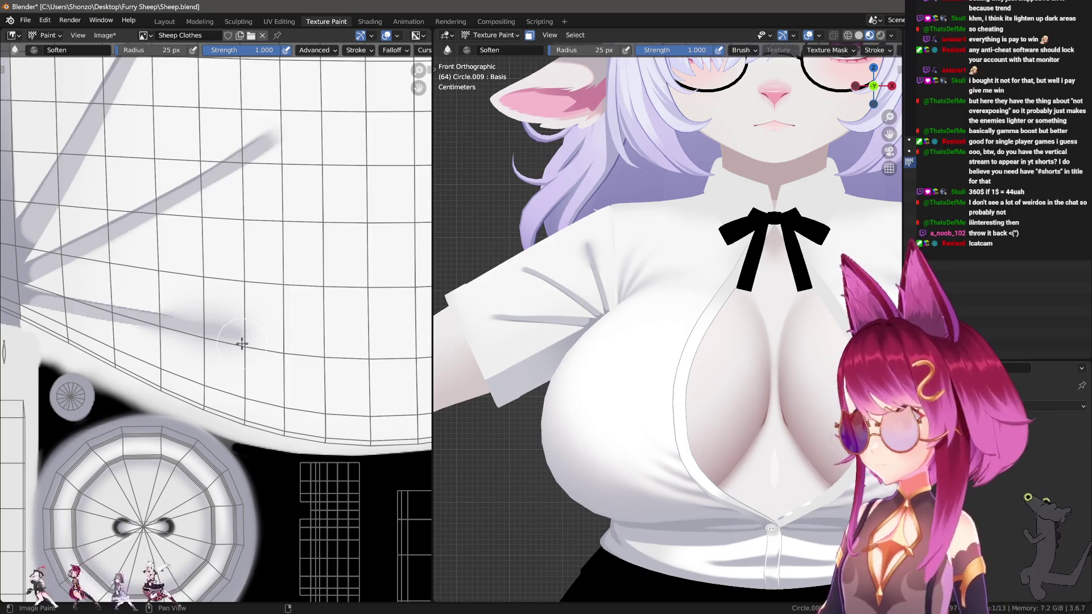
pyautogui.scroll(2, 242, 343)
# Switch to the TexDraw brush, preview a straight stroke along the crease, and change the stroke method.
pyautogui.press('1')
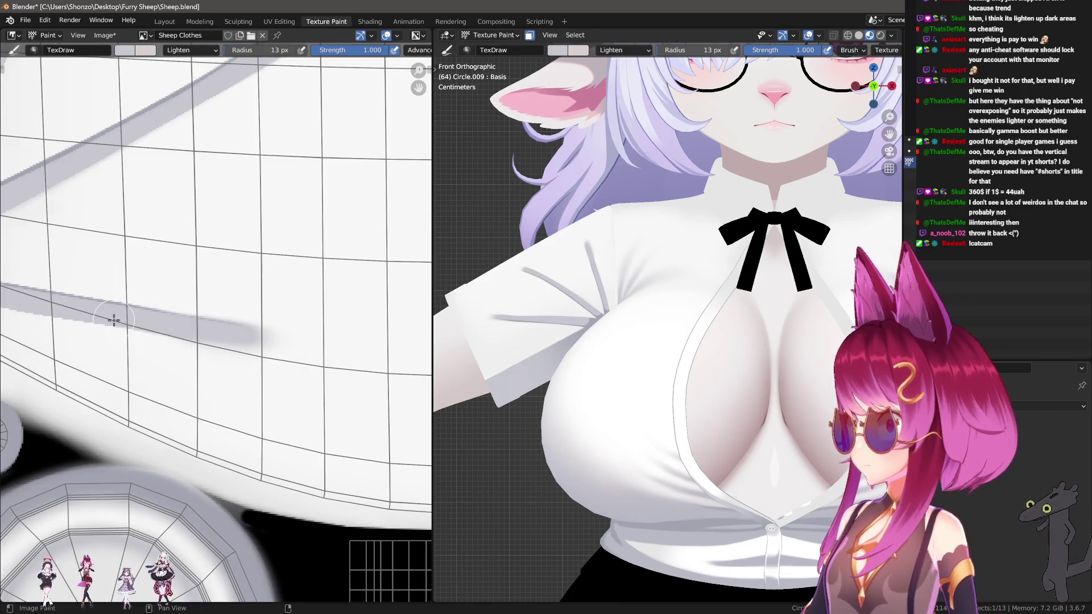
pyautogui.moveTo(152, 328)
pyautogui.mouseDown()
pyautogui.moveTo(230, 348)
pyautogui.moveTo(276, 346)
pyautogui.mouseUp()
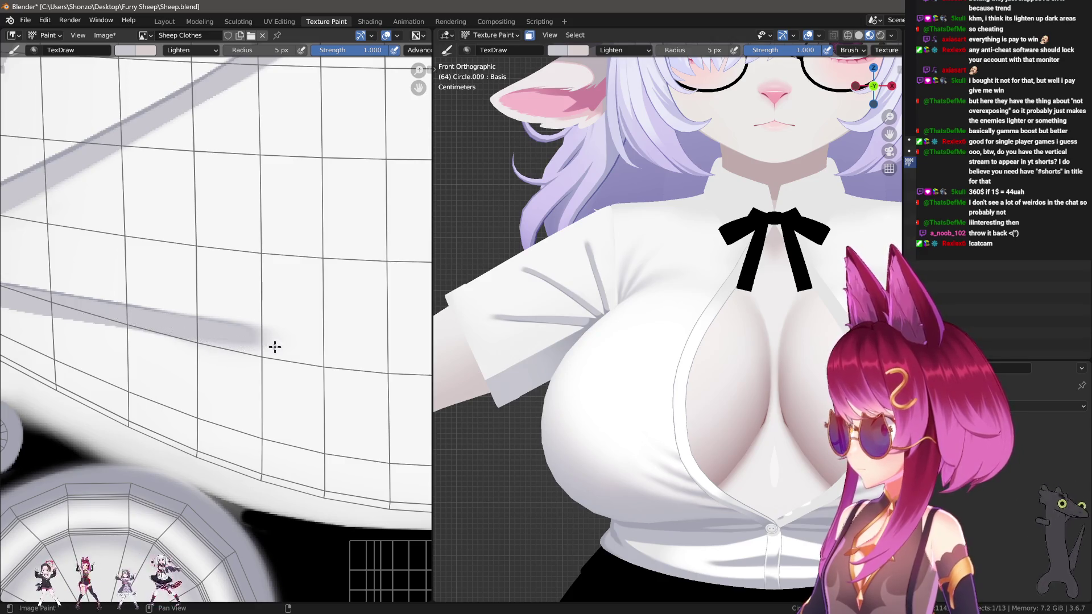
pyautogui.moveTo(275, 347)
pyautogui.keyDown('ctrl'); pyautogui.mouseDown(button='middle')
pyautogui.moveTo(256, 364)
pyautogui.moveTo(216, 313)
pyautogui.mouseUp(button='middle'); pyautogui.keyUp('ctrl')
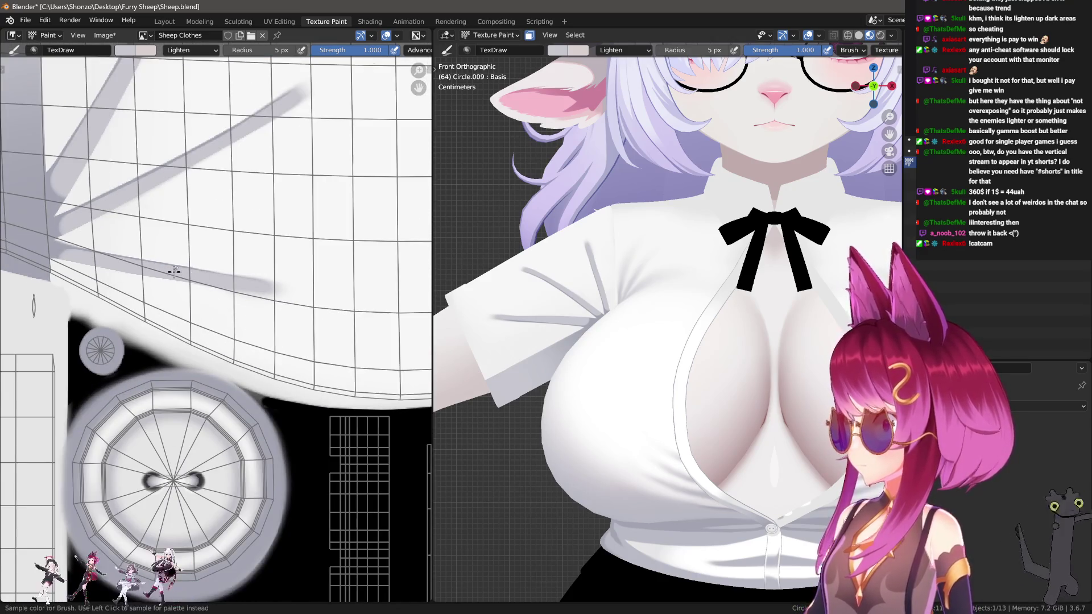
pyautogui.press('e')
pyautogui.click(141, 176)
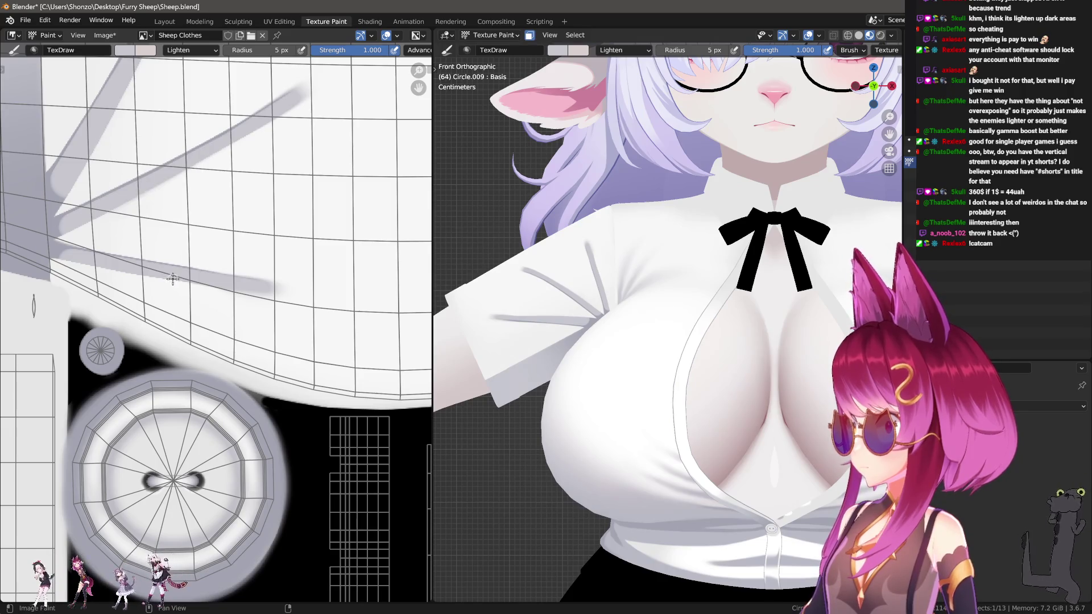
# Set the blend mode to Mix and paint a darker tip and grey band along the crease's lower edge.
pyautogui.moveTo(230, 292)
pyautogui.keyDown('ctrl'); pyautogui.mouseDown(button='middle')
pyautogui.moveTo(244, 313)
pyautogui.moveTo(220, 336)
pyautogui.mouseUp(button='middle'); pyautogui.keyUp('ctrl')
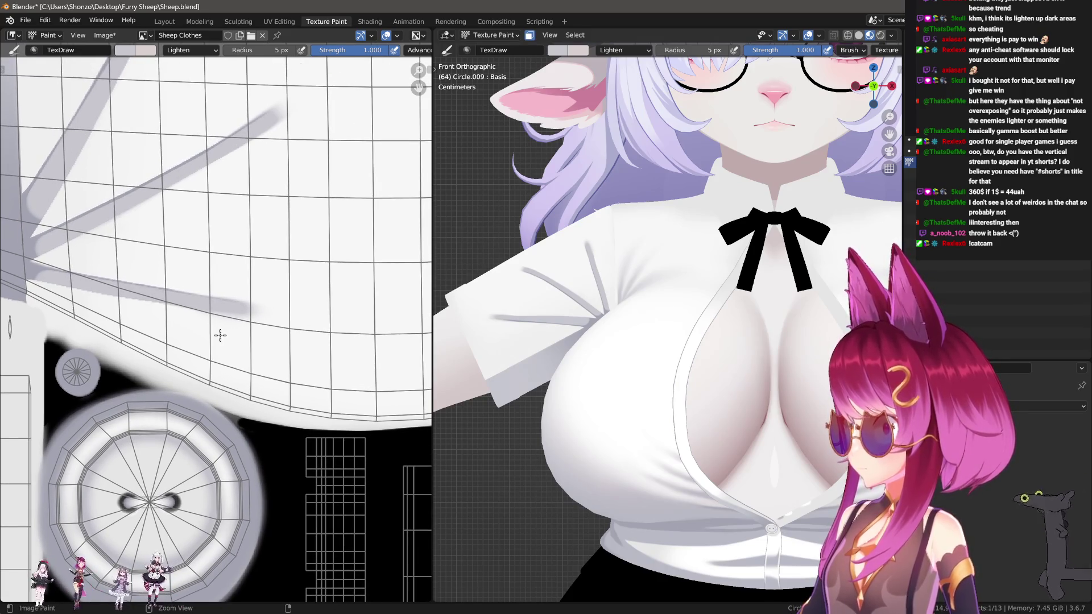
pyautogui.rightClick(184, 332)
pyautogui.click(151, 297)
pyautogui.click(156, 309)
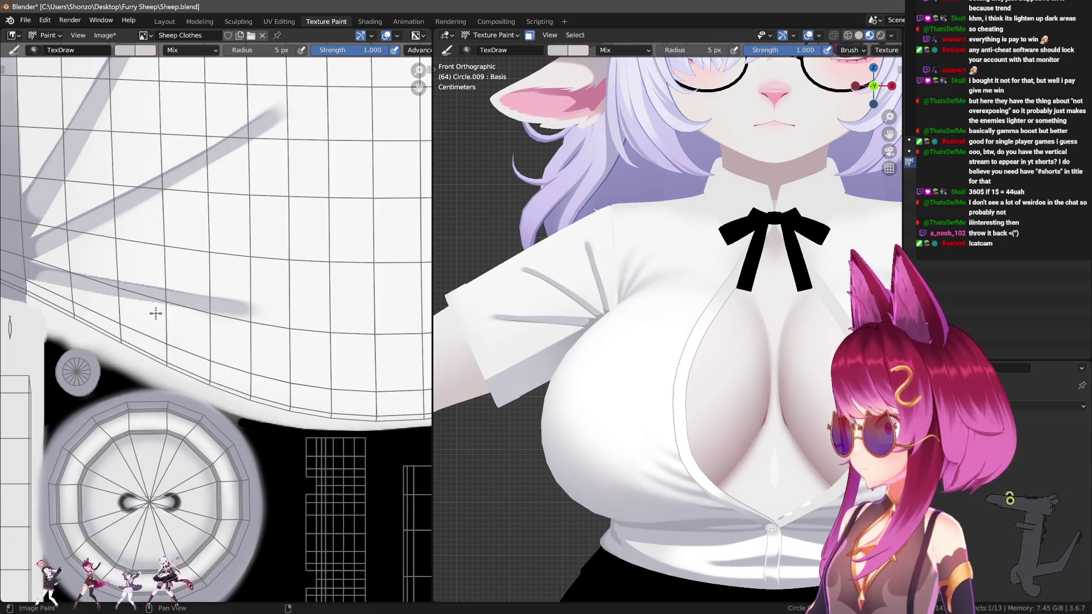
pyautogui.moveTo(145, 295)
pyautogui.mouseDown()
pyautogui.moveTo(214, 312)
pyautogui.moveTo(191, 314)
pyautogui.moveTo(137, 293)
pyautogui.moveTo(249, 318)
pyautogui.moveTo(273, 310)
pyautogui.moveTo(151, 292)
pyautogui.mouseUp()
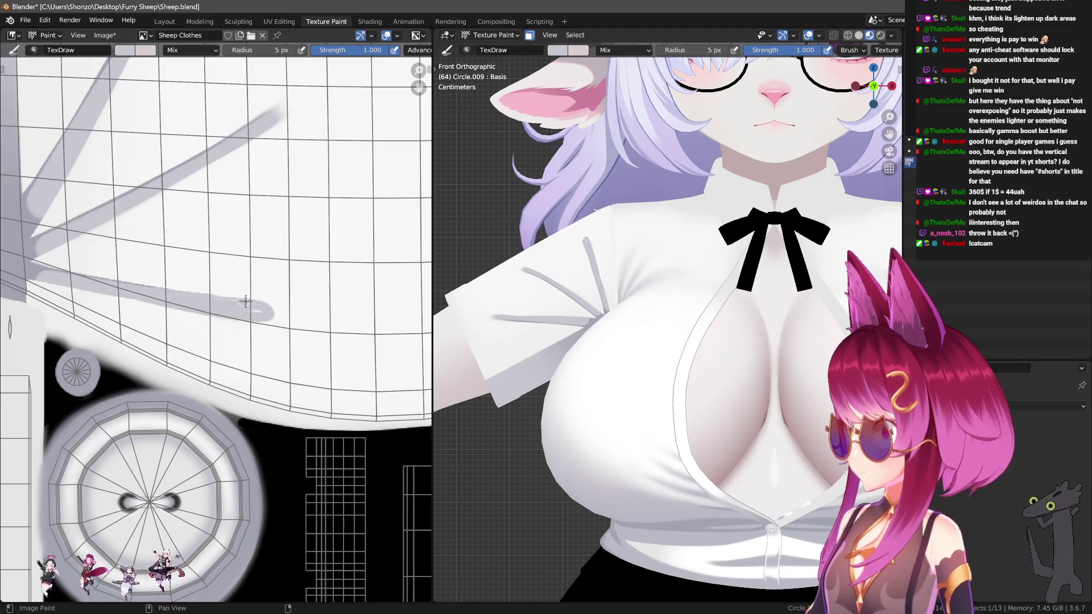
pyautogui.moveTo(245, 302); pyautogui.dragTo(275, 314)
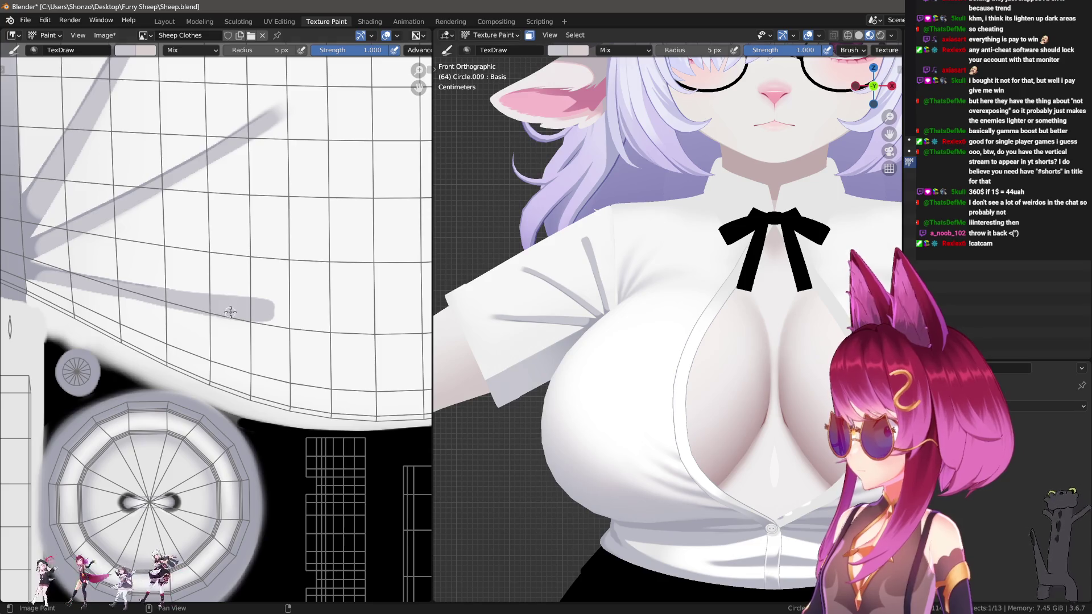
pyautogui.moveTo(151, 298); pyautogui.dragTo(263, 322)
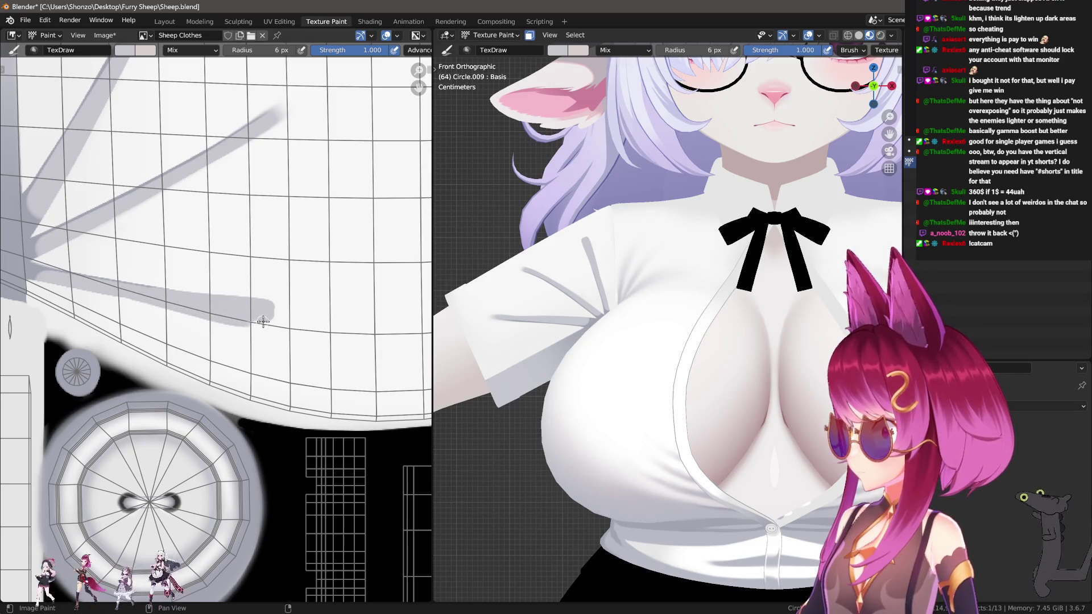
# Smear the grey crease tip and enlarge the brush radius to 65 px.
pyautogui.press('s')
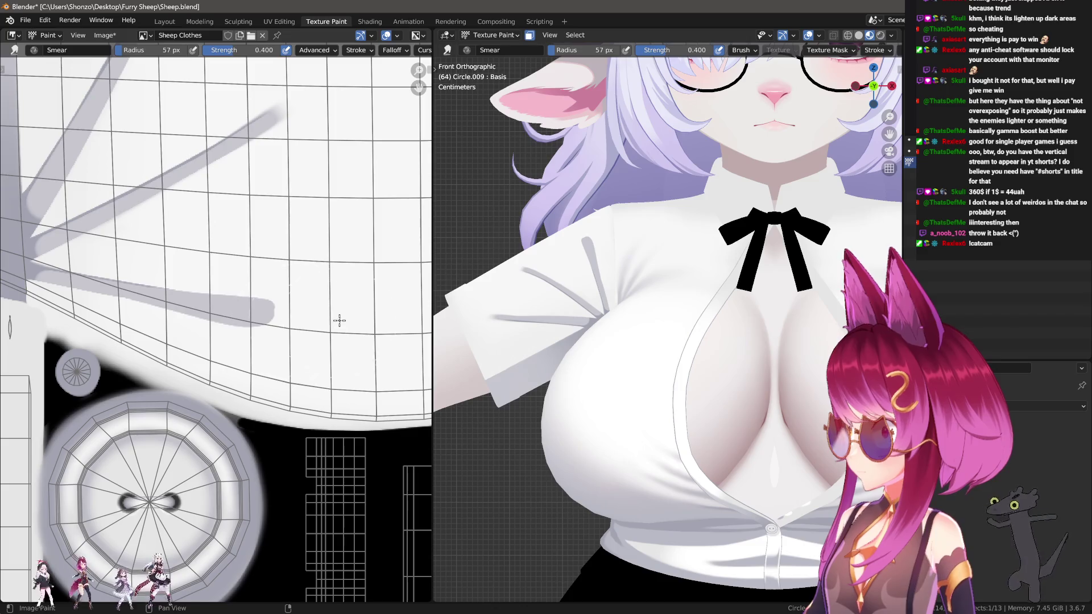
pyautogui.moveTo(339, 319)
pyautogui.mouseDown()
pyautogui.moveTo(305, 317)
pyautogui.moveTo(322, 324)
pyautogui.mouseUp()
pyautogui.press('f')
pyautogui.click(281, 320)
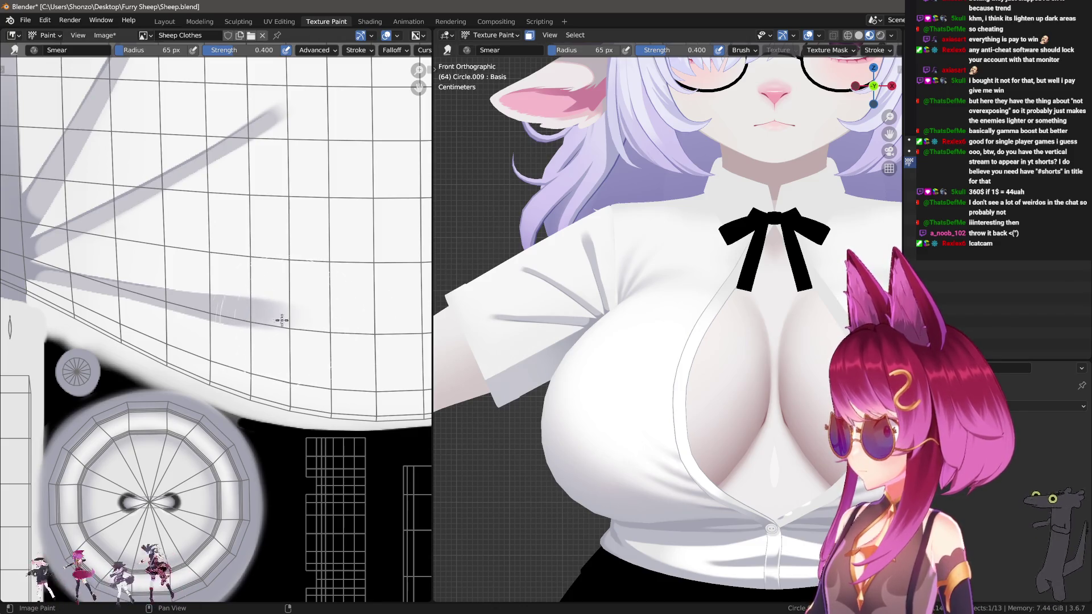
pyautogui.press('d')
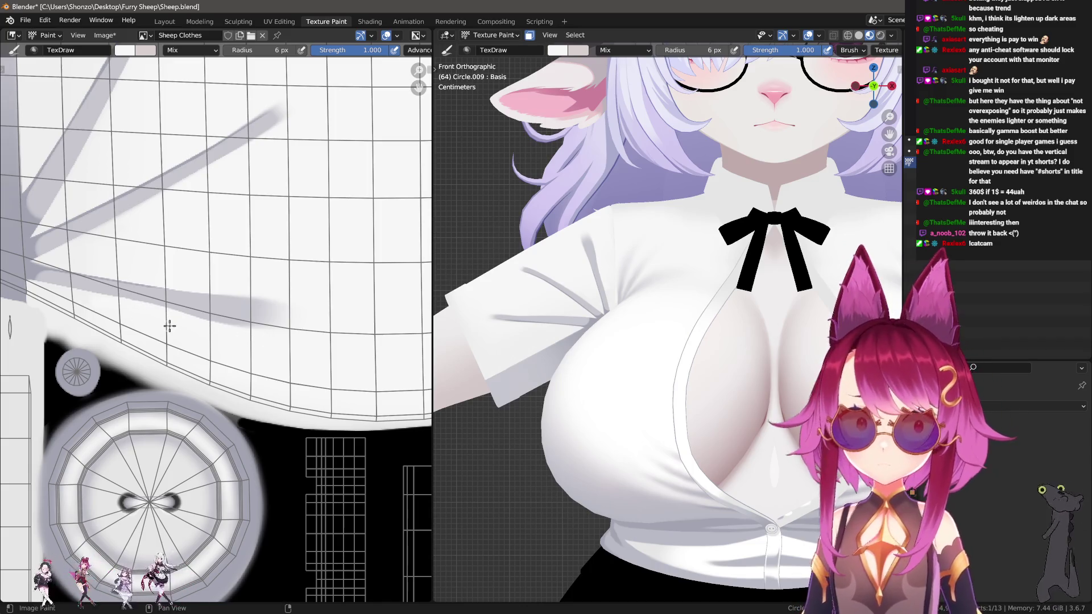
pyautogui.scroll(2, 169, 326)
# Return to the Smear brush, change its falloff, and set the radius to 8 px.
pyautogui.press('s')
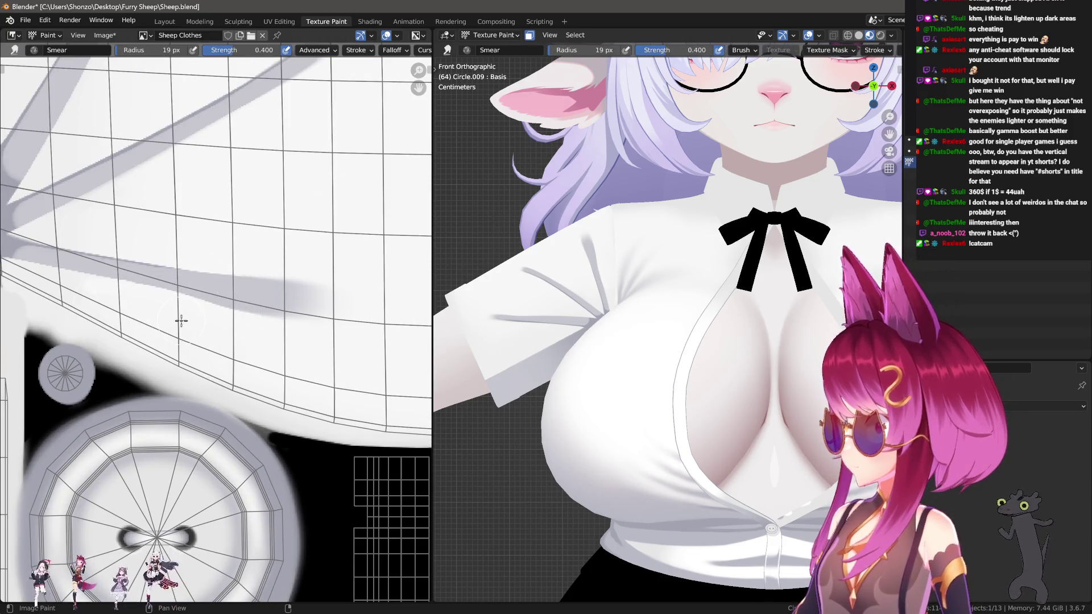
pyautogui.moveTo(183, 271)
pyautogui.mouseDown(button='middle')
pyautogui.moveTo(222, 324)
pyautogui.moveTo(253, 319)
pyautogui.mouseUp(button='middle')
pyautogui.hotkey('alt', 'f')
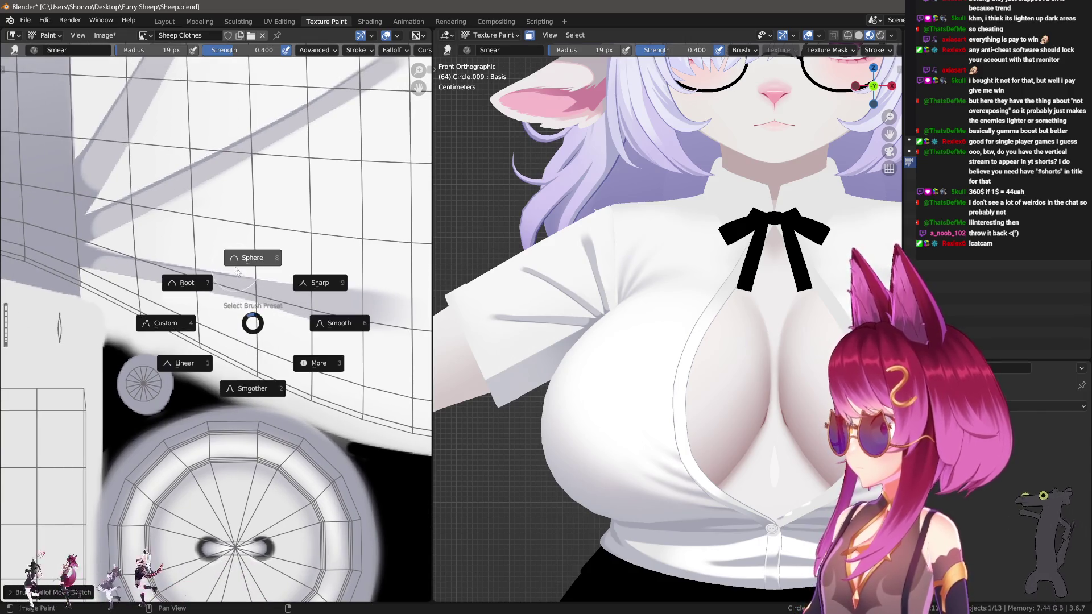
pyautogui.click(226, 311)
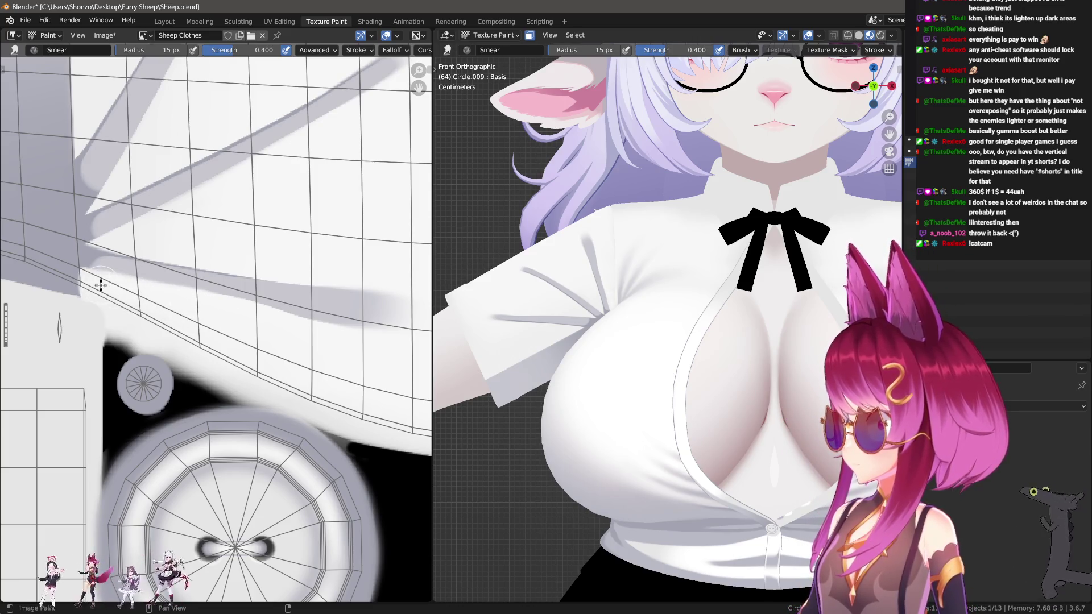
pyautogui.press('f')
pyautogui.click(116, 266)
pyautogui.moveTo(116, 266); pyautogui.dragTo(245, 277, button='middle')
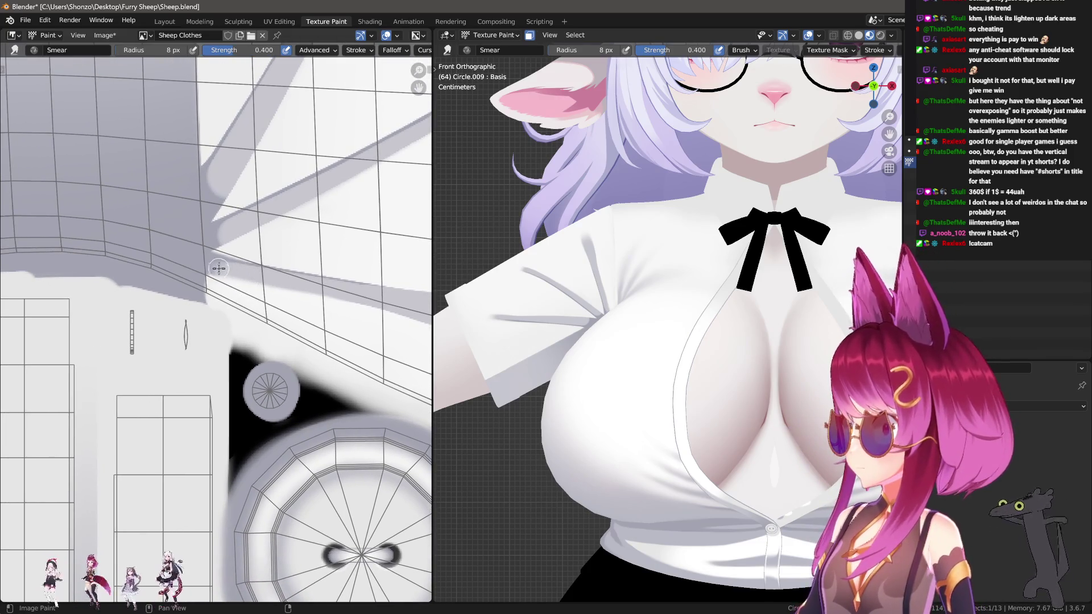
# Smear the grey shadow edge at 11 px, set the radius to 26 px, and inspect the shirt's underside.
pyautogui.press('f')
pyautogui.click(222, 265)
pyautogui.moveTo(183, 263)
pyautogui.mouseDown()
pyautogui.moveTo(124, 265)
pyautogui.moveTo(196, 279)
pyautogui.moveTo(191, 293)
pyautogui.moveTo(175, 292)
pyautogui.mouseUp()
pyautogui.press('f')
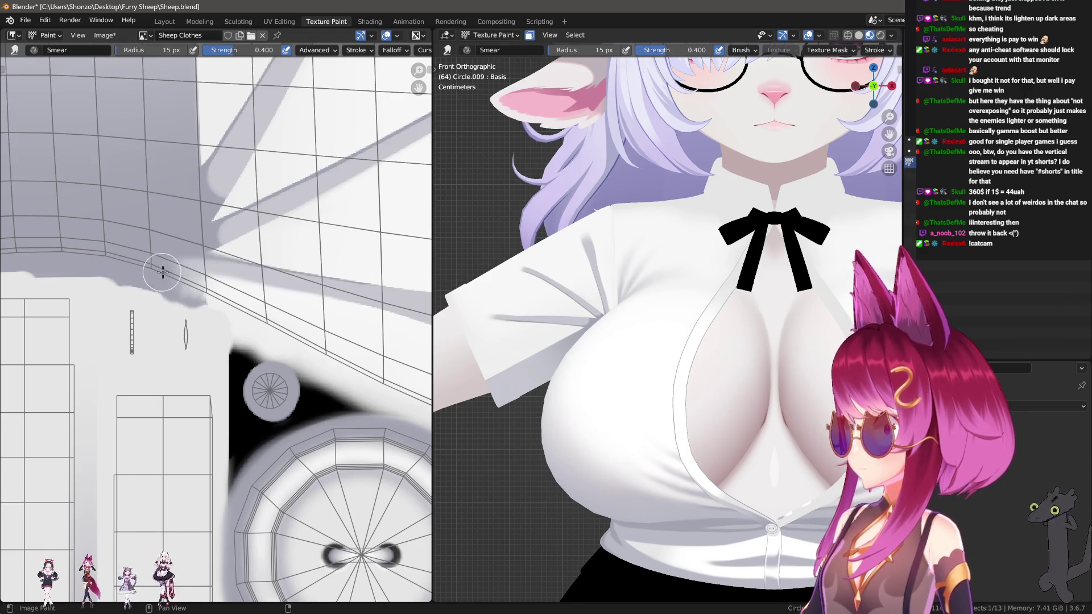
pyautogui.click(197, 271)
pyautogui.scroll(5, 523, 297)
pyautogui.moveTo(524, 297); pyautogui.dragTo(565, 302, button='middle')
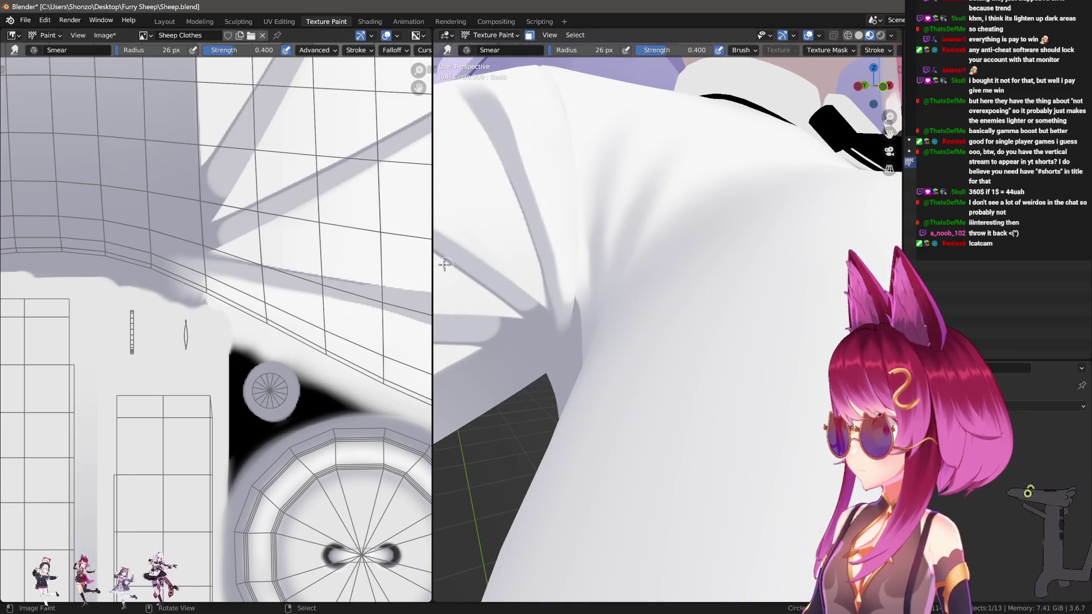
# Smear the shadow edge at 11 px and the shadow streak at 15 px radius.
pyautogui.moveTo(262, 262); pyautogui.dragTo(258, 276, button='middle')
pyautogui.press('f')
pyautogui.click(215, 246)
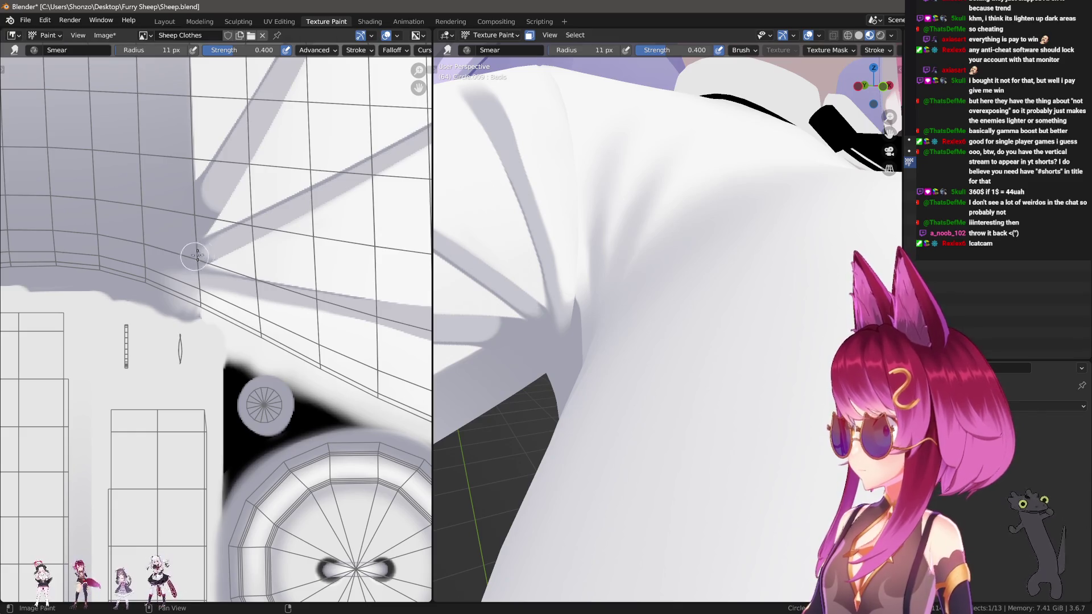
pyautogui.moveTo(208, 250); pyautogui.dragTo(232, 238)
pyautogui.moveTo(199, 211); pyautogui.dragTo(193, 219, button='middle')
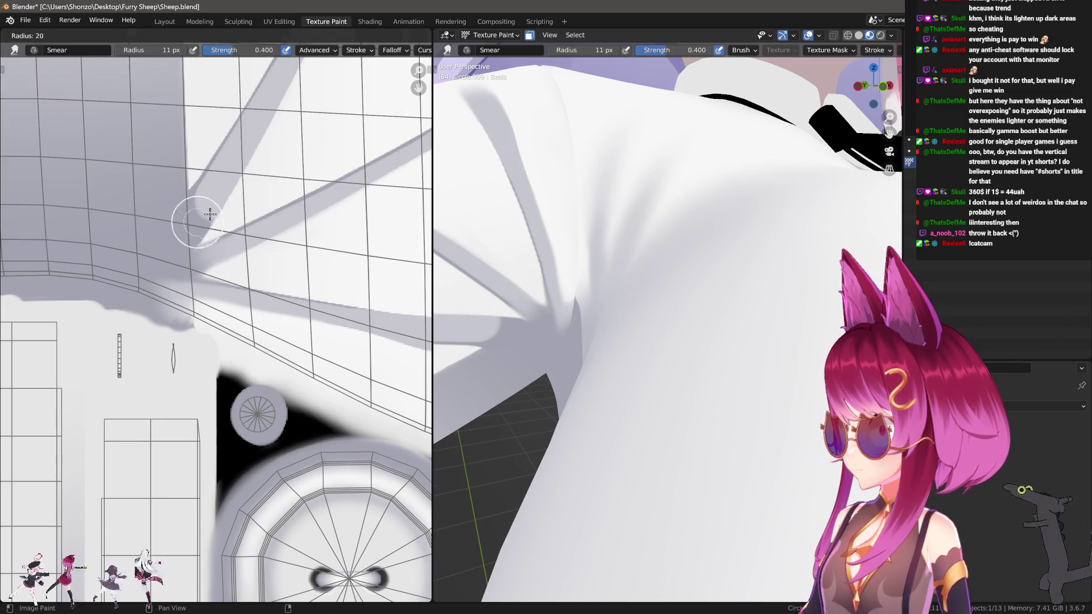
pyautogui.press('f')
pyautogui.click(203, 196)
pyautogui.moveTo(188, 224)
pyautogui.mouseDown()
pyautogui.moveTo(196, 204)
pyautogui.moveTo(170, 256)
pyautogui.moveTo(200, 199)
pyautogui.moveTo(153, 267)
pyautogui.mouseUp()
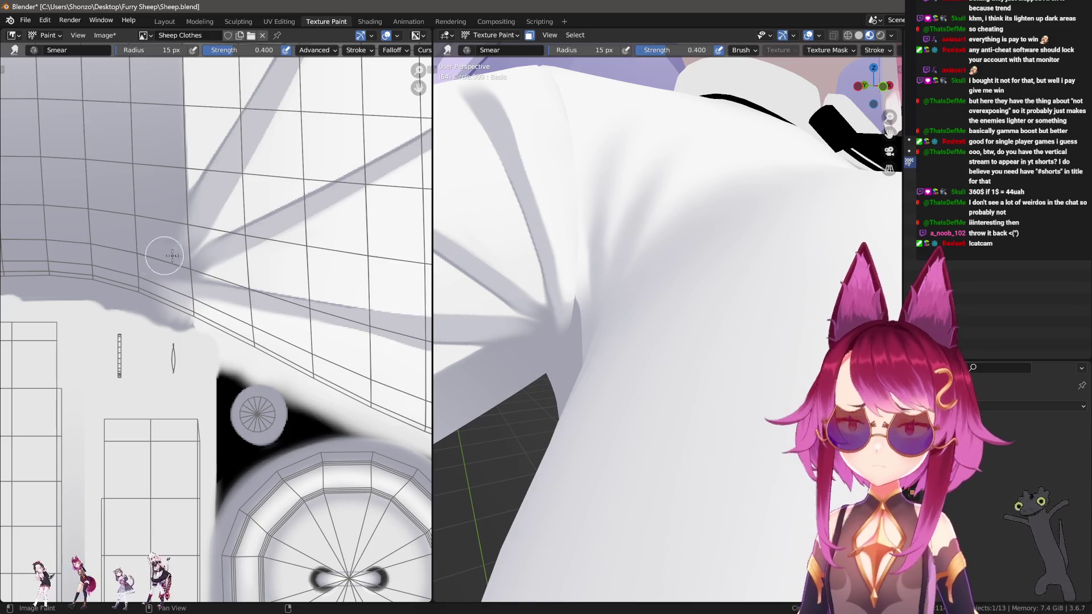
# Smudge the grey band at 12 px to blend the fold, then shrink the brush to 9 px.
pyautogui.moveTo(569, 288)
pyautogui.mouseDown(button='middle')
pyautogui.moveTo(704, 295)
pyautogui.moveTo(689, 290)
pyautogui.mouseUp(button='middle')
pyautogui.moveTo(215, 175); pyautogui.dragTo(221, 200, button='middle')
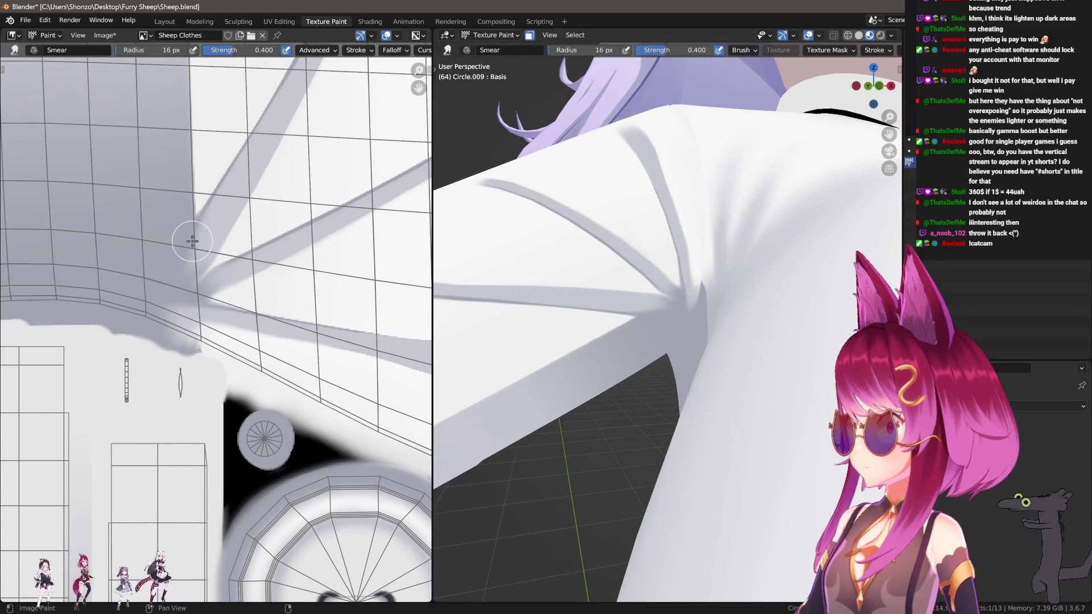
pyautogui.press('[')
pyautogui.press('[')
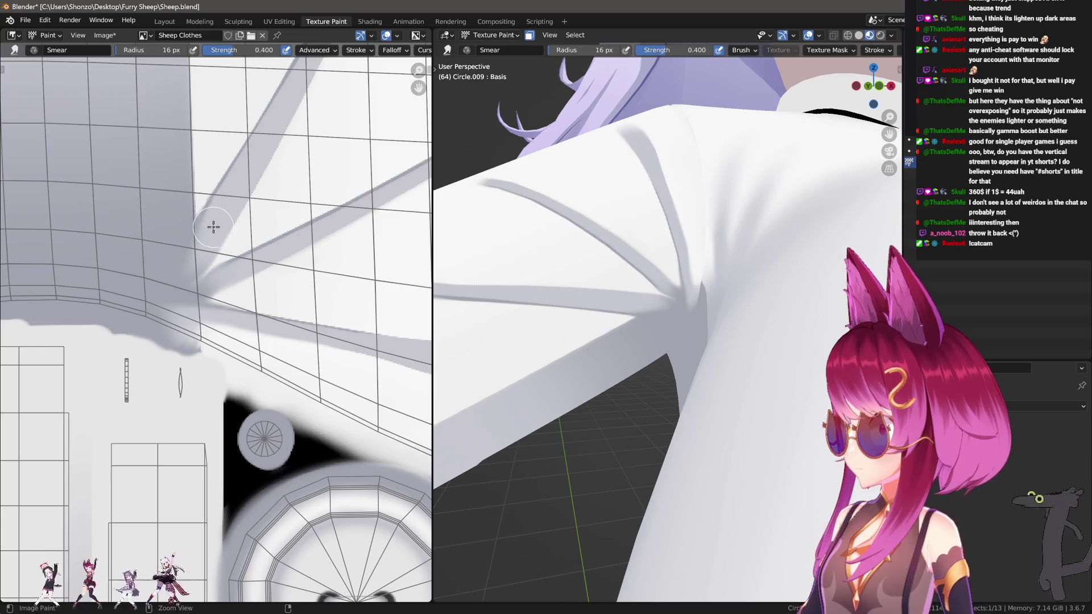
pyautogui.moveTo(188, 239)
pyautogui.mouseDown()
pyautogui.moveTo(197, 224)
pyautogui.moveTo(164, 287)
pyautogui.moveTo(188, 269)
pyautogui.moveTo(202, 291)
pyautogui.moveTo(163, 312)
pyautogui.moveTo(191, 275)
pyautogui.moveTo(220, 279)
pyautogui.moveTo(206, 245)
pyautogui.moveTo(154, 290)
pyautogui.moveTo(182, 261)
pyautogui.moveTo(205, 257)
pyautogui.moveTo(185, 284)
pyautogui.moveTo(194, 230)
pyautogui.moveTo(227, 280)
pyautogui.mouseUp()
pyautogui.press('[')
pyautogui.press('[')
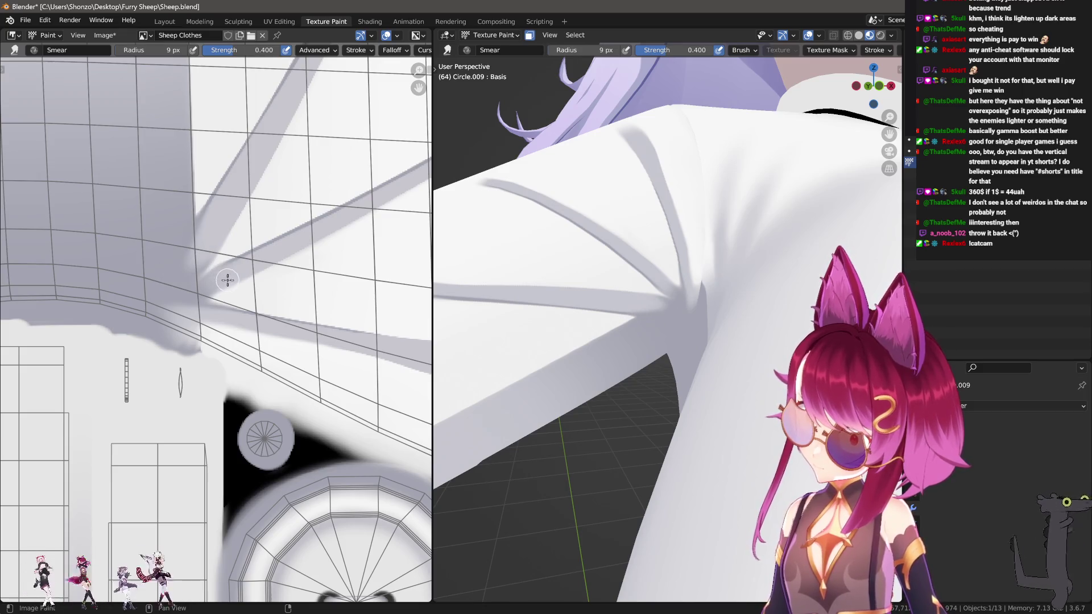
# Sample a texture colour, apply the Sharper falloff, and shrink the brush further.
pyautogui.scroll(-3, 159, 275)
pyautogui.press('s')
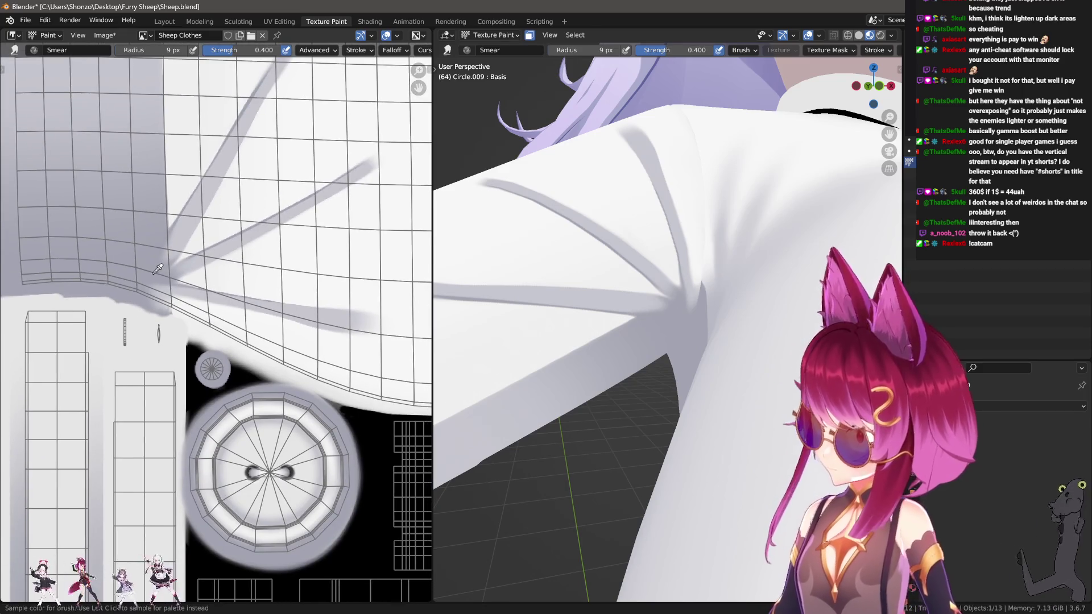
pyautogui.hotkey('alt', 'f')
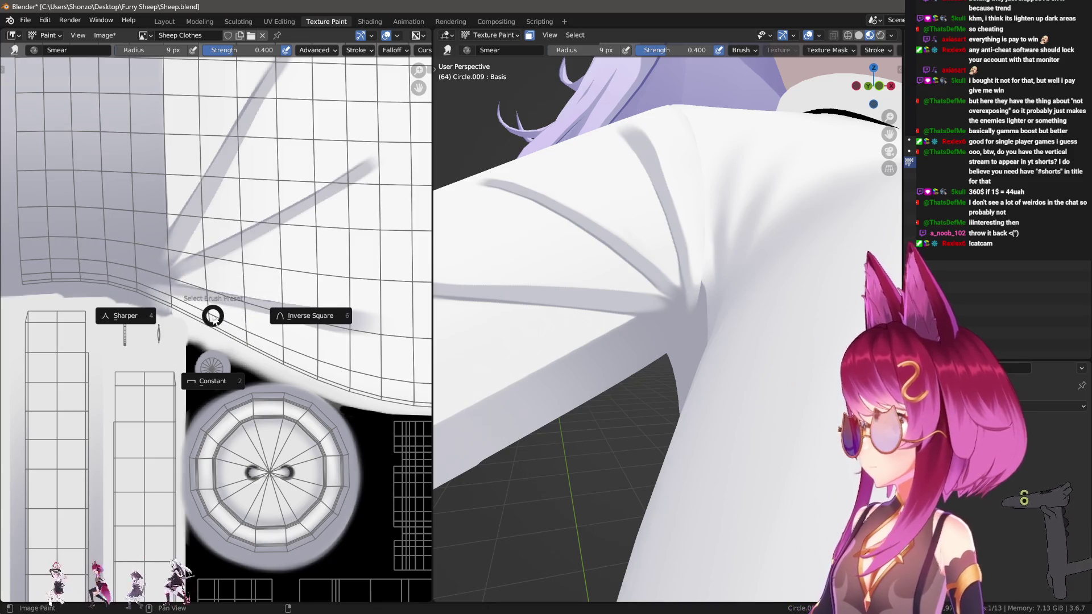
pyautogui.click(121, 319)
pyautogui.press('f')
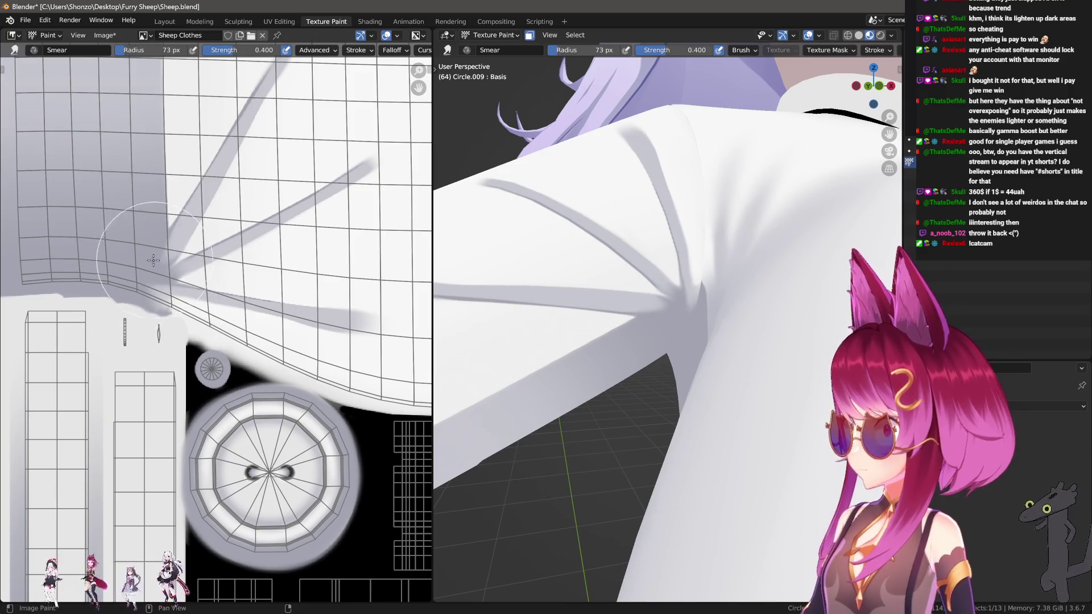
pyautogui.click(124, 240)
pyautogui.scroll(2, 124, 240)
pyautogui.press('f')
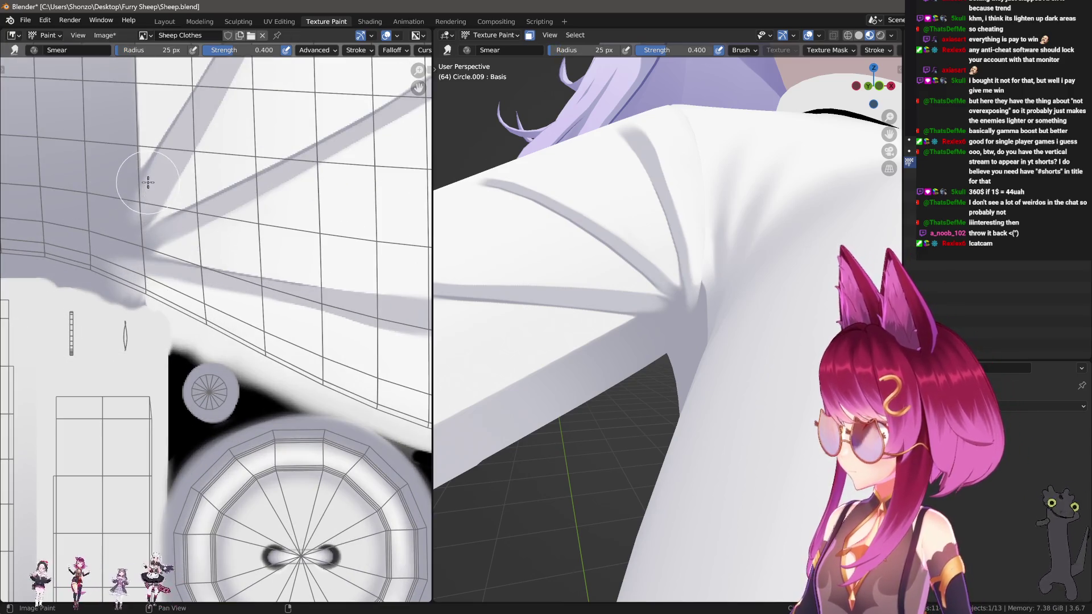
pyautogui.click(106, 228)
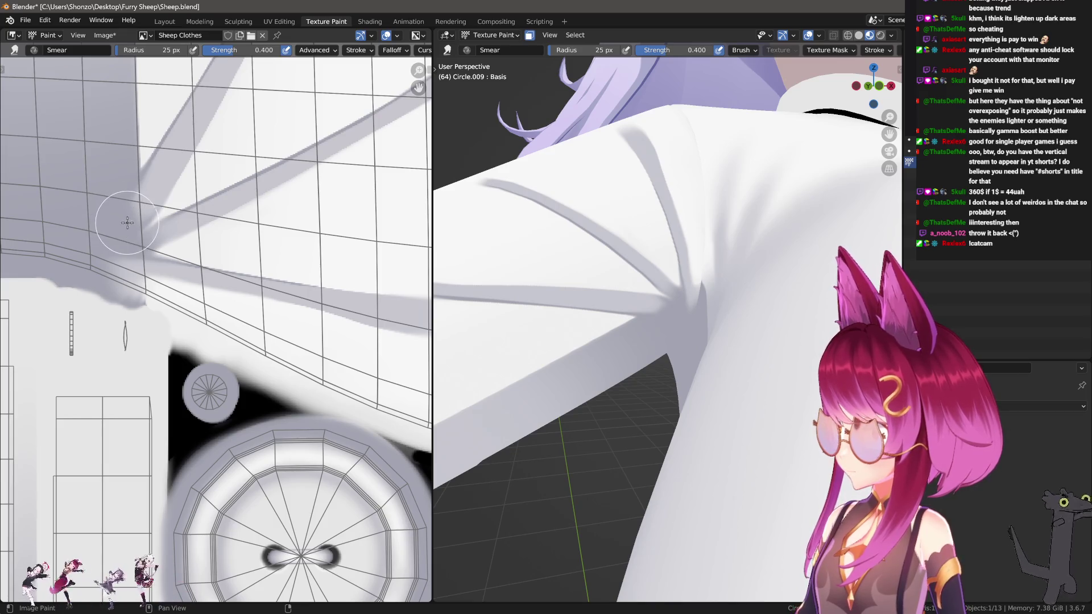
# Switch back to the drawing brush and pick a new falloff preset.
pyautogui.scroll(-2, 254, 245)
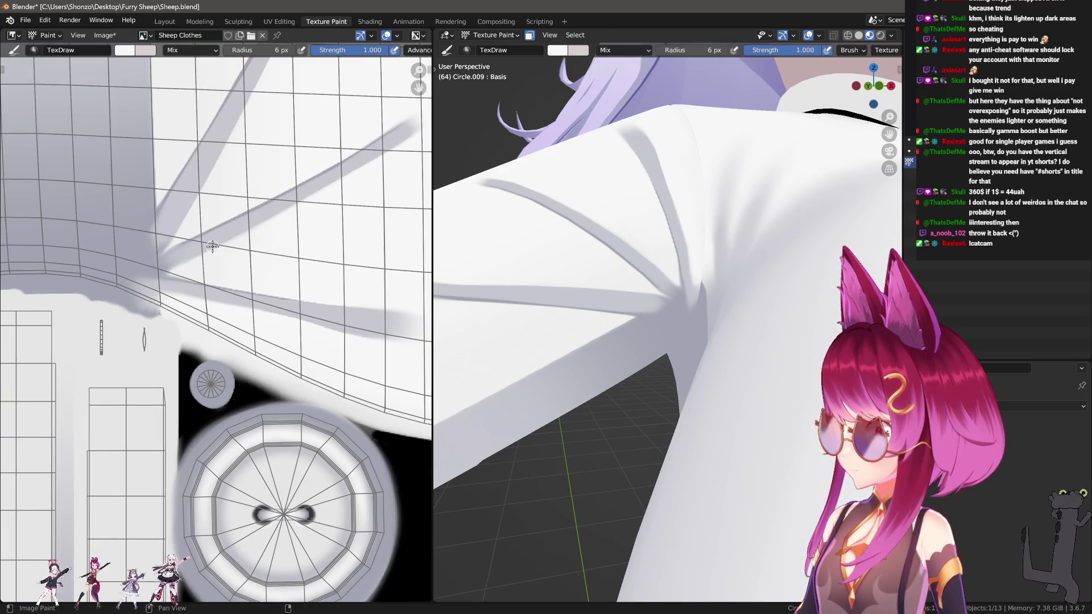
pyautogui.press('s')
pyautogui.press('w')
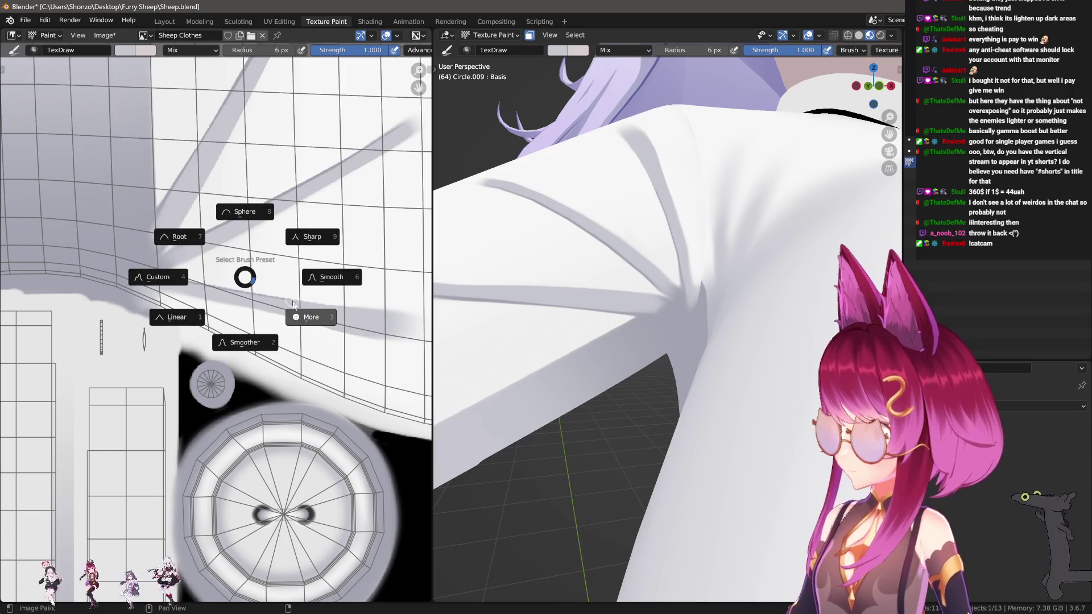
pyautogui.click(300, 312)
pyautogui.click(253, 275)
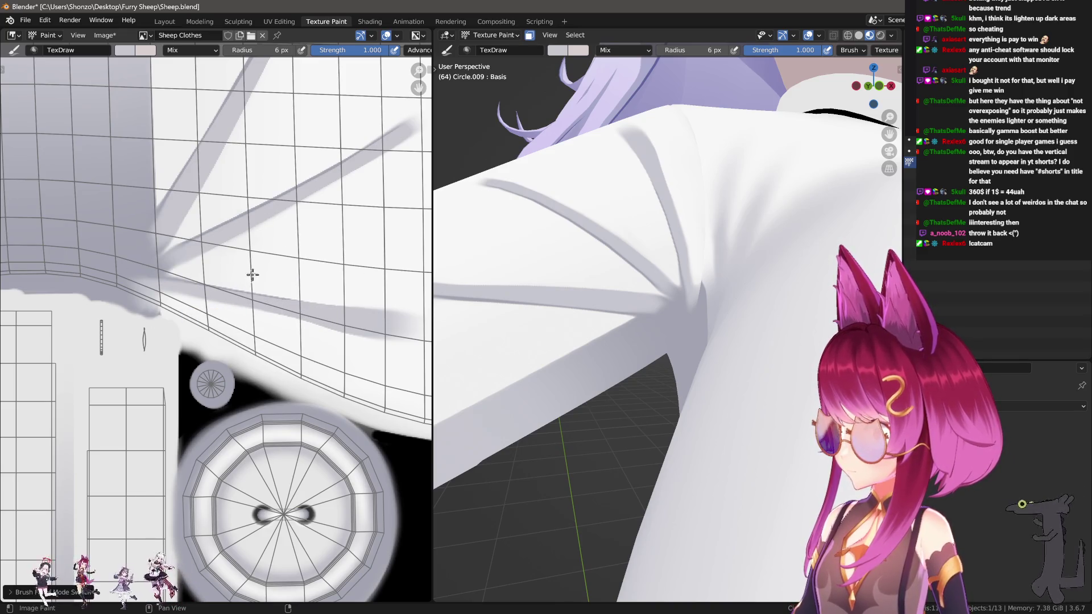
# Set the brush blend to Lighten and radius to 116 px, and choose a different falloff.
pyautogui.rightClick(225, 233)
pyautogui.click(239, 250)
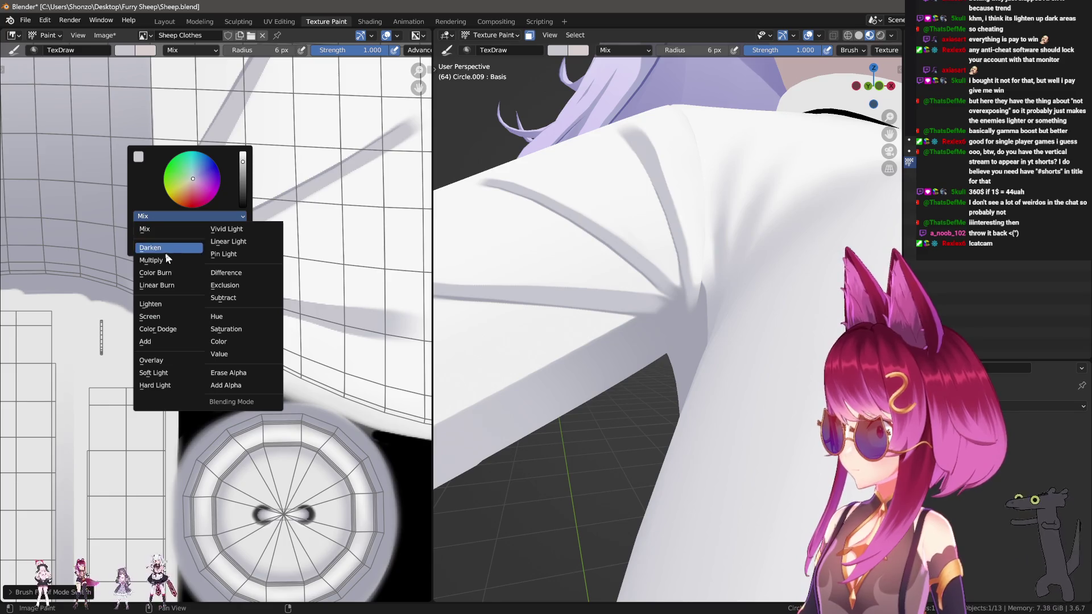
pyautogui.click(162, 304)
pyautogui.press('f')
pyautogui.click(222, 245)
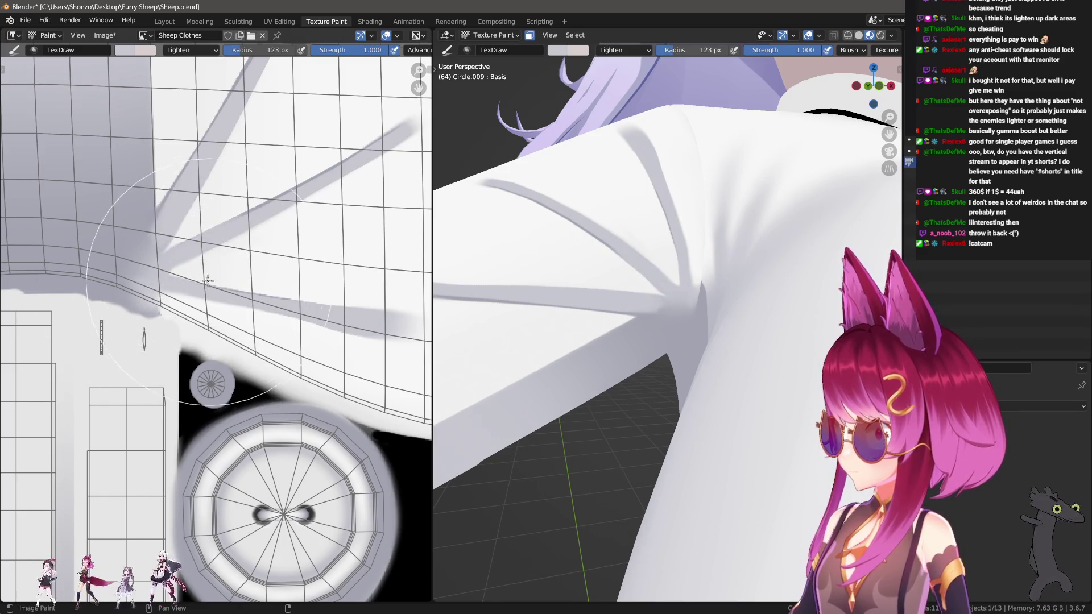
pyautogui.press('f')
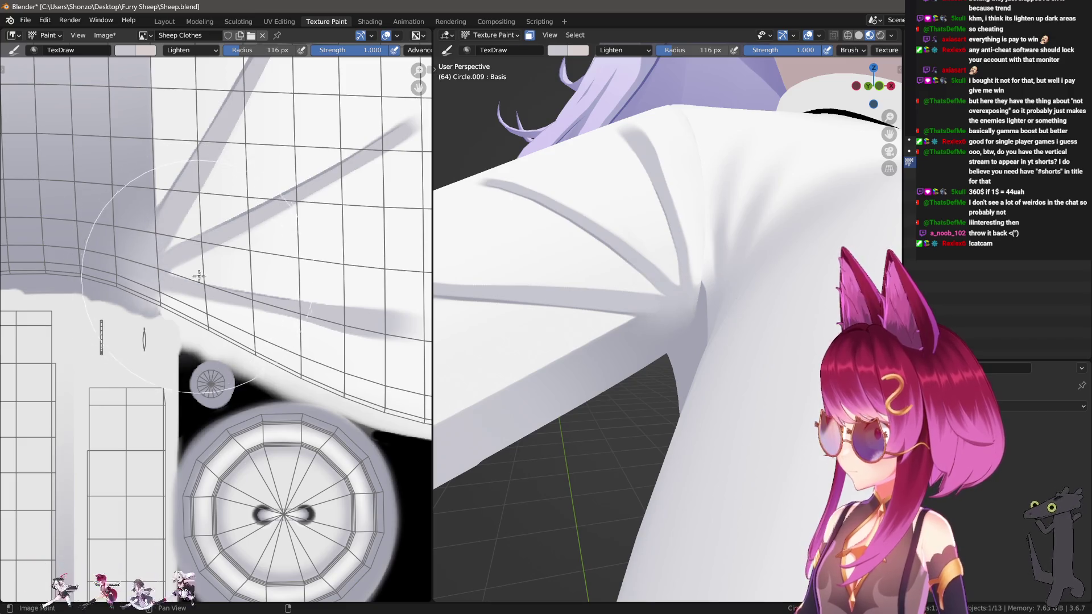
pyautogui.click(216, 251)
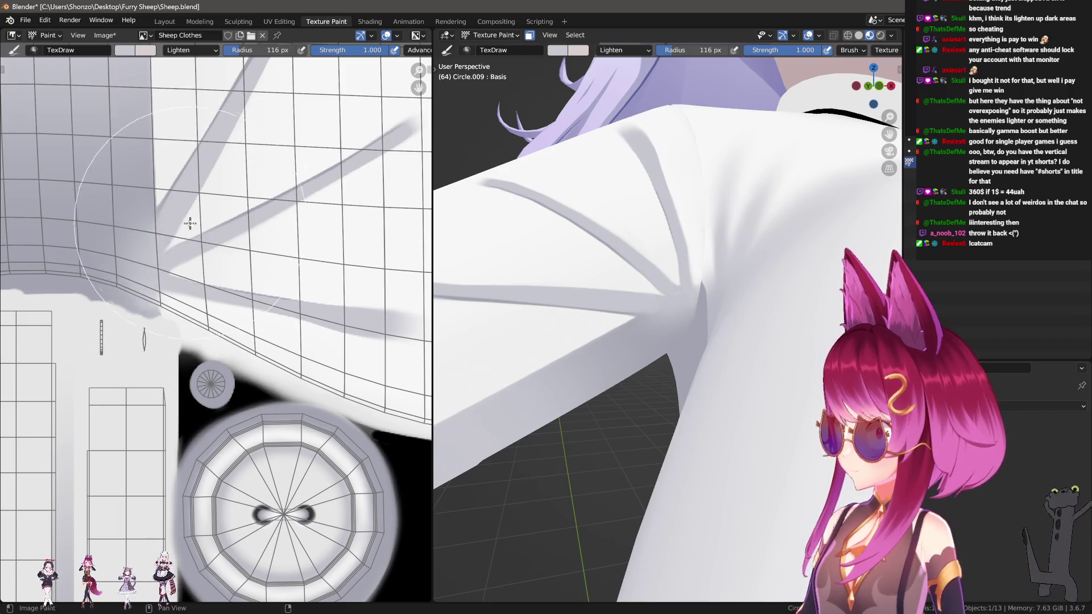
pyautogui.scroll(1, 172, 202)
pyautogui.press('w')
pyautogui.click(258, 193)
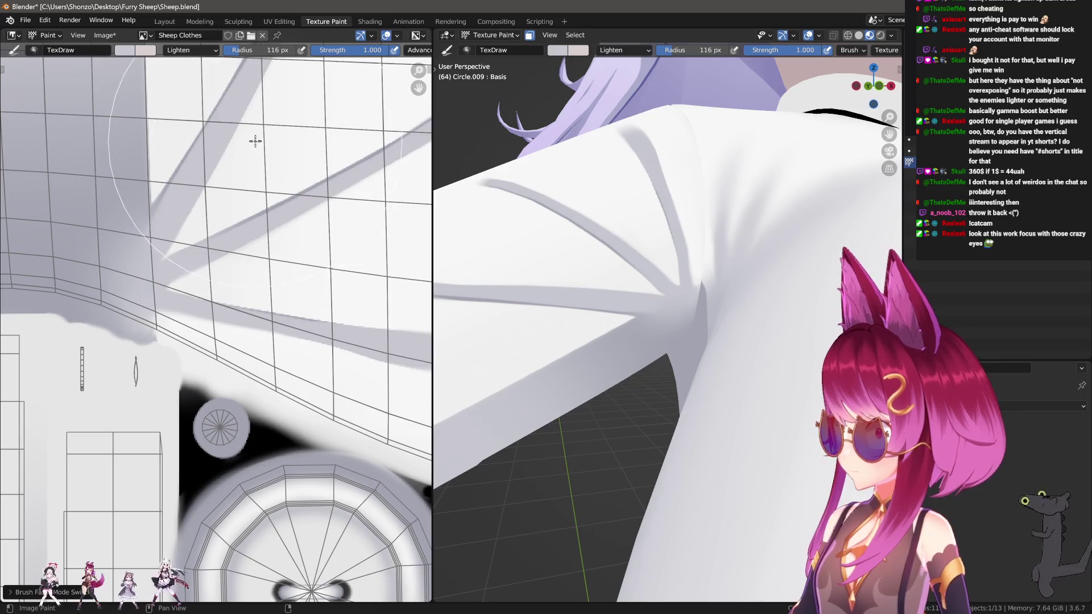
# Orbit and pan around the shirt sleeve to bring the shaded area into view.
pyautogui.moveTo(653, 285)
pyautogui.mouseDown(button='middle')
pyautogui.moveTo(727, 299)
pyautogui.moveTo(714, 296)
pyautogui.mouseUp(button='middle')
pyautogui.scroll(2, 717, 296)
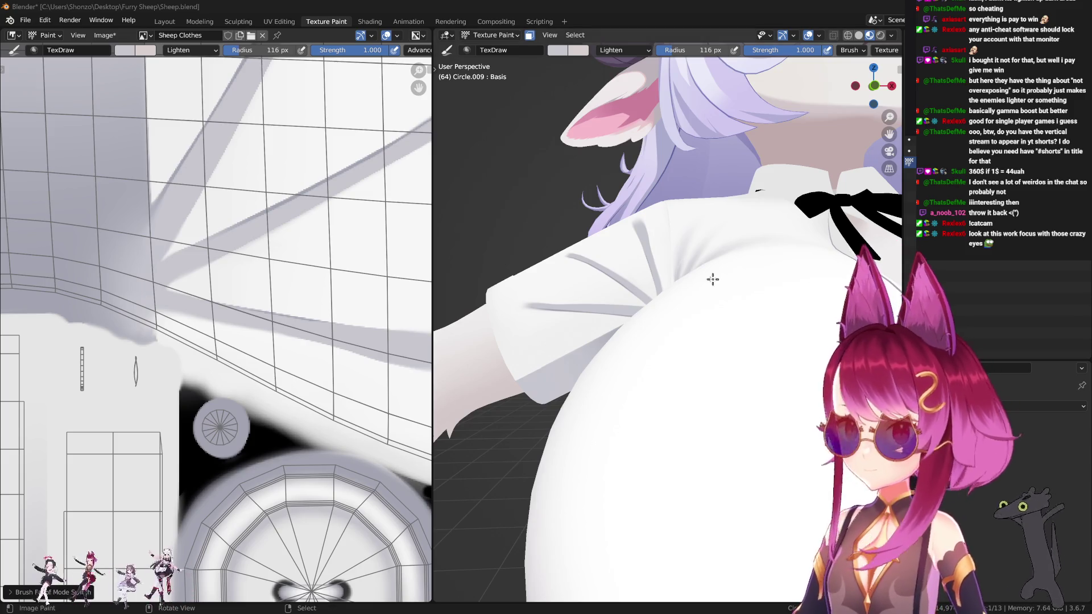
pyautogui.moveTo(712, 279)
pyautogui.mouseDown(button='middle')
pyautogui.moveTo(624, 309)
pyautogui.moveTo(595, 295)
pyautogui.mouseUp(button='middle')
pyautogui.moveTo(375, 263)
pyautogui.mouseDown(button='middle')
pyautogui.moveTo(253, 308)
pyautogui.moveTo(292, 290)
pyautogui.mouseUp(button='middle')
pyautogui.scroll(-3, 254, 308)
pyautogui.moveTo(589, 270); pyautogui.dragTo(611, 264, button='middle')
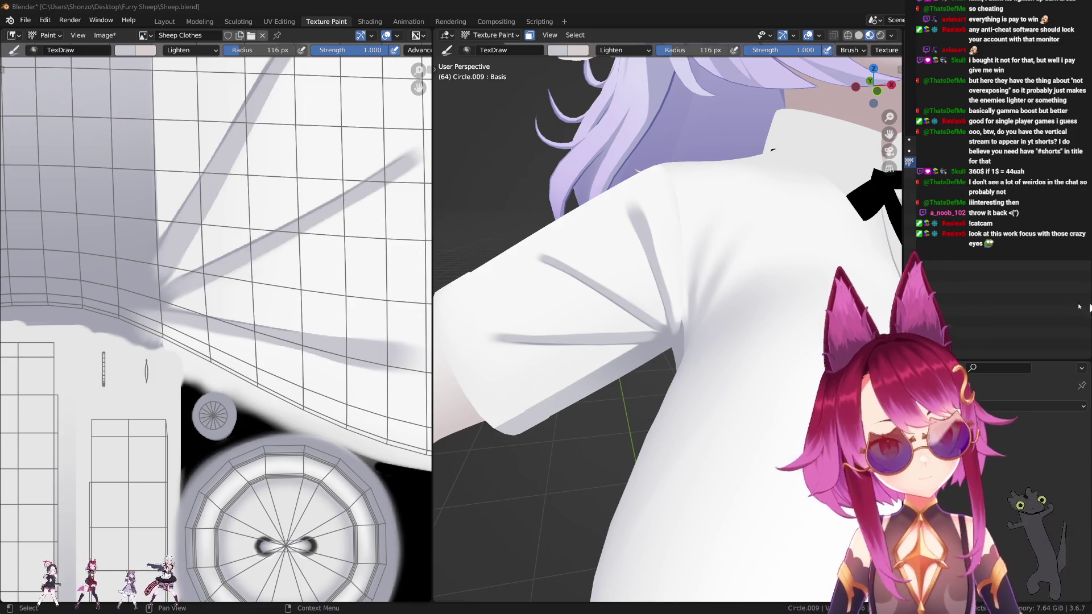
pyautogui.moveTo(638, 319)
pyautogui.keyDown('shift'); pyautogui.mouseDown(button='middle')
pyautogui.moveTo(663, 326)
pyautogui.moveTo(577, 327)
pyautogui.mouseUp(button='middle'); pyautogui.keyUp('shift')
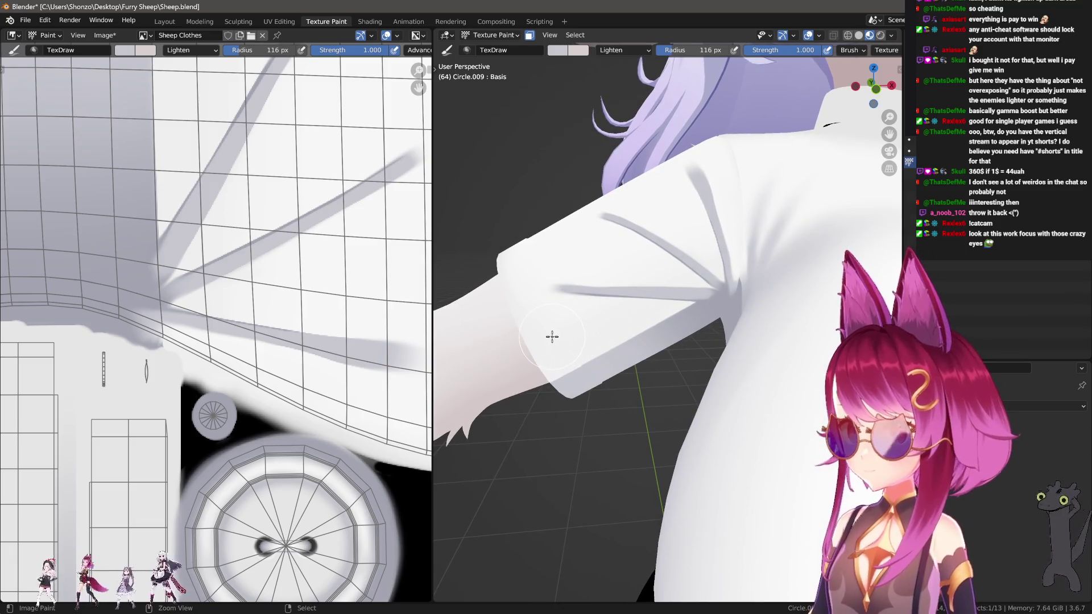
pyautogui.moveTo(233, 301); pyautogui.dragTo(297, 309, button='middle')
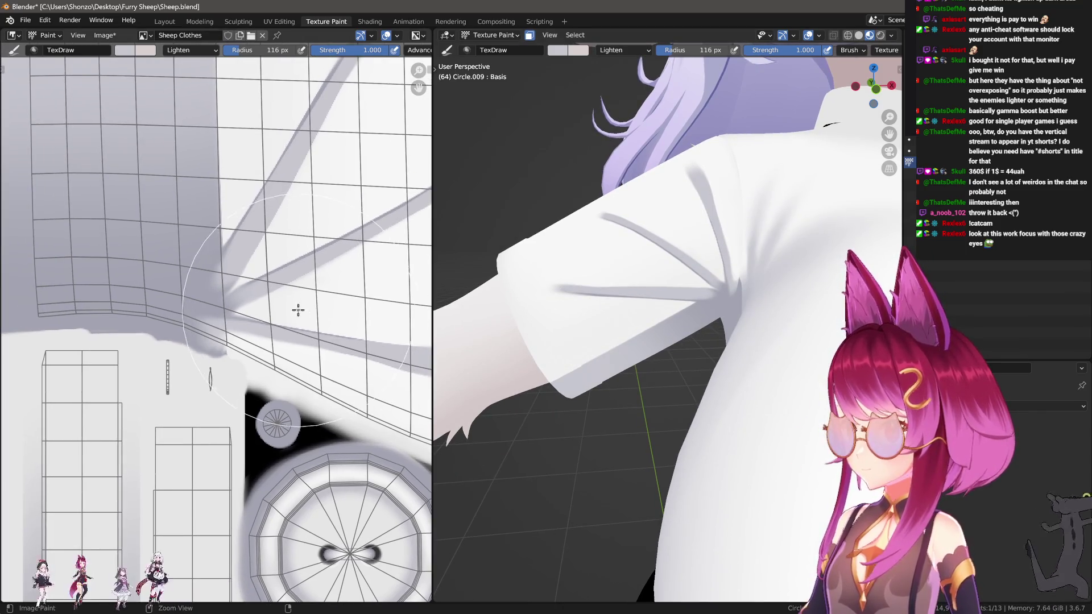
# Paint lighter strokes through the grey shading at 31 px, undoing the last one.
pyautogui.press('f')
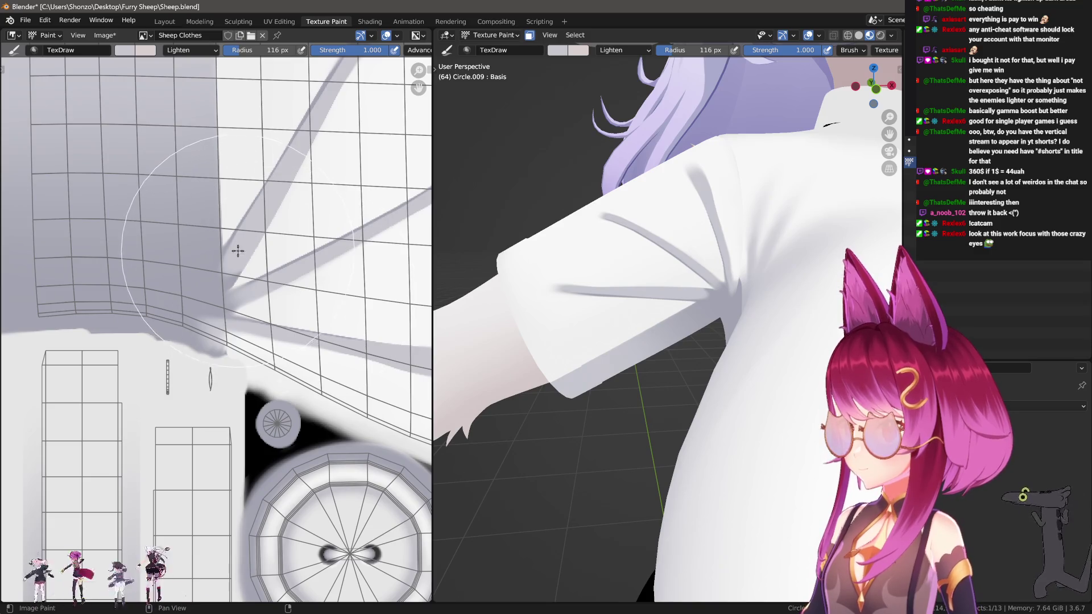
pyautogui.click(207, 210)
pyautogui.moveTo(207, 210); pyautogui.dragTo(223, 250, button='middle')
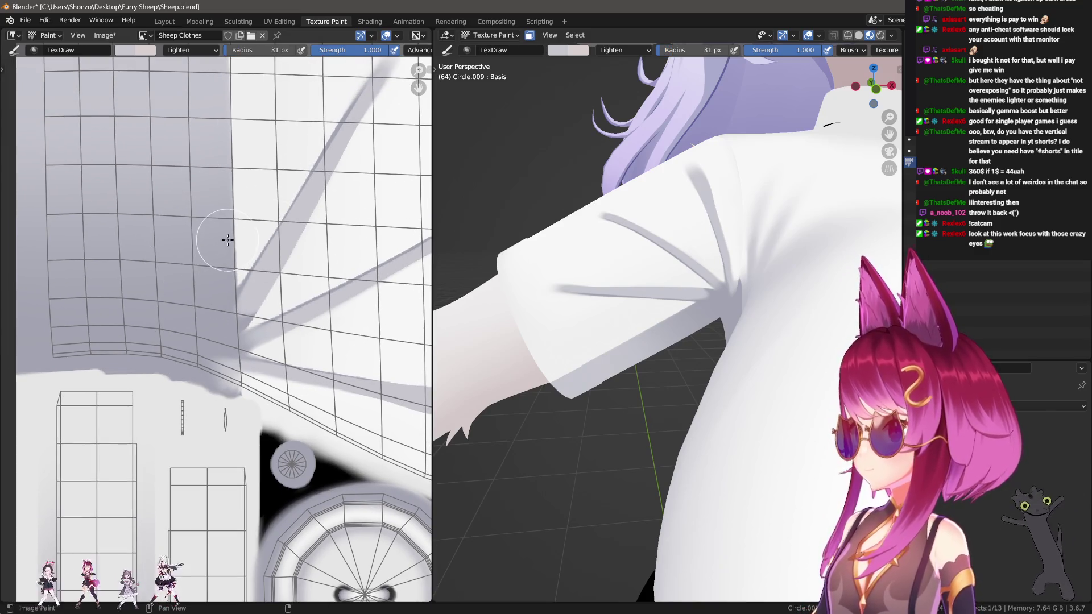
pyautogui.moveTo(224, 236); pyautogui.dragTo(179, 319)
pyautogui.scroll(-2, 214, 270)
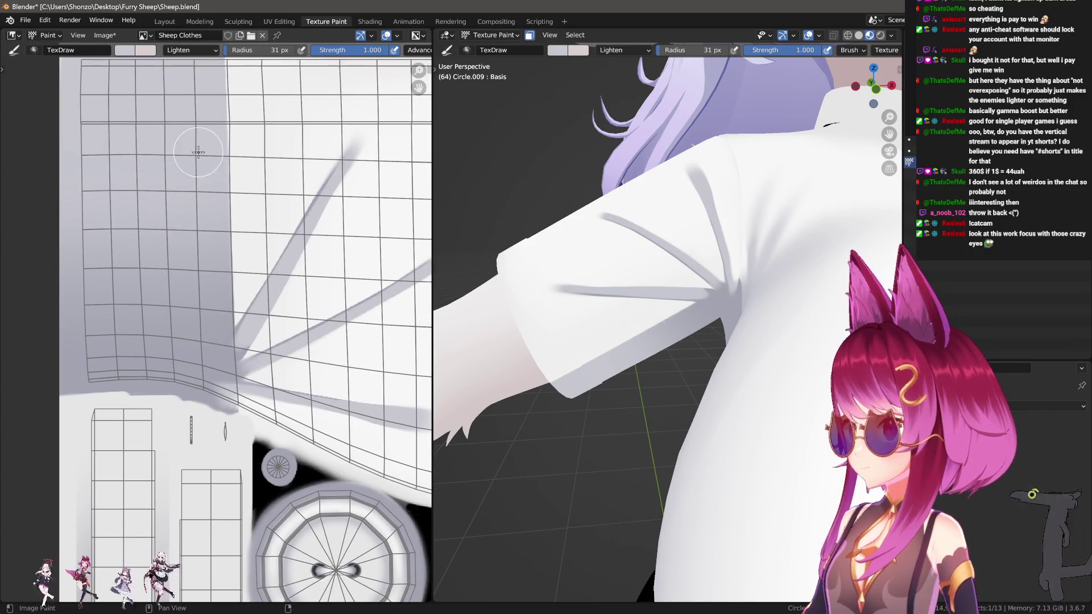
pyautogui.press('f')
pyautogui.moveTo(219, 233)
pyautogui.mouseDown()
pyautogui.moveTo(197, 336)
pyautogui.moveTo(212, 188)
pyautogui.moveTo(191, 241)
pyautogui.moveTo(186, 313)
pyautogui.moveTo(187, 170)
pyautogui.moveTo(194, 245)
pyautogui.mouseUp()
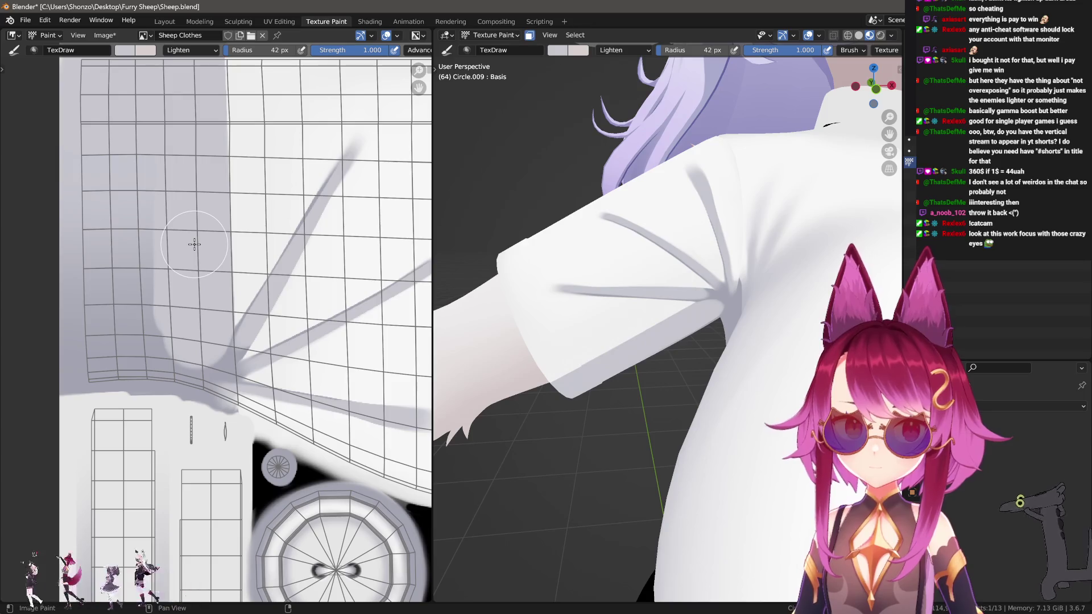
pyautogui.hotkey('ctrl', 'z')
pyautogui.scroll(2, 216, 244)
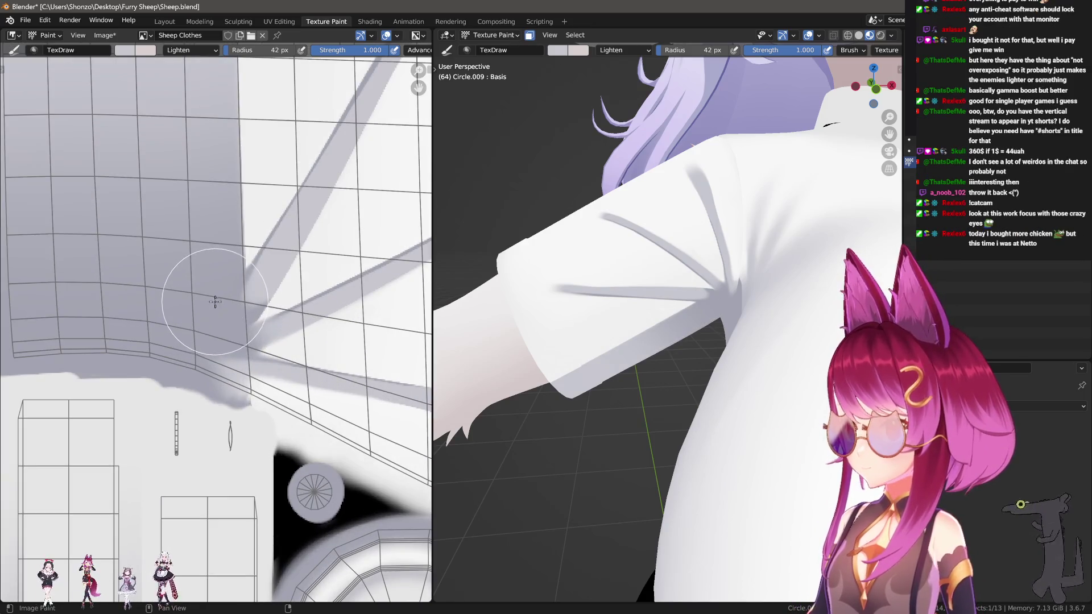
# Sample a texture colour for the brush and resize it from 16 px to 28 px.
pyautogui.moveTo(224, 200); pyautogui.dragTo(216, 241, button='middle')
pyautogui.press('s')
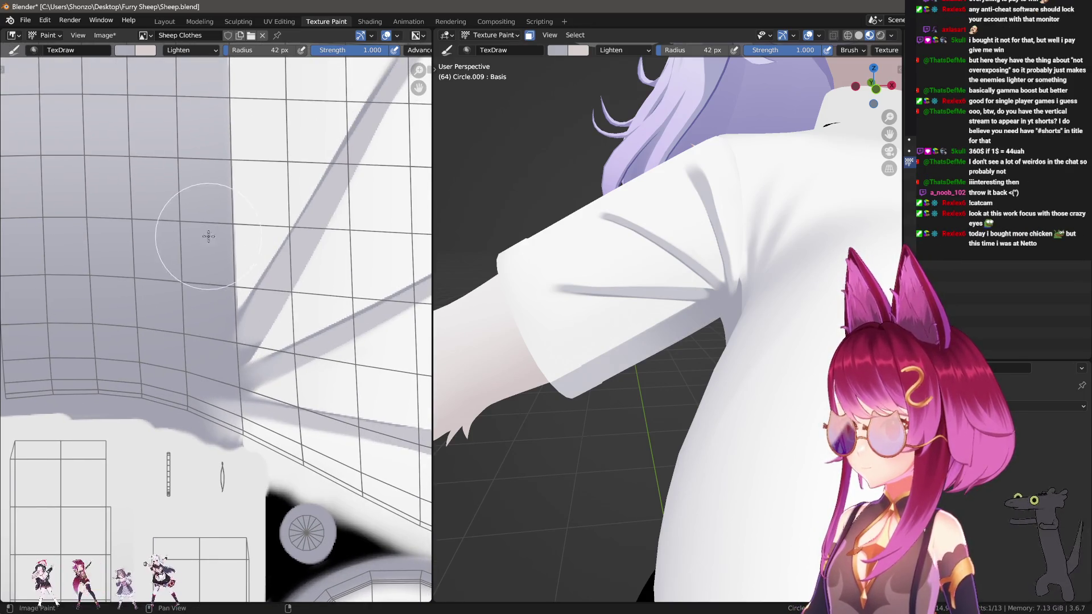
pyautogui.press('f')
pyautogui.click(225, 335)
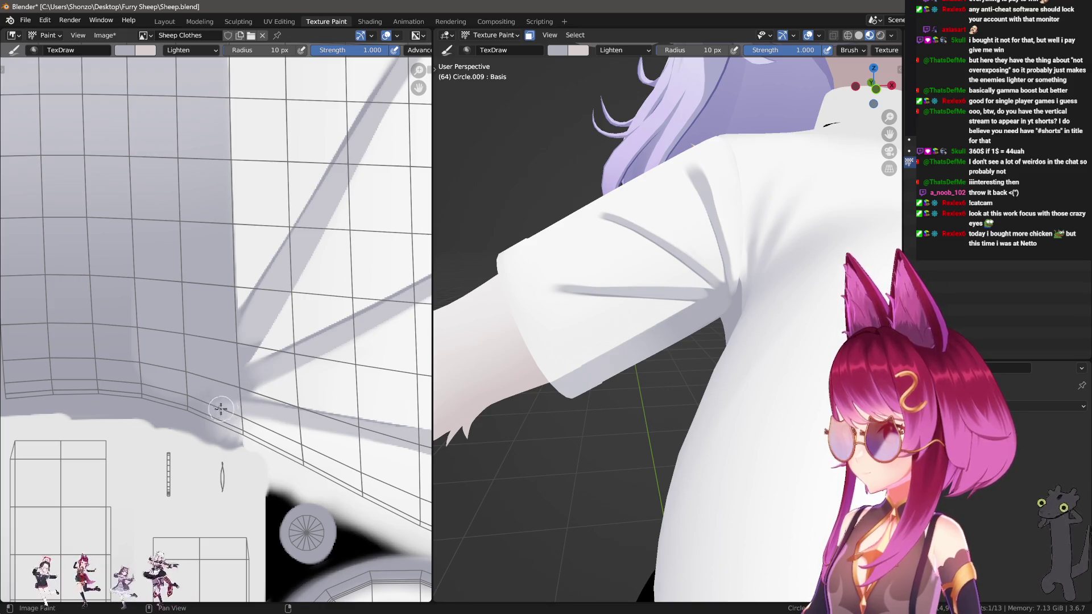
pyautogui.press('f')
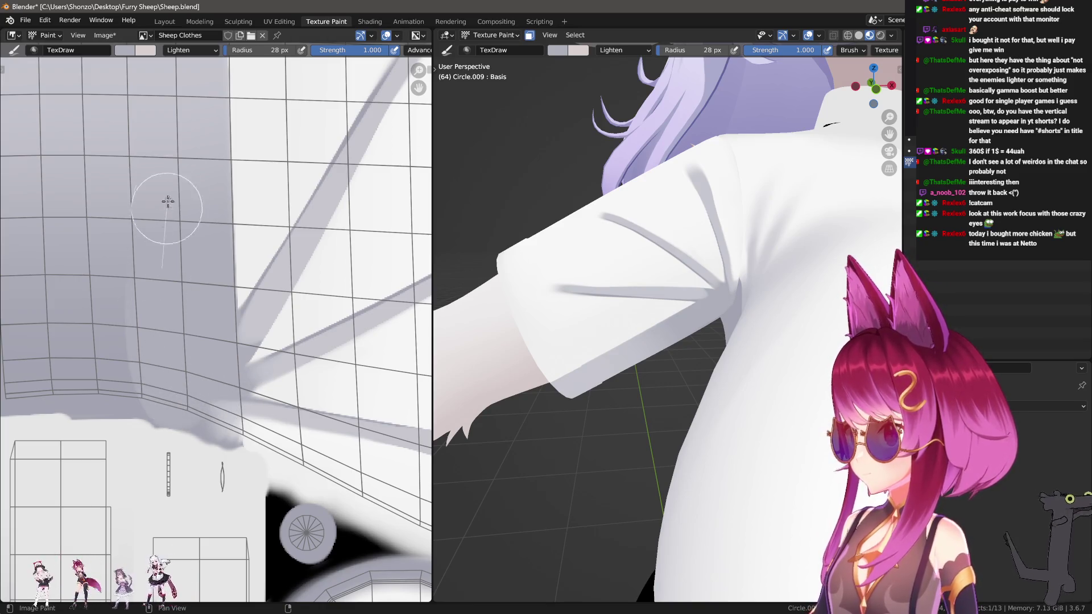
pyautogui.moveTo(167, 201); pyautogui.dragTo(199, 207, button='middle')
# Switch to the Smear brush and shrink it from 53 px down to 15 px.
pyautogui.press('3')
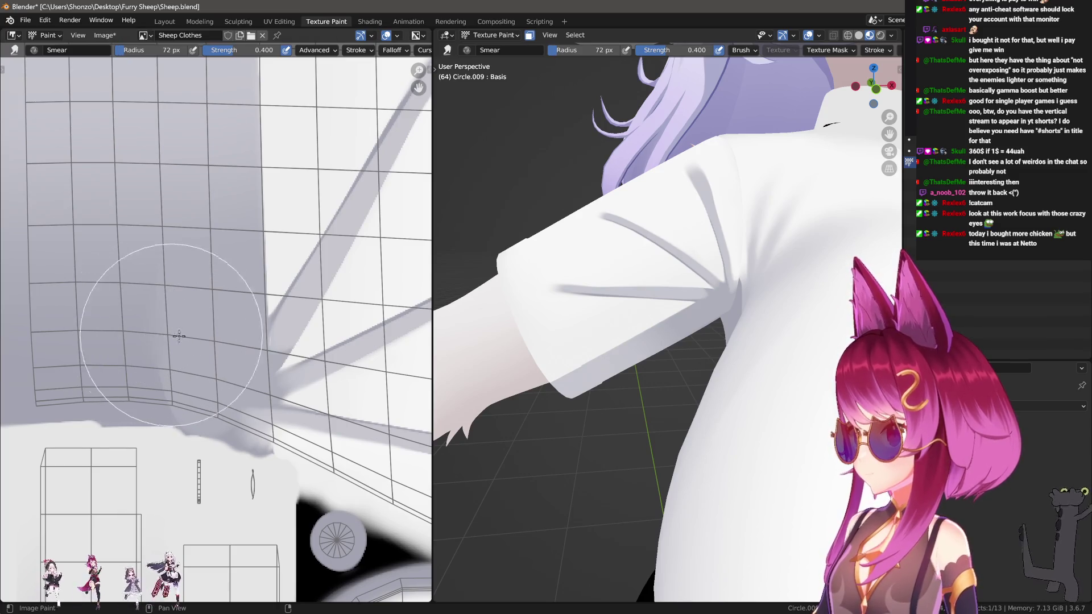
pyautogui.moveTo(173, 341); pyautogui.dragTo(178, 289, button='middle')
pyautogui.press('f')
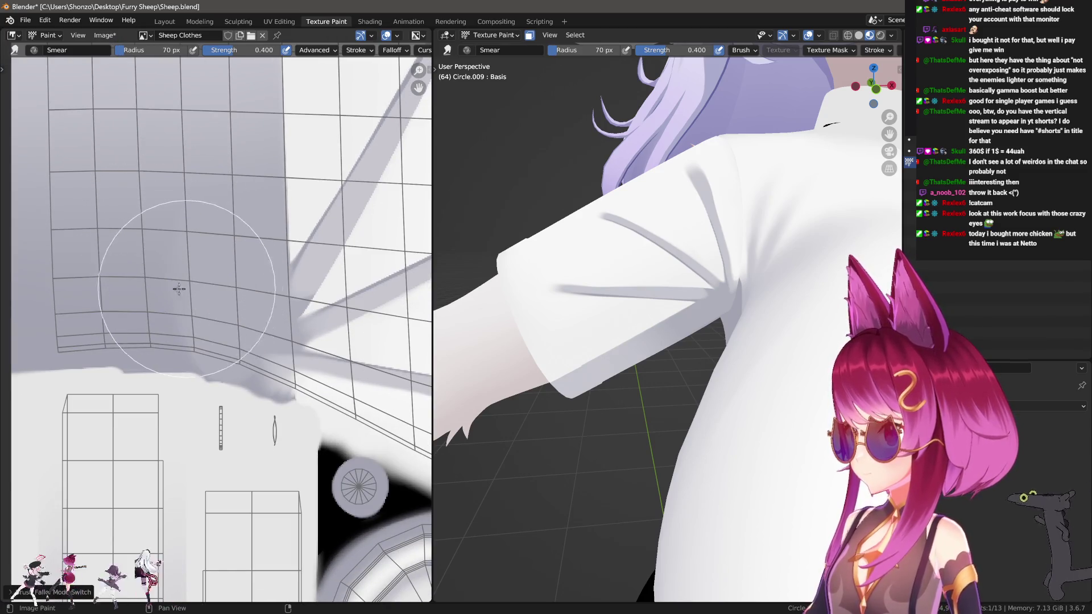
pyautogui.press('f')
pyautogui.click(194, 292)
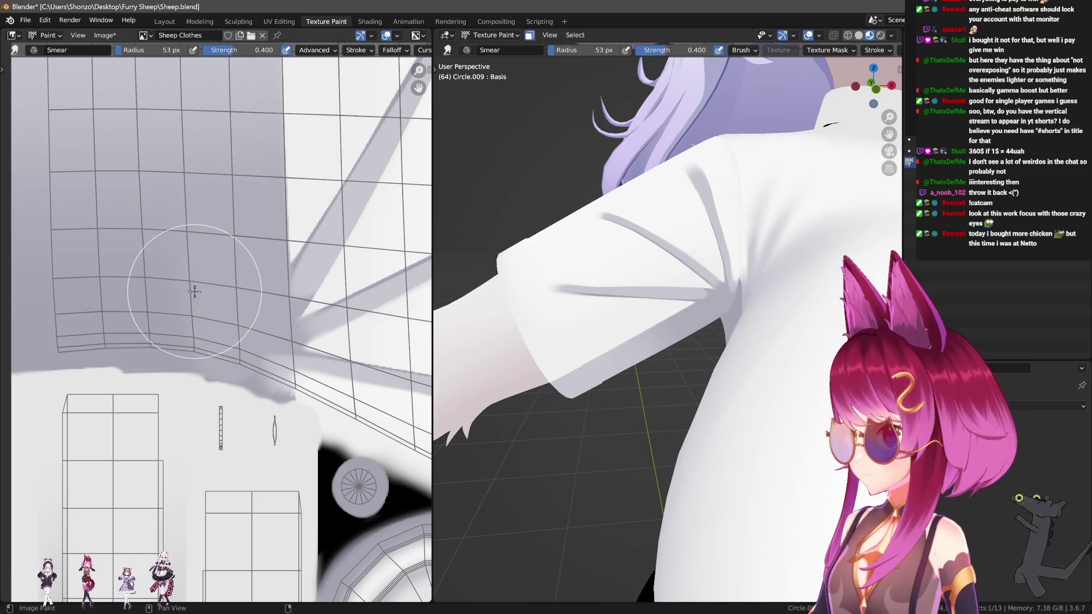
pyautogui.scroll(4, 195, 292)
pyautogui.press('f')
pyautogui.click(211, 277)
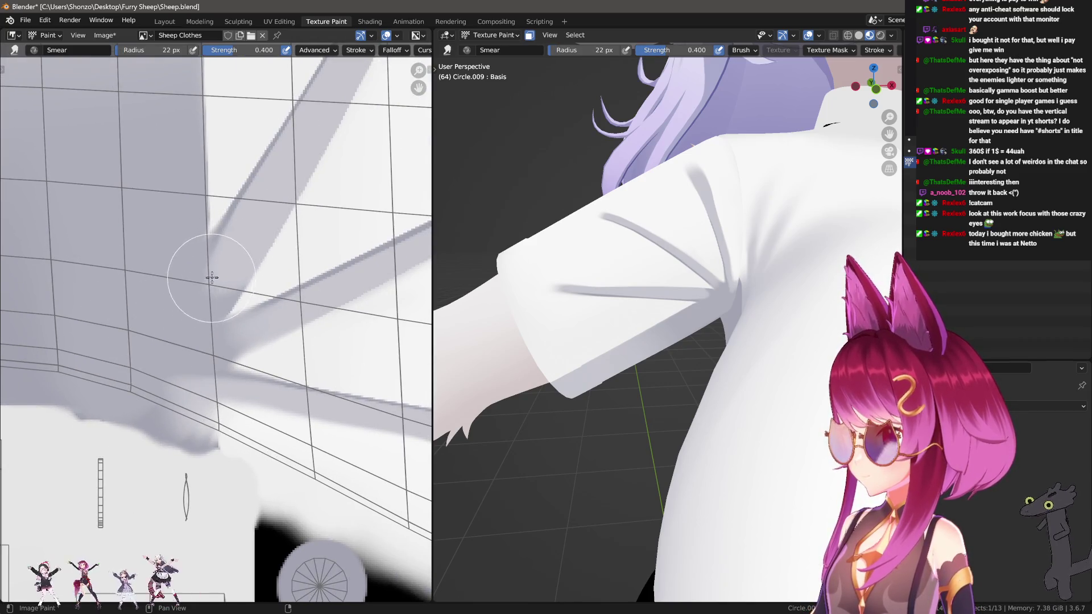
pyautogui.press('f')
pyautogui.click(236, 250)
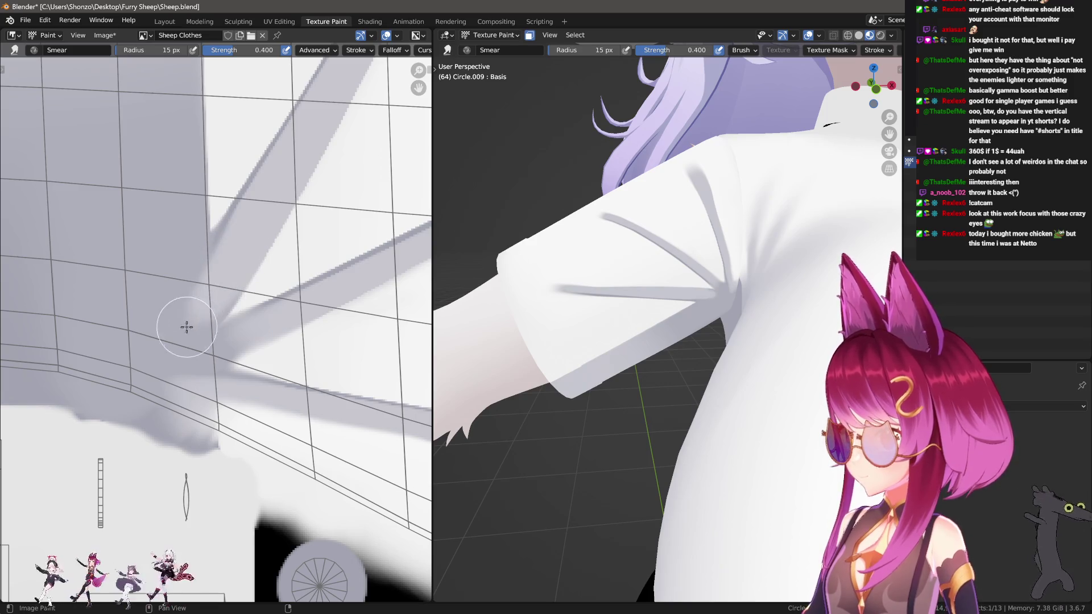
# Smear the diagonal grey shadow creases, then resize the brush to 11 px and 16 px.
pyautogui.moveTo(186, 327)
pyautogui.mouseDown()
pyautogui.moveTo(214, 262)
pyautogui.moveTo(199, 244)
pyautogui.moveTo(227, 255)
pyautogui.moveTo(235, 248)
pyautogui.moveTo(210, 295)
pyautogui.mouseUp()
pyautogui.moveTo(258, 332); pyautogui.dragTo(257, 300, button='middle')
pyautogui.press('f')
pyautogui.click(264, 301)
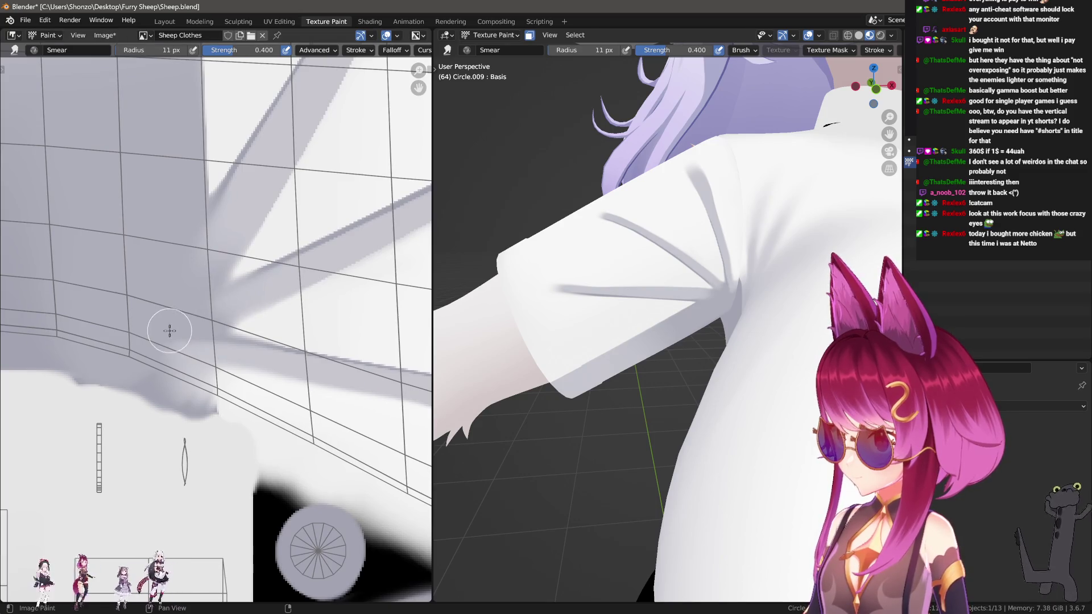
pyautogui.press('f')
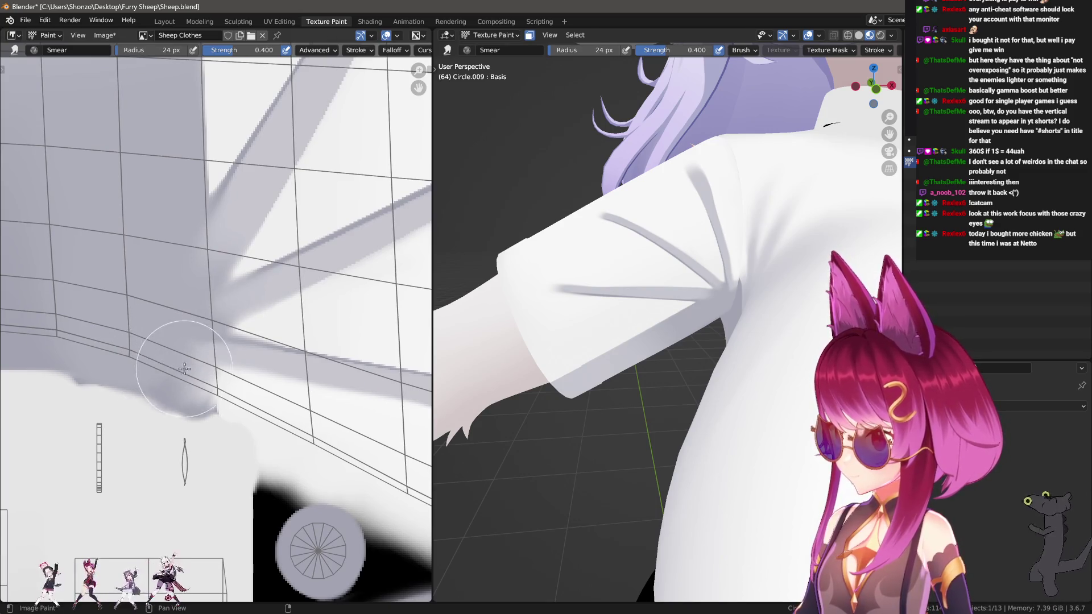
pyautogui.click(189, 376)
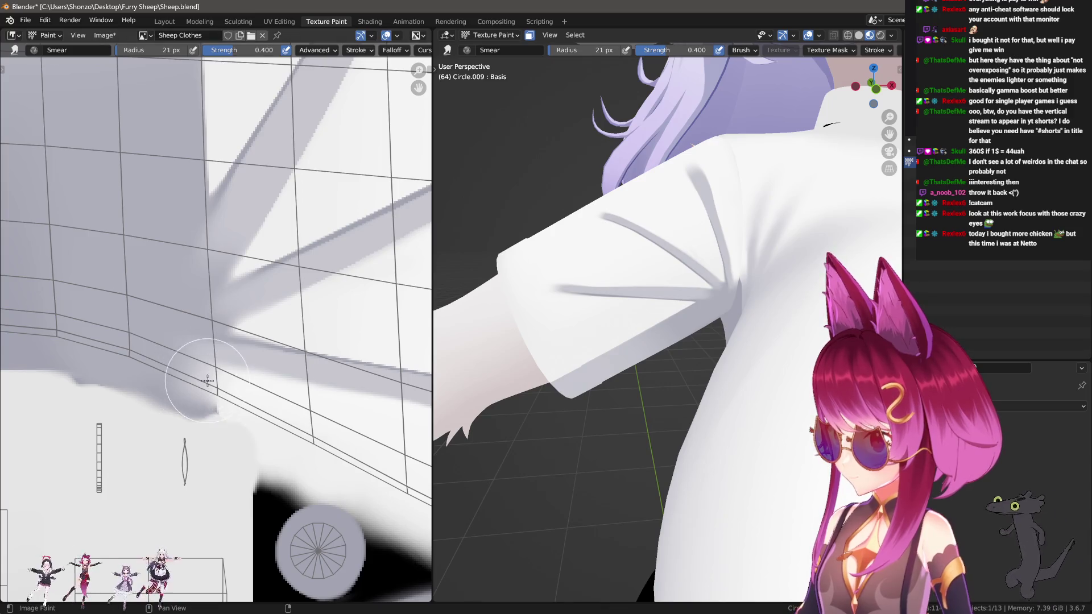
# Bring the upper shadow bands into view and switch to the Lighten draw brush.
pyautogui.scroll(5, 650, 322)
pyautogui.moveTo(650, 321); pyautogui.dragTo(645, 322, button='middle')
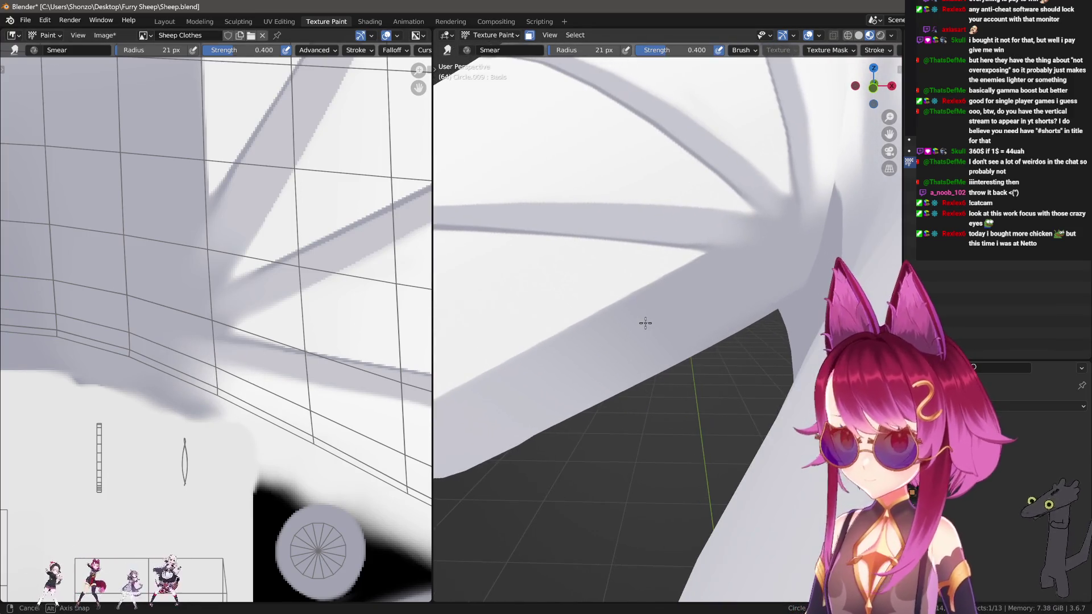
pyautogui.scroll(-3, 348, 264)
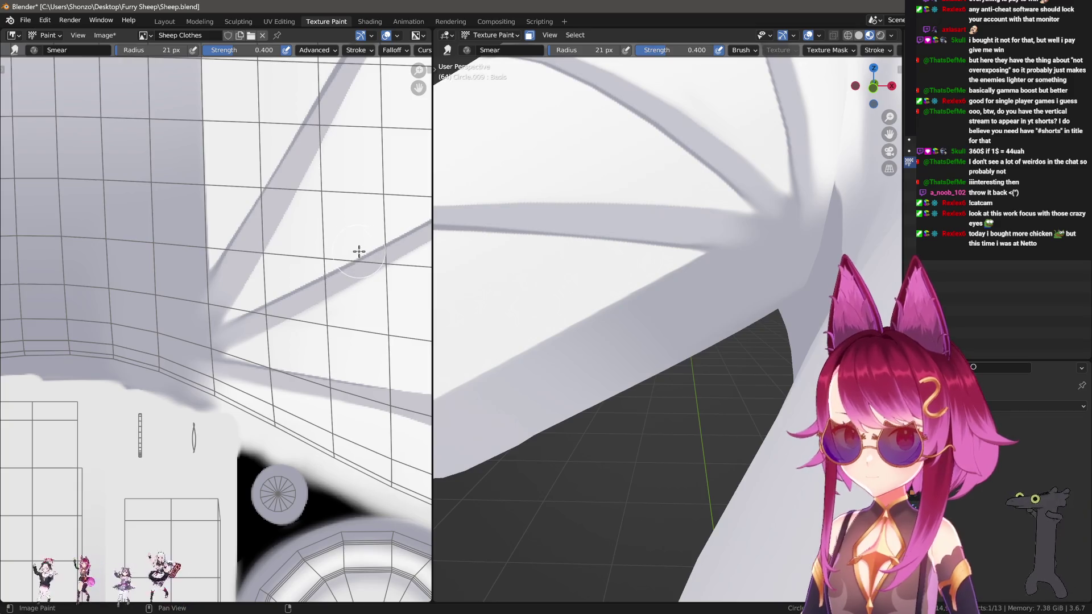
pyautogui.moveTo(358, 251)
pyautogui.mouseDown(button='middle')
pyautogui.moveTo(383, 183)
pyautogui.moveTo(387, 317)
pyautogui.moveTo(402, 288)
pyautogui.moveTo(406, 372)
pyautogui.mouseUp(button='middle')
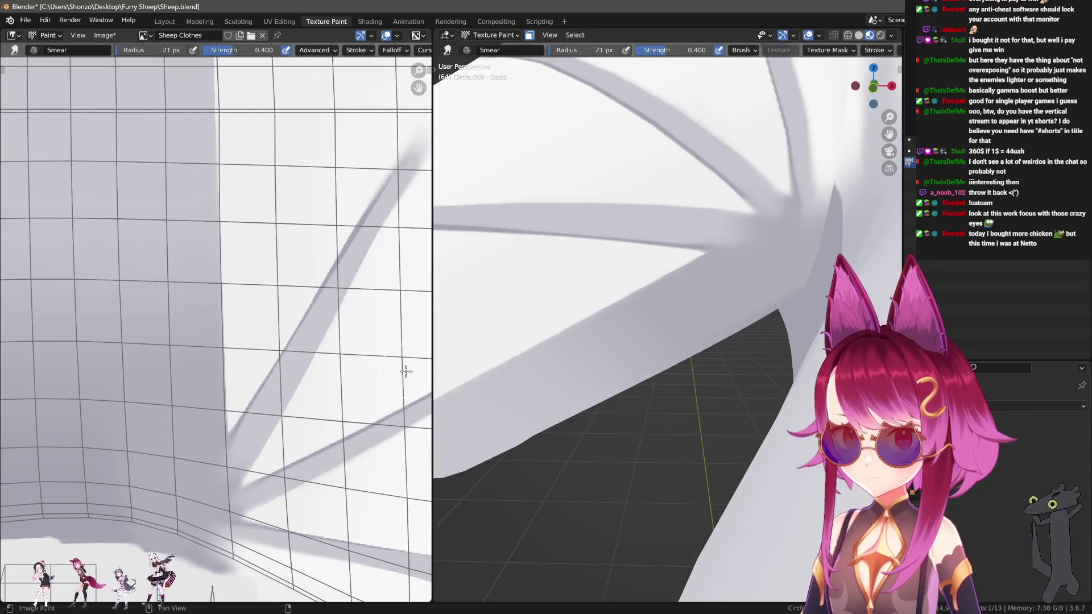
pyautogui.scroll(-4, 394, 217)
pyautogui.moveTo(394, 216); pyautogui.dragTo(385, 263, button='middle')
pyautogui.scroll(4, 284, 330)
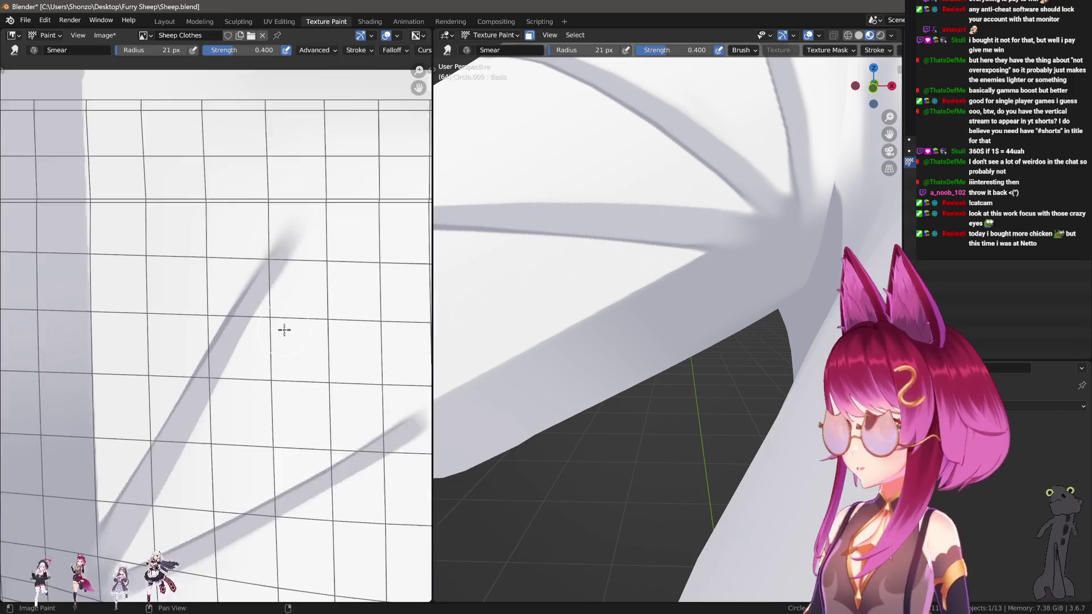
pyautogui.scroll(1, 285, 330)
pyautogui.press('1')
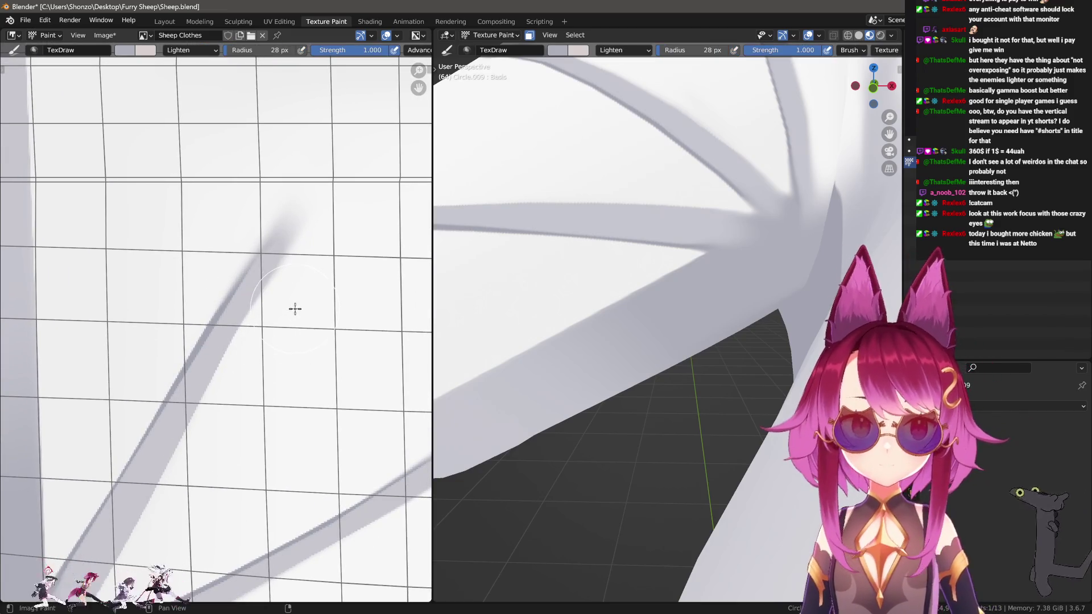
# Switch to the Soften brush at about 12 px with the Line stroke method, in front view.
pyautogui.moveTo(597, 273)
pyautogui.mouseDown(button='middle')
pyautogui.moveTo(643, 251)
pyautogui.moveTo(672, 289)
pyautogui.mouseUp(button='middle')
pyautogui.press('KP_1')
pyautogui.moveTo(300, 319); pyautogui.dragTo(300, 249, button='middle')
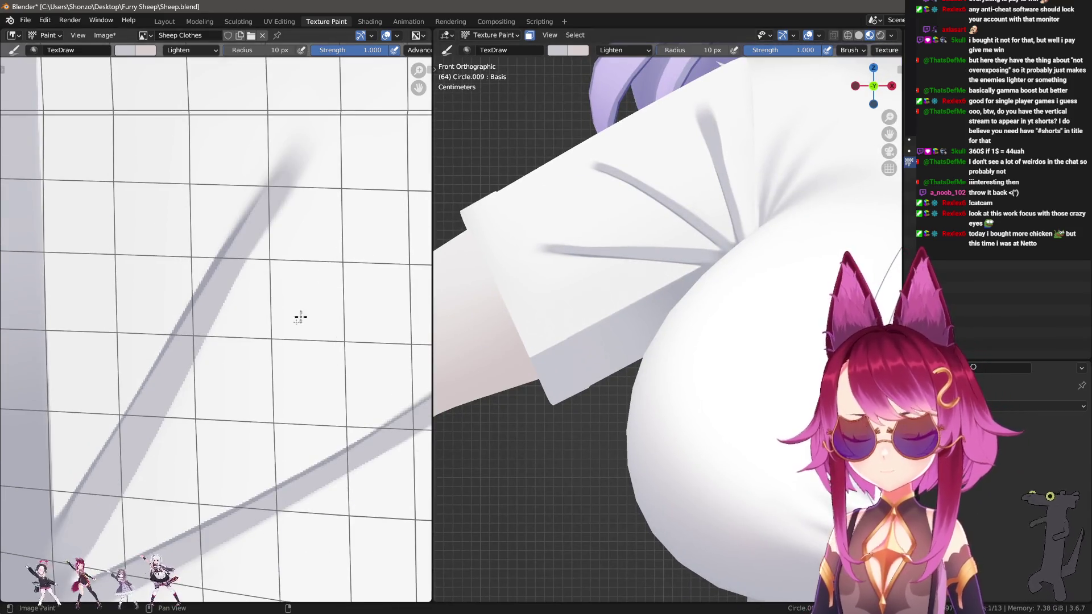
pyautogui.press('2')
pyautogui.moveTo(185, 435); pyautogui.dragTo(189, 424, button='middle')
pyautogui.press('n')
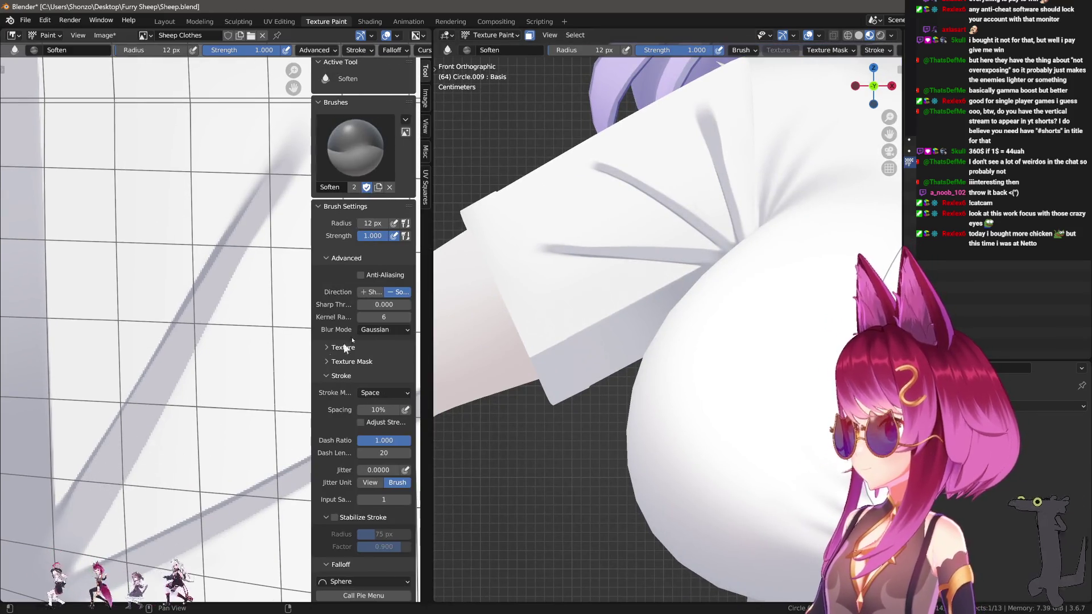
pyautogui.press('n')
pyautogui.press('f')
pyautogui.click(157, 492)
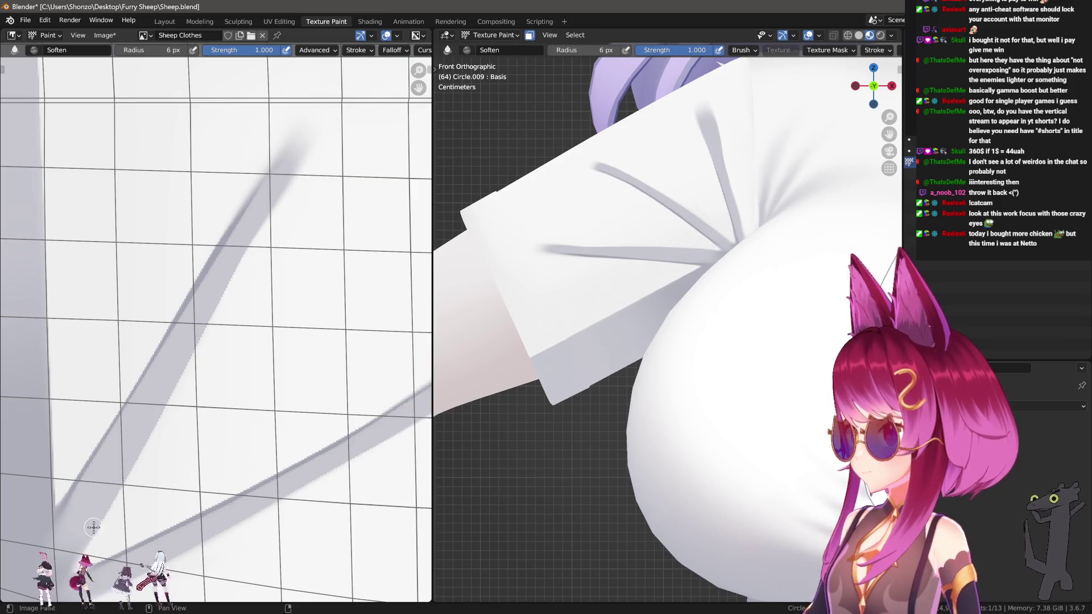
pyautogui.press('e')
pyautogui.click(64, 563)
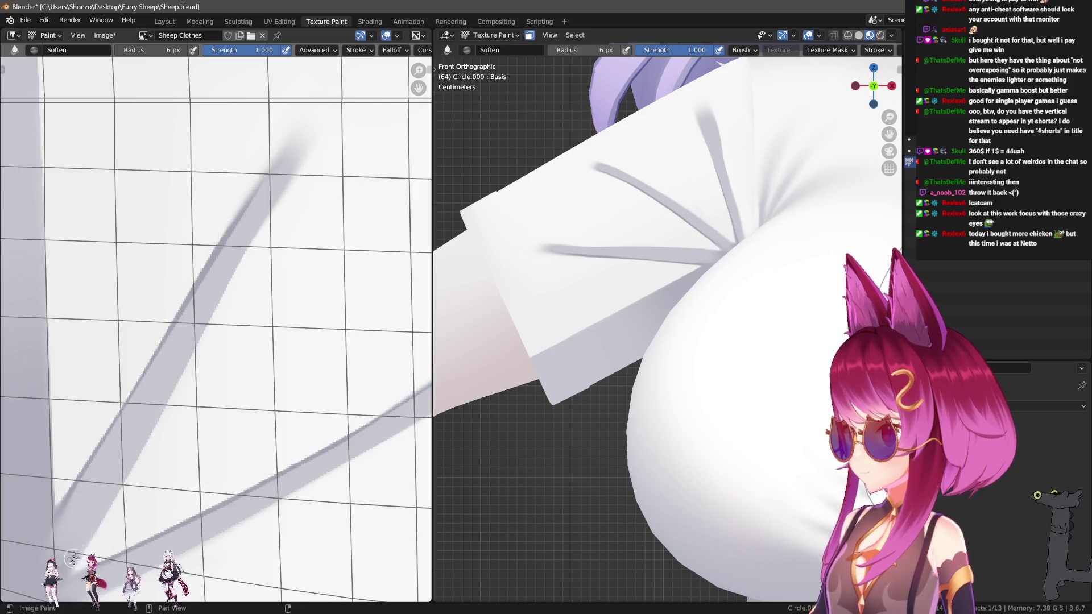
# Soften the diagonal shadow lines, lower-left streak and lower band with straight line strokes.
pyautogui.moveTo(96, 515)
pyautogui.mouseDown()
pyautogui.moveTo(307, 151)
pyautogui.moveTo(301, 165)
pyautogui.mouseUp()
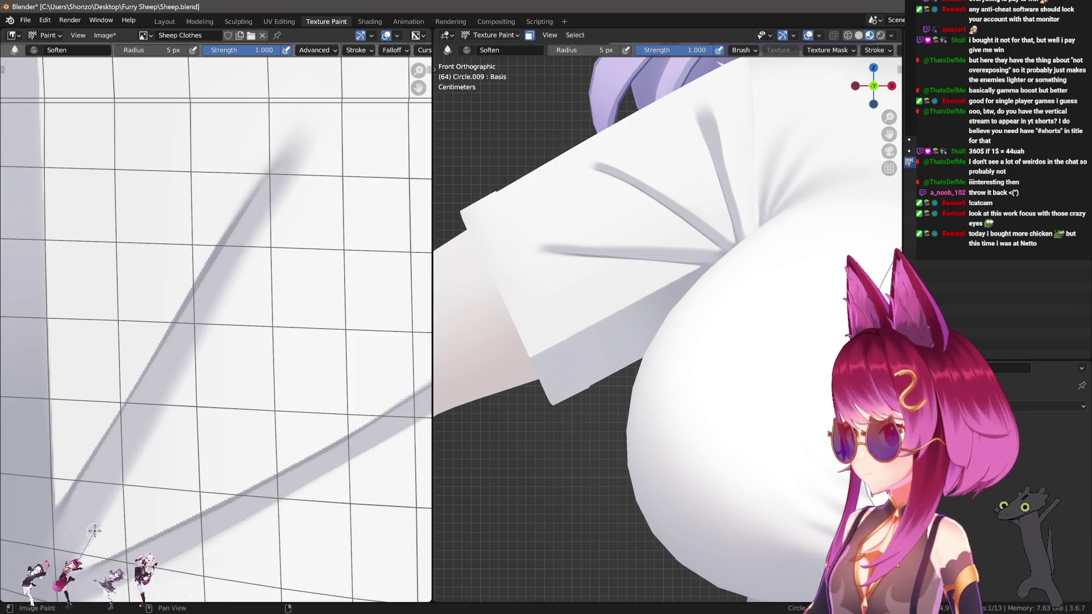
pyautogui.moveTo(94, 531)
pyautogui.mouseDown()
pyautogui.moveTo(216, 311)
pyautogui.moveTo(225, 314)
pyautogui.mouseUp()
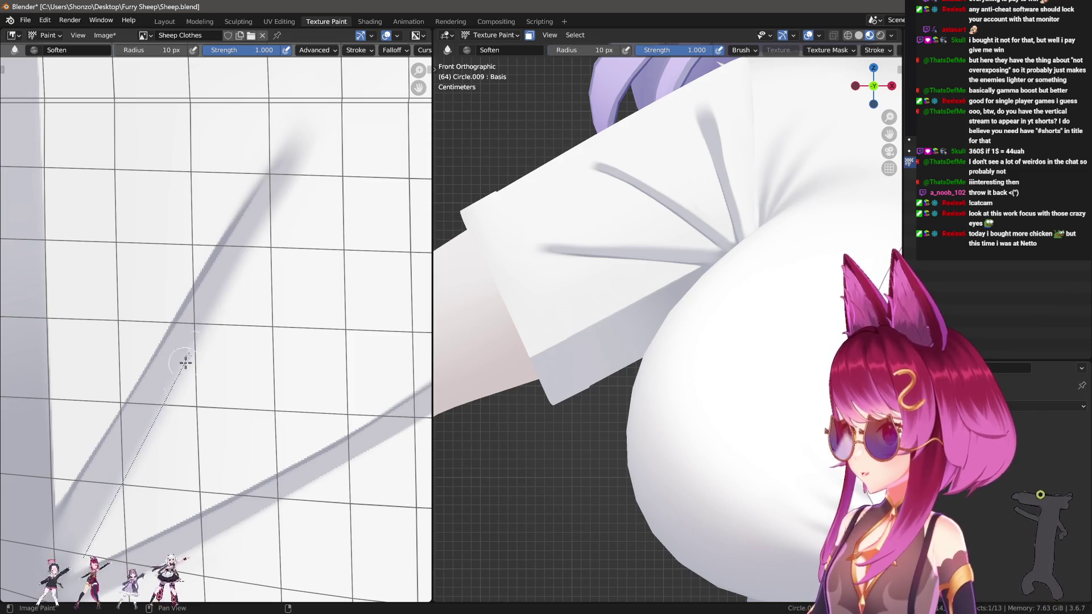
pyautogui.moveTo(185, 363)
pyautogui.mouseDown()
pyautogui.moveTo(305, 69)
pyautogui.moveTo(324, 120)
pyautogui.mouseUp()
pyautogui.press(']')
pyautogui.press(']')
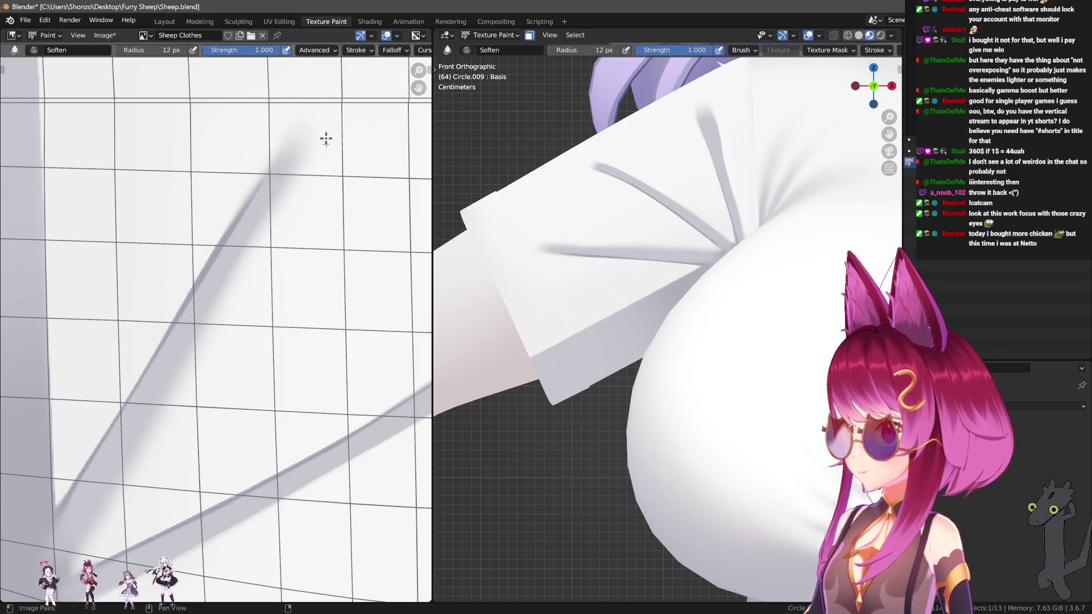
pyautogui.scroll(-4, 244, 426)
pyautogui.scroll(2, 74, 407)
pyautogui.moveTo(43, 413)
pyautogui.mouseDown()
pyautogui.moveTo(205, 309)
pyautogui.moveTo(317, 259)
pyautogui.mouseUp()
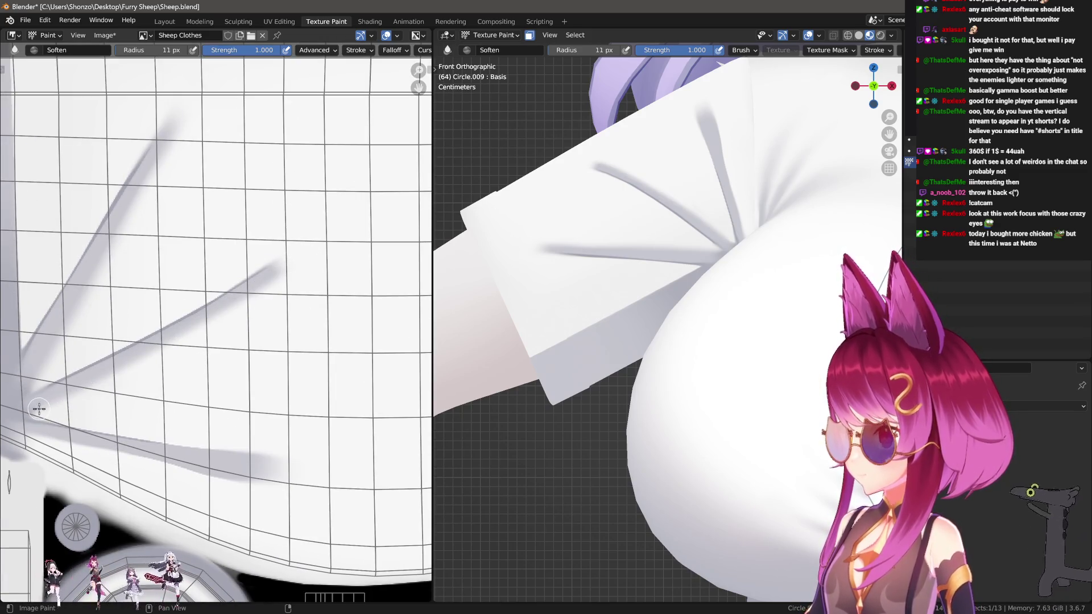
pyautogui.moveTo(39, 408); pyautogui.dragTo(307, 263)
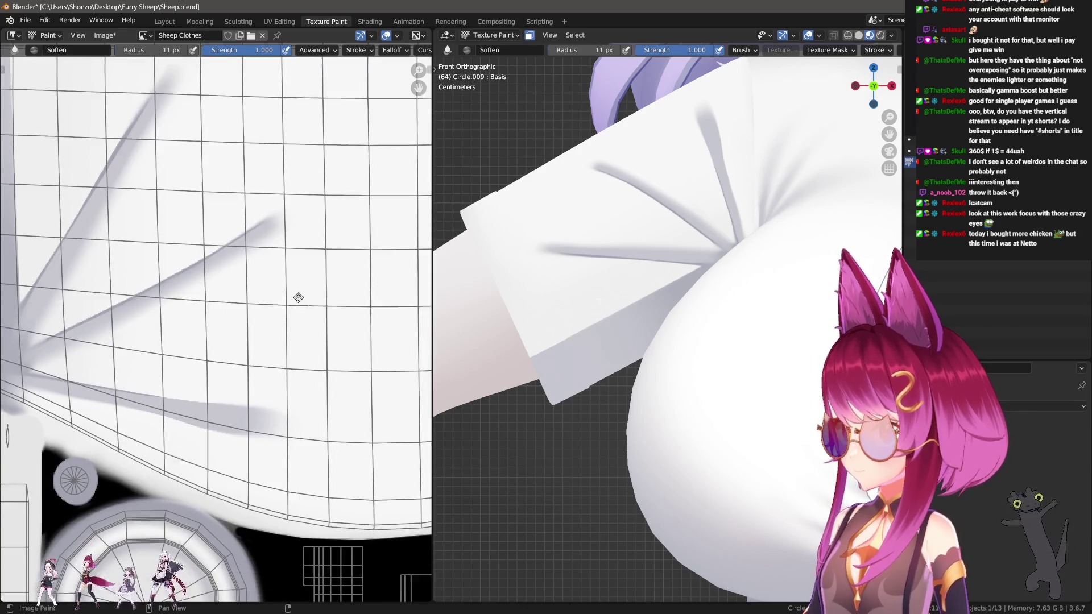
pyautogui.scroll(-2, 254, 313)
pyautogui.scroll(2, 114, 367)
pyautogui.moveTo(75, 317); pyautogui.dragTo(295, 377)
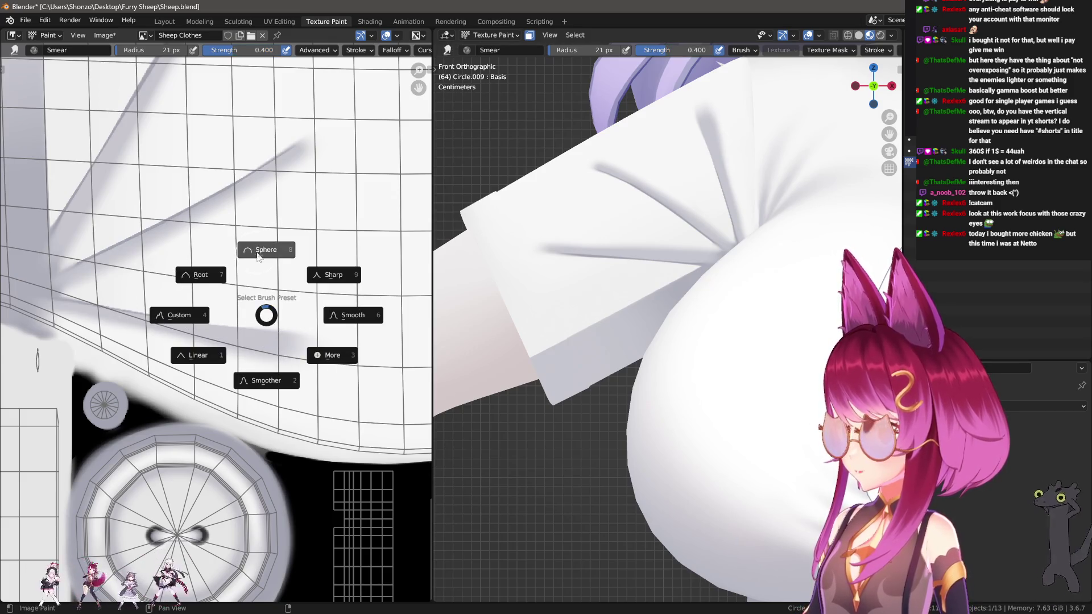
# Set up the Smear brush with Line strokes, 0.100 strength and 42 px radius.
pyautogui.press('e')
pyautogui.click(258, 257)
pyautogui.press('f')
pyautogui.click(261, 328)
pyautogui.hotkey('shift', 'f')
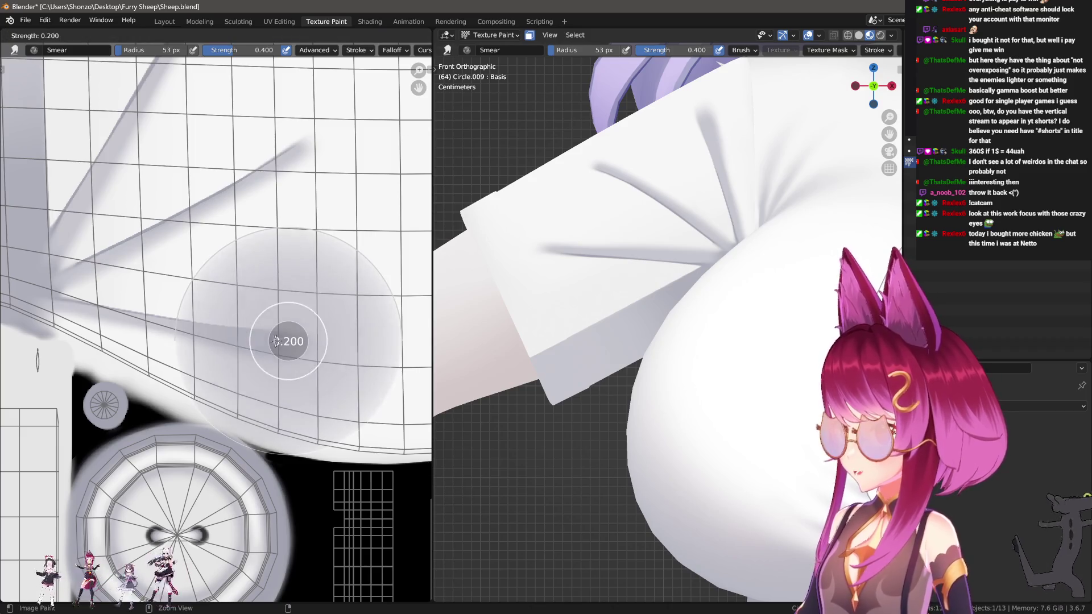
pyautogui.click(273, 346)
pyautogui.press('f')
pyautogui.click(108, 307)
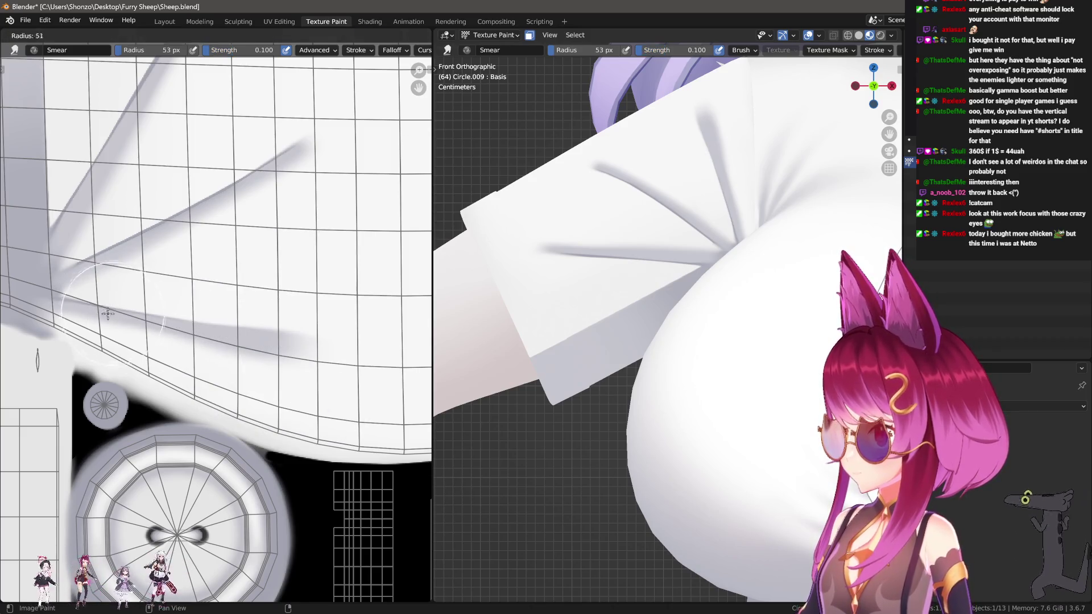
# Smear along the dark diagonal streaks to blend and lighten them.
pyautogui.moveTo(76, 312); pyautogui.dragTo(192, 327)
pyautogui.moveTo(193, 286); pyautogui.dragTo(205, 322, button='middle')
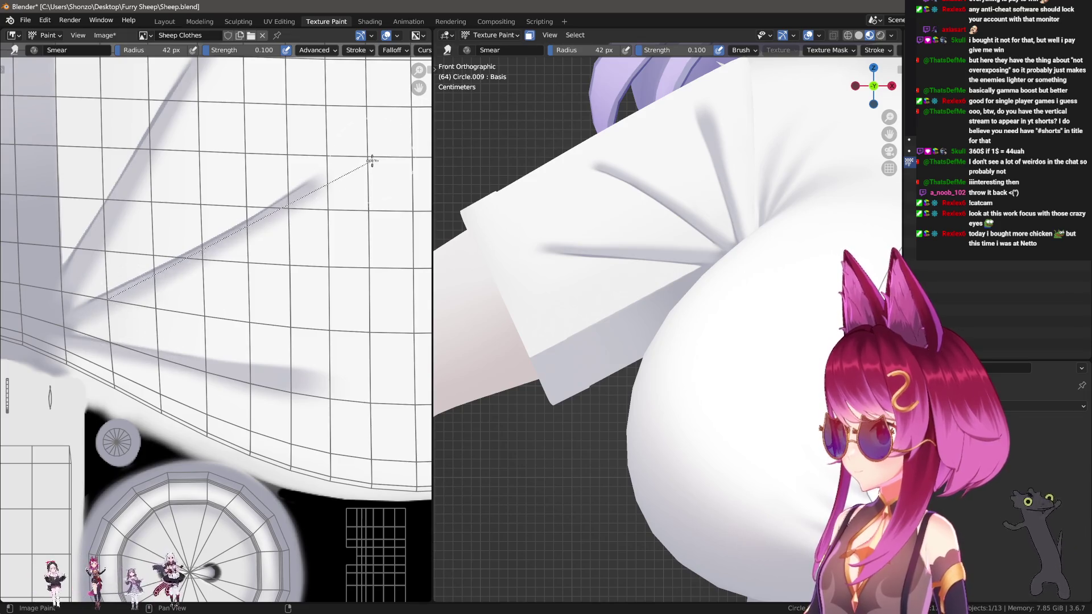
pyautogui.moveTo(372, 160); pyautogui.dragTo(371, 161)
pyautogui.moveTo(299, 193); pyautogui.dragTo(299, 194)
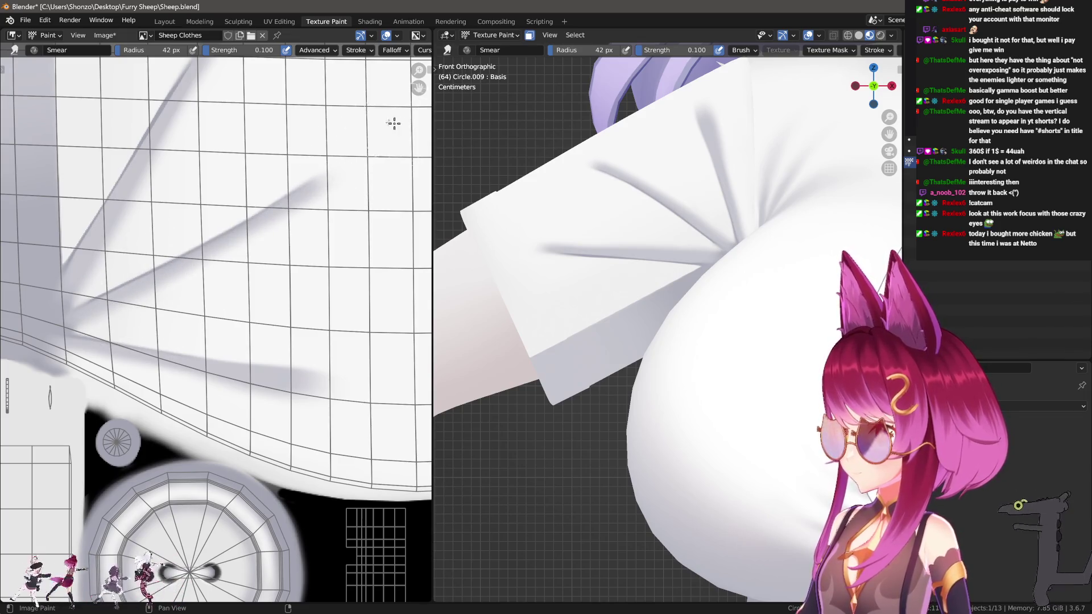
pyautogui.keyDown('shift'); pyautogui.scroll(5, 210, 197); pyautogui.keyUp('shift')
pyautogui.moveTo(163, 217); pyautogui.dragTo(162, 217)
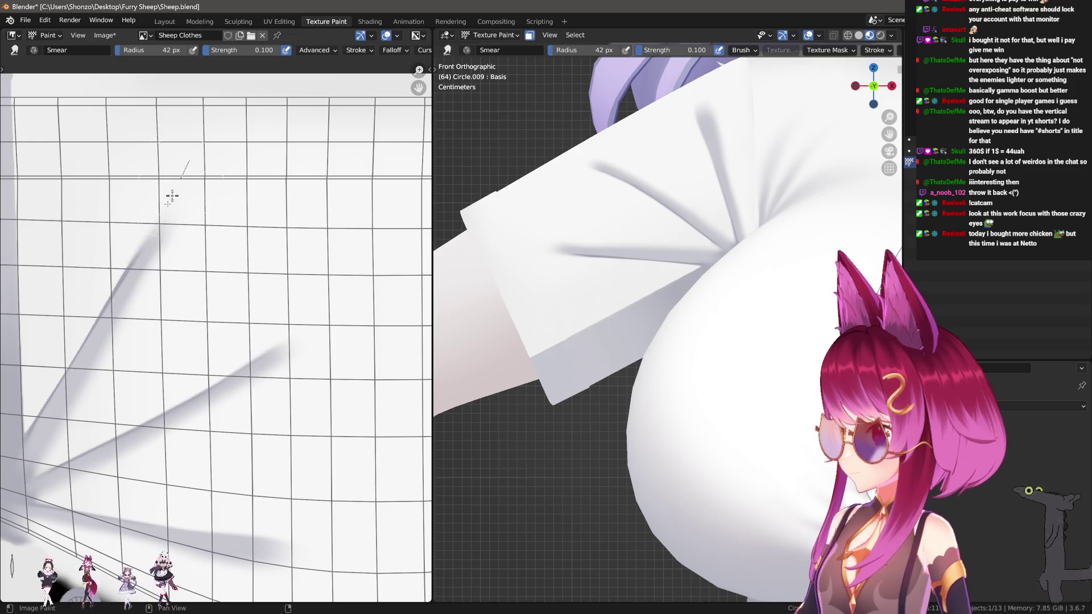
pyautogui.moveTo(74, 374); pyautogui.dragTo(59, 402)
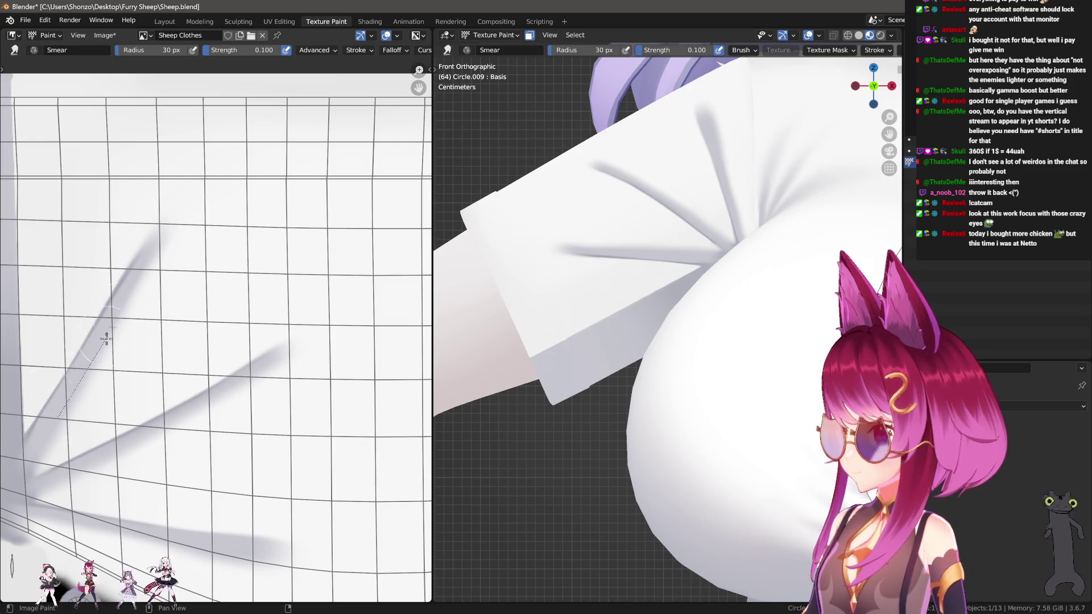
pyautogui.moveTo(106, 338); pyautogui.dragTo(107, 339)
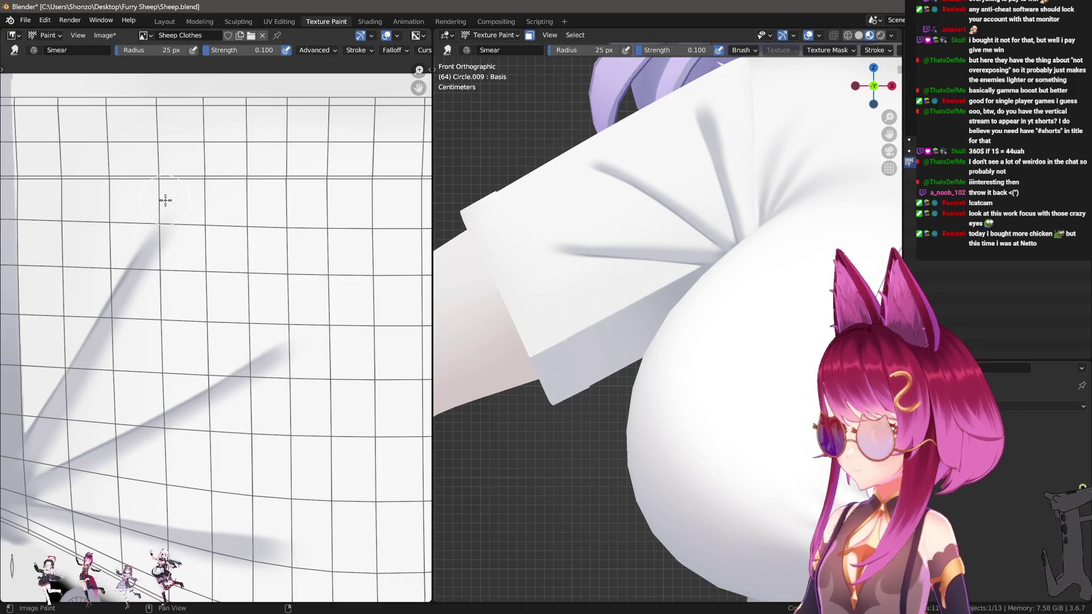
pyautogui.scroll(-4, 707, 280)
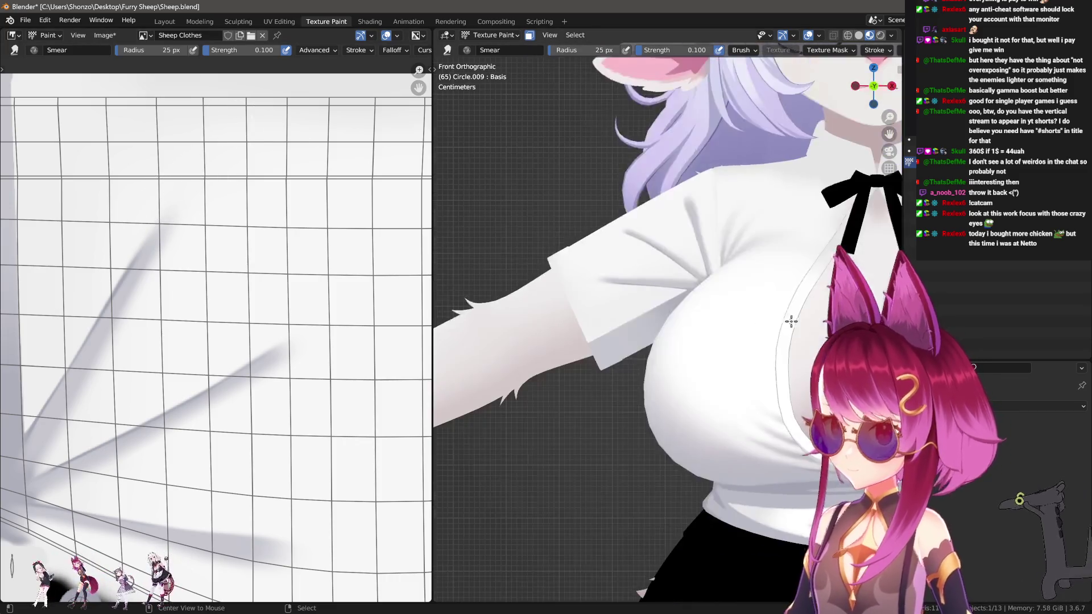
pyautogui.scroll(-1, 726, 362)
pyautogui.moveTo(193, 319)
pyautogui.mouseDown(button='middle')
pyautogui.moveTo(202, 285)
pyautogui.moveTo(263, 419)
pyautogui.moveTo(238, 374)
pyautogui.mouseUp(button='middle')
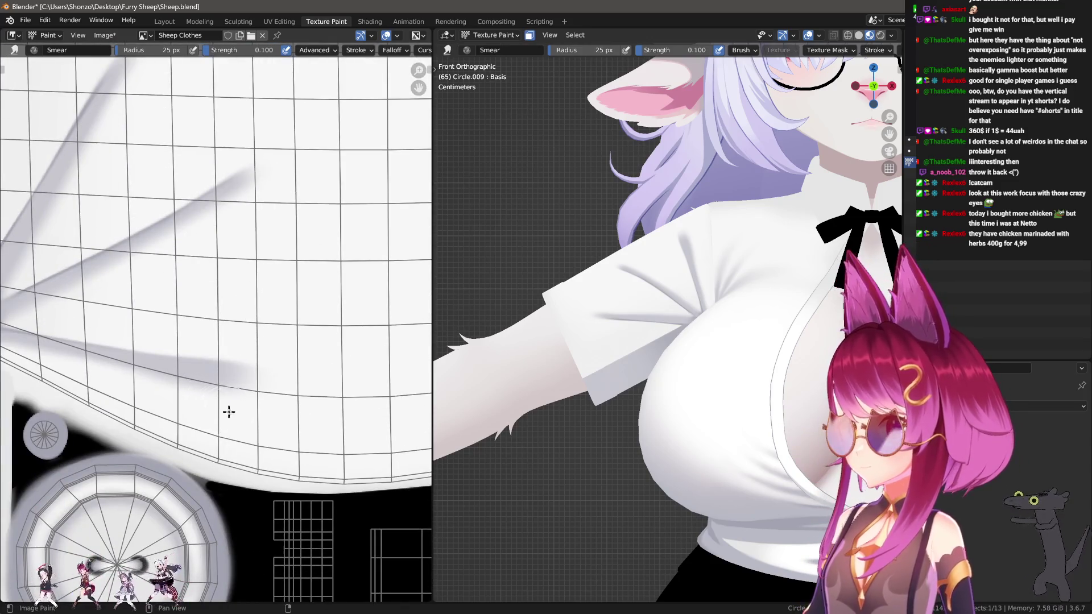
pyautogui.moveTo(228, 412); pyautogui.dragTo(211, 381, button='middle')
# Switch back to the Lighten draw brush, pick a falloff preset and set strength to 0.600.
pyautogui.press('1')
pyautogui.hotkey('shift', 'f')
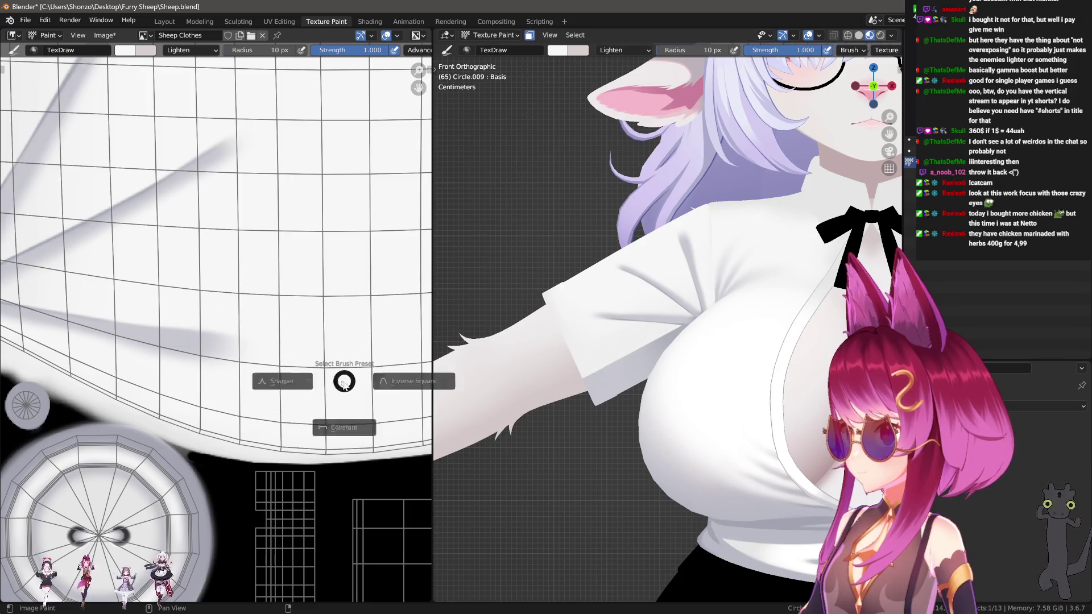
pyautogui.click(297, 348)
pyautogui.scroll(-3, 292, 274)
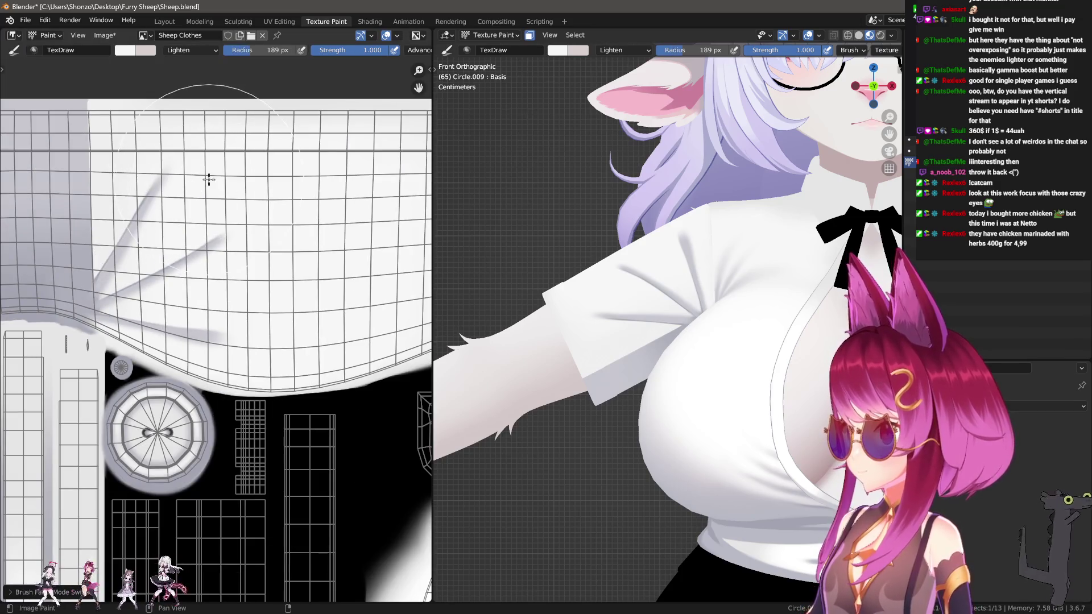
pyautogui.hotkey('shift', 'f')
pyautogui.click(222, 193)
# Lighten the dark streaks across the upper shirt with a 232 px brush, then resize it to 238 px.
pyautogui.press('f')
pyautogui.click(200, 185)
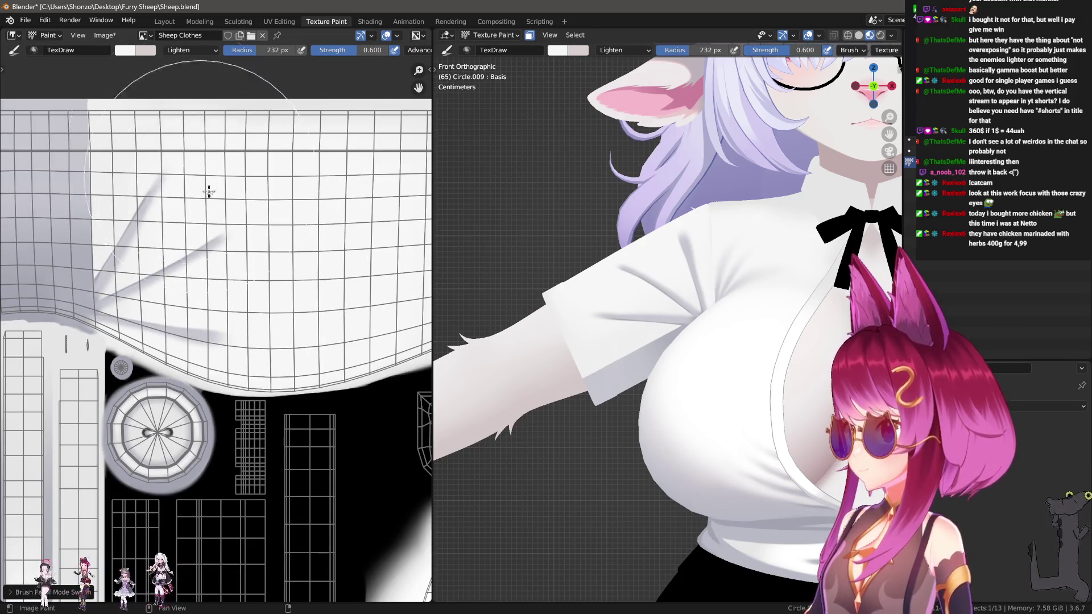
pyautogui.moveTo(171, 188); pyautogui.dragTo(219, 239)
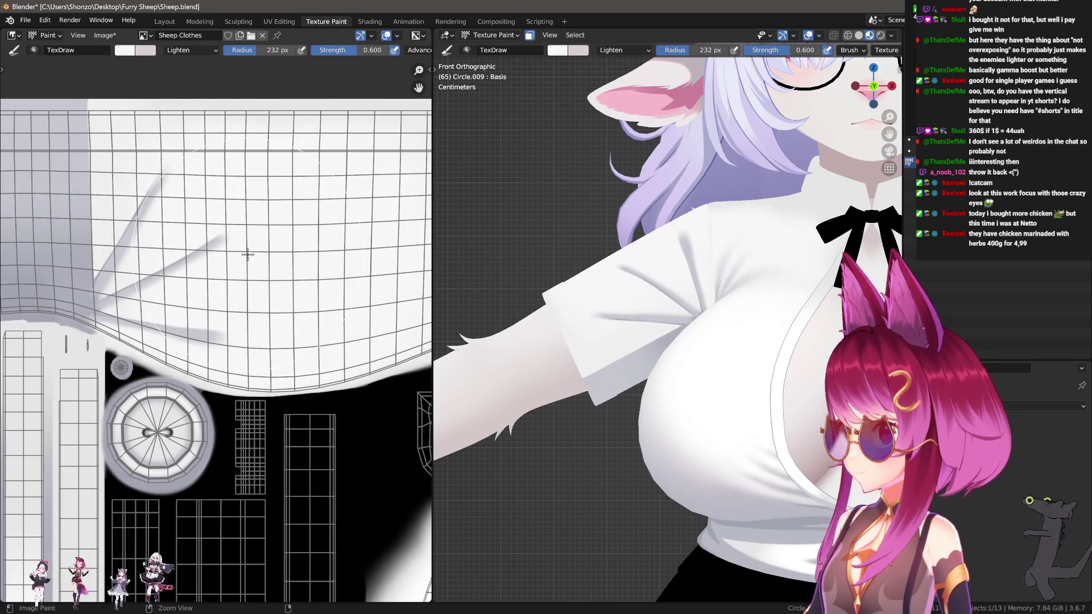
pyautogui.press('f')
pyautogui.click(220, 154)
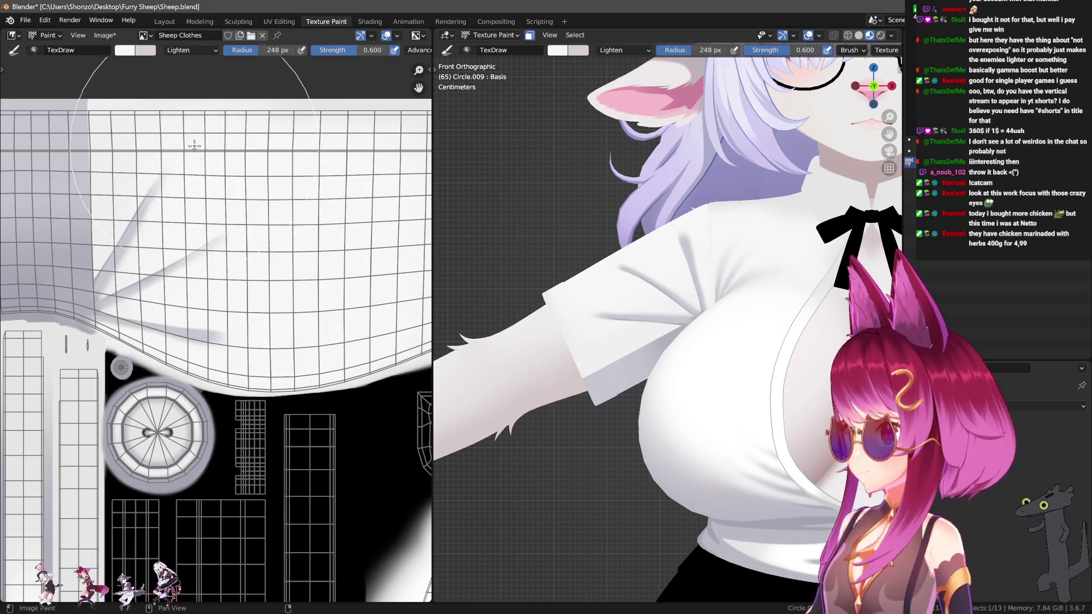
pyautogui.press('f')
pyautogui.click(249, 277)
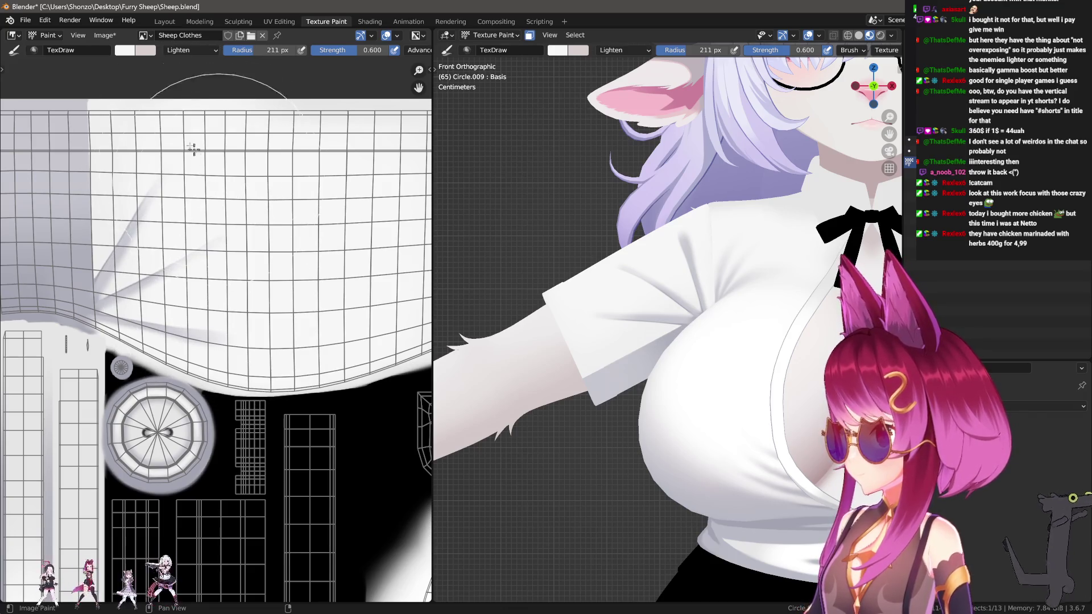
pyautogui.press('f')
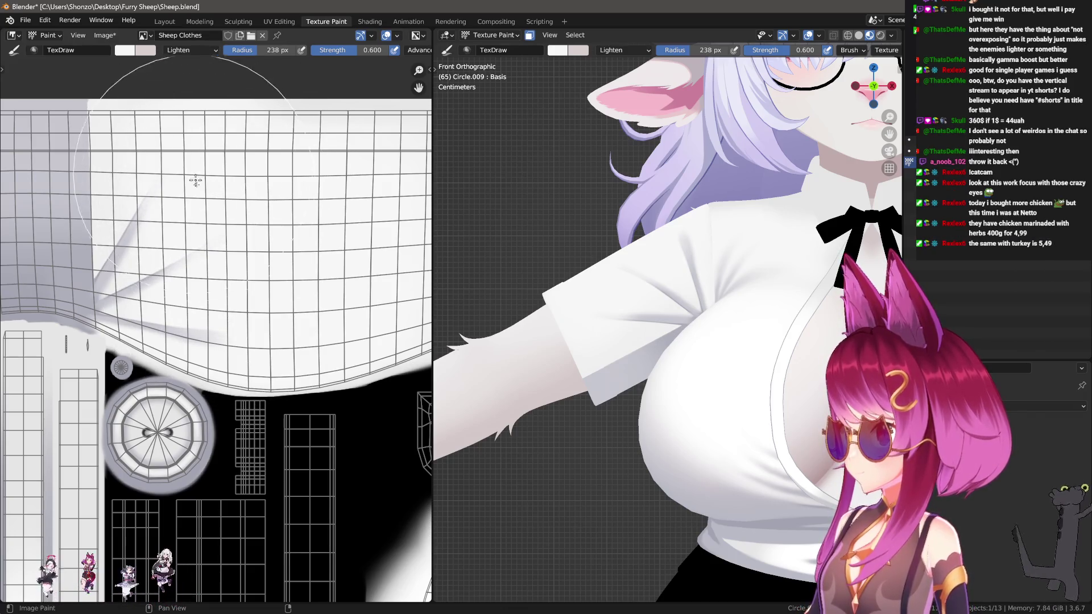
pyautogui.click(197, 197)
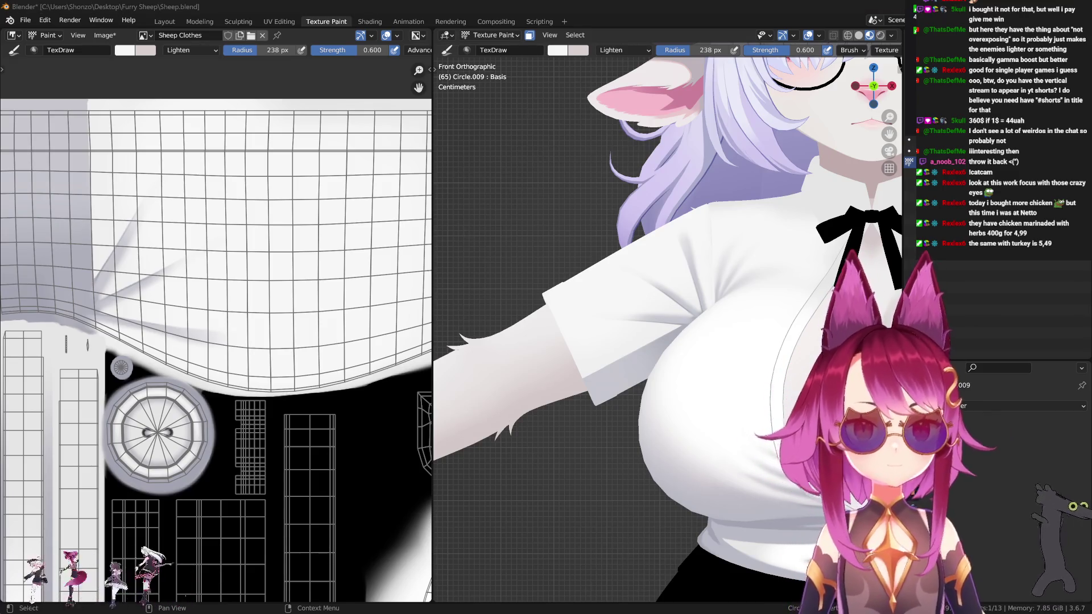
# Shrink the brush to 113 px and frame the texture's left border and shirt folds.
pyautogui.moveTo(280, 259)
pyautogui.mouseDown(button='middle')
pyautogui.moveTo(317, 278)
pyautogui.moveTo(308, 261)
pyautogui.mouseUp(button='middle')
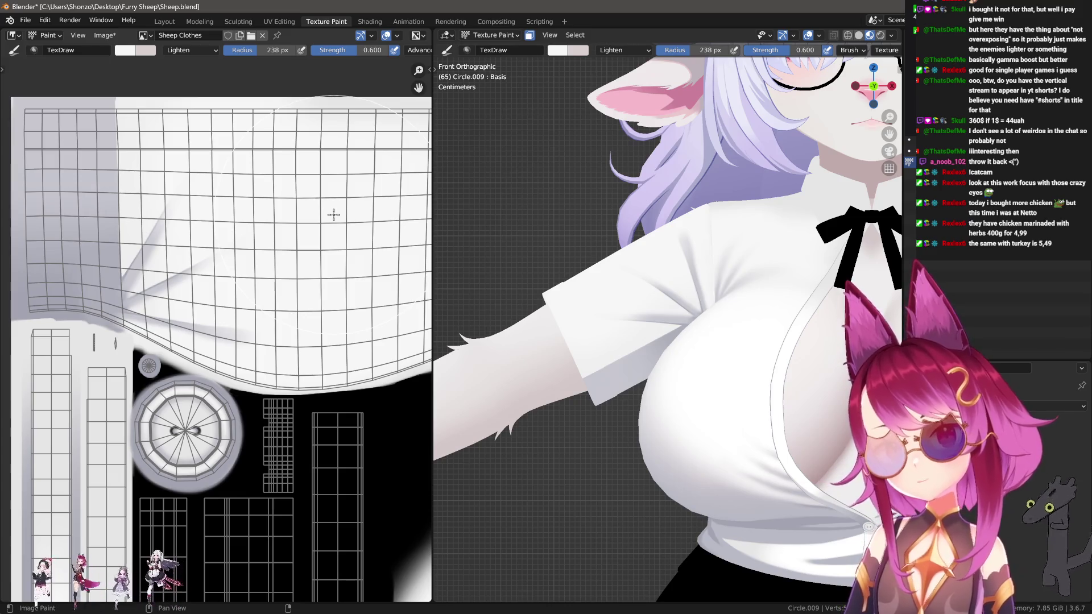
pyautogui.scroll(-2, 316, 268)
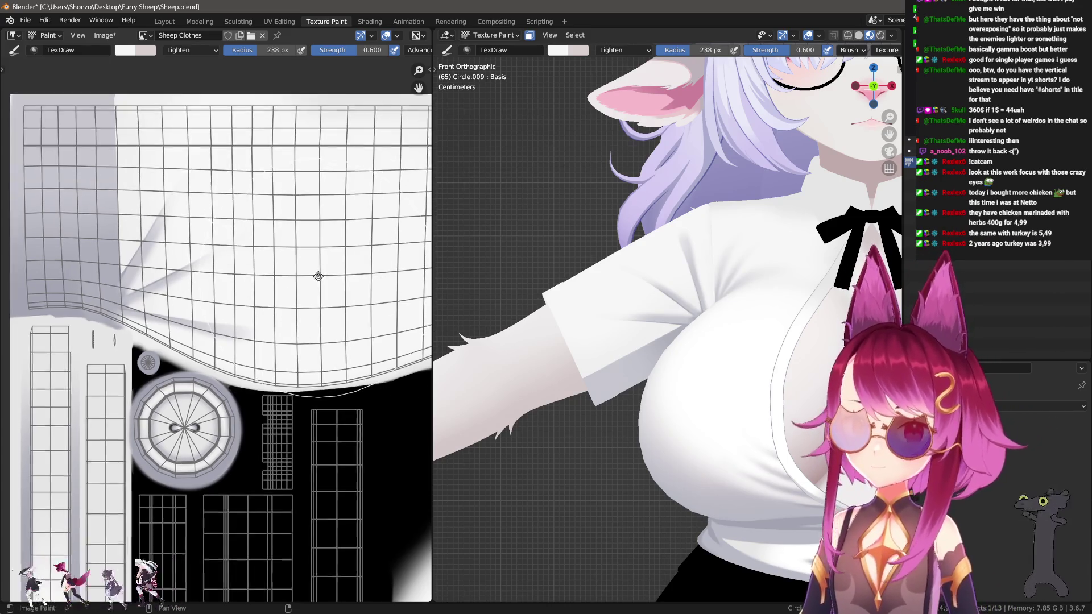
pyautogui.press('f')
pyautogui.click(281, 264)
pyautogui.scroll(2, 281, 264)
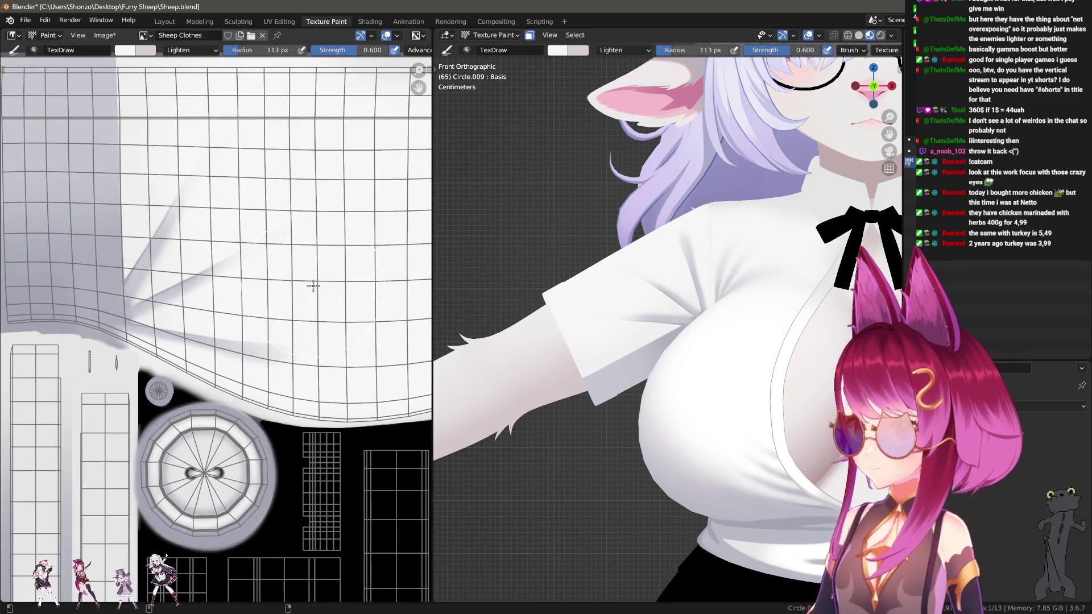
pyautogui.moveTo(329, 265); pyautogui.dragTo(319, 188, button='middle')
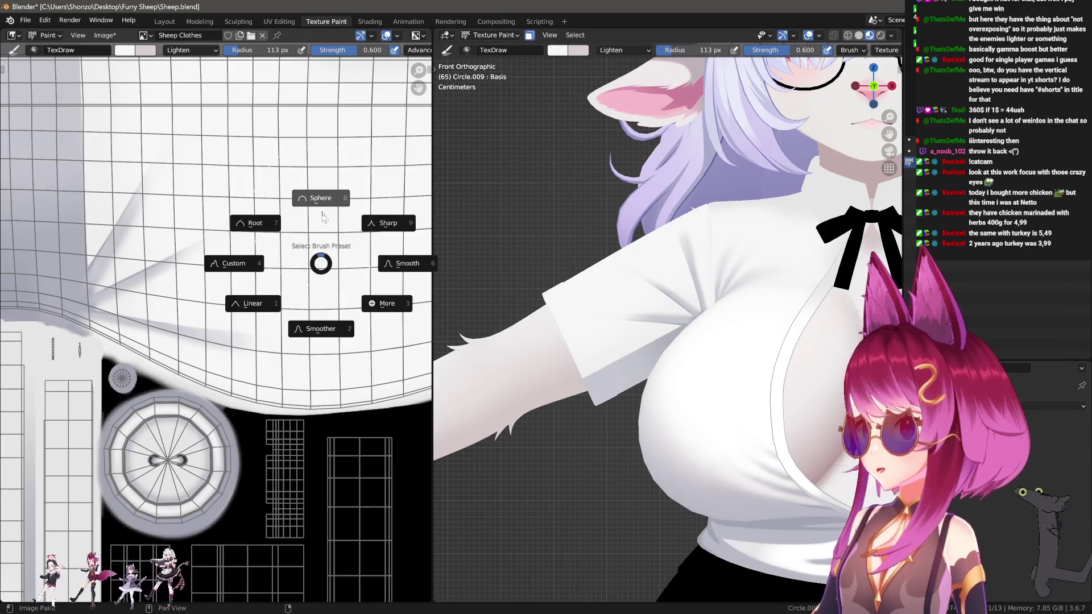
# Try a straight line stroke along a fold with a 34 px brush, then undo it.
pyautogui.press('e')
pyautogui.click(327, 209)
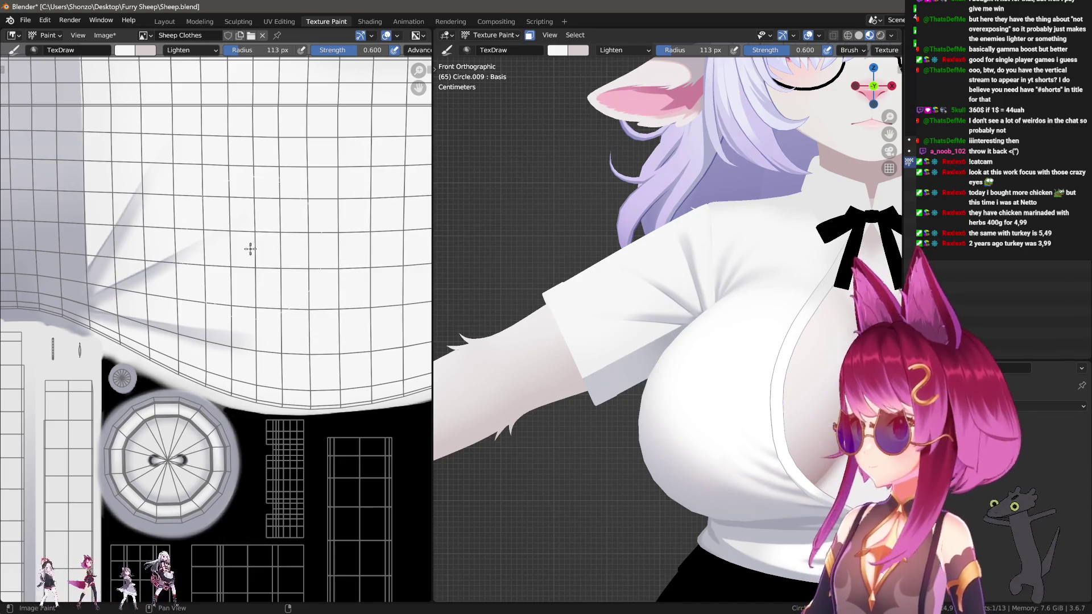
pyautogui.press('f')
pyautogui.click(205, 264)
pyautogui.scroll(2, 205, 264)
pyautogui.scroll(1, 166, 325)
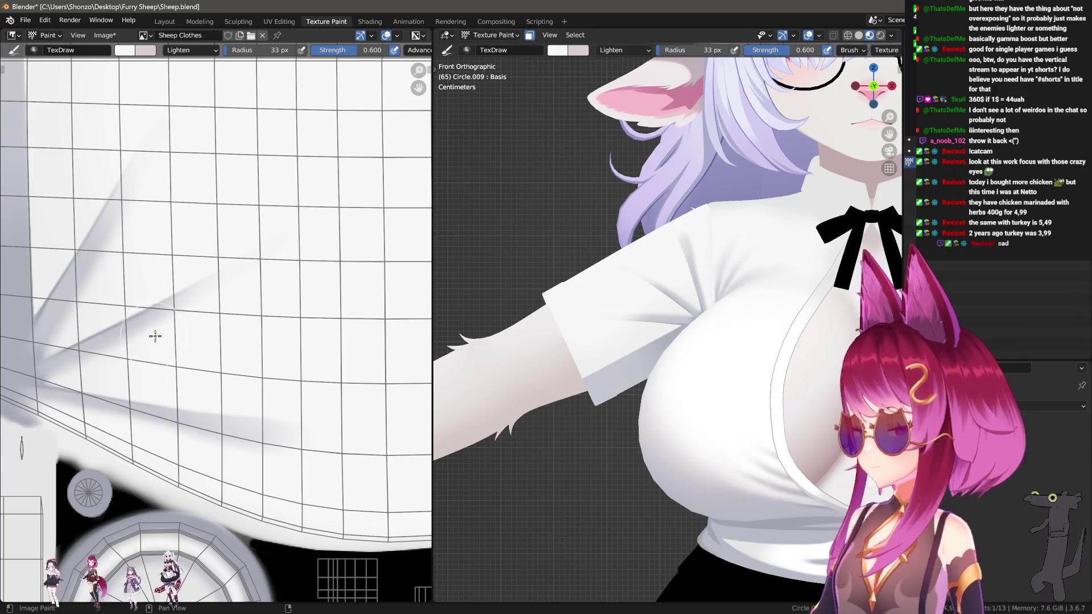
pyautogui.moveTo(252, 270); pyautogui.dragTo(340, 223)
pyautogui.moveTo(182, 224); pyautogui.dragTo(191, 226, button='middle')
pyautogui.hotkey('ctrl', 'z')
# Smear the grey fold streaks upward into the surrounding white shirt.
pyautogui.moveTo(229, 247)
pyautogui.mouseDown()
pyautogui.moveTo(215, 161)
pyautogui.moveTo(245, 99)
pyautogui.mouseUp()
pyautogui.scroll(-3, 163, 256)
pyautogui.moveTo(161, 319); pyautogui.dragTo(254, 164)
pyautogui.keyDown('shift'); pyautogui.scroll(-5, 279, 331); pyautogui.keyUp('shift')
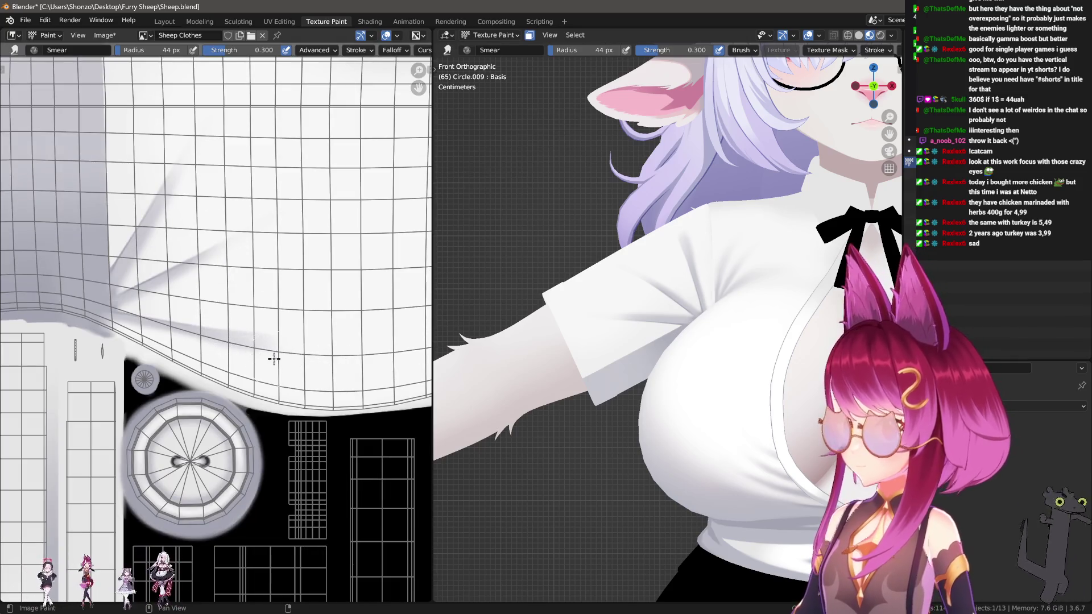
# Switch to the Soften brush at 1.000 strength and toggle the brush settings panel.
pyautogui.scroll(2, 285, 370)
pyautogui.hotkey('shift', 'space')
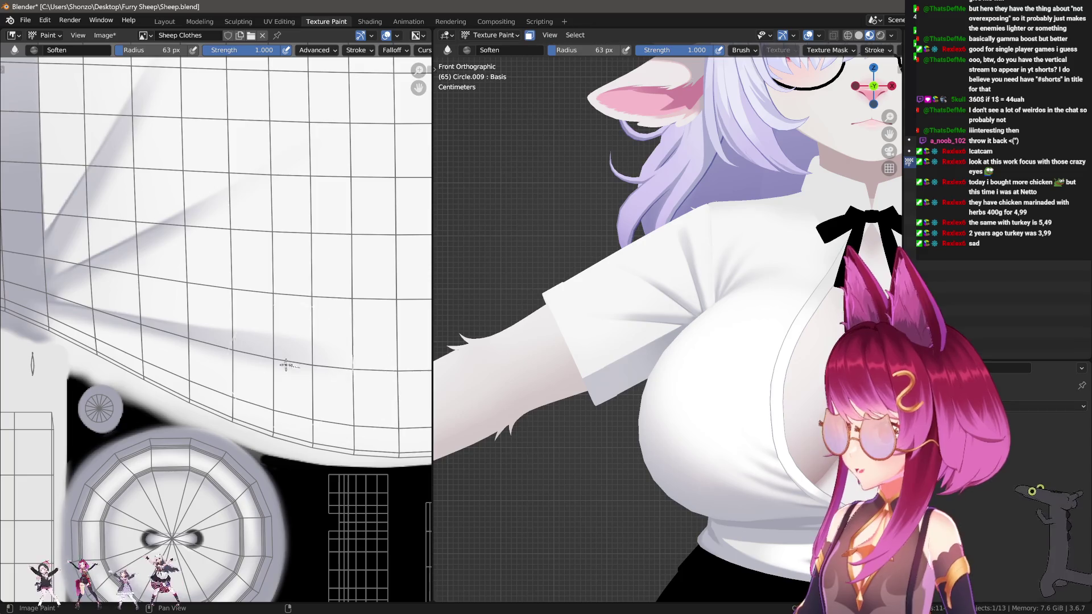
pyautogui.scroll(-1, 312, 363)
pyautogui.hotkey('shift', 'space')
pyautogui.press('Escape')
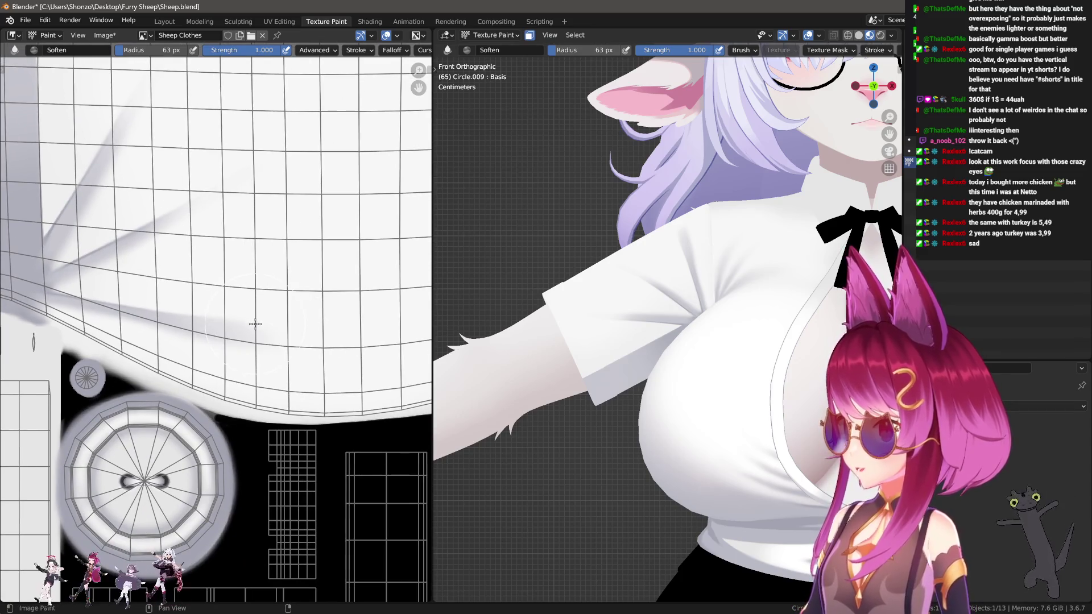
pyautogui.press('n')
pyautogui.press('n')
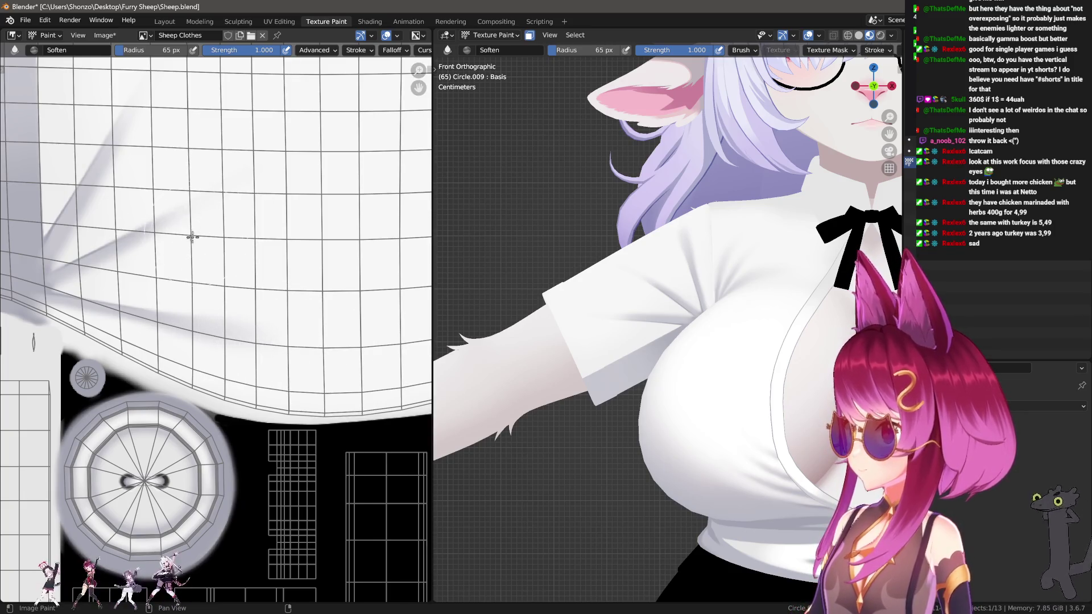
pyautogui.scroll(2, 169, 305)
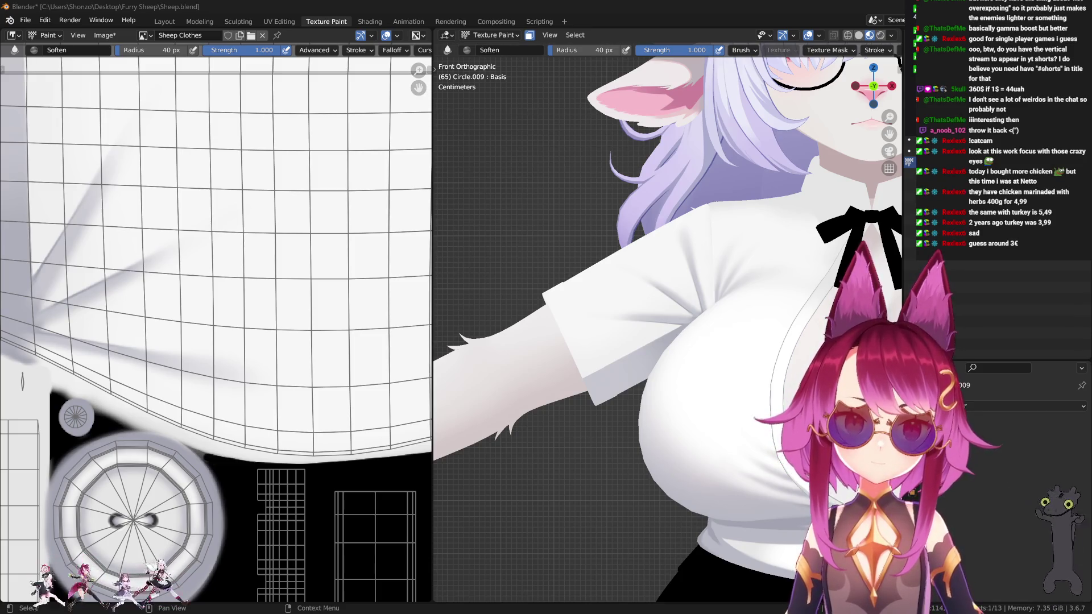
pyautogui.scroll(2, 215, 233)
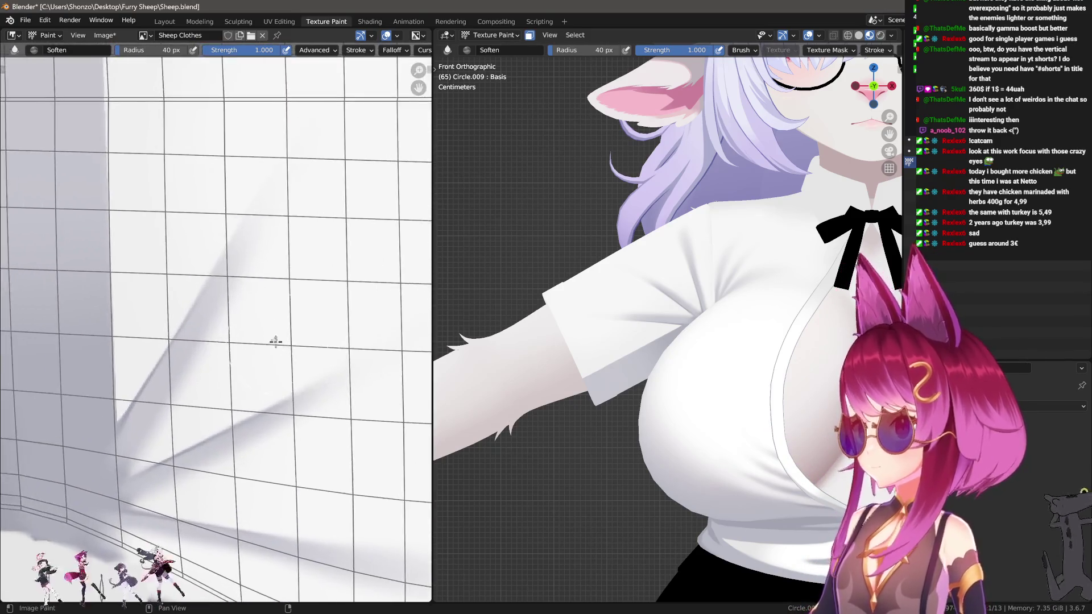
pyautogui.scroll(-5, 277, 344)
pyautogui.scroll(3, 270, 236)
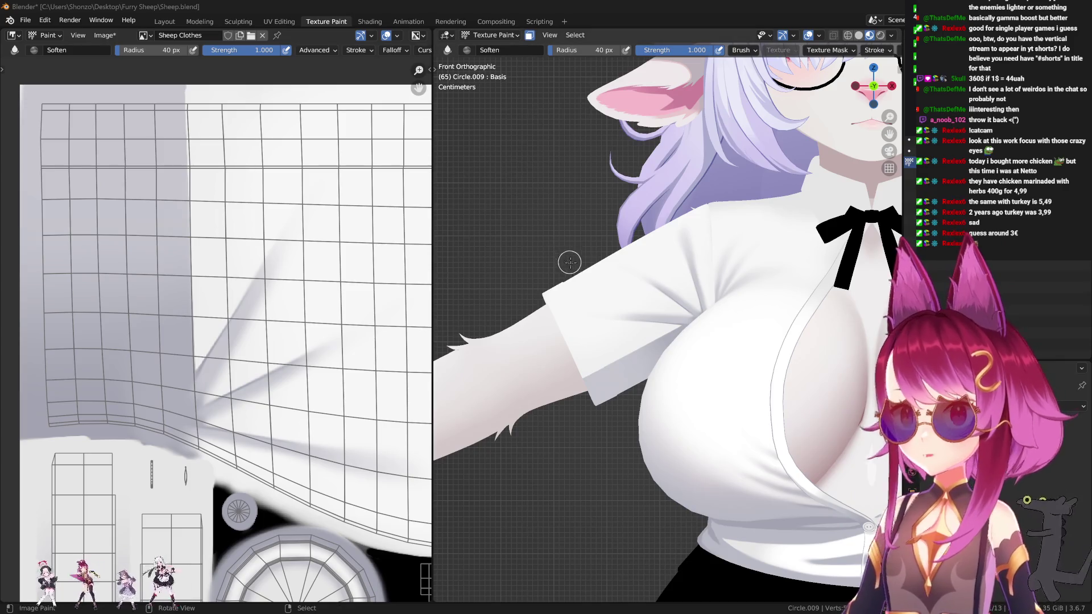
# Zoom in on the grey-white seam and soften it with a long vertical stroke.
pyautogui.moveTo(662, 360); pyautogui.dragTo(681, 396, button='middle')
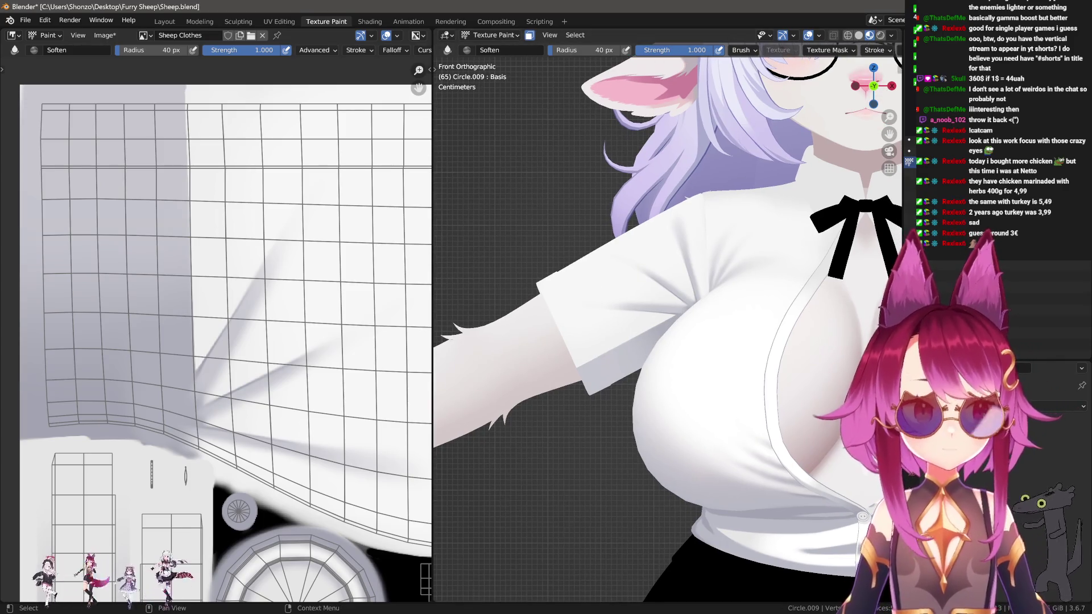
pyautogui.scroll(2, 269, 351)
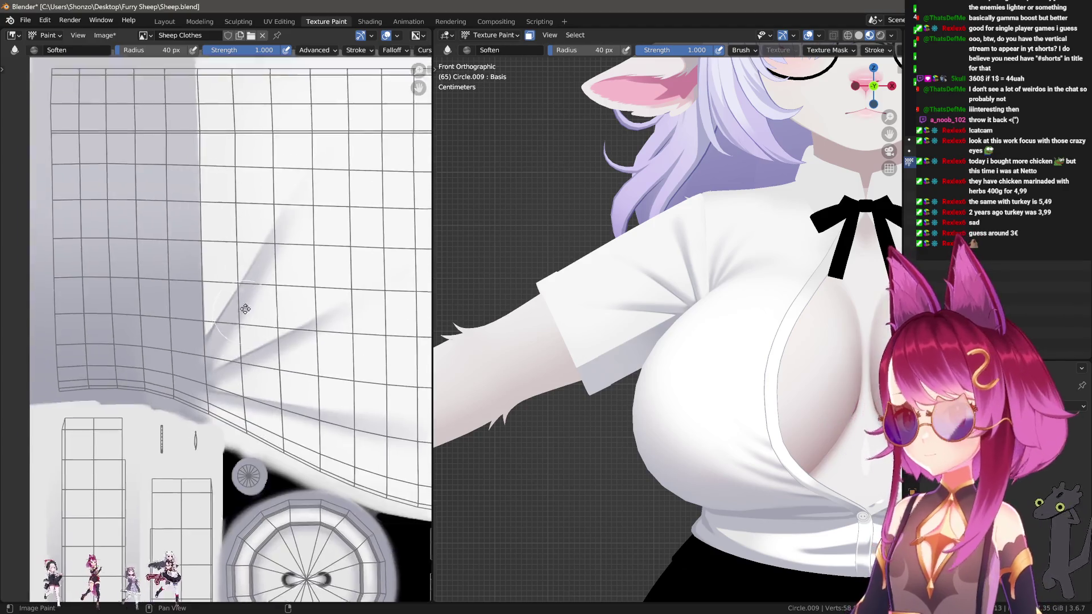
pyautogui.moveTo(181, 428); pyautogui.dragTo(182, 453, button='middle')
pyautogui.moveTo(188, 420)
pyautogui.mouseDown()
pyautogui.moveTo(189, 455)
pyautogui.moveTo(199, 99)
pyautogui.moveTo(198, 113)
pyautogui.mouseUp()
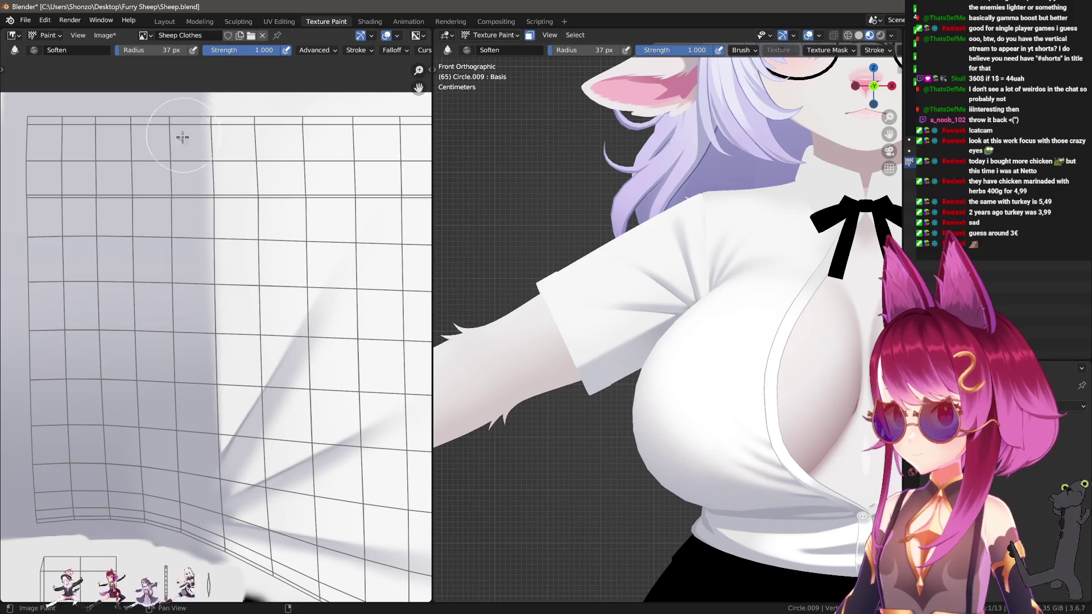
pyautogui.hotkey('shift', 'space')
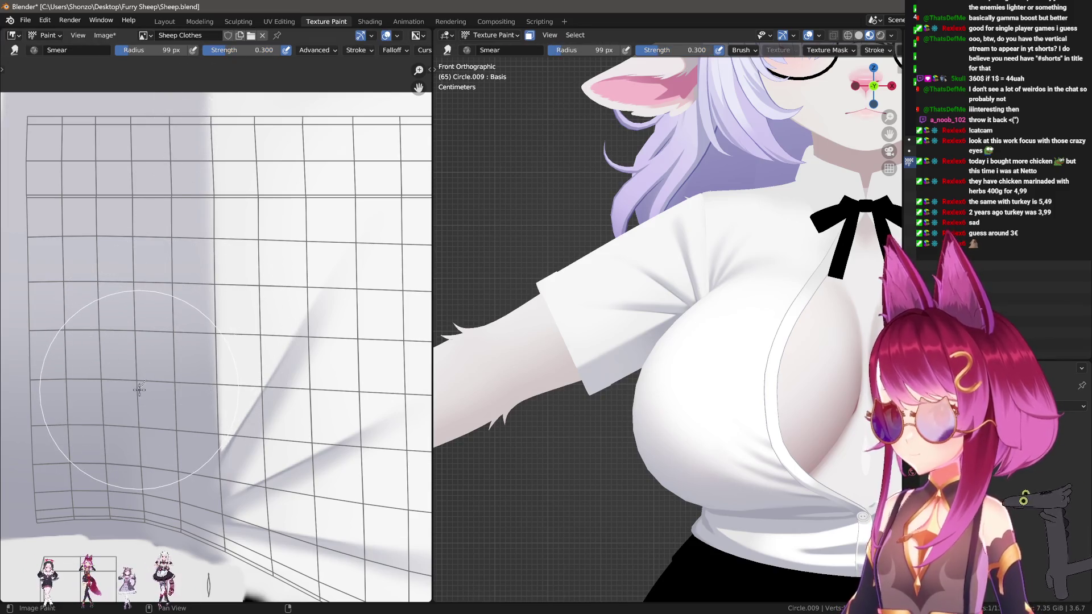
# Pick a new stroke method for the Smear brush and settle its radius at 113 px.
pyautogui.press('f')
pyautogui.click(162, 221)
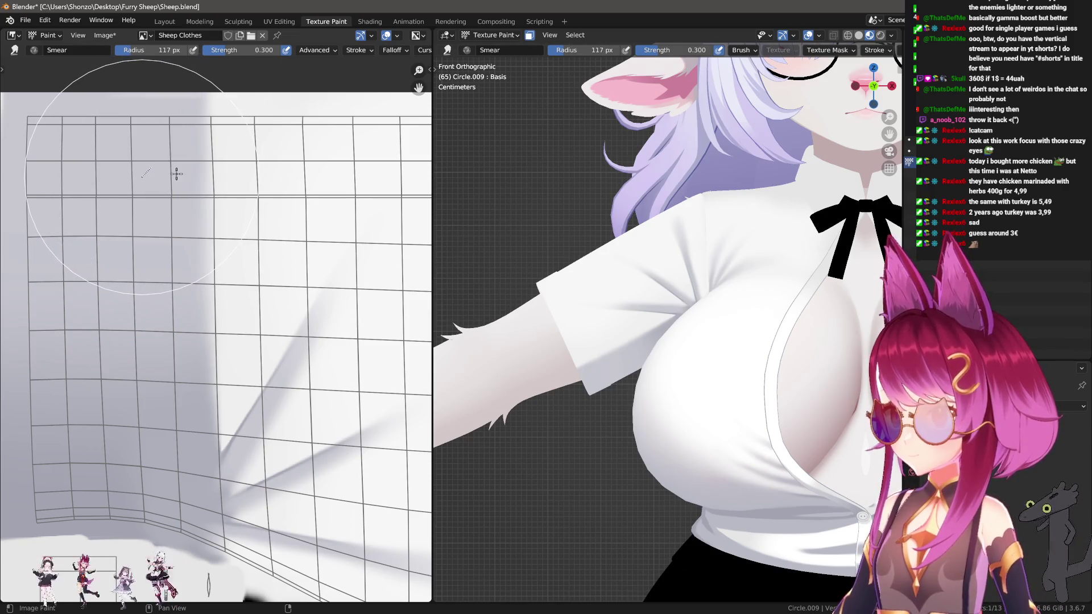
pyautogui.press('e')
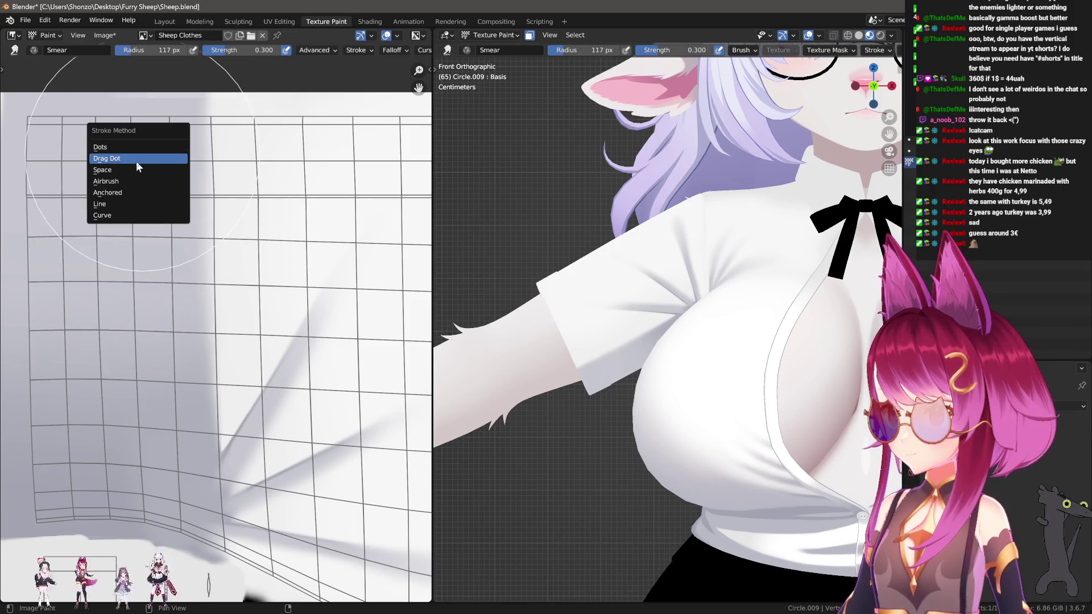
pyautogui.click(142, 165)
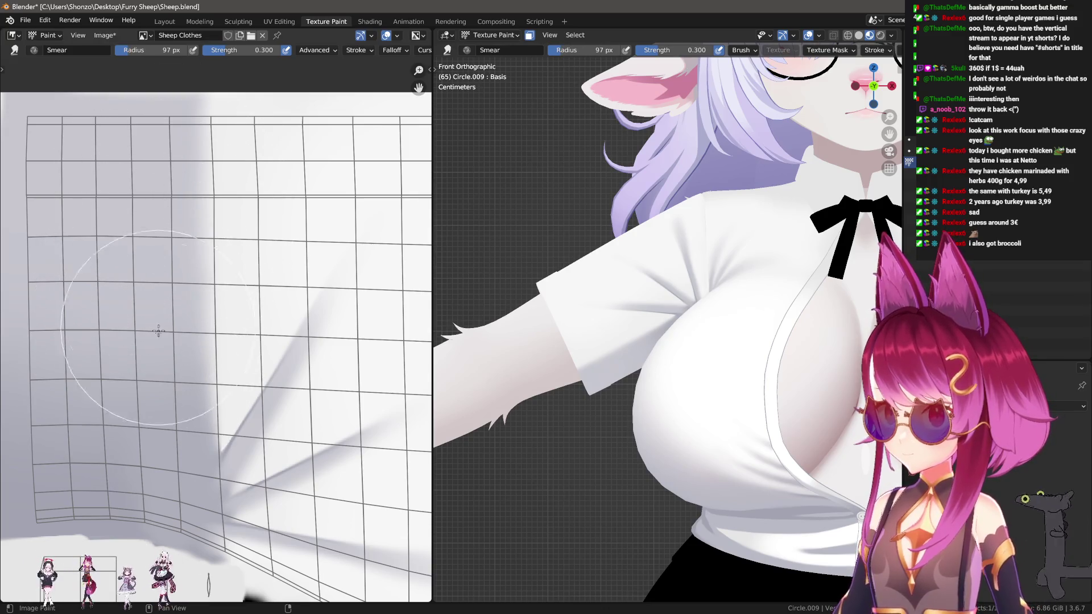
pyautogui.press('f')
pyautogui.click(139, 176)
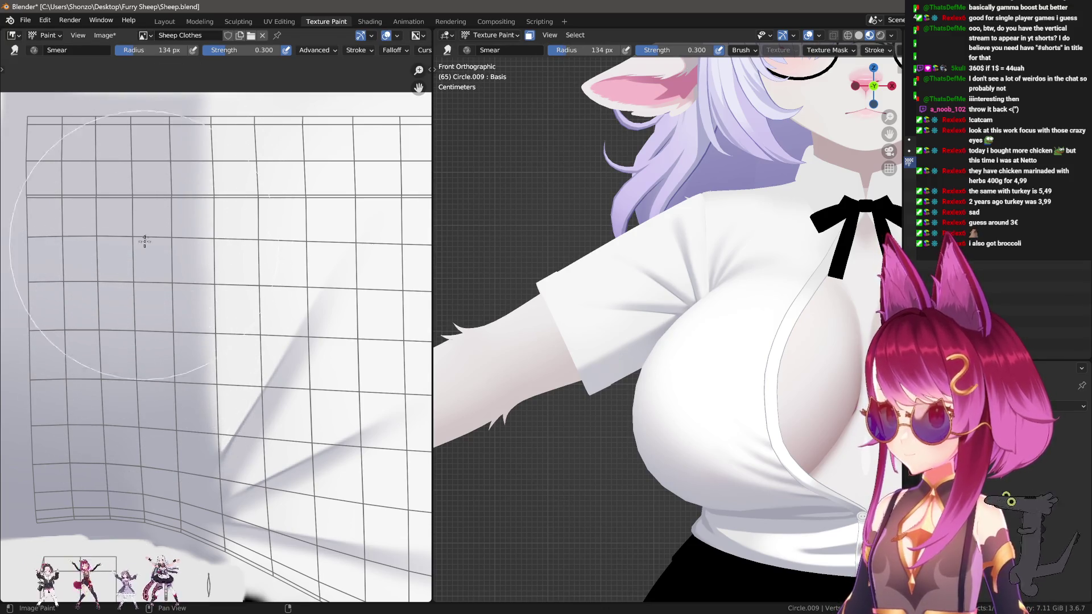
pyautogui.press('f')
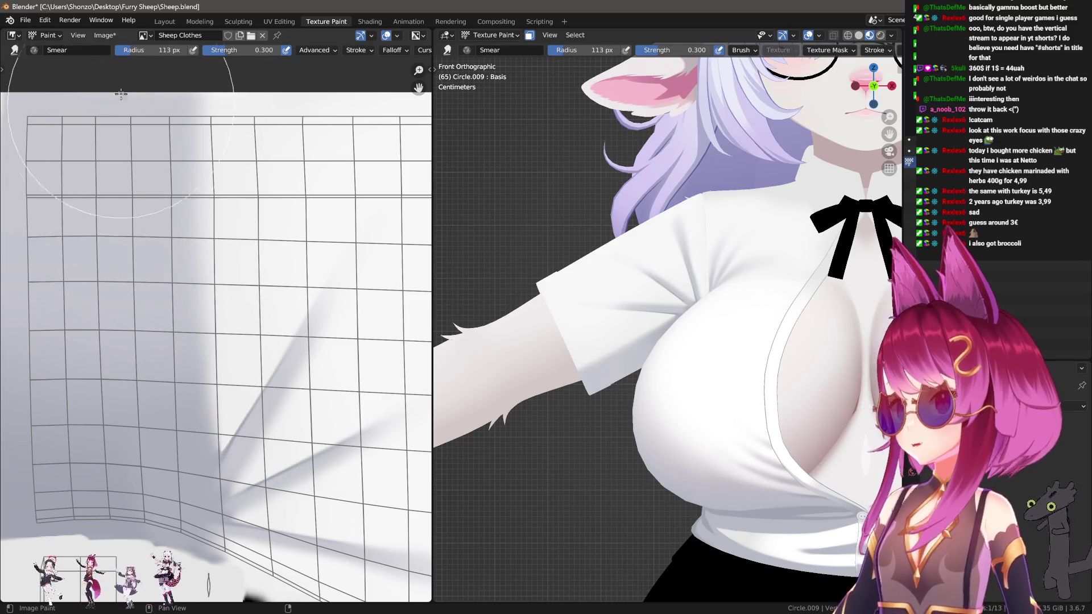
pyautogui.click(136, 188)
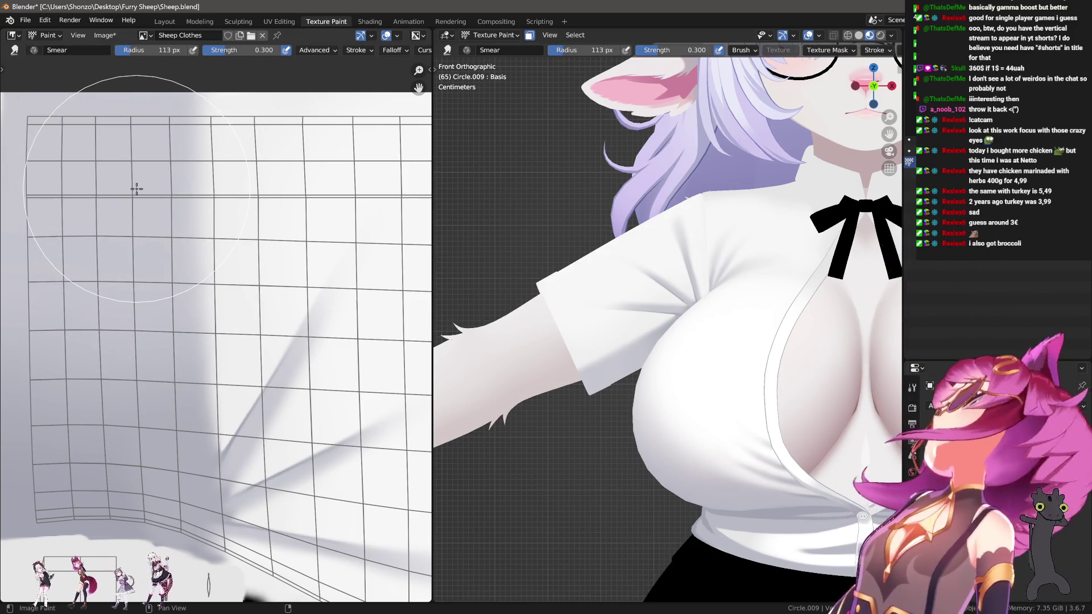
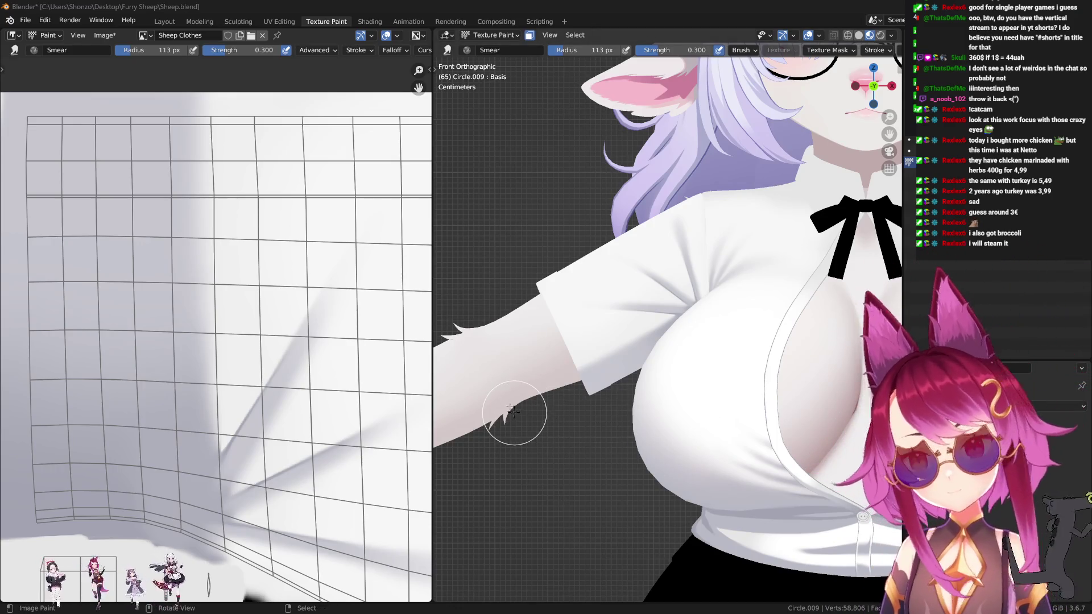
# Display the Sheep Clothes Shadow image from the viewport sidebar's image list for painting.
pyautogui.scroll(-3, 207, 287)
pyautogui.press('n')
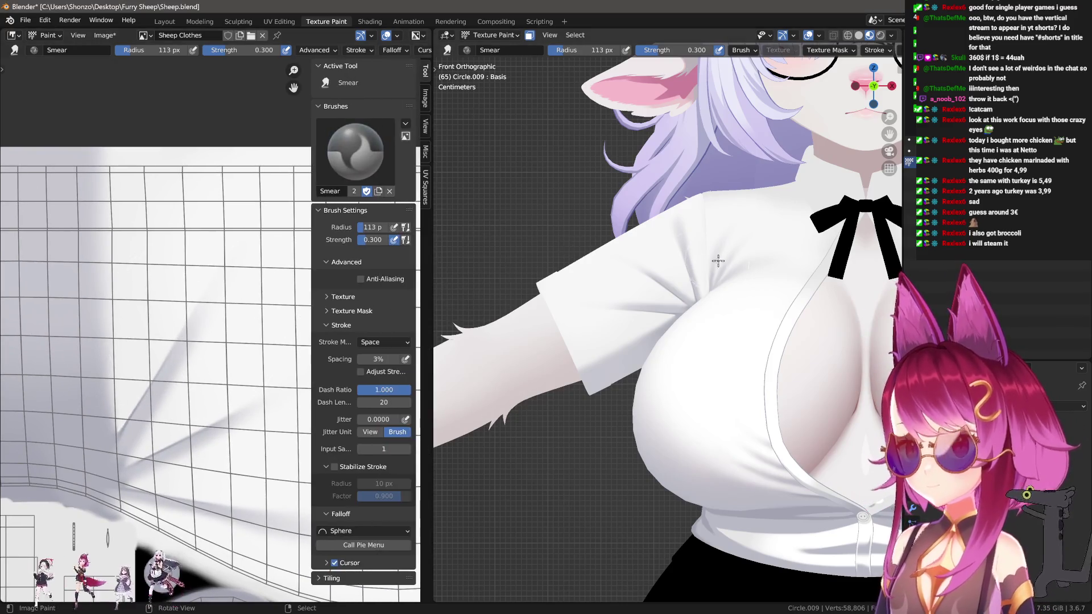
pyautogui.moveTo(713, 261); pyautogui.dragTo(756, 239, button='middle')
pyautogui.press('n')
pyautogui.scroll(5, 810, 169)
pyautogui.click(807, 129)
pyautogui.scroll(-3, 135, 320)
pyautogui.press('n')
pyautogui.scroll(4, 135, 320)
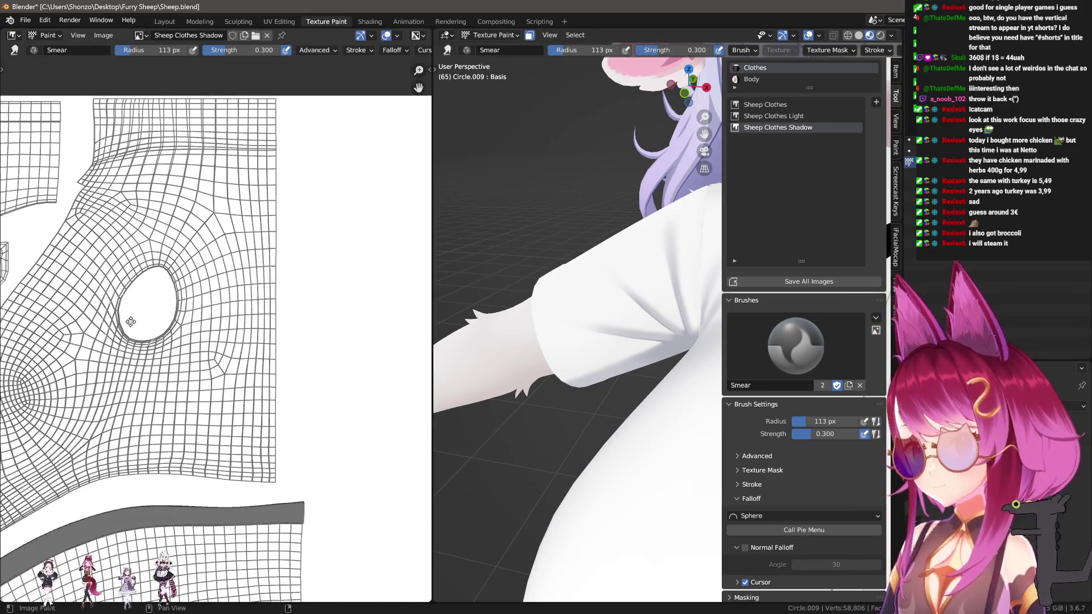
# Pan and zoom the texture view across the UV layout to the grey collar band and narrow strips.
pyautogui.moveTo(215, 453); pyautogui.dragTo(293, 260, button='middle')
pyautogui.moveTo(192, 352)
pyautogui.mouseDown(button='middle')
pyautogui.moveTo(197, 196)
pyautogui.moveTo(189, 388)
pyautogui.mouseUp(button='middle')
pyautogui.scroll(2, 196, 196)
pyautogui.scroll(-3, 190, 388)
pyautogui.moveTo(114, 477); pyautogui.dragTo(88, 338, button='middle')
pyautogui.scroll(3, 262, 399)
pyautogui.scroll(2, 262, 399)
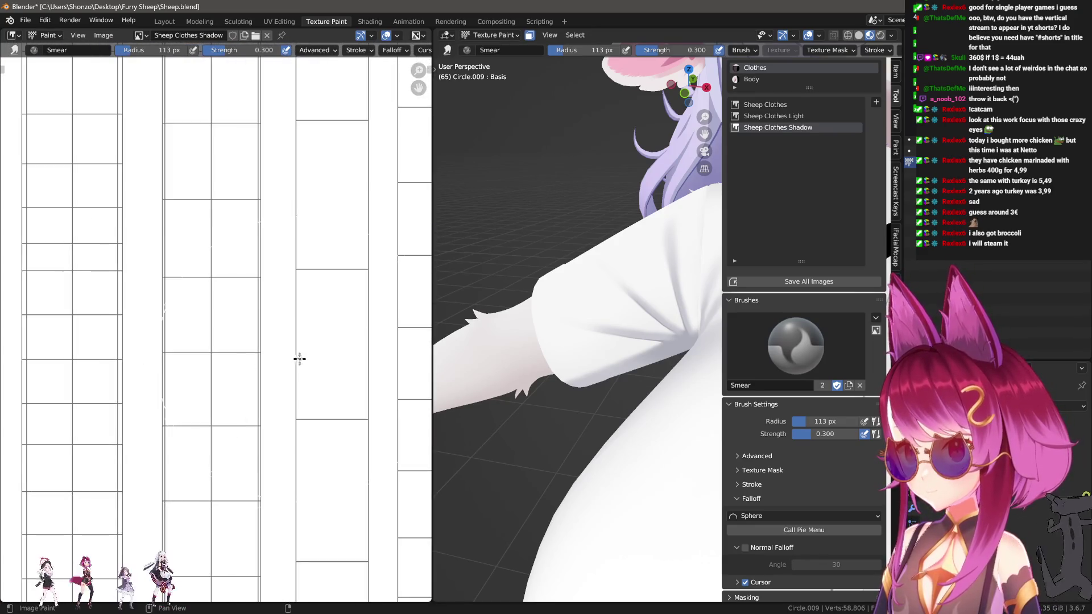
pyautogui.moveTo(241, 441)
pyautogui.mouseDown(button='middle')
pyautogui.moveTo(229, 487)
pyautogui.moveTo(103, 187)
pyautogui.mouseUp(button='middle')
pyautogui.scroll(-2, 190, 336)
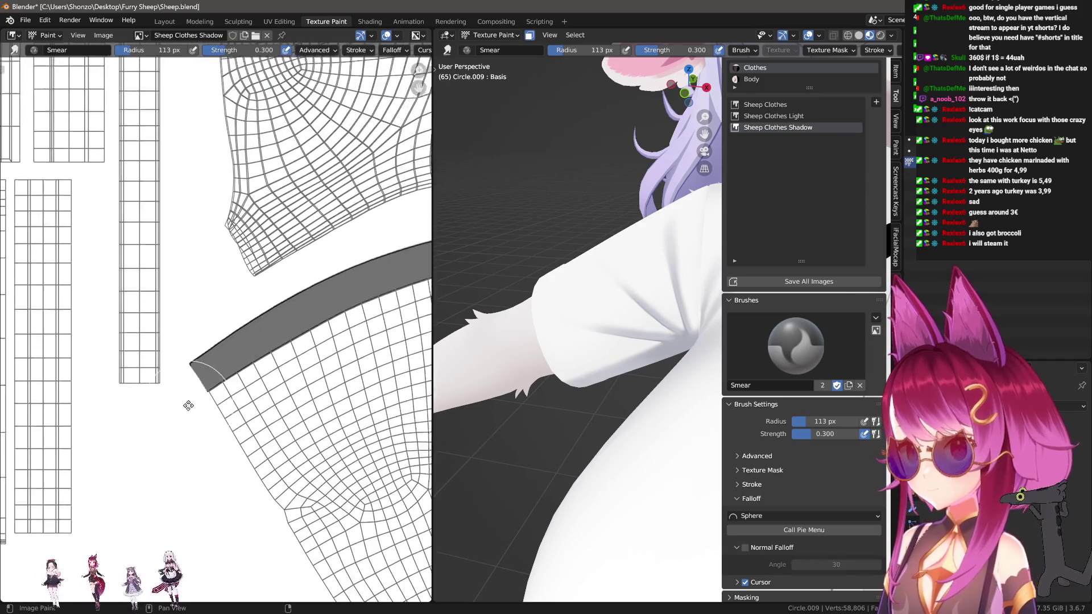
pyautogui.scroll(2, 190, 336)
pyautogui.scroll(-3, 239, 433)
pyautogui.scroll(5, 184, 180)
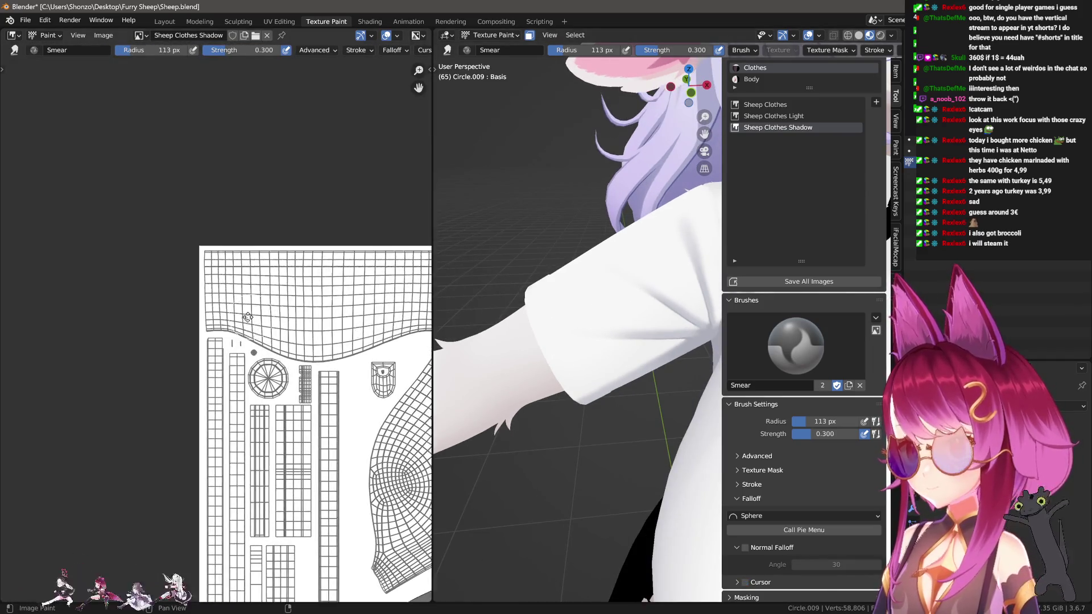
# Shrink the brush to 3 px and switch to the TexDraw brush.
pyautogui.press('f')
pyautogui.click(120, 181)
pyautogui.scroll(-2, 99, 196)
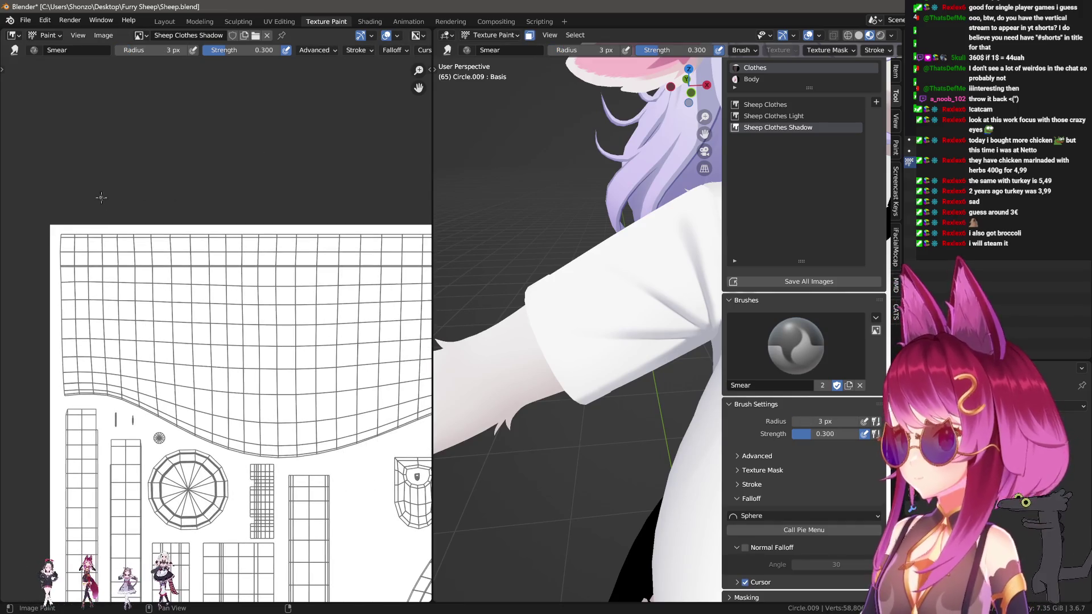
pyautogui.hotkey('shift', 'space')
pyautogui.scroll(-3, 82, 228)
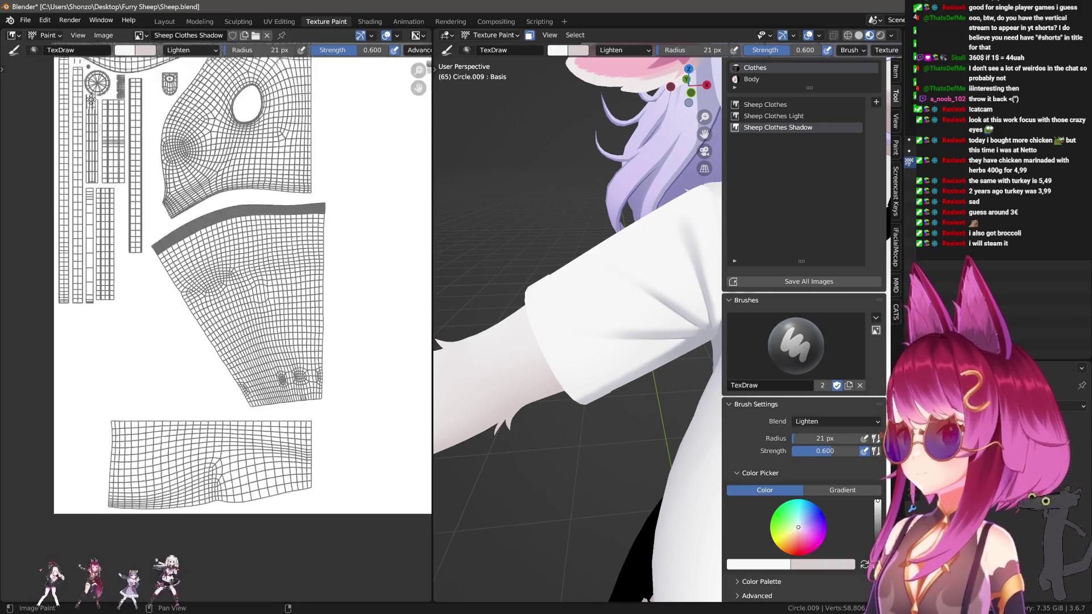
# Set the brush to Mix blending, 1.000 strength and the Line stroke method.
pyautogui.scroll(5, 118, 201)
pyautogui.moveTo(114, 102); pyautogui.dragTo(118, 200, button='middle')
pyautogui.scroll(-5, 118, 201)
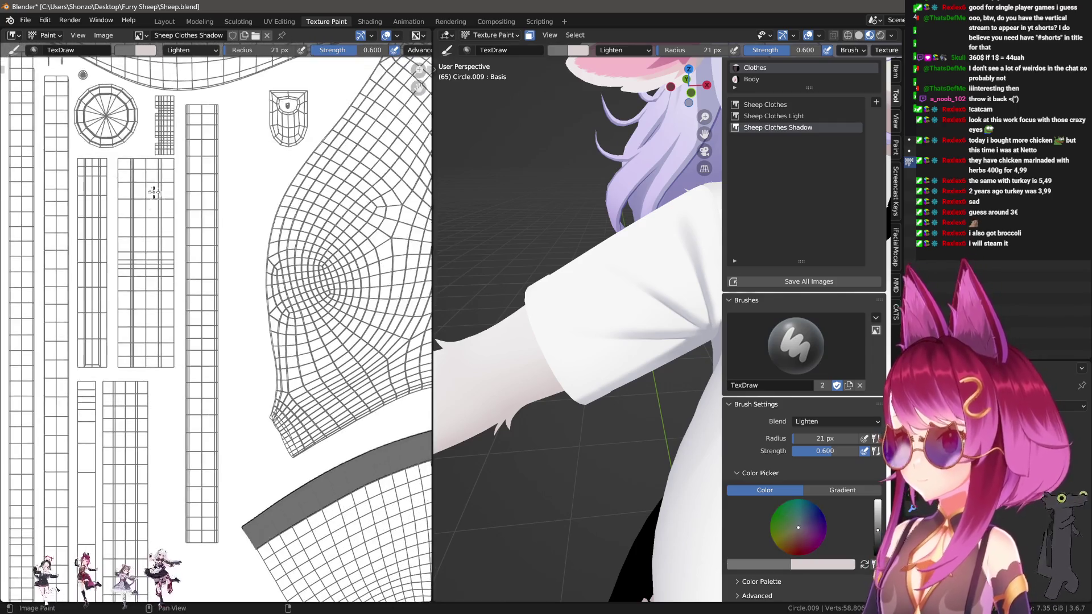
pyautogui.rightClick(102, 159)
pyautogui.click(102, 160)
pyautogui.click(102, 172)
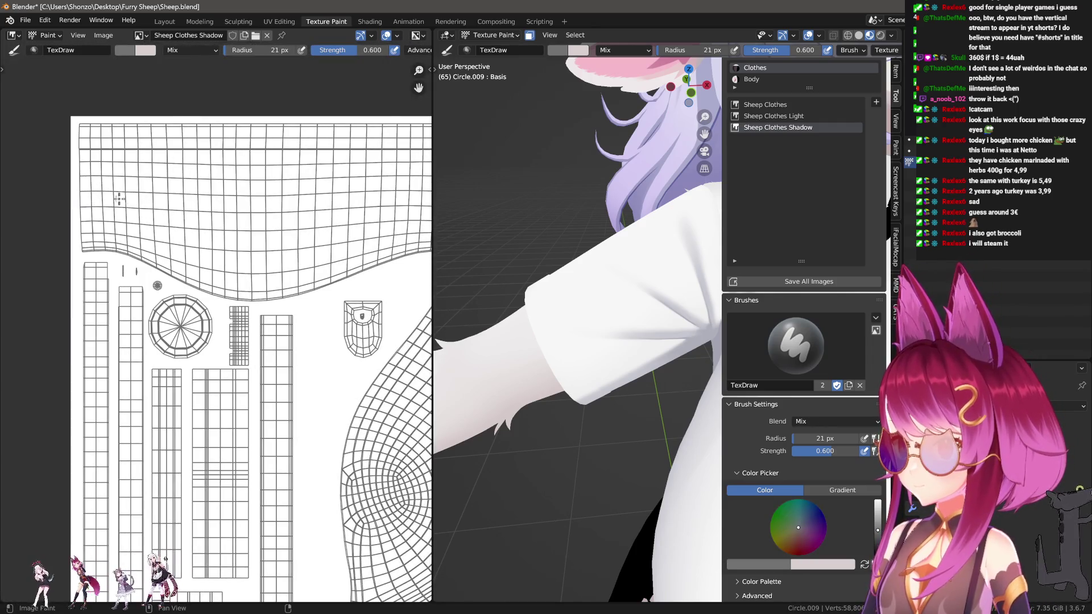
pyautogui.moveTo(249, 110); pyautogui.dragTo(212, 177, button='middle')
pyautogui.press('e')
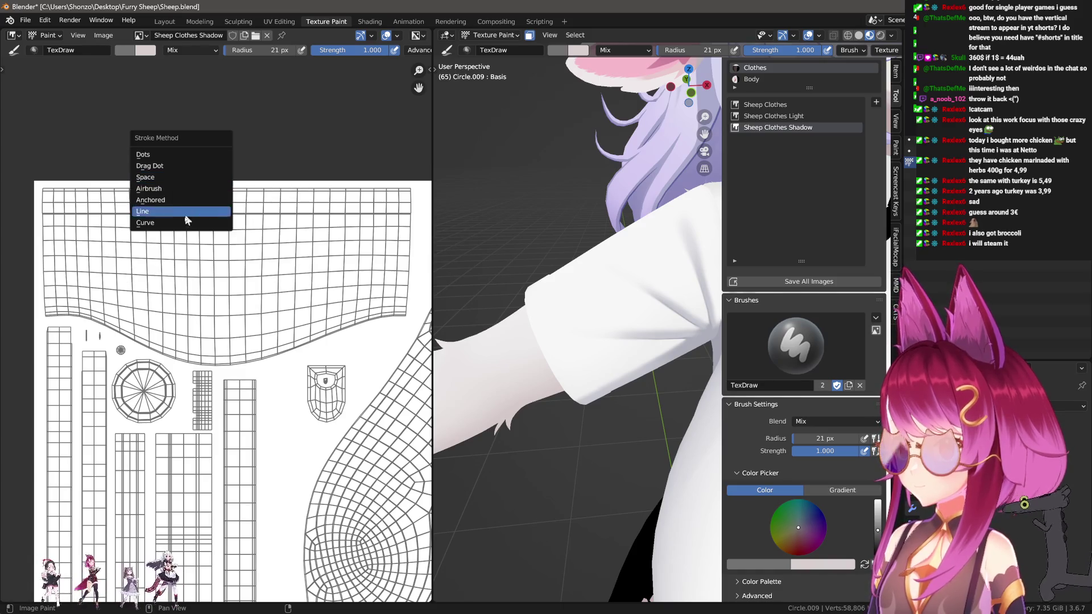
pyautogui.click(212, 215)
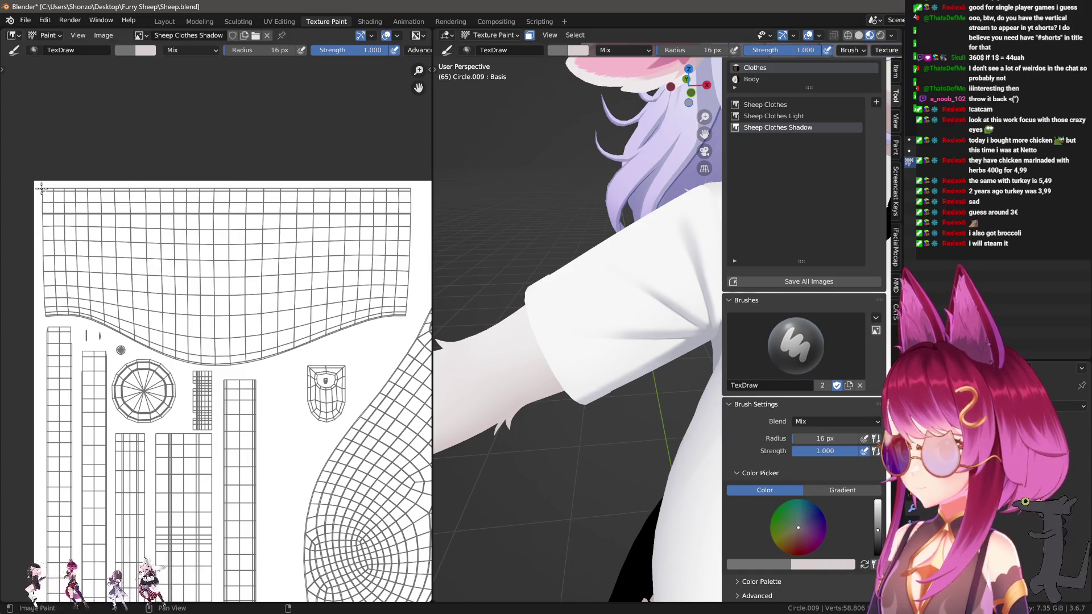
# Paint a straight line along the UV top edge at 0.5 strength, replacing the too-dark first stroke.
pyautogui.moveTo(121, 189); pyautogui.dragTo(375, 194)
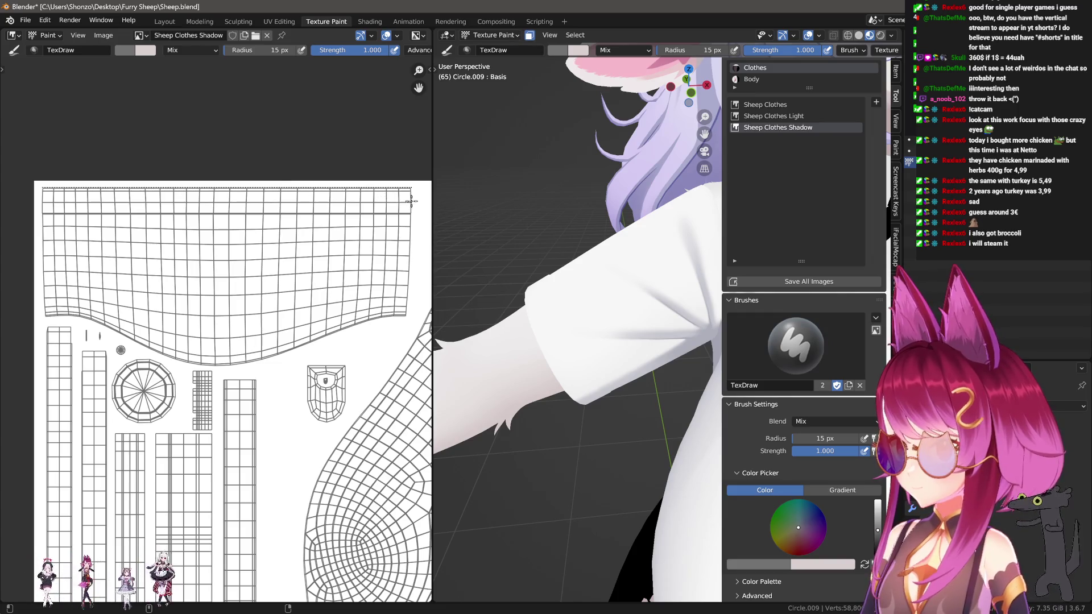
pyautogui.moveTo(546, 285)
pyautogui.mouseDown(button='middle')
pyautogui.moveTo(568, 214)
pyautogui.moveTo(565, 275)
pyautogui.mouseUp(button='middle')
pyautogui.press('n')
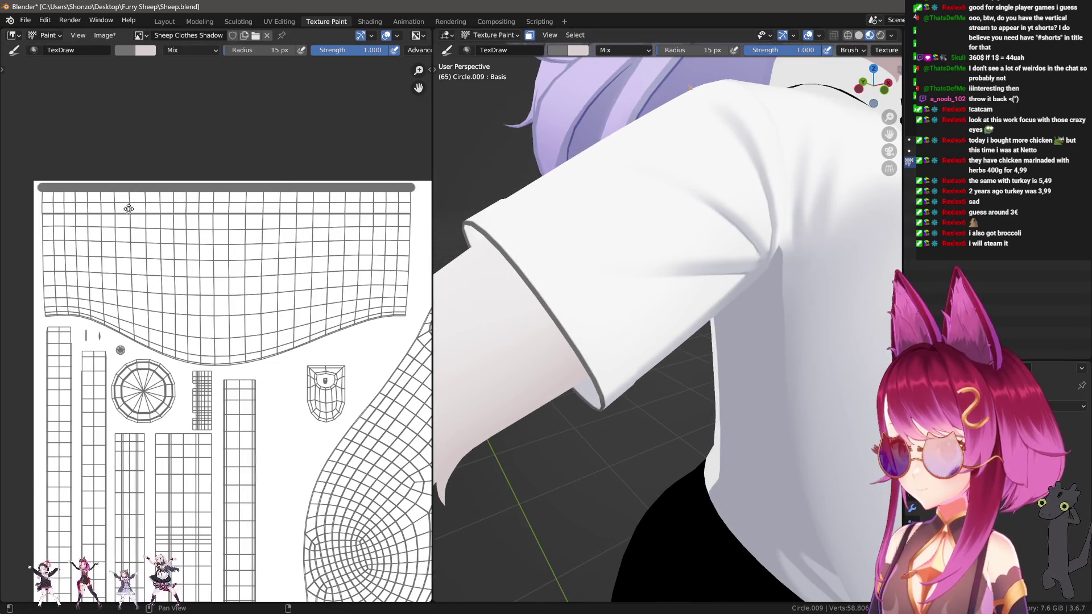
pyautogui.hotkey('ctrl', 'z')
pyautogui.hotkey('shift', 'f')
pyautogui.click(48, 190)
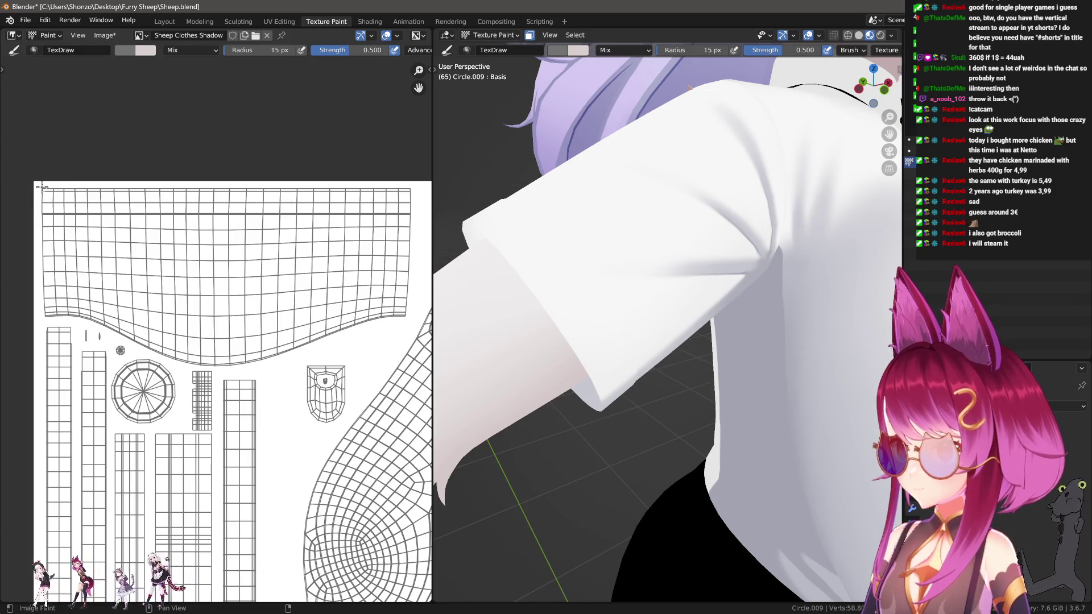
pyautogui.moveTo(42, 187); pyautogui.dragTo(417, 205)
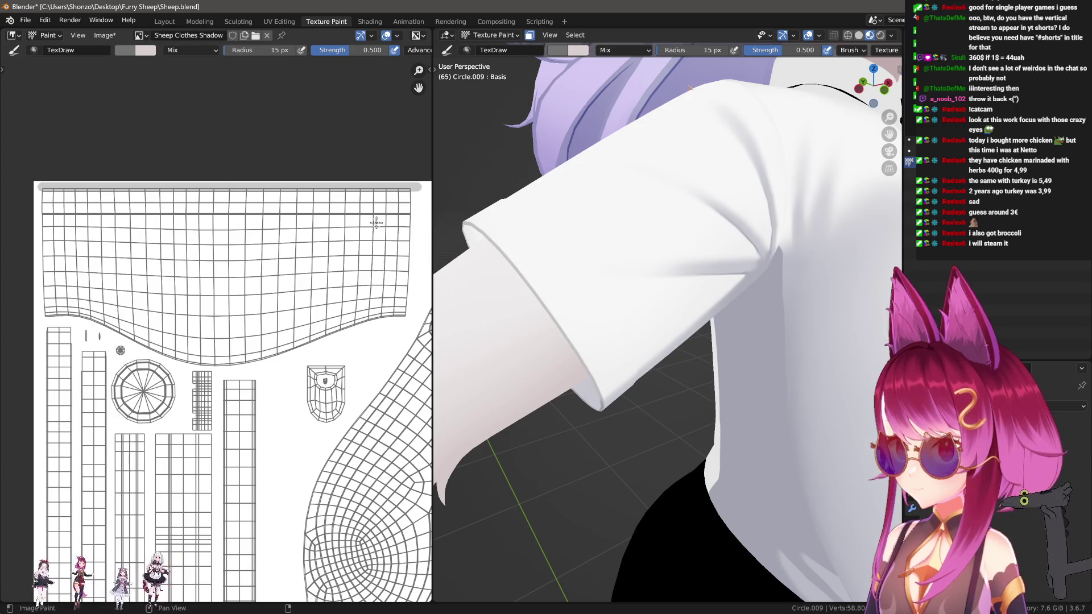
# Shrink the brush to 1 px and soften the top-edge line with the Soften and smear brushes.
pyautogui.press('f')
pyautogui.click(46, 215)
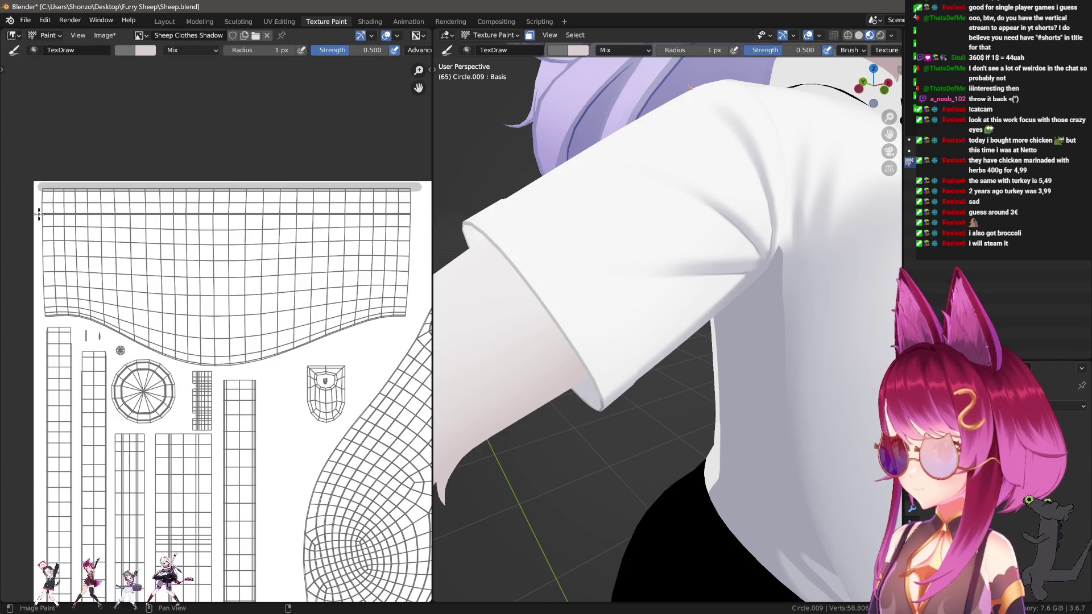
pyautogui.press('2')
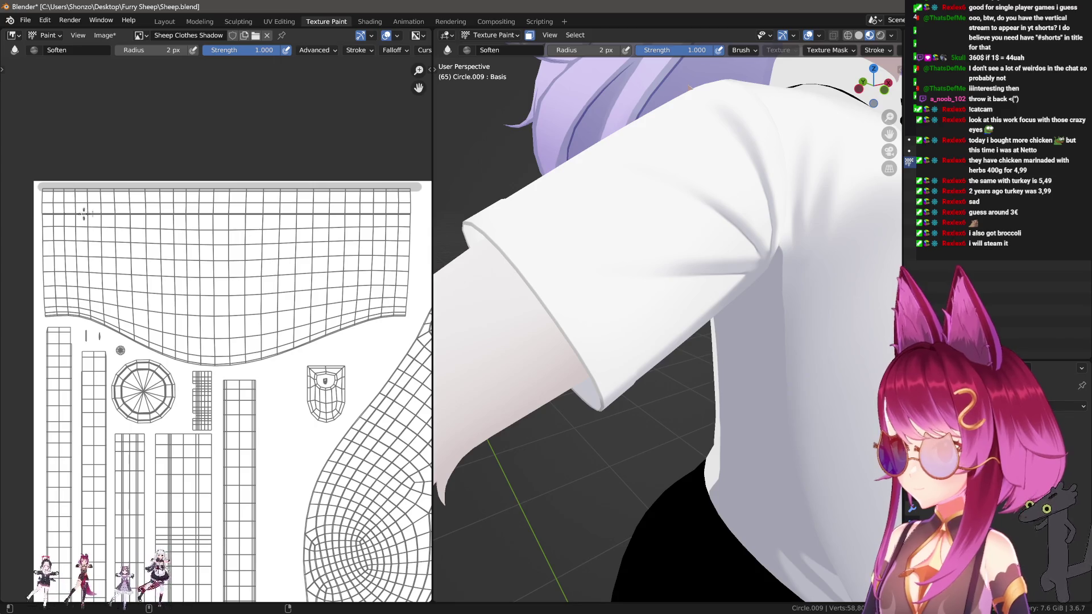
pyautogui.moveTo(341, 238)
pyautogui.mouseDown(button='middle')
pyautogui.moveTo(308, 244)
pyautogui.moveTo(315, 232)
pyautogui.mouseUp(button='middle')
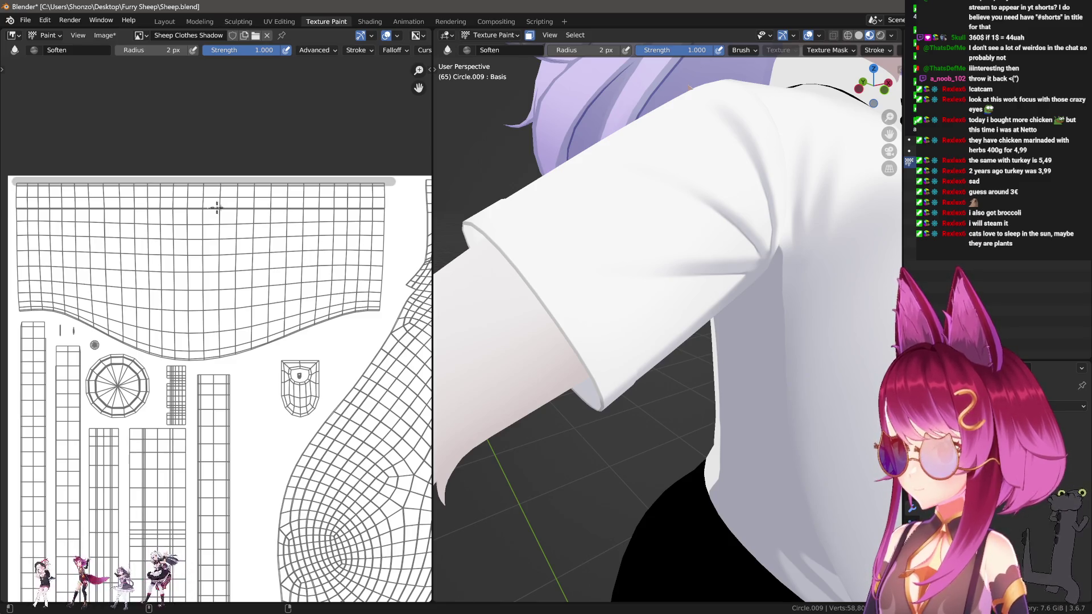
pyautogui.moveTo(242, 215); pyautogui.dragTo(249, 219, button='middle')
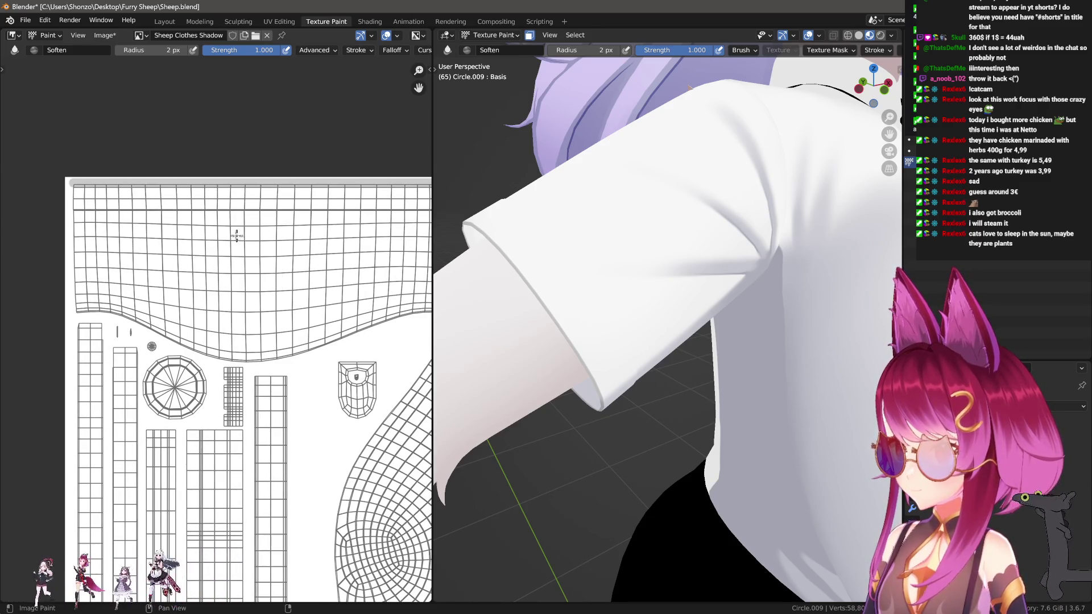
pyautogui.hotkey('shift', 'space')
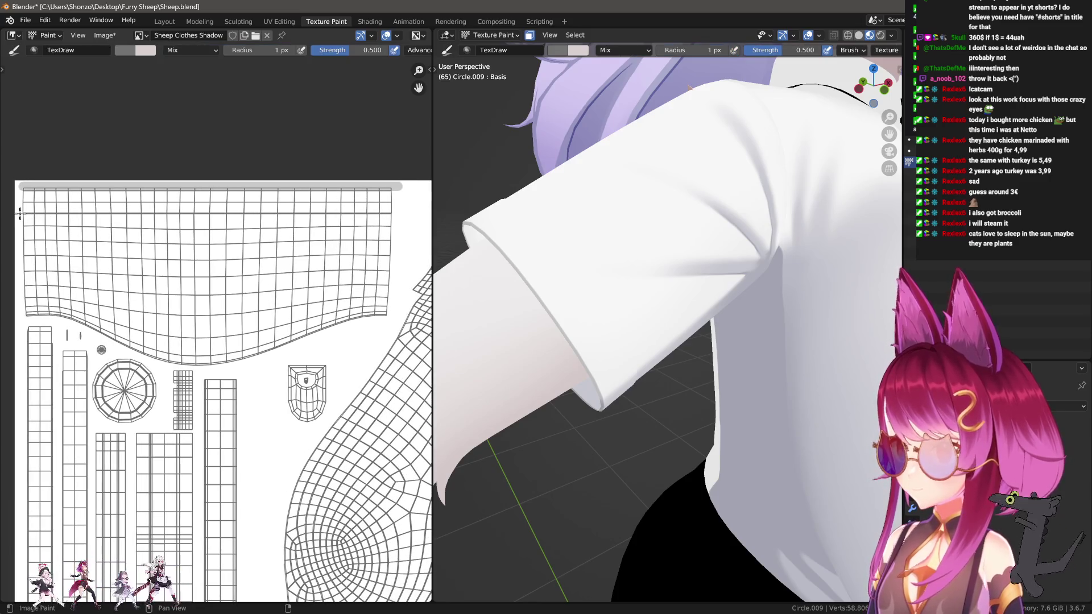
pyautogui.hotkey('shift', 'space')
pyautogui.hotkey('shift', 'f')
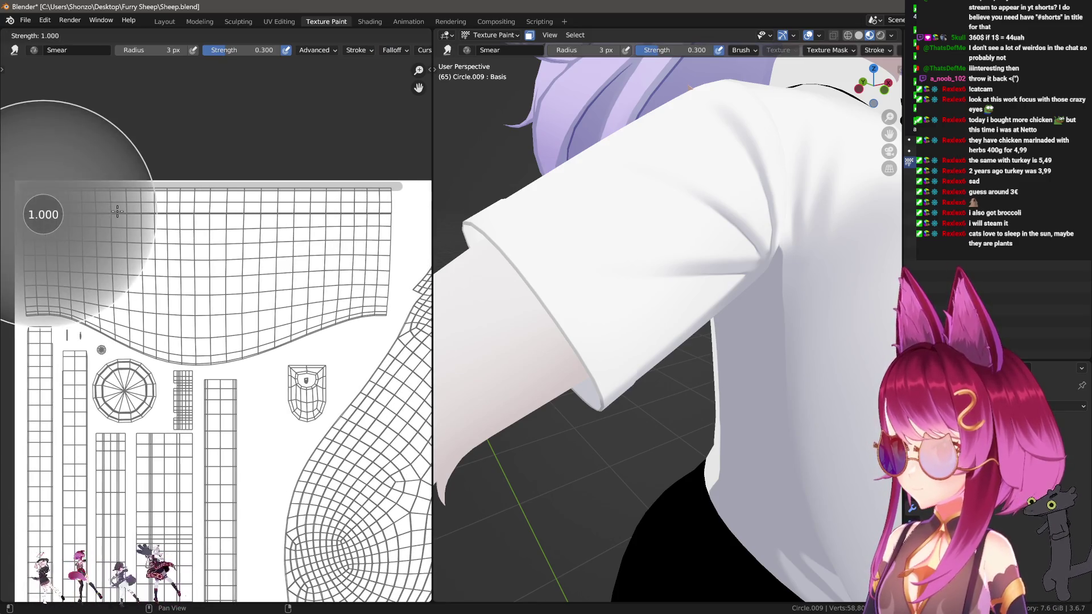
pyautogui.click(55, 217)
# Return to the drawing brush at 0.5 strength and 2 px radius, viewing the chest.
pyautogui.moveTo(90, 219); pyautogui.dragTo(137, 220, button='middle')
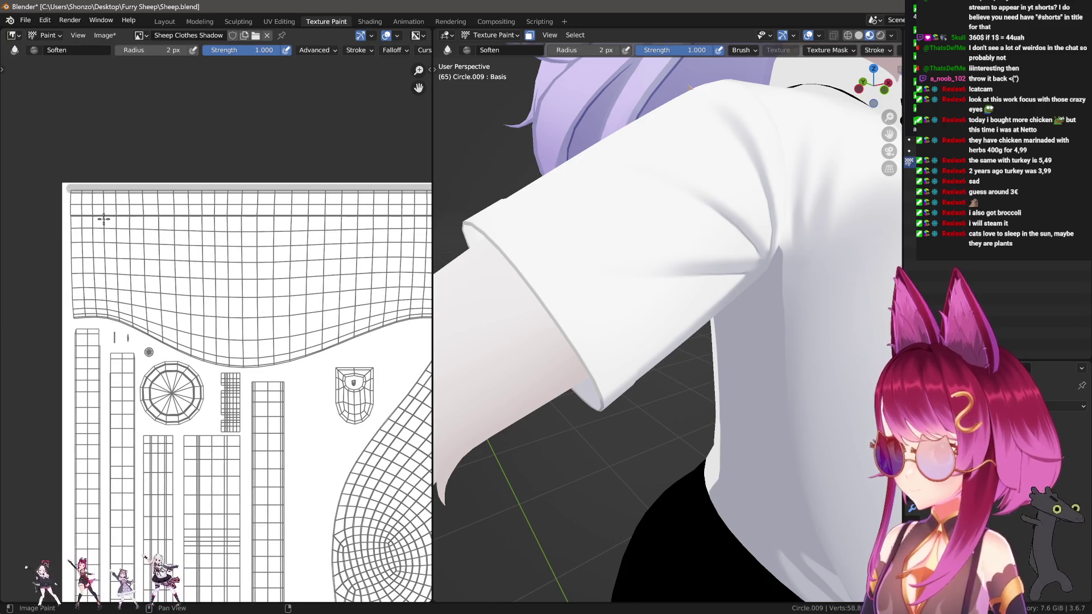
pyautogui.hotkey('shift', 'space')
pyautogui.hotkey('shift', 'f')
pyautogui.click(73, 218)
pyautogui.hotkey('shift', 'f')
pyautogui.click(66, 216)
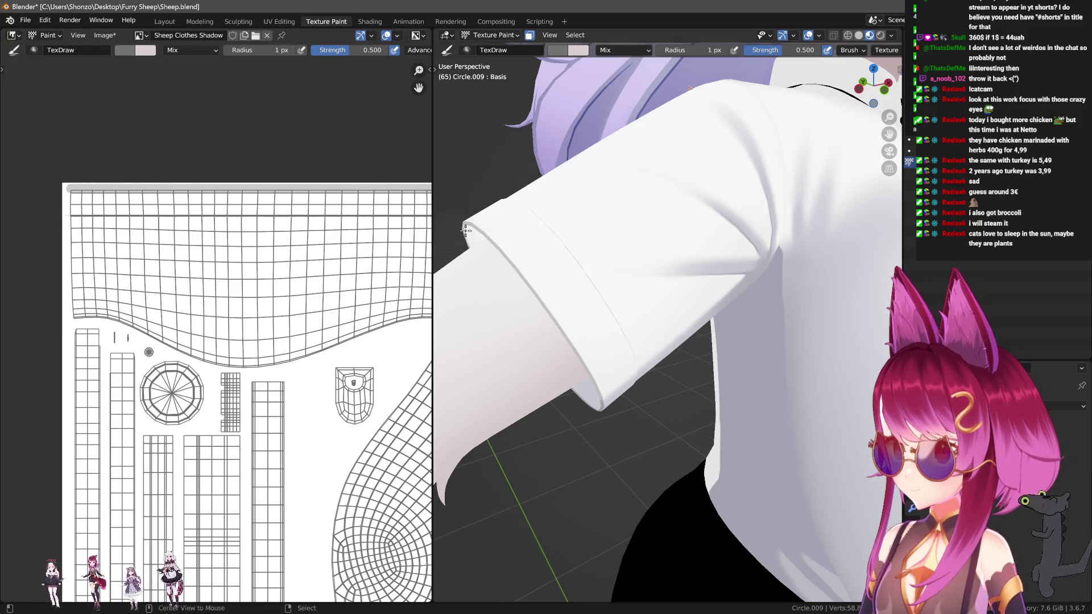
pyautogui.moveTo(692, 256)
pyautogui.mouseDown(button='middle')
pyautogui.moveTo(670, 261)
pyautogui.moveTo(734, 288)
pyautogui.mouseUp(button='middle')
pyautogui.moveTo(199, 249)
pyautogui.mouseDown(button='middle')
pyautogui.moveTo(132, 254)
pyautogui.moveTo(157, 255)
pyautogui.mouseUp(button='middle')
pyautogui.press('f')
pyautogui.click(139, 233)
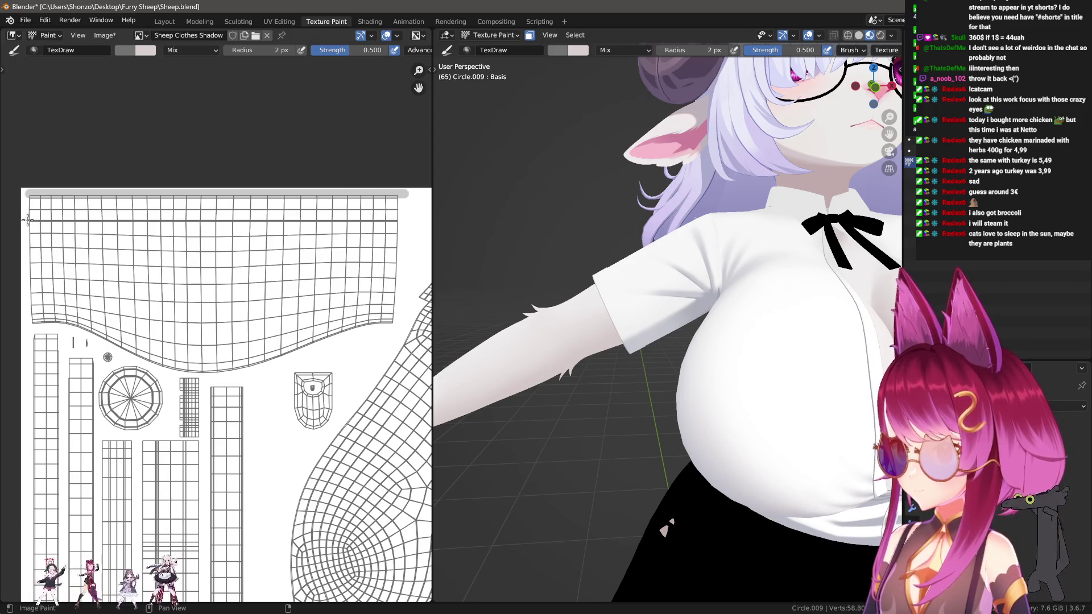
# Paint straight shadow lines across the shirt UV piece and a dark fold across the sleeve with a 3 px brush.
pyautogui.moveTo(24, 221); pyautogui.dragTo(400, 257)
pyautogui.press('f')
pyautogui.click(43, 232)
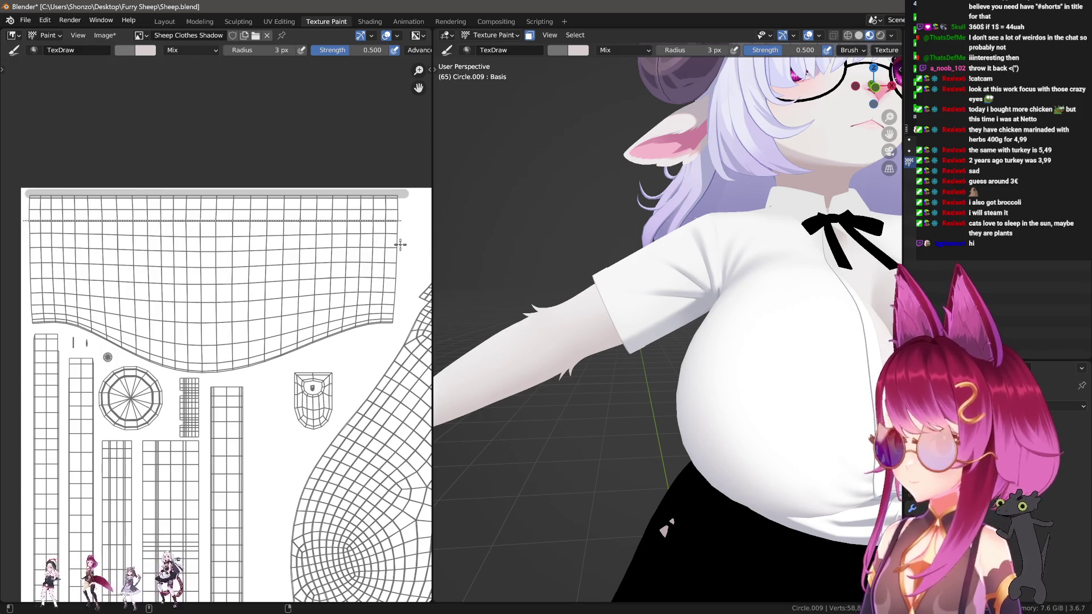
pyautogui.moveTo(400, 244); pyautogui.dragTo(397, 249)
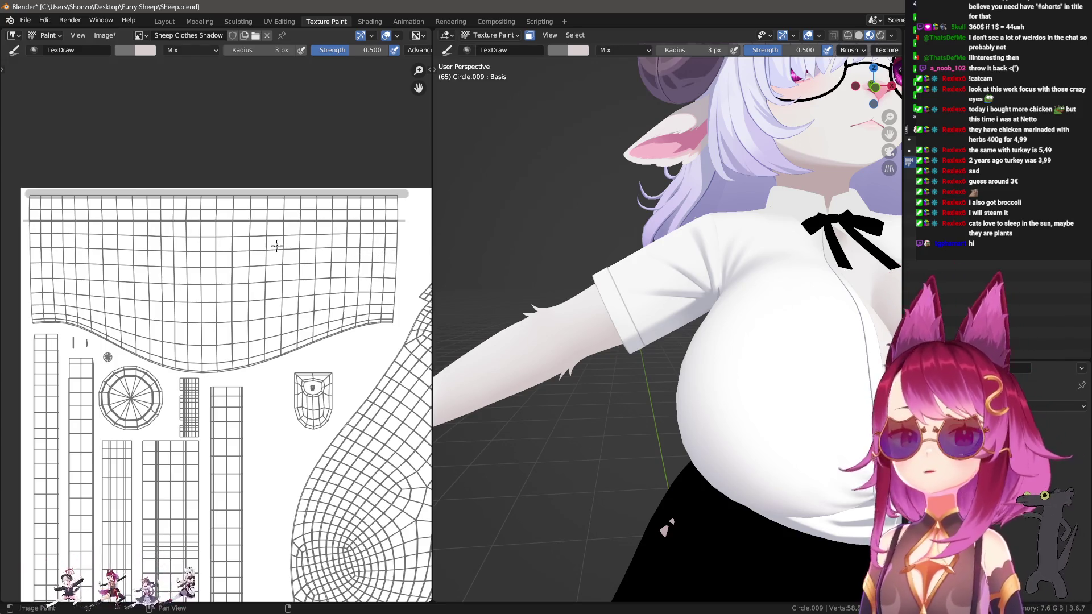
pyautogui.scroll(1, 277, 245)
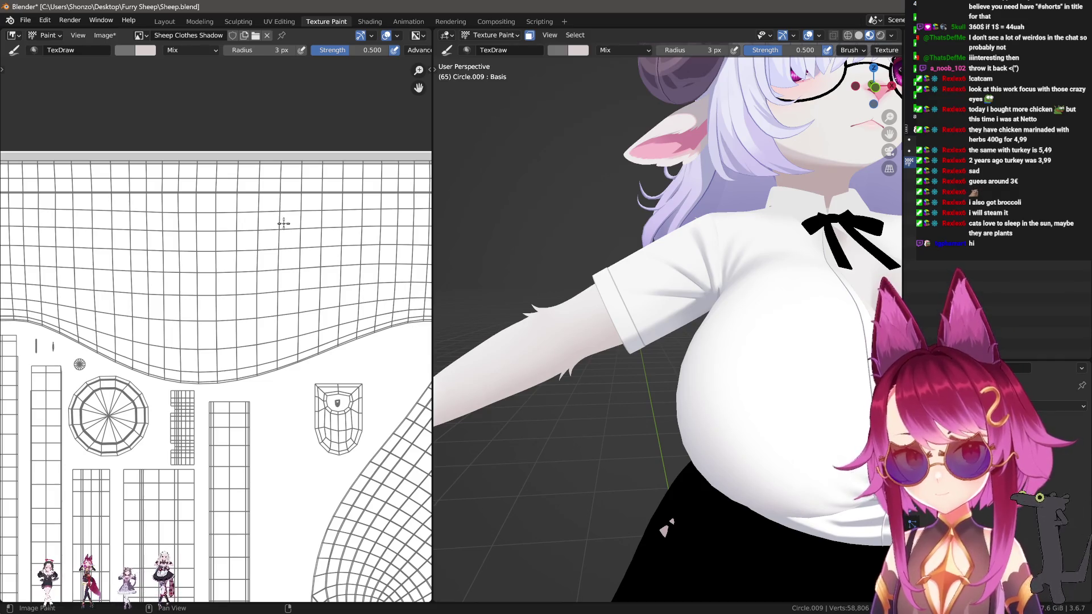
pyautogui.scroll(5, 633, 275)
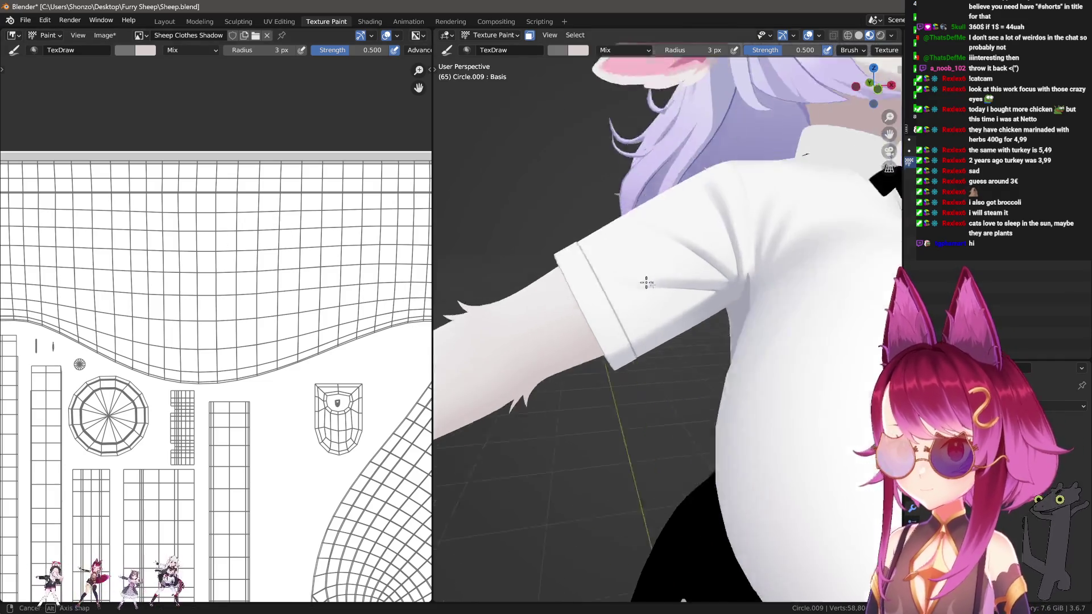
pyautogui.moveTo(638, 275)
pyautogui.mouseDown(button='middle')
pyautogui.moveTo(684, 258)
pyautogui.moveTo(719, 225)
pyautogui.mouseUp(button='middle')
pyautogui.keyDown('ctrl'); pyautogui.moveTo(137, 203); pyautogui.dragTo(94, 260, button='middle'); pyautogui.keyUp('ctrl')
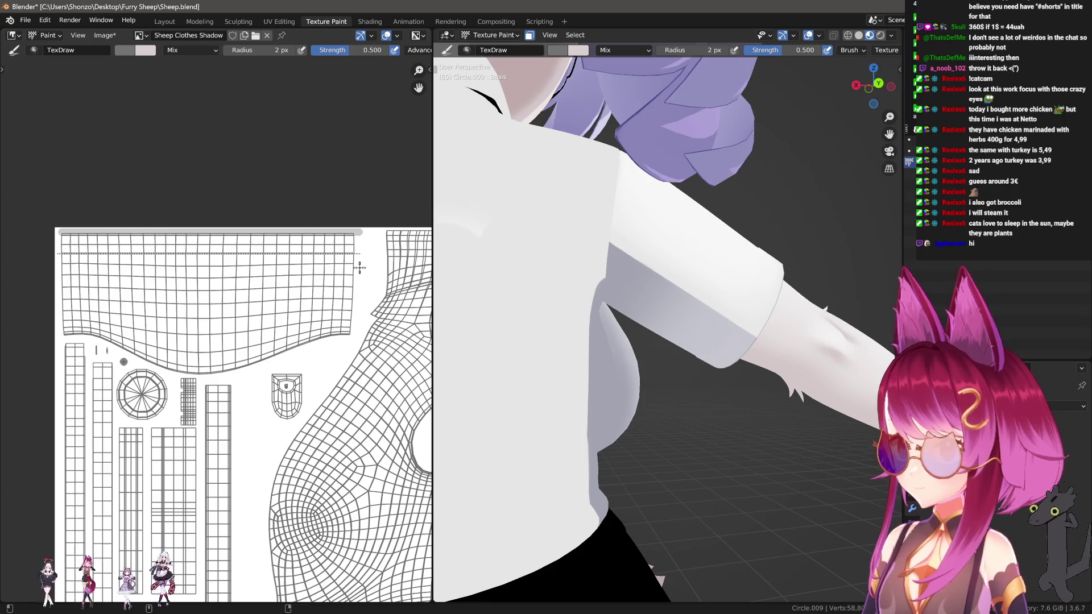
pyautogui.moveTo(359, 267); pyautogui.dragTo(359, 267)
pyautogui.moveTo(648, 267)
pyautogui.mouseDown(button='middle')
pyautogui.moveTo(660, 261)
pyautogui.moveTo(653, 290)
pyautogui.moveTo(714, 298)
pyautogui.moveTo(484, 313)
pyautogui.moveTo(477, 298)
pyautogui.moveTo(694, 309)
pyautogui.moveTo(700, 293)
pyautogui.mouseUp(button='middle')
pyautogui.scroll(5, 699, 290)
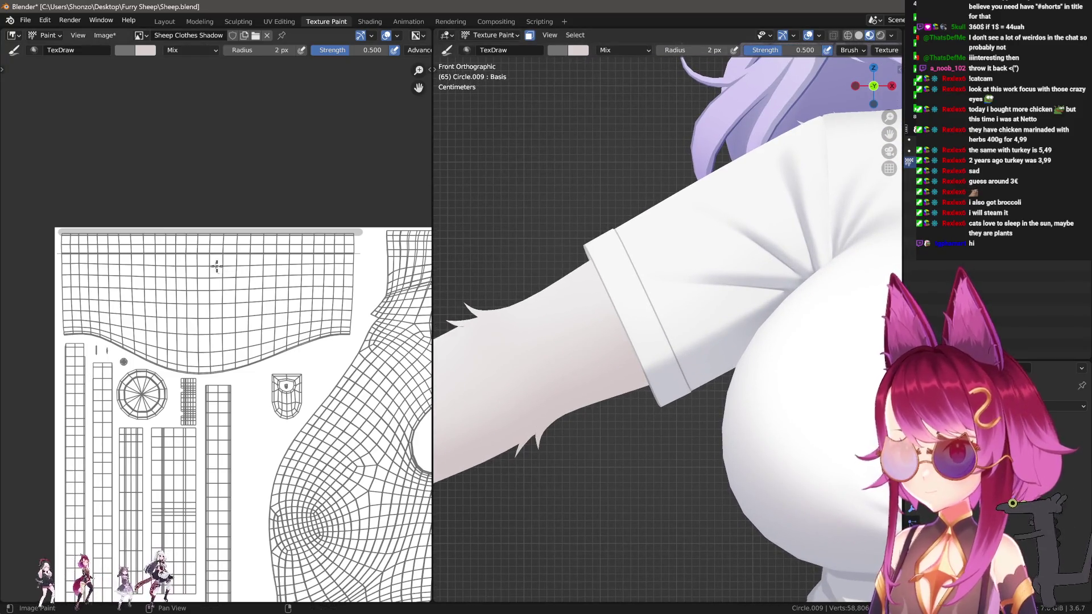
# Switch the brush to white with 500 px radius, 0.400 strength and Anchored strokes.
pyautogui.press('s')
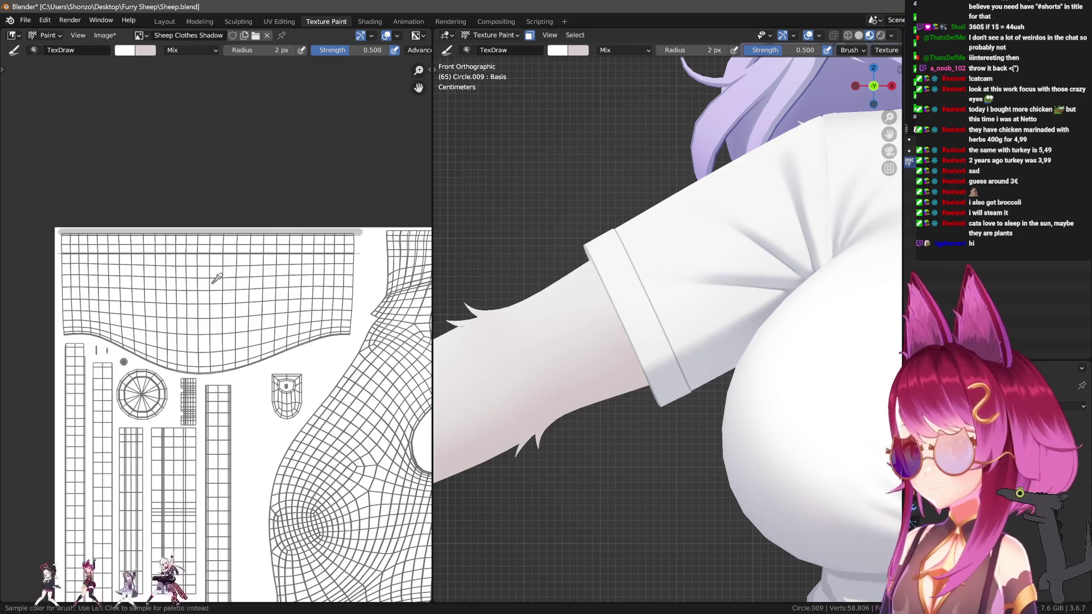
pyautogui.press('e')
pyautogui.click(156, 310)
pyautogui.press('f')
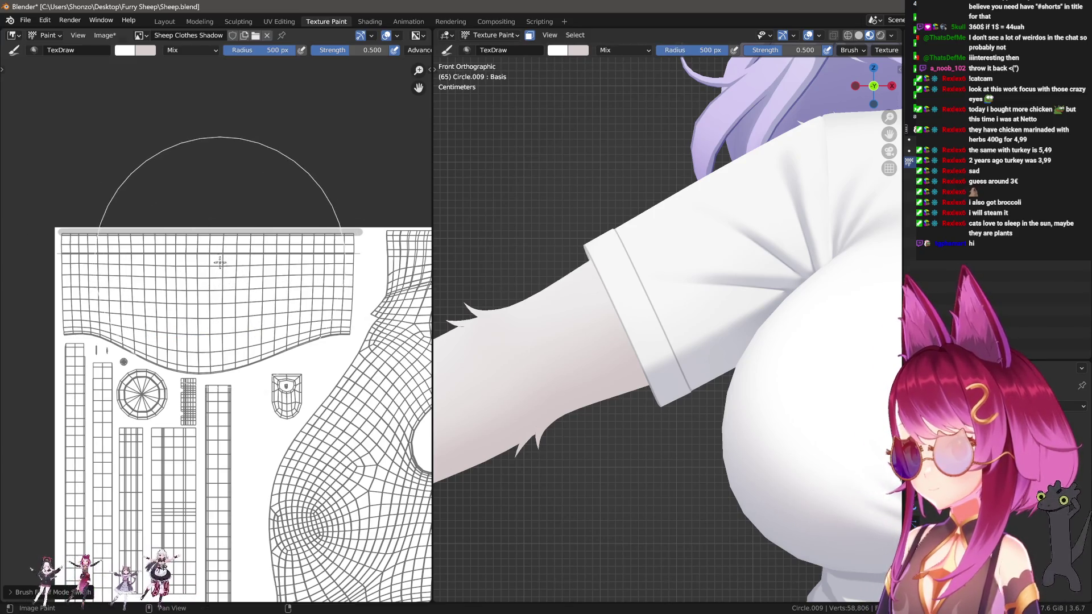
pyautogui.click(203, 249)
pyautogui.hotkey('shift', 'f')
pyautogui.click(212, 257)
pyautogui.press(']')
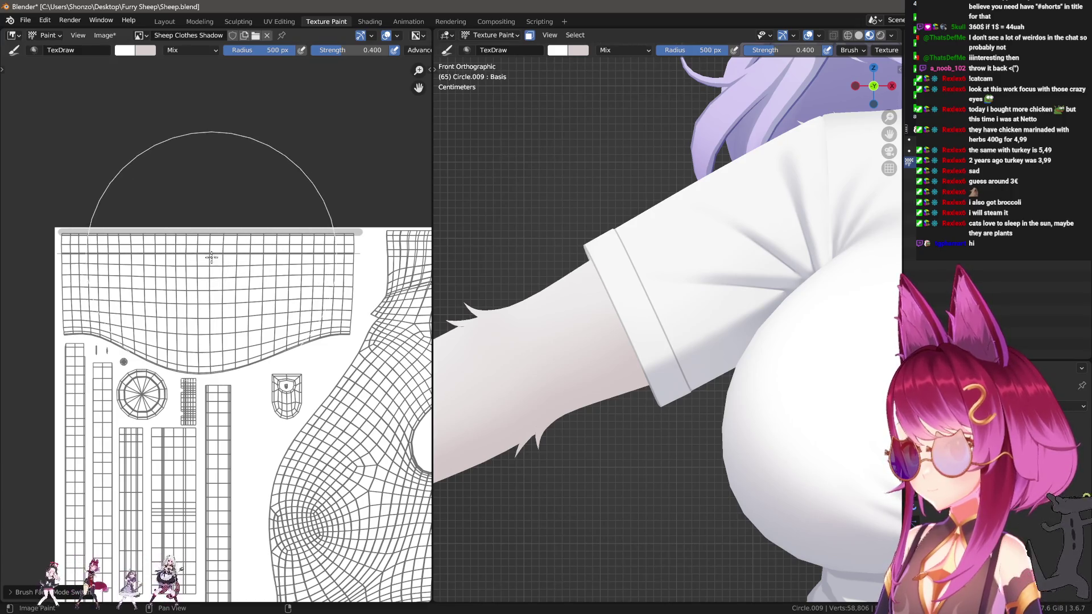
pyautogui.press('e')
pyautogui.click(190, 240)
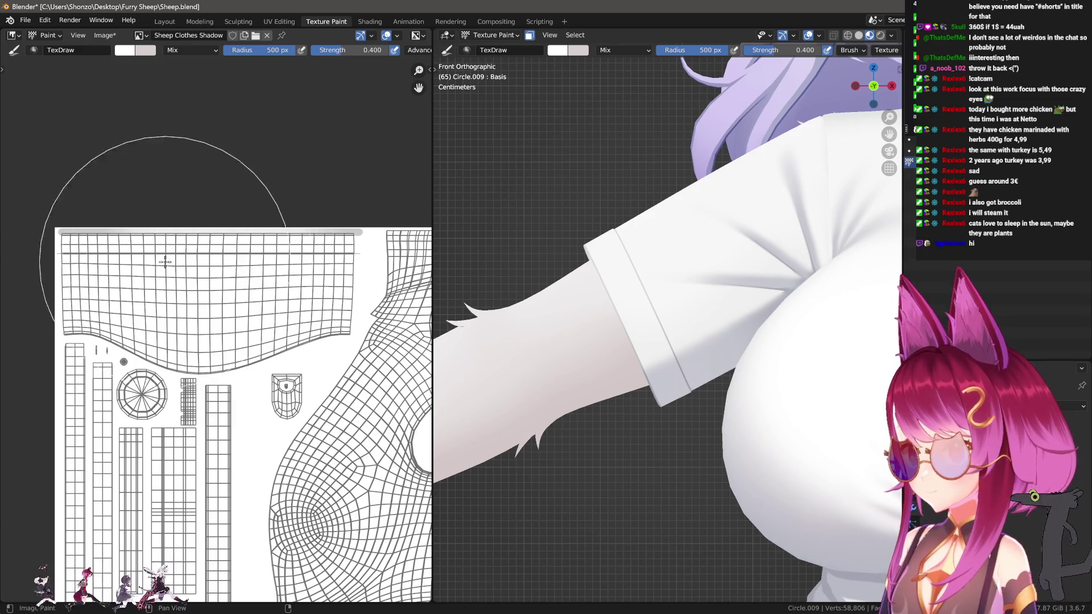
pyautogui.moveTo(697, 334)
pyautogui.keyDown('ctrl'); pyautogui.mouseDown(button='middle')
pyautogui.moveTo(654, 258)
pyautogui.moveTo(629, 288)
pyautogui.moveTo(481, 322)
pyautogui.moveTo(548, 343)
pyautogui.moveTo(618, 341)
pyautogui.mouseUp(button='middle'); pyautogui.keyUp('ctrl')
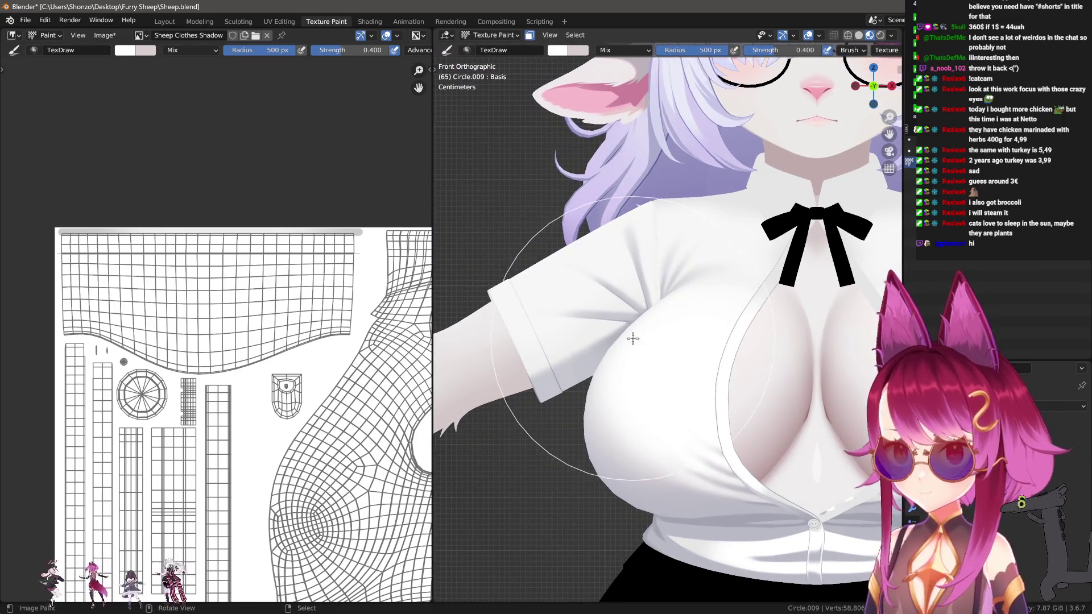
pyautogui.click(887, 50)
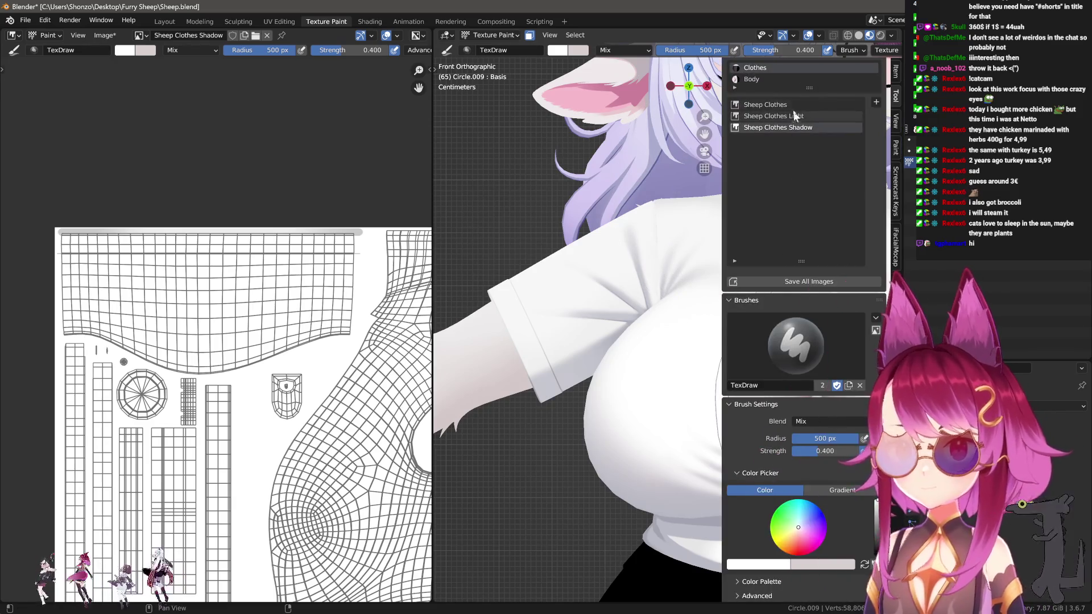
# Make Sheep Clothes the paint target and enter vertex-select Edit Mode on the shirt sleeve.
pyautogui.click(792, 104)
pyautogui.moveTo(355, 225); pyautogui.dragTo(428, 265, button='middle')
pyautogui.press('Tab')
pyautogui.moveTo(529, 261)
pyautogui.keyDown('ctrl'); pyautogui.mouseDown(button='middle')
pyautogui.moveTo(629, 299)
pyautogui.moveTo(550, 235)
pyautogui.moveTo(594, 268)
pyautogui.moveTo(749, 299)
pyautogui.mouseUp(button='middle'); pyautogui.keyUp('ctrl')
pyautogui.hotkey('ctrl', 'Tab')
pyautogui.click(575, 238)
# Select a shortest-path run of shirt-edge vertices near the shoulder and push them outward with Alt+S.
pyautogui.click(588, 244)
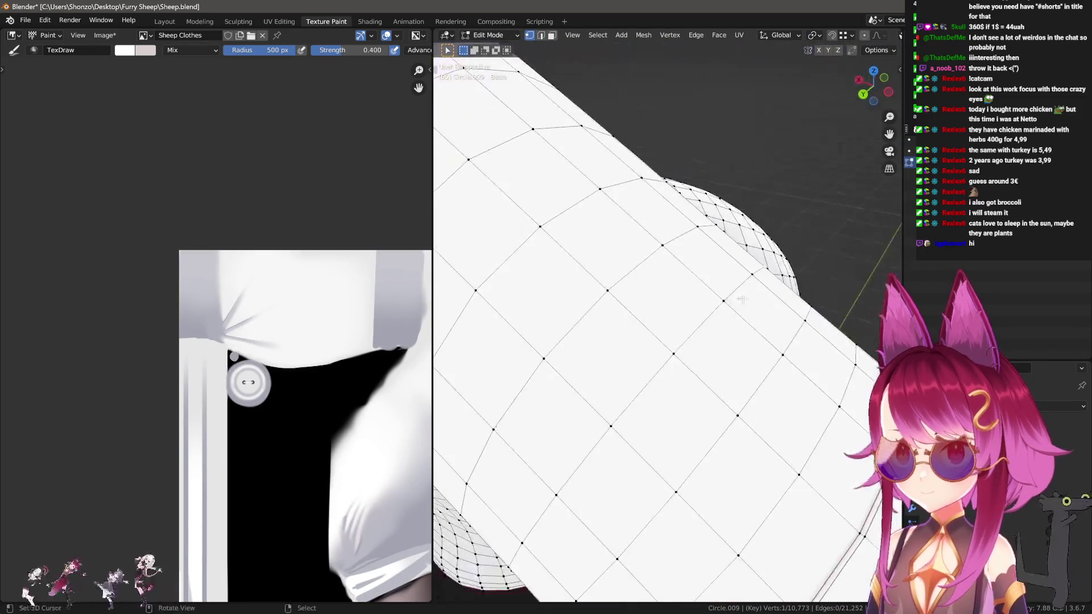
pyautogui.keyDown('ctrl'); pyautogui.rightClick(663, 371); pyautogui.keyUp('ctrl')
pyautogui.moveTo(663, 371); pyautogui.dragTo(718, 350, button='middle')
pyautogui.keyDown('ctrl'); pyautogui.click(781, 336); pyautogui.keyUp('ctrl')
pyautogui.moveTo(781, 336)
pyautogui.mouseDown(button='middle')
pyautogui.moveTo(721, 306)
pyautogui.moveTo(754, 305)
pyautogui.mouseUp(button='middle')
pyautogui.hotkey('alt', 's')
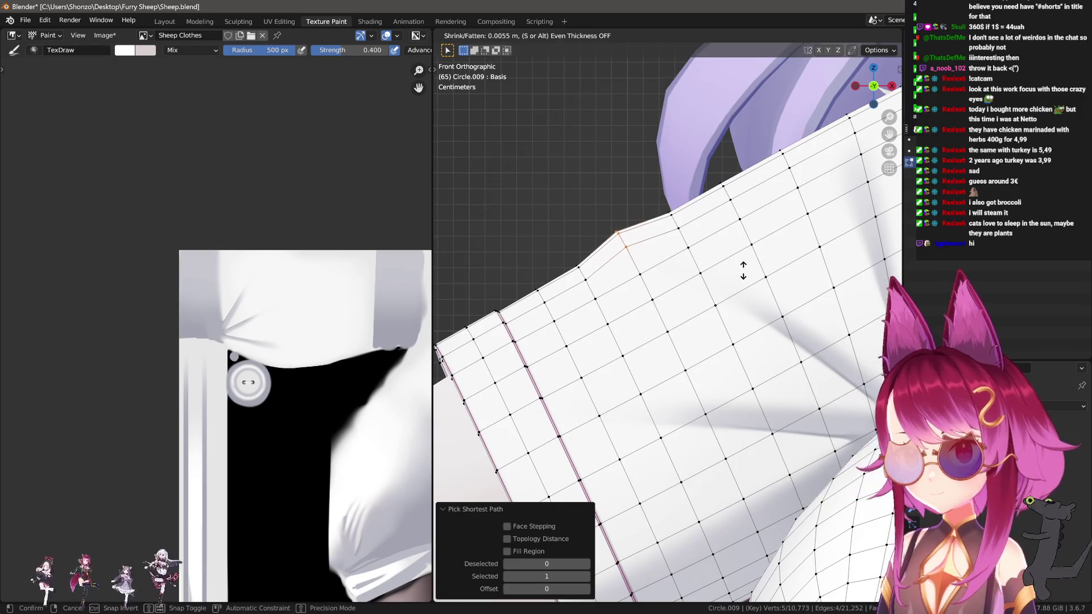
pyautogui.click(739, 265)
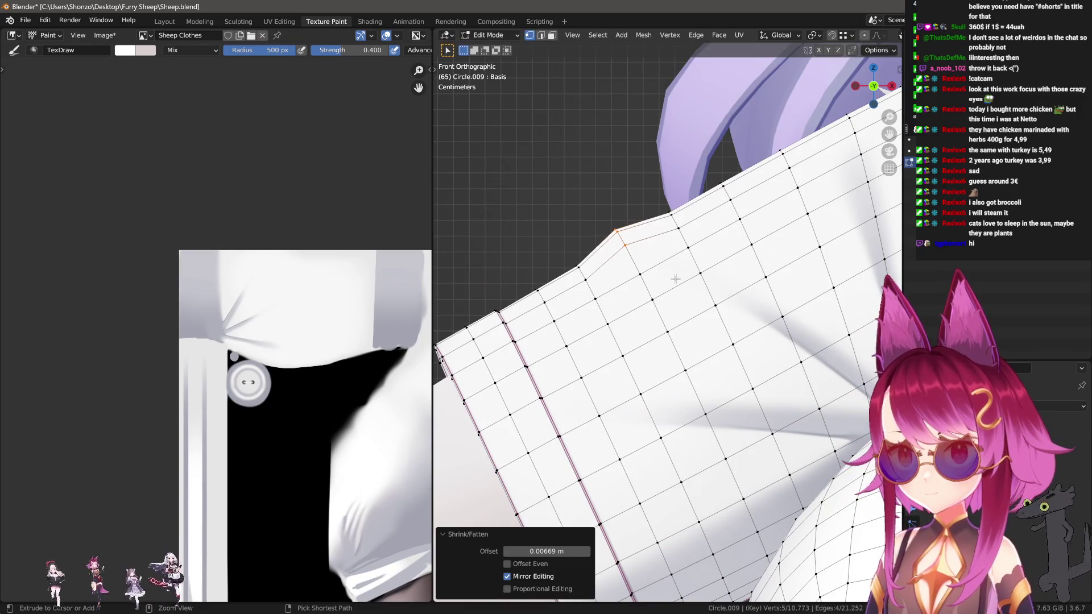
# Add a vertex and rotate the selection -18.7° in front orthographic view, then return to painting.
pyautogui.keyDown('ctrl'); pyautogui.click(641, 274); pyautogui.keyUp('ctrl')
pyautogui.moveTo(647, 274)
pyautogui.mouseDown(button='middle')
pyautogui.moveTo(727, 280)
pyautogui.moveTo(677, 288)
pyautogui.mouseUp(button='middle')
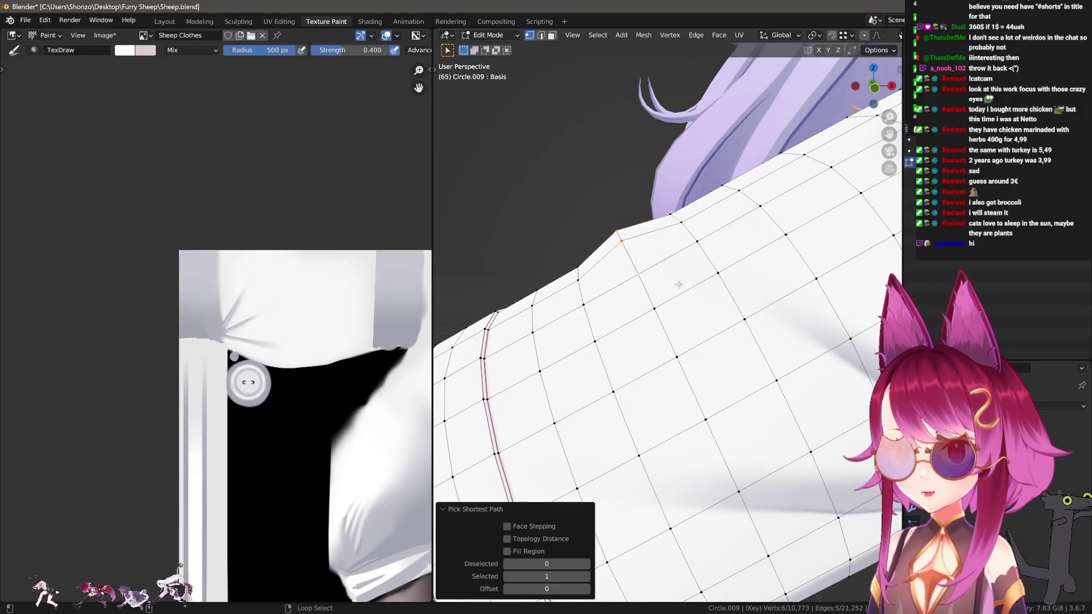
pyautogui.press('KP_5')
pyautogui.press('KP_1')
pyautogui.press('r')
pyautogui.click(749, 276)
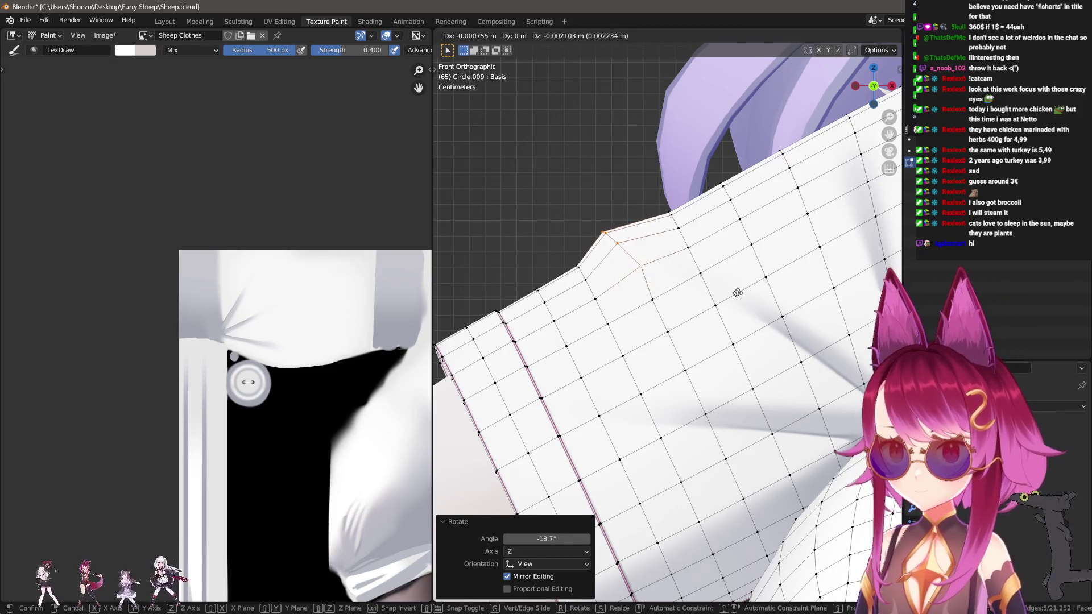
pyautogui.click(655, 302)
pyautogui.press('Tab')
# Toggle between Edit Mode and texture painting to check the reshaped shirt mesh.
pyautogui.scroll(-2, 733, 343)
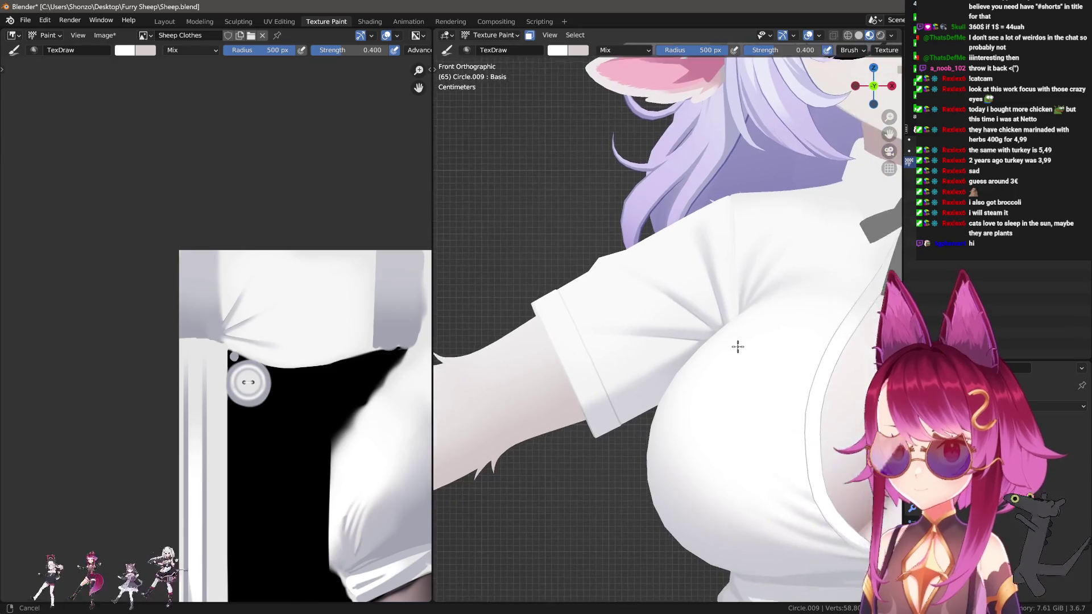
pyautogui.scroll(3, 721, 346)
pyautogui.scroll(2, 721, 346)
pyautogui.press('Tab')
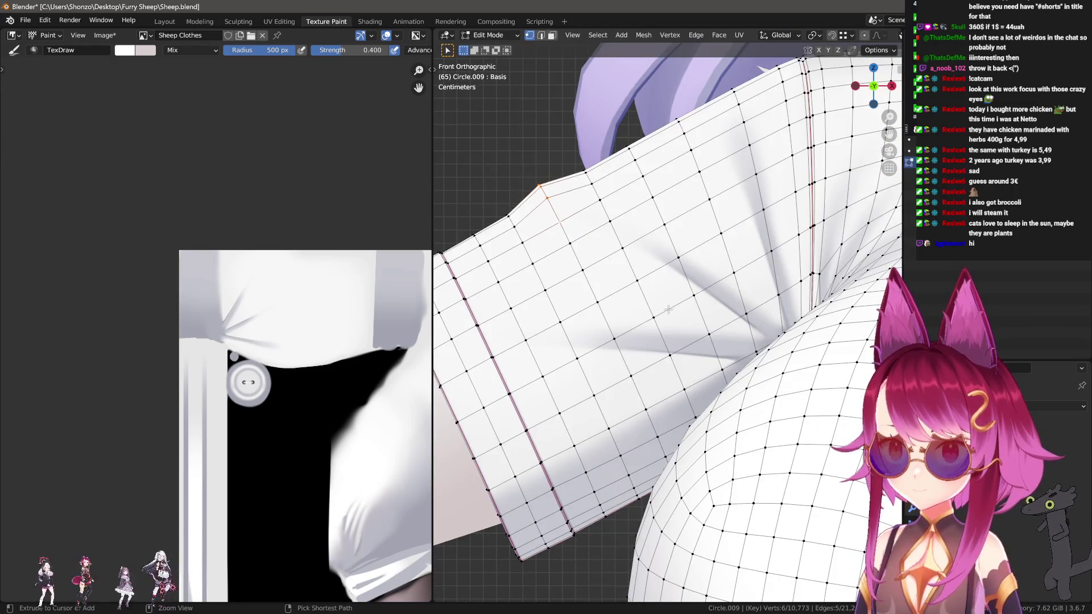
pyautogui.press('Tab')
pyautogui.scroll(-1, 627, 264)
pyautogui.scroll(1, 593, 269)
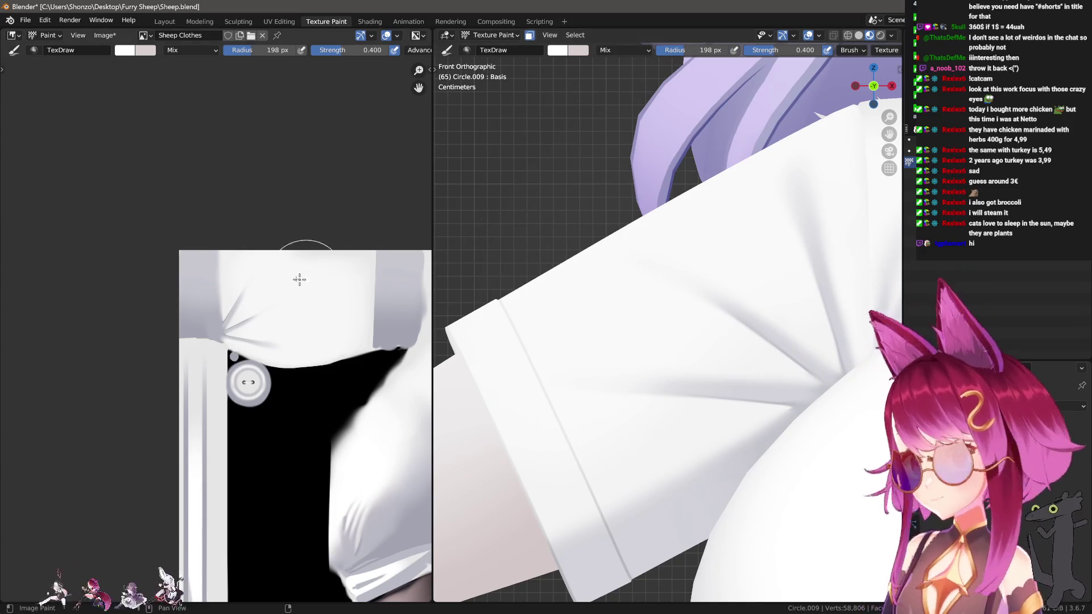
pyautogui.scroll(5, 302, 271)
pyautogui.keyDown('ctrl'); pyautogui.hscroll(5, 226, 319); pyautogui.keyUp('ctrl')
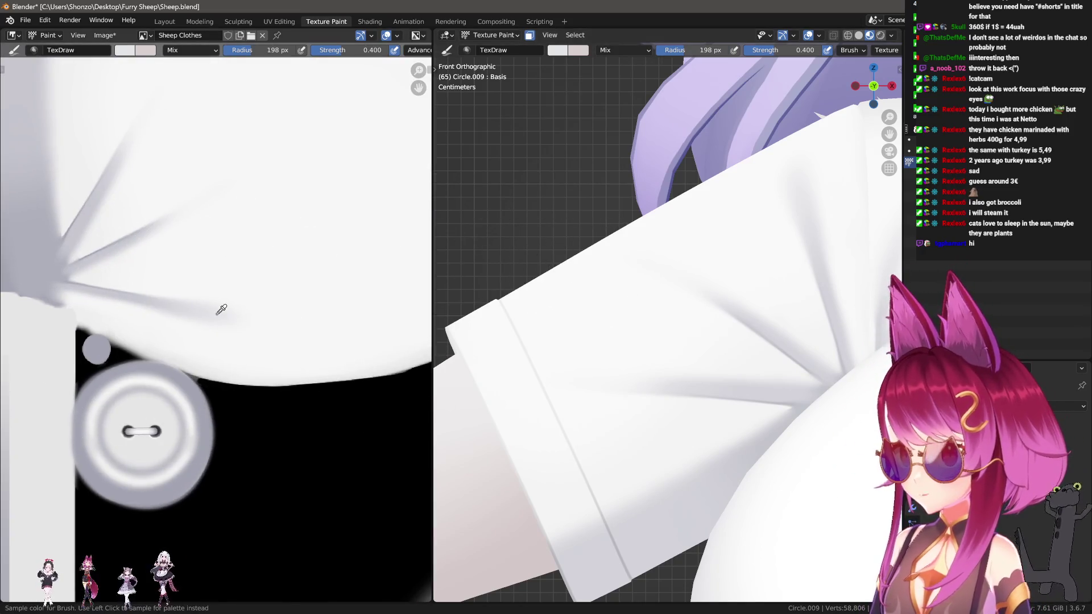
pyautogui.keyDown('shift'); pyautogui.scroll(3, 285, 324); pyautogui.keyUp('shift')
pyautogui.press('Tab')
pyautogui.press('Tab')
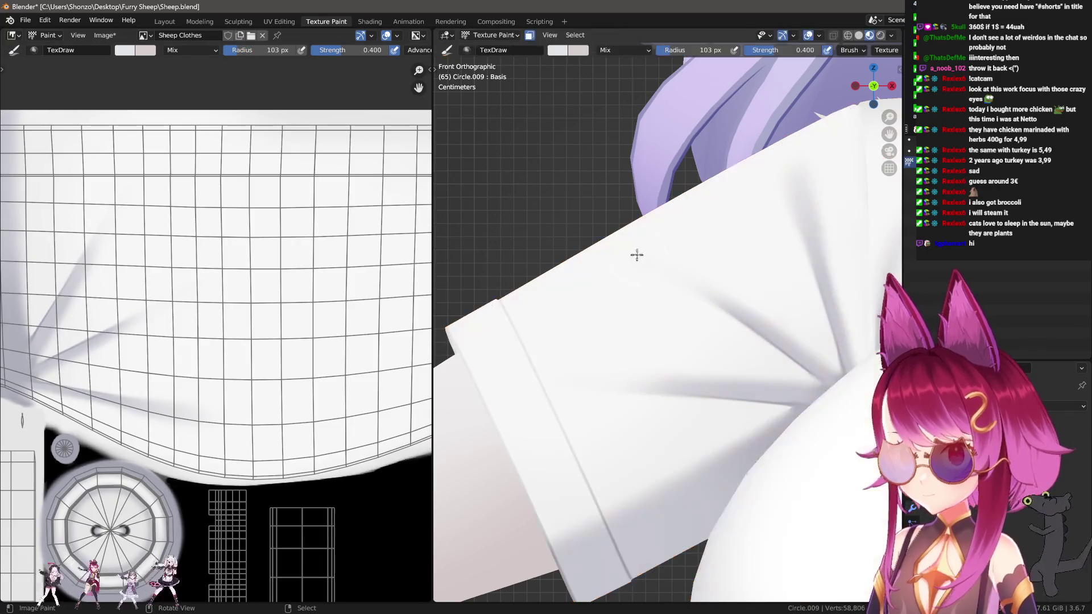
pyautogui.keyDown('ctrl'); pyautogui.hscroll(2, 239, 275); pyautogui.keyUp('ctrl')
pyautogui.keyDown('shift'); pyautogui.scroll(1, 239, 276); pyautogui.keyUp('shift')
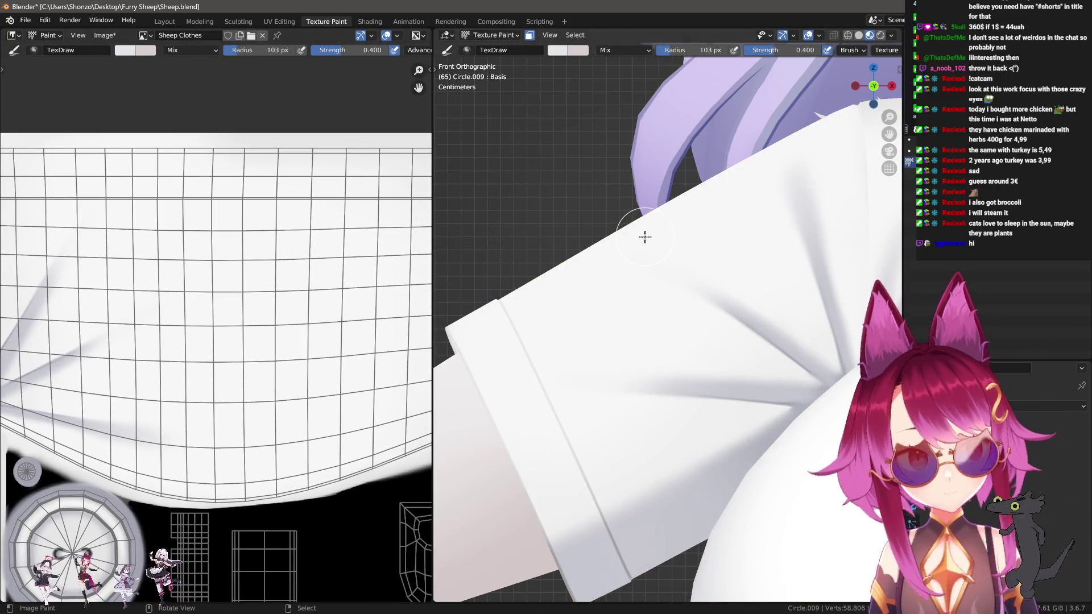
# Set the brush to 26 px radius, full 1.000 strength and Sphere falloff.
pyautogui.press('f')
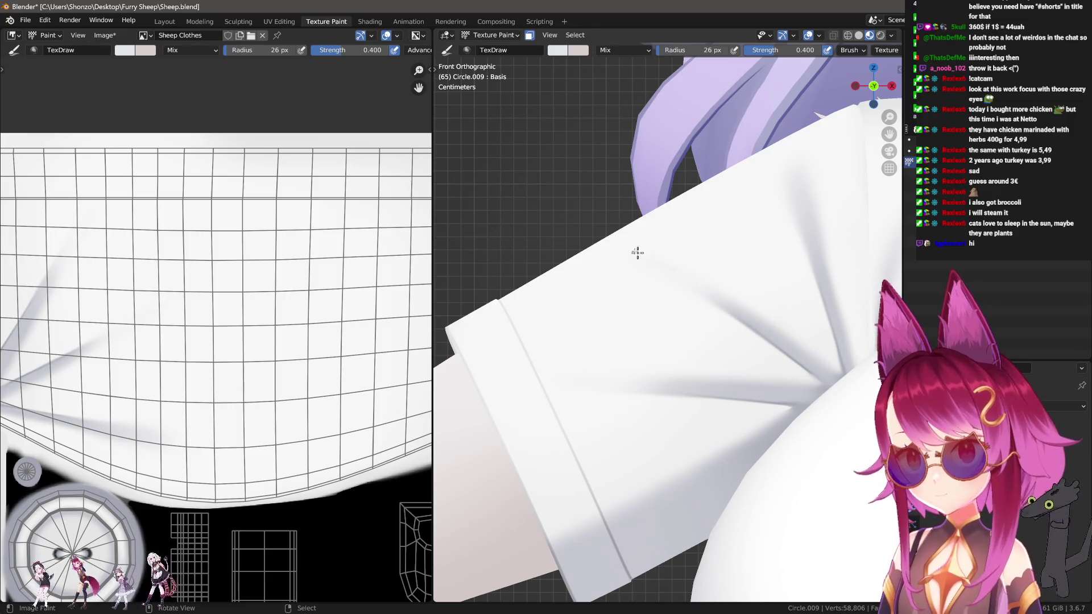
pyautogui.click(650, 268)
pyautogui.hotkey('shift', 'f')
pyautogui.click(654, 234)
pyautogui.hotkey('shift', 'ctrl', 'f')
pyautogui.click(621, 132)
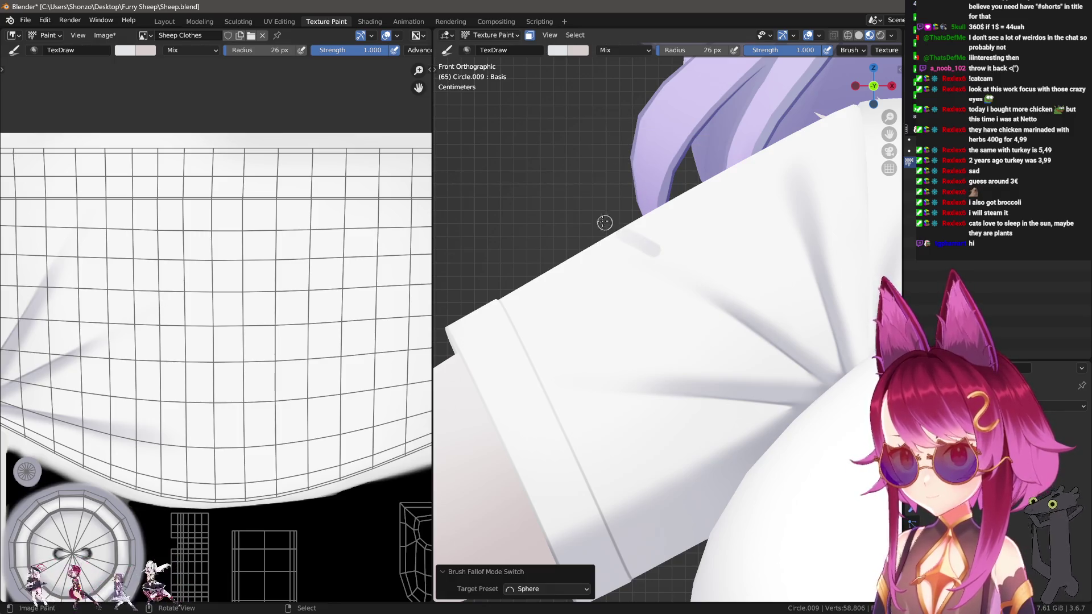
# Try grey shadow strokes below the collar, undoing the unsatisfying ones.
pyautogui.moveTo(607, 237); pyautogui.dragTo(676, 272)
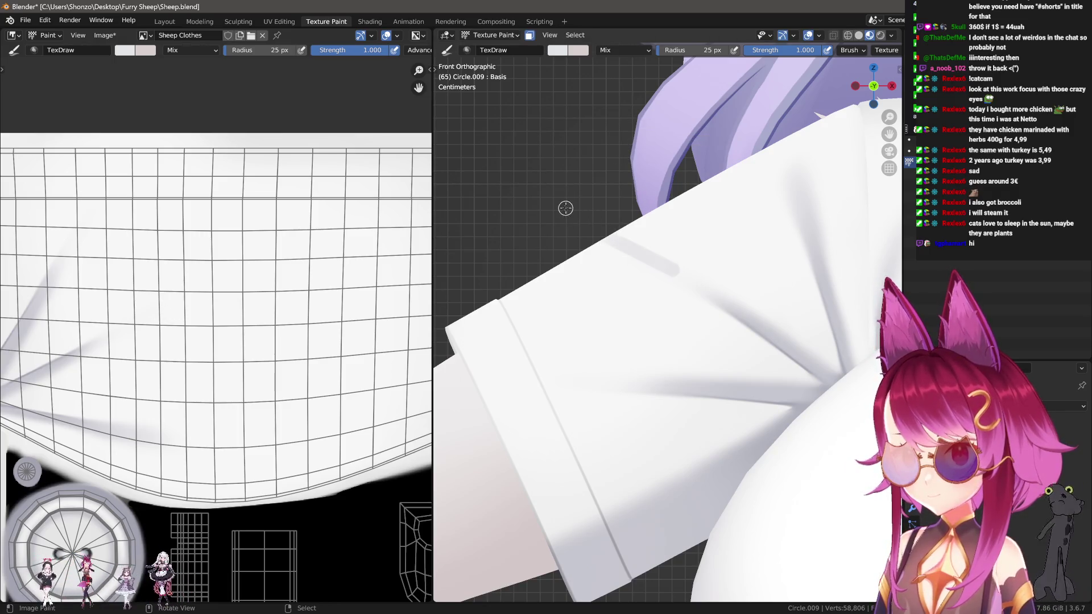
pyautogui.hotkey('ctrl', 'z')
pyautogui.press('n')
pyautogui.scroll(-8, 813, 482)
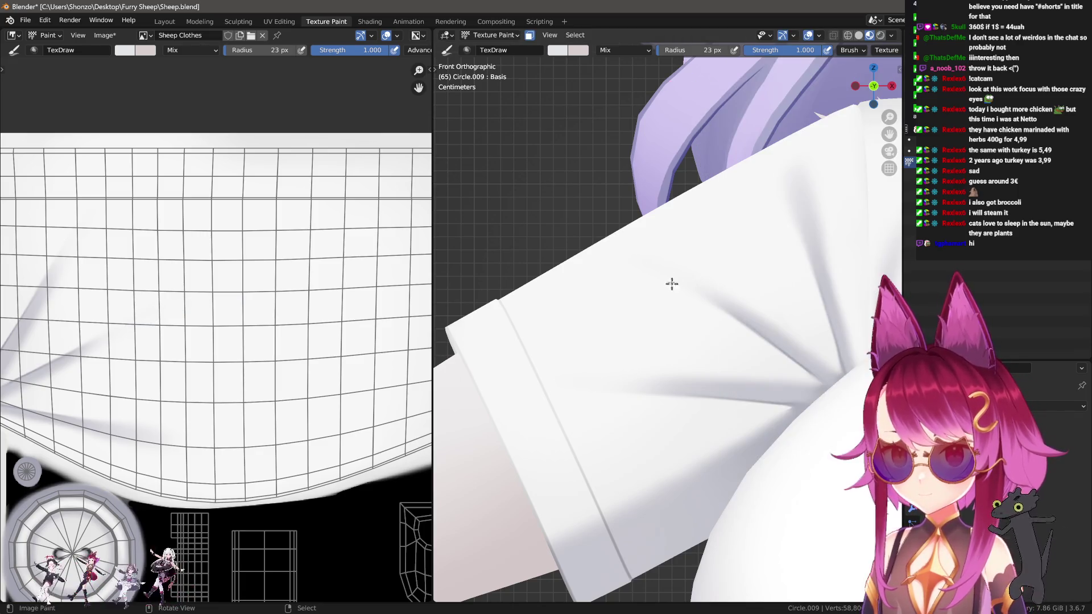
pyautogui.press('n')
pyautogui.click(663, 263)
pyautogui.moveTo(610, 235); pyautogui.dragTo(674, 271)
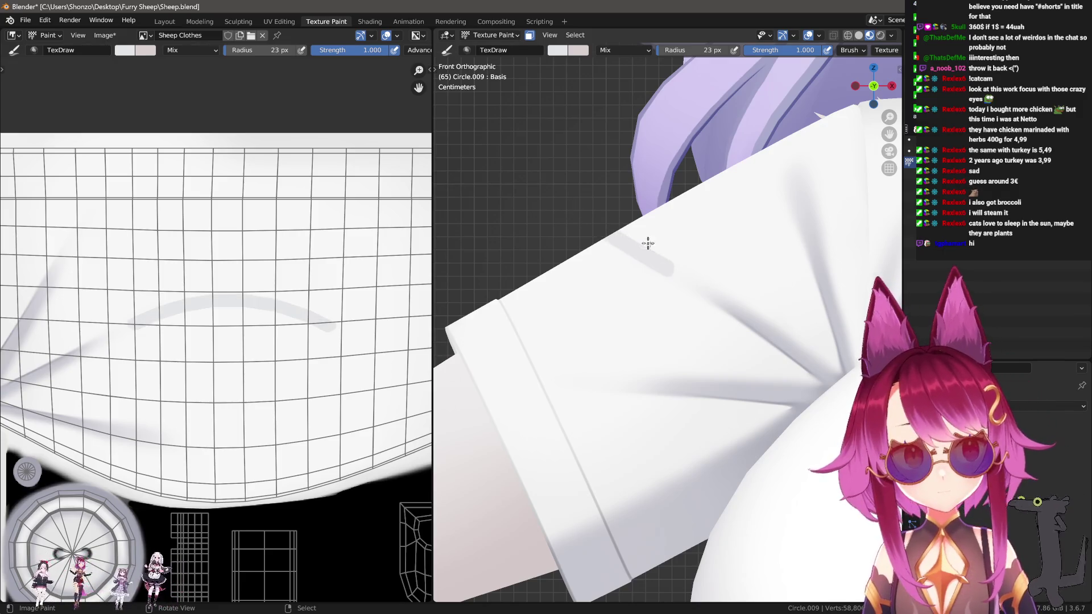
pyautogui.hotkey('ctrl', 'z')
# Repaint the grey stroke below the collar and add a second short shadow arc beside it.
pyautogui.moveTo(680, 277); pyautogui.dragTo(606, 235)
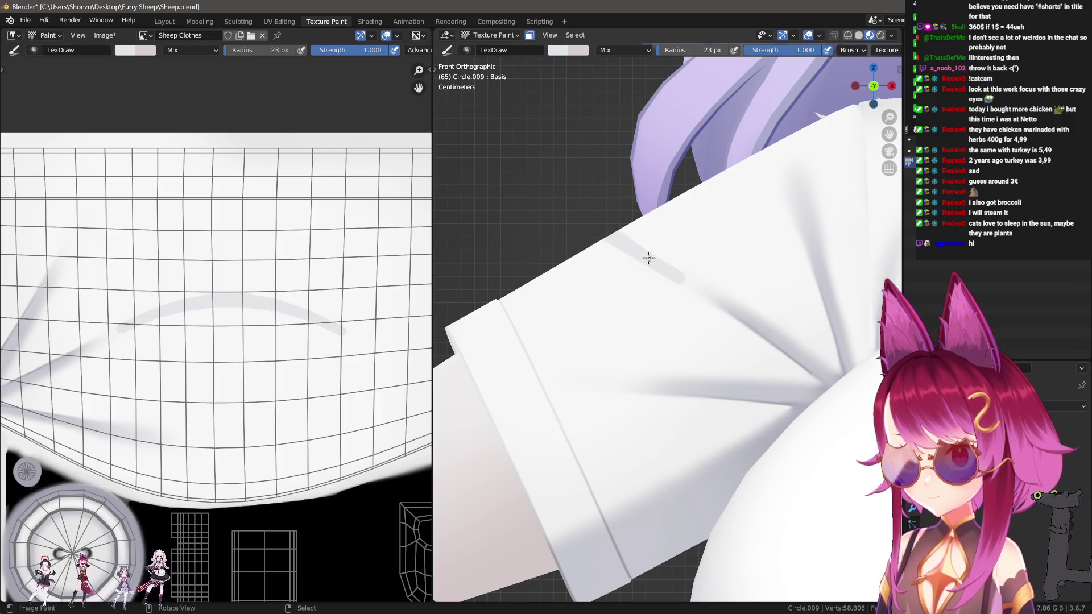
pyautogui.moveTo(672, 272)
pyautogui.keyDown('shift'); pyautogui.mouseDown()
pyautogui.moveTo(586, 209)
pyautogui.moveTo(561, 220)
pyautogui.moveTo(670, 263)
pyautogui.moveTo(572, 196)
pyautogui.mouseUp(); pyautogui.keyUp('shift')
pyautogui.keyDown('shift'); pyautogui.moveTo(653, 233); pyautogui.dragTo(660, 251, button='middle'); pyautogui.keyUp('shift')
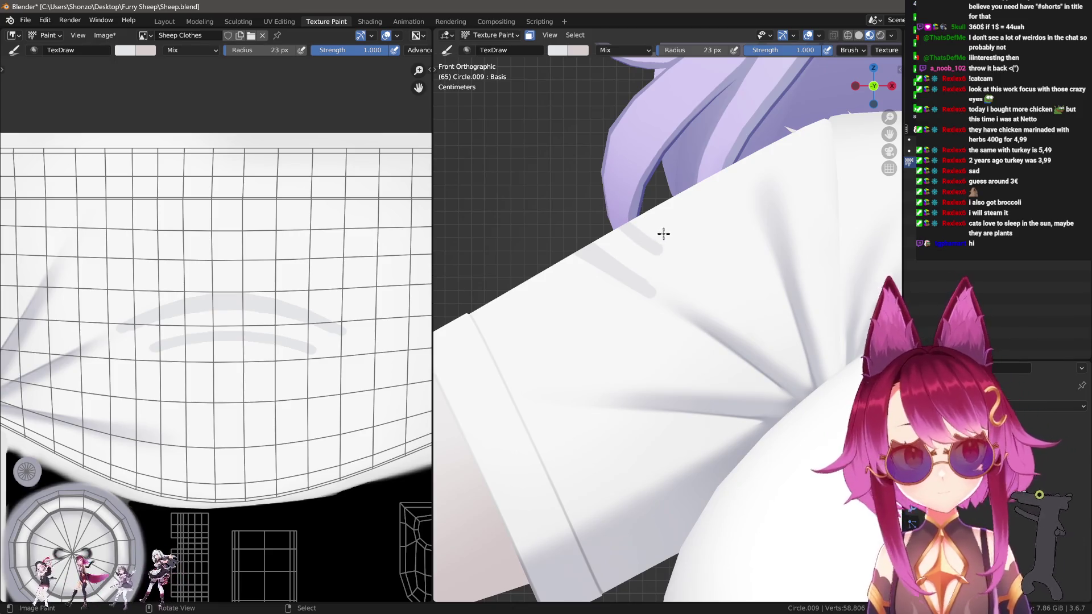
pyautogui.hotkey('ctrl', 'z')
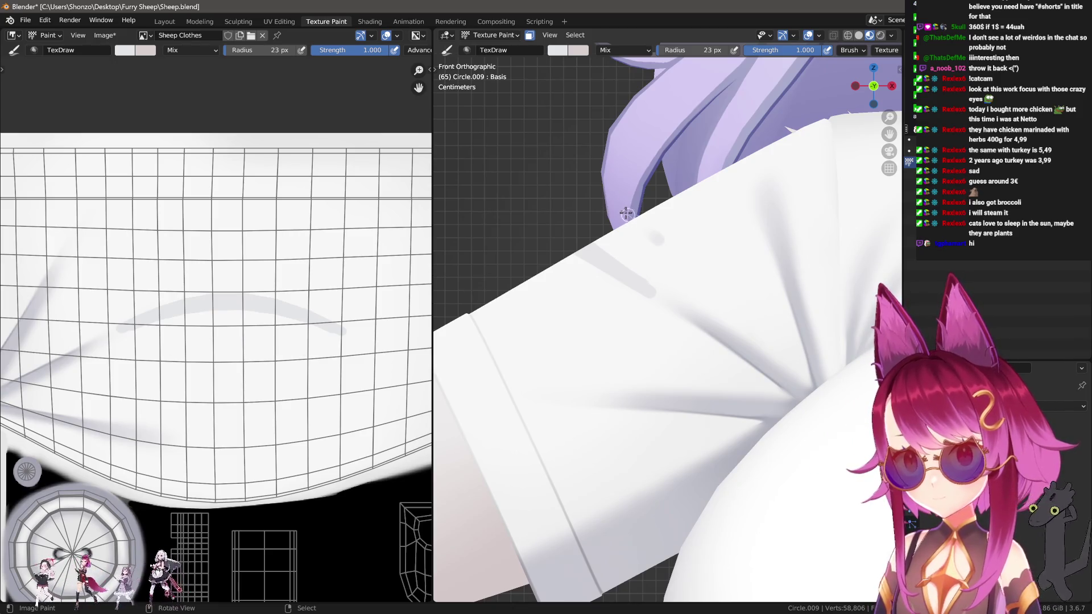
pyautogui.moveTo(656, 241); pyautogui.dragTo(622, 211)
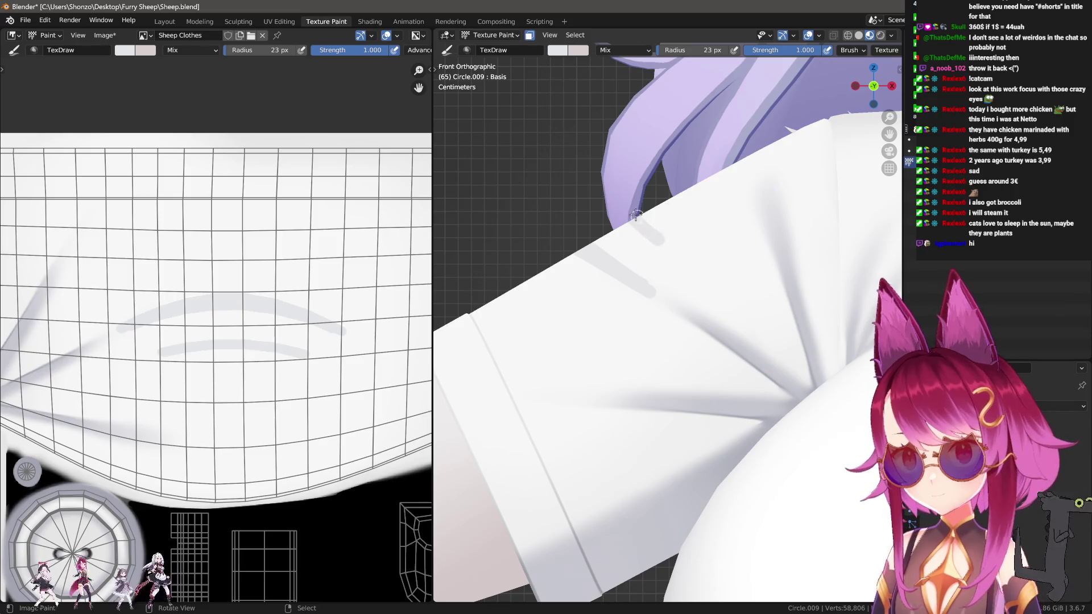
pyautogui.scroll(5, 210, 297)
pyautogui.press('3')
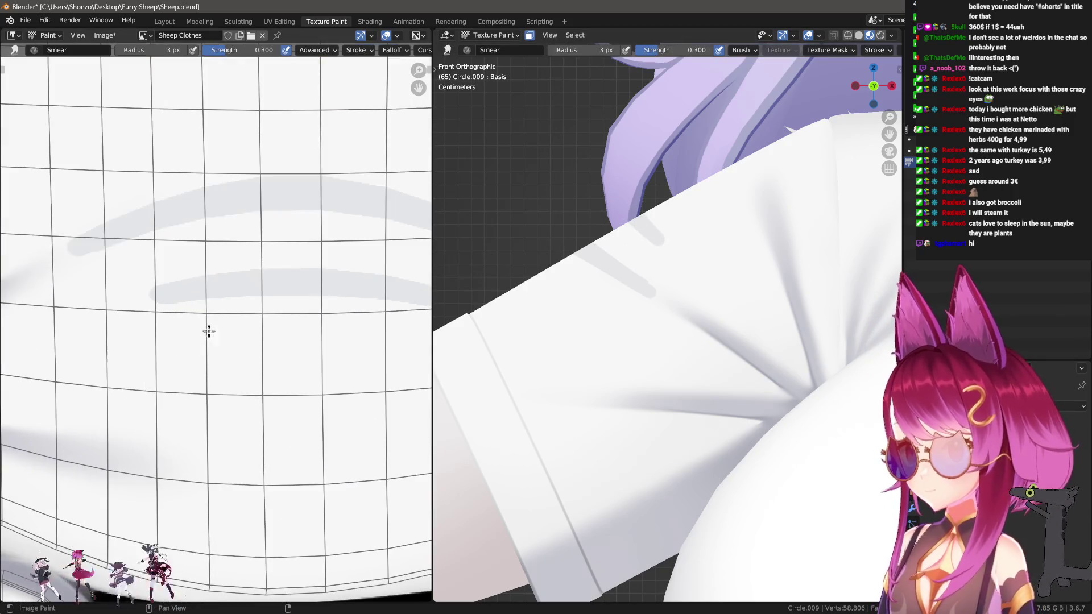
pyautogui.scroll(-2, 173, 309)
pyautogui.press('f')
pyautogui.click(187, 302)
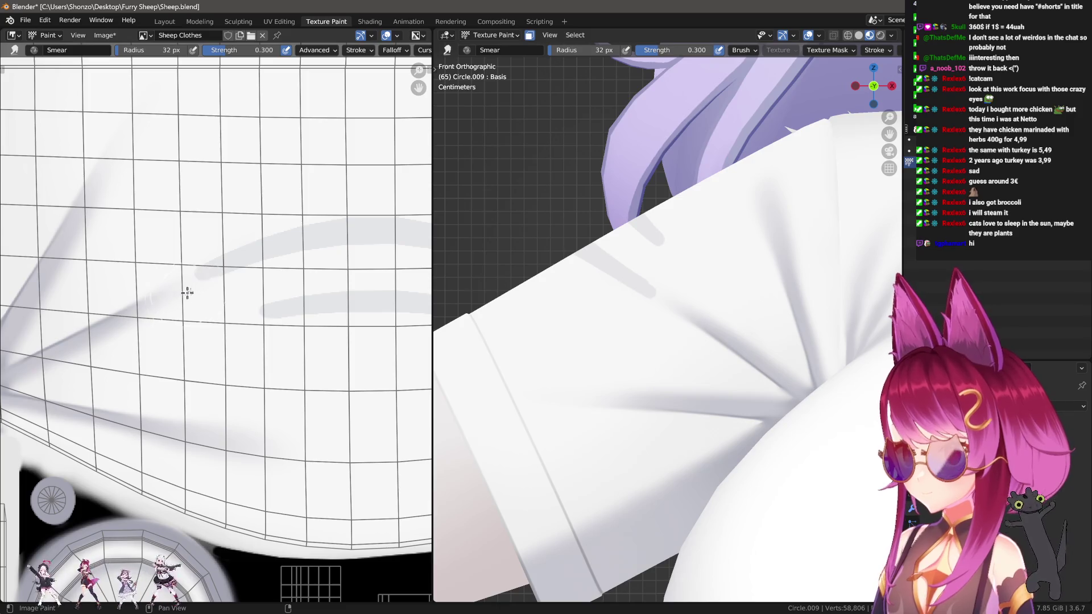
pyautogui.moveTo(193, 294)
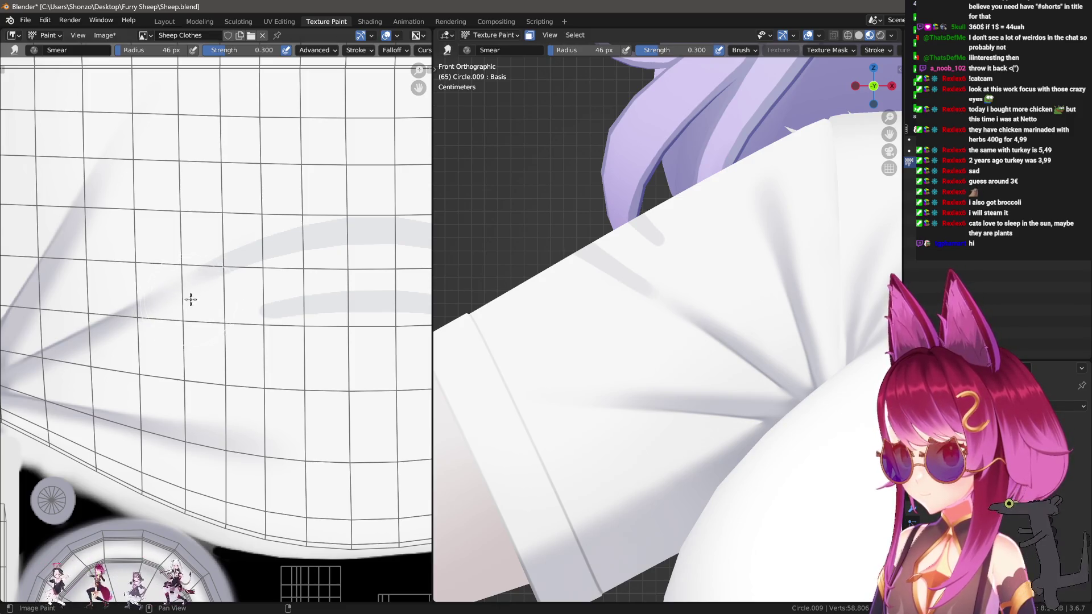
pyautogui.keyDown('ctrl'); pyautogui.scroll(-5, 188, 302); pyautogui.keyUp('ctrl')
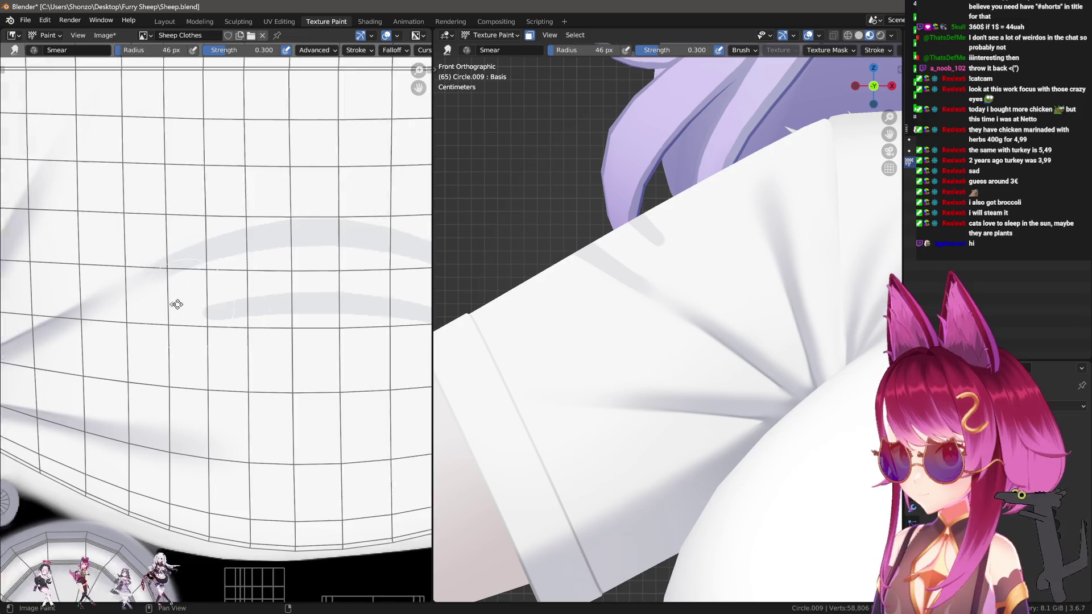
pyautogui.scroll(-2, 139, 319)
pyautogui.scroll(2, 271, 315)
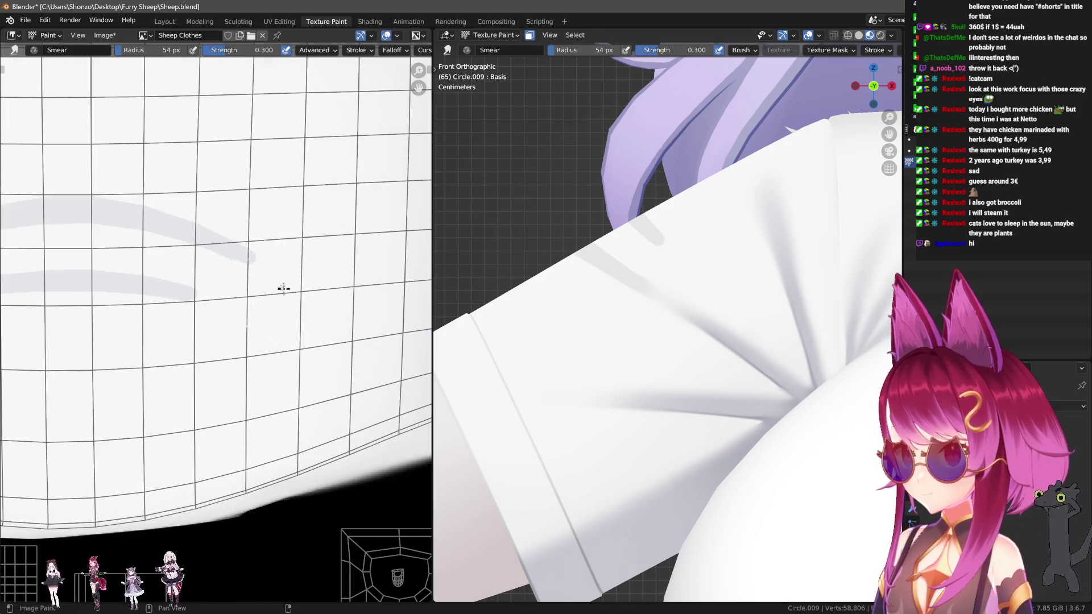
pyautogui.keyDown('ctrl'); pyautogui.scroll(3, 176, 313); pyautogui.keyUp('ctrl')
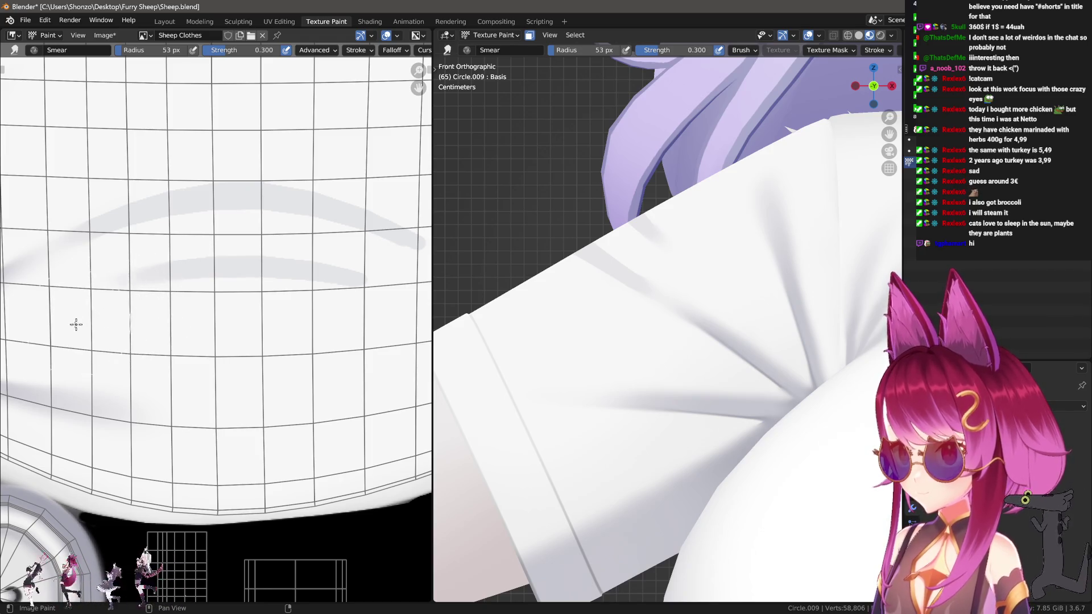
pyautogui.scroll(1, 293, 317)
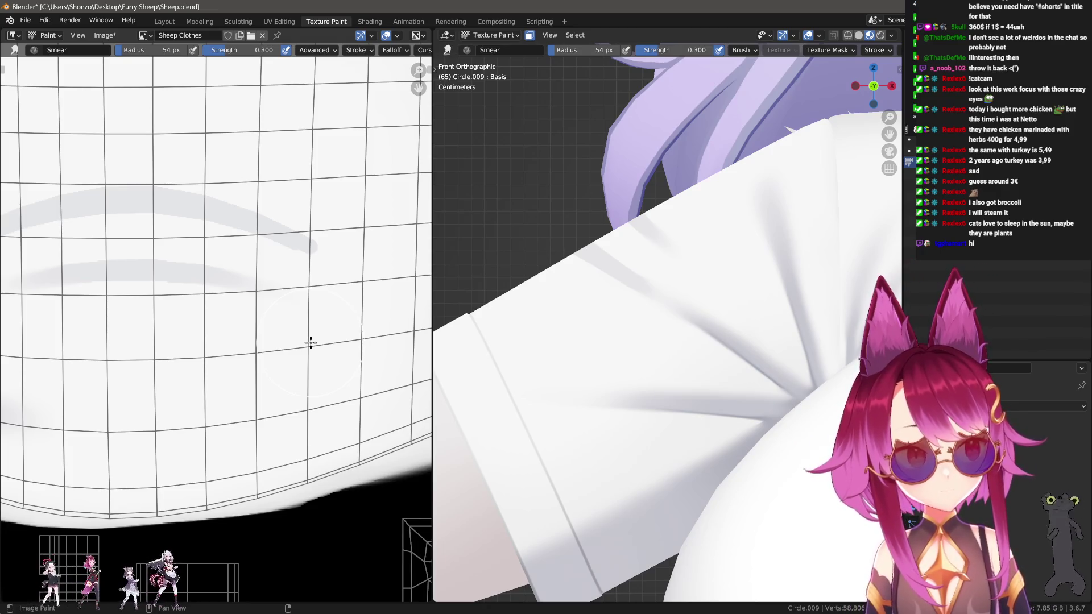
pyautogui.scroll(-2, 171, 307)
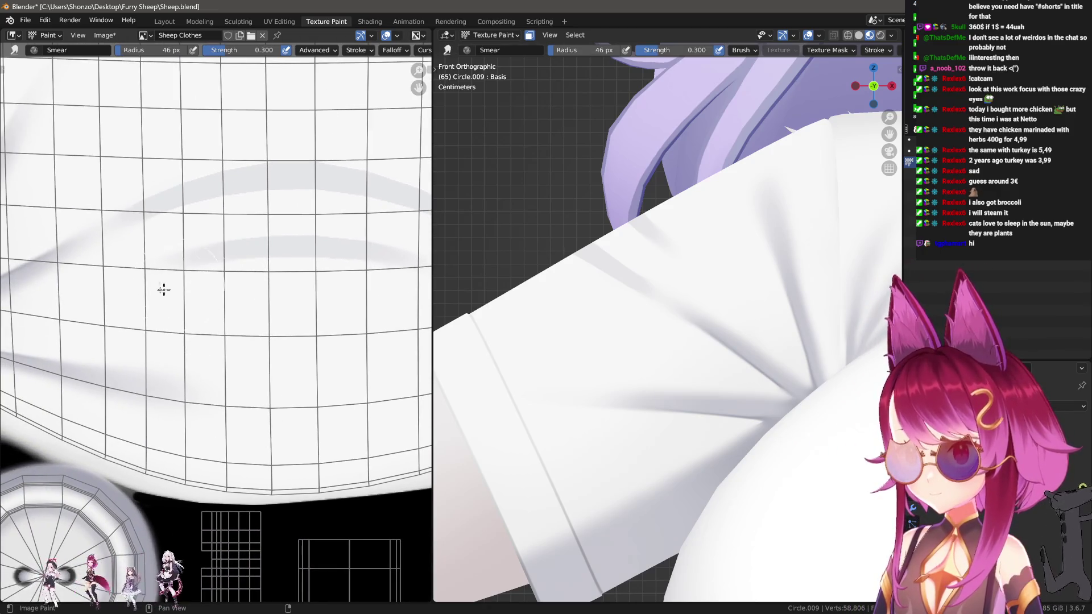
pyautogui.scroll(1, 301, 302)
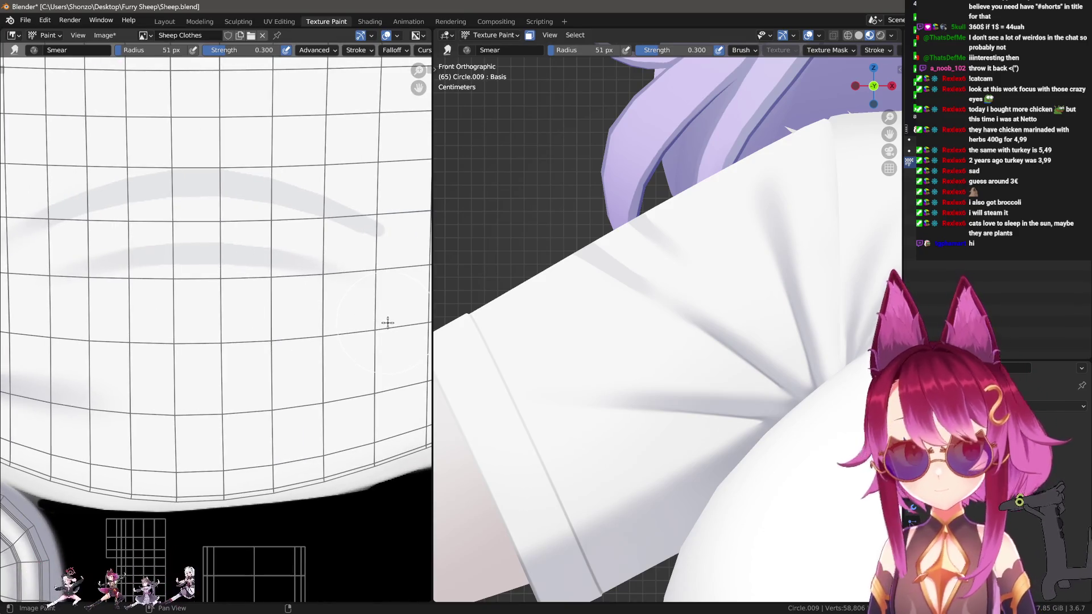
pyautogui.moveTo(251, 331); pyautogui.dragTo(301, 324, button='middle')
pyautogui.keyDown('shift'); pyautogui.moveTo(815, 348); pyautogui.dragTo(670, 205, button='middle'); pyautogui.keyUp('shift')
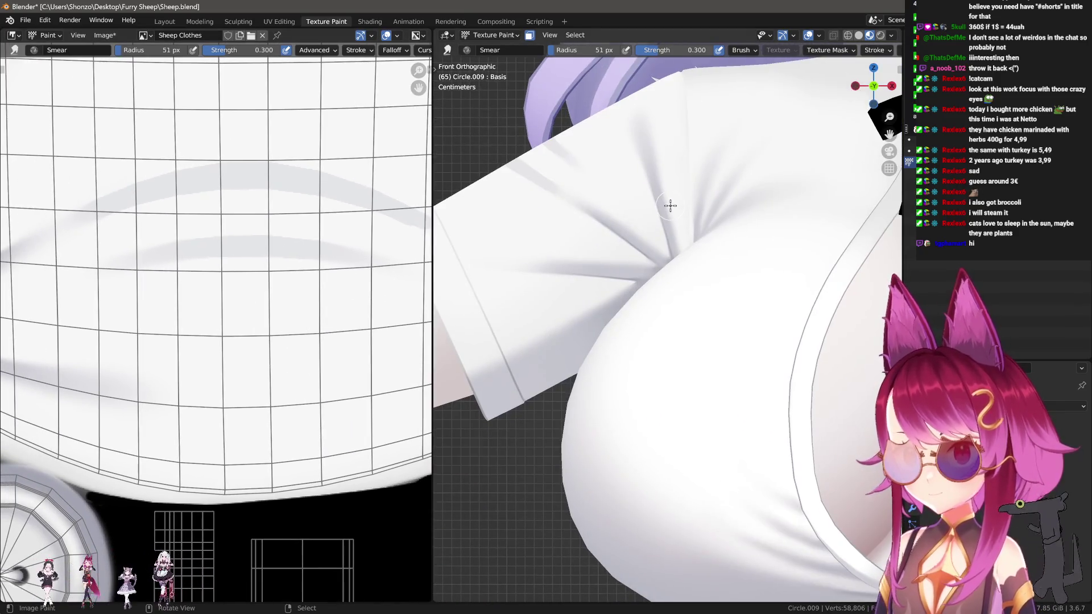
pyautogui.scroll(-1, 670, 205)
pyautogui.keyDown('ctrl'); pyautogui.hscroll(-1, 262, 256); pyautogui.keyUp('ctrl')
pyautogui.keyDown('ctrl'); pyautogui.hscroll(-1, 287, 301); pyautogui.keyUp('ctrl')
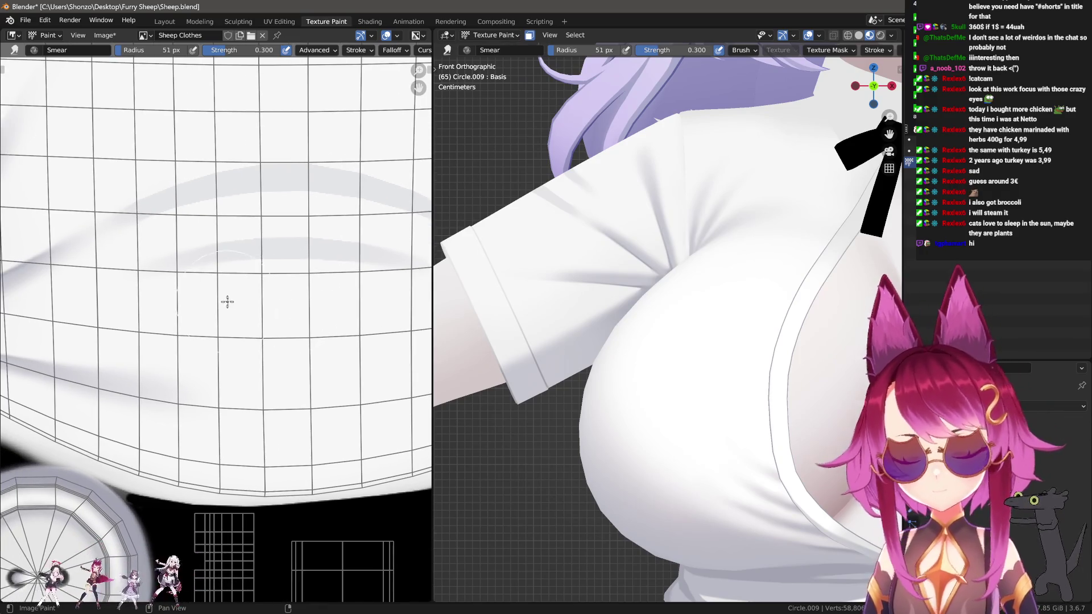
pyautogui.press('f')
pyautogui.click(217, 313)
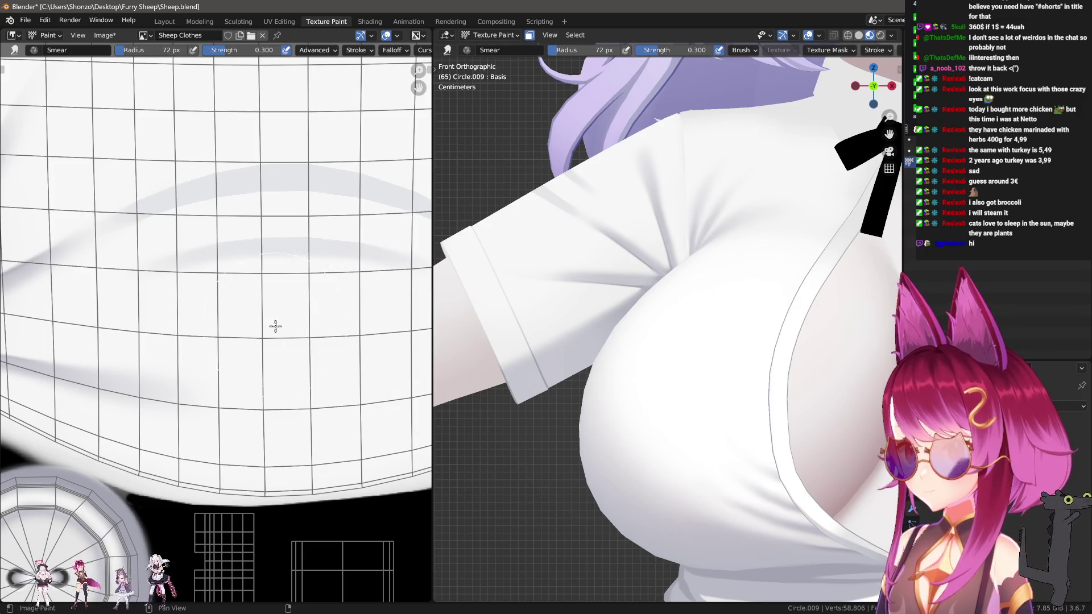
pyautogui.press('f')
pyautogui.click(157, 234)
pyautogui.moveTo(103, 242); pyautogui.dragTo(222, 274, button='middle')
pyautogui.scroll(1, 237, 272)
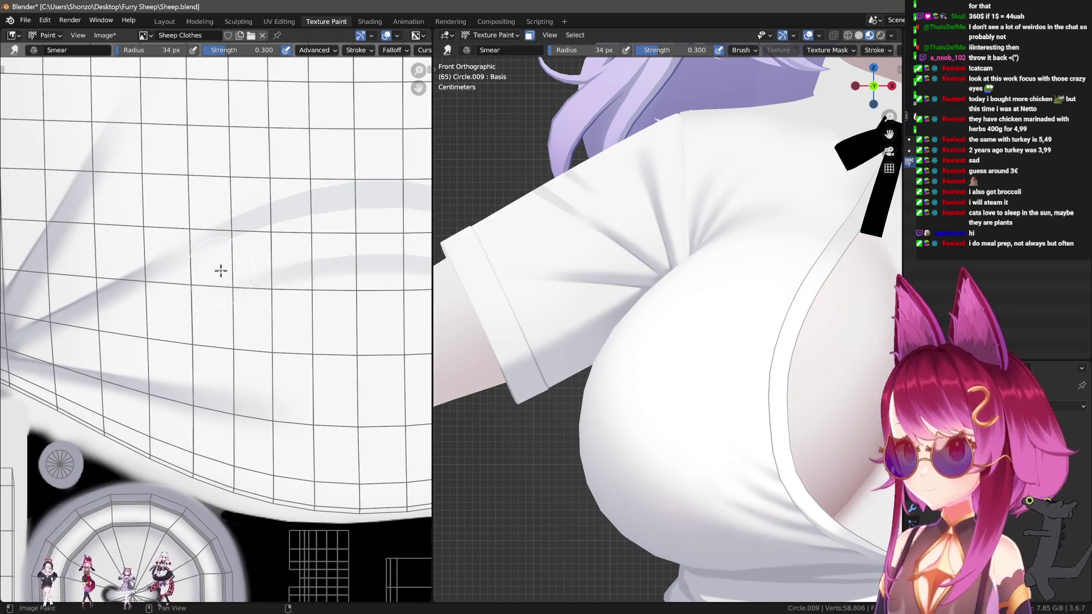
pyautogui.scroll(1, 205, 287)
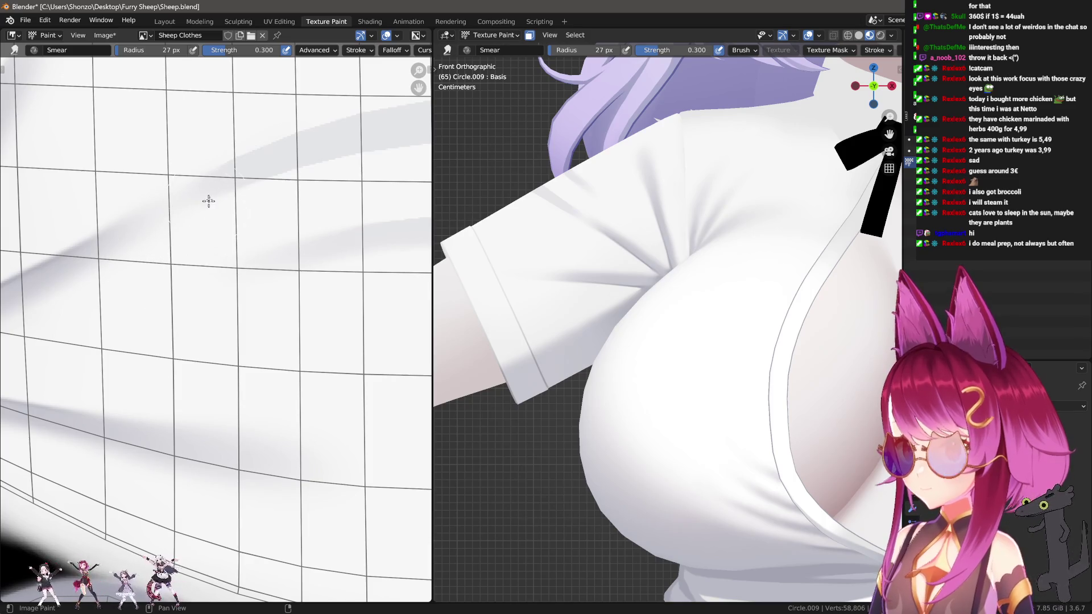
pyautogui.moveTo(141, 220)
pyautogui.mouseDown(button='middle')
pyautogui.moveTo(198, 136)
pyautogui.moveTo(100, 234)
pyautogui.mouseUp(button='middle')
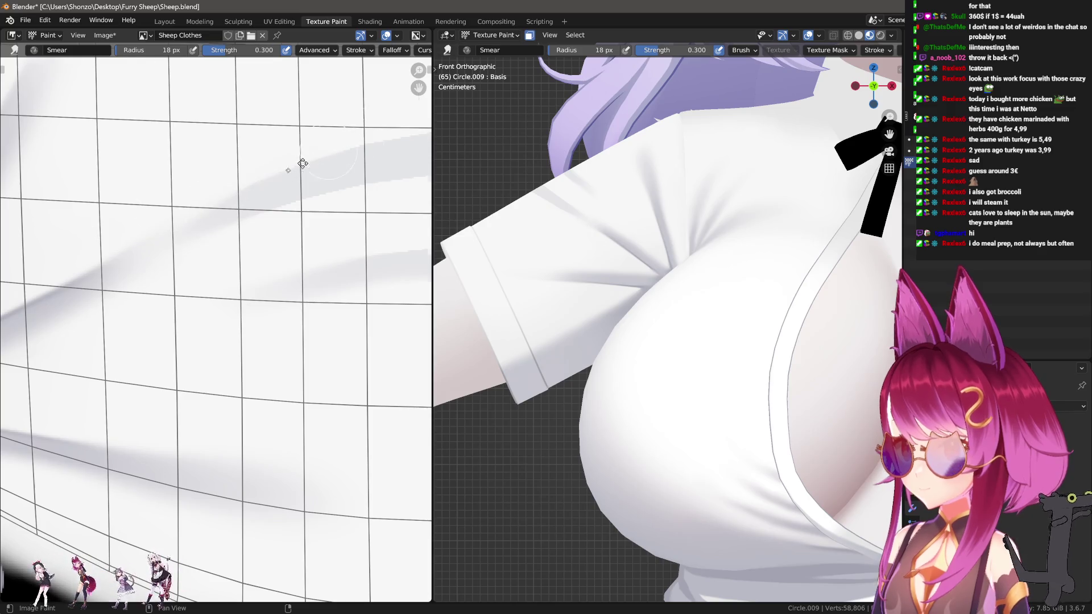
pyautogui.moveTo(317, 153); pyautogui.dragTo(101, 224, button='middle')
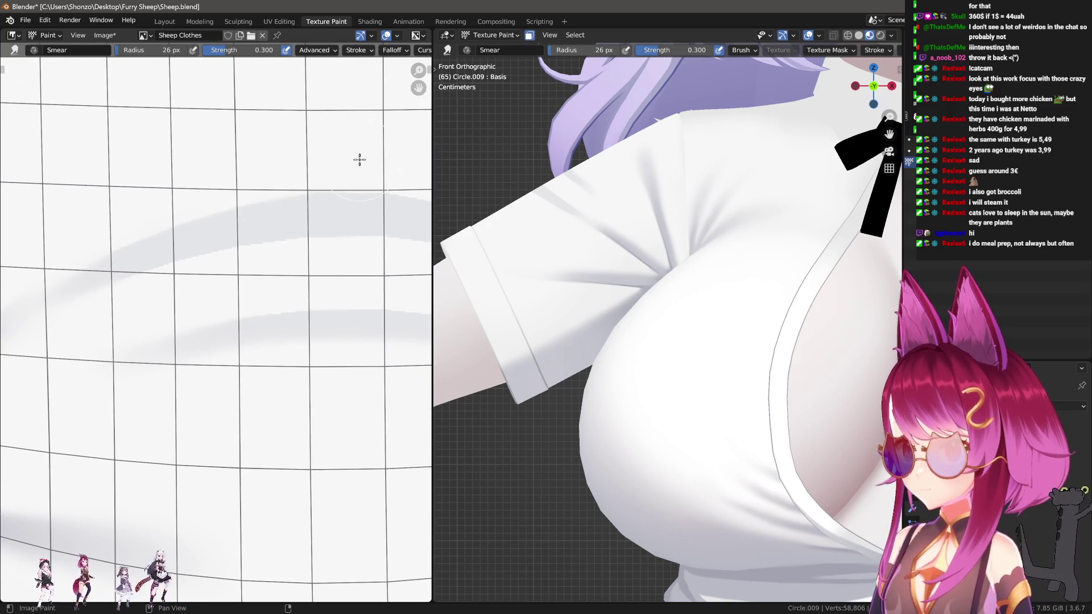
pyautogui.scroll(1, 358, 158)
pyautogui.moveTo(366, 183); pyautogui.dragTo(222, 200, button='middle')
pyautogui.scroll(1, 275, 246)
pyautogui.moveTo(276, 246); pyautogui.dragTo(194, 246, button='middle')
pyautogui.moveTo(512, 244)
pyautogui.mouseDown(button='middle')
pyautogui.moveTo(728, 270)
pyautogui.moveTo(715, 258)
pyautogui.mouseUp(button='middle')
pyautogui.moveTo(146, 290); pyautogui.dragTo(165, 282, button='middle')
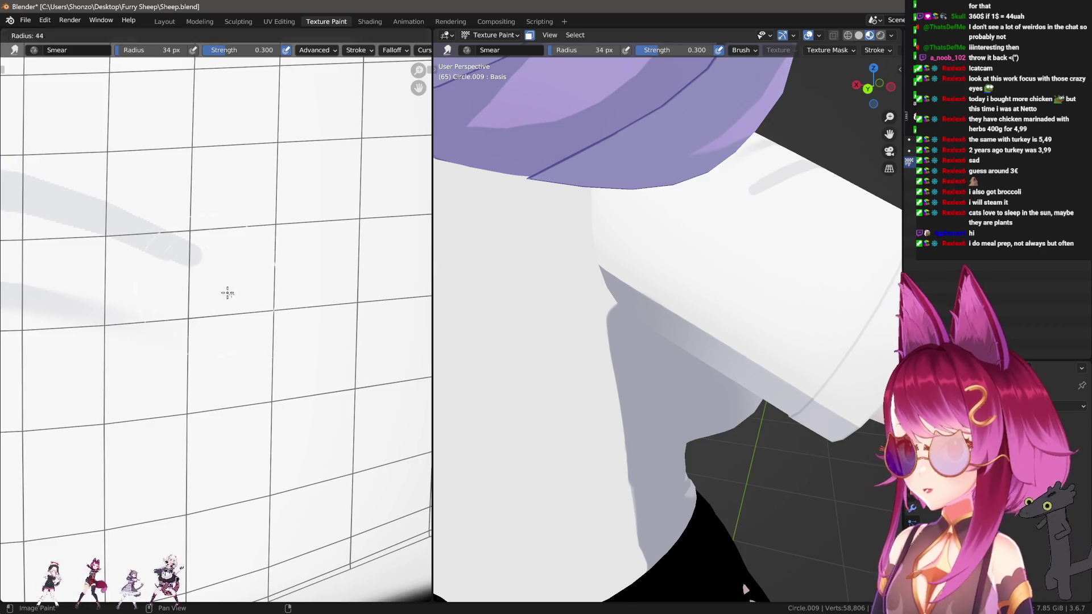
# Smear the grey fold stroke's tip toward the upper left to soften its end.
pyautogui.moveTo(287, 307); pyautogui.dragTo(165, 253)
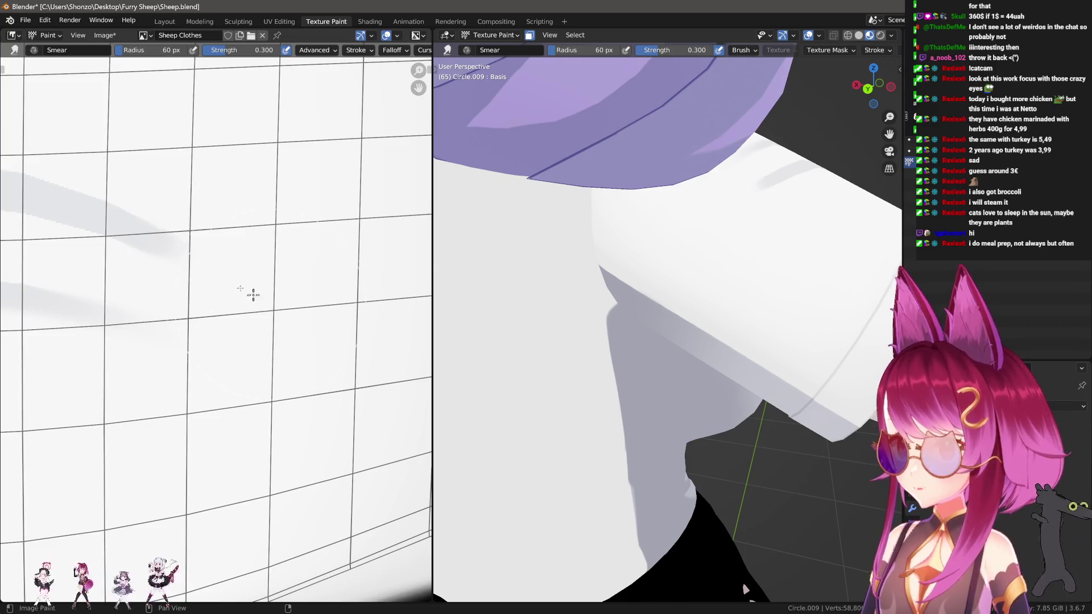
pyautogui.moveTo(263, 302); pyautogui.dragTo(178, 268)
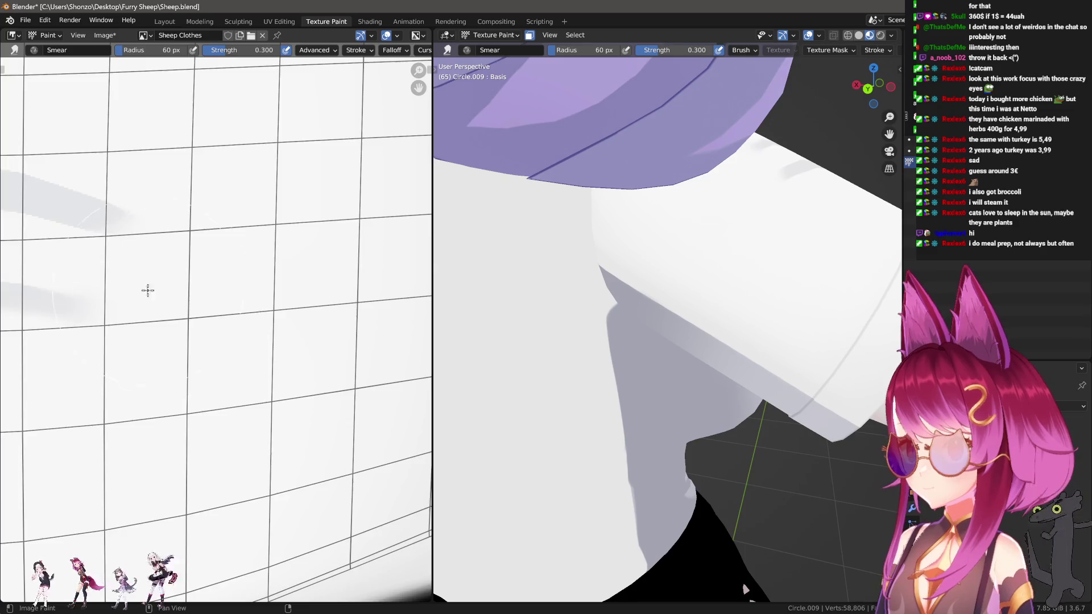
pyautogui.scroll(-1, 149, 291)
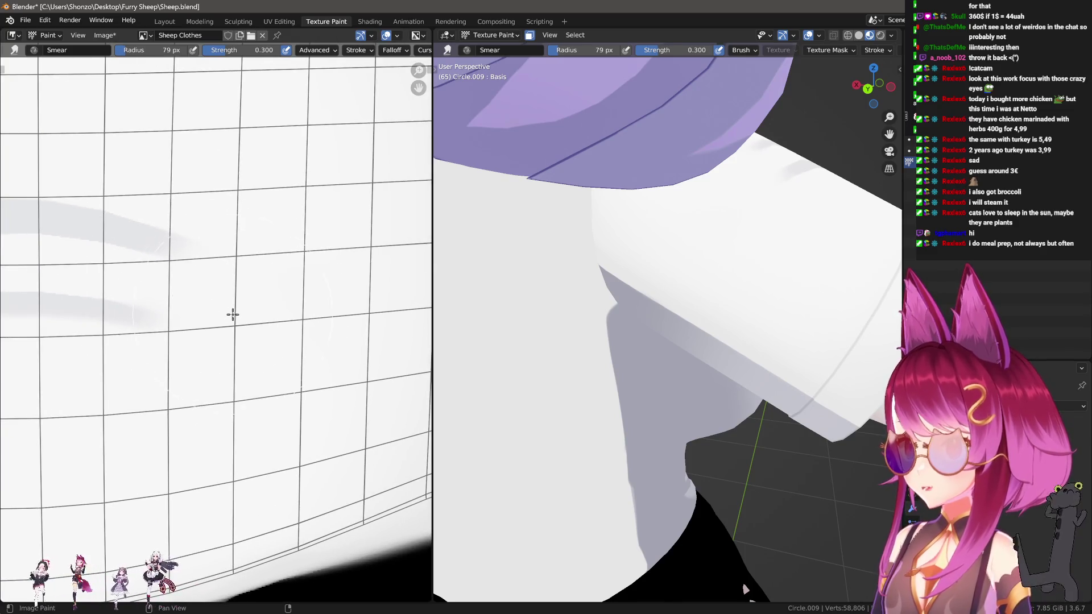
# Resize the Smear brush to 61 px and position the browser window showing the griddle photo.
pyautogui.press('f')
pyautogui.click(289, 309)
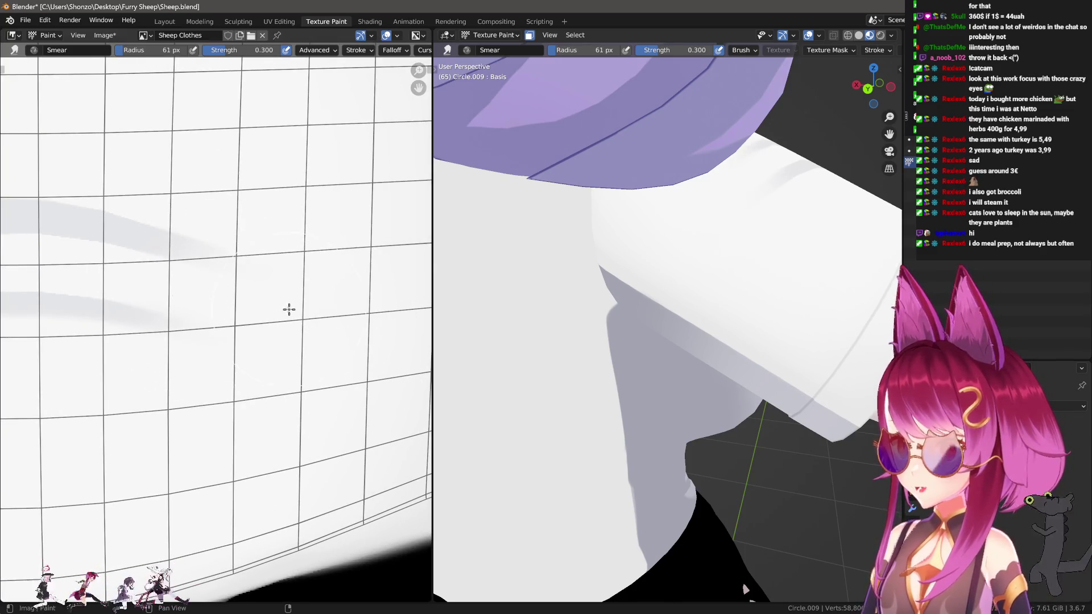
pyautogui.scroll(-3, 253, 244)
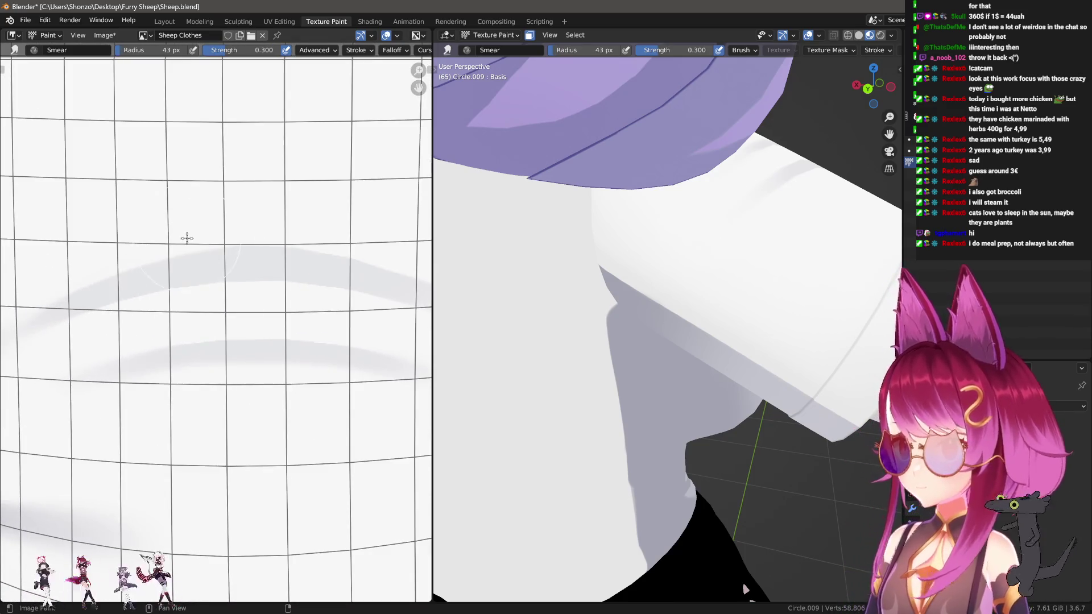
pyautogui.scroll(3, 224, 206)
pyautogui.scroll(1, 224, 206)
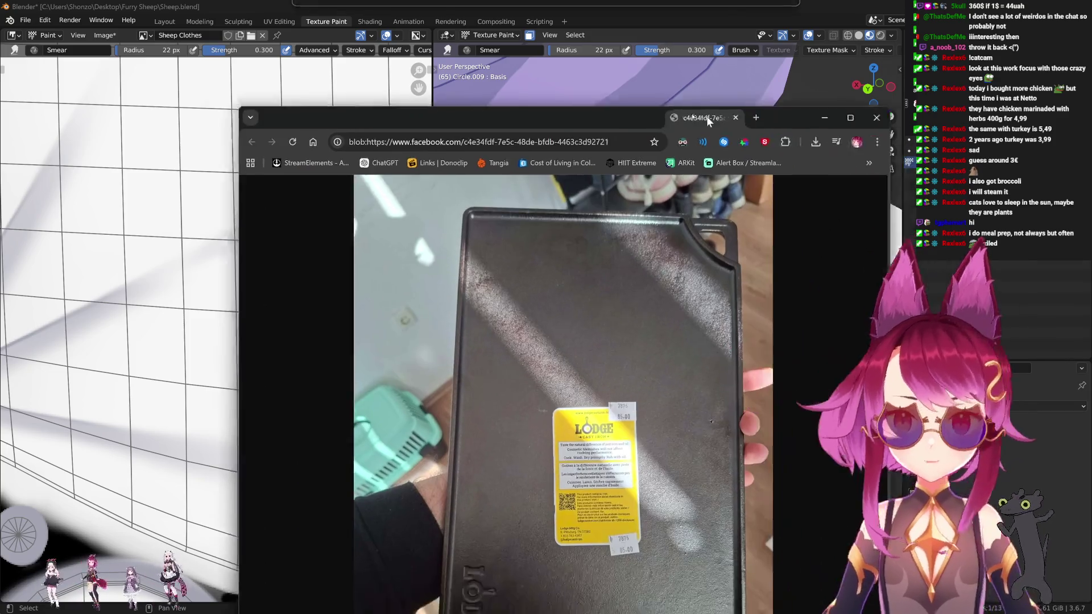
pyautogui.moveTo(707, 116)
pyautogui.mouseDown()
pyautogui.moveTo(619, 30)
pyautogui.moveTo(623, 42)
pyautogui.moveTo(598, 51)
pyautogui.moveTo(574, 117)
pyautogui.moveTo(557, 37)
pyautogui.mouseUp()
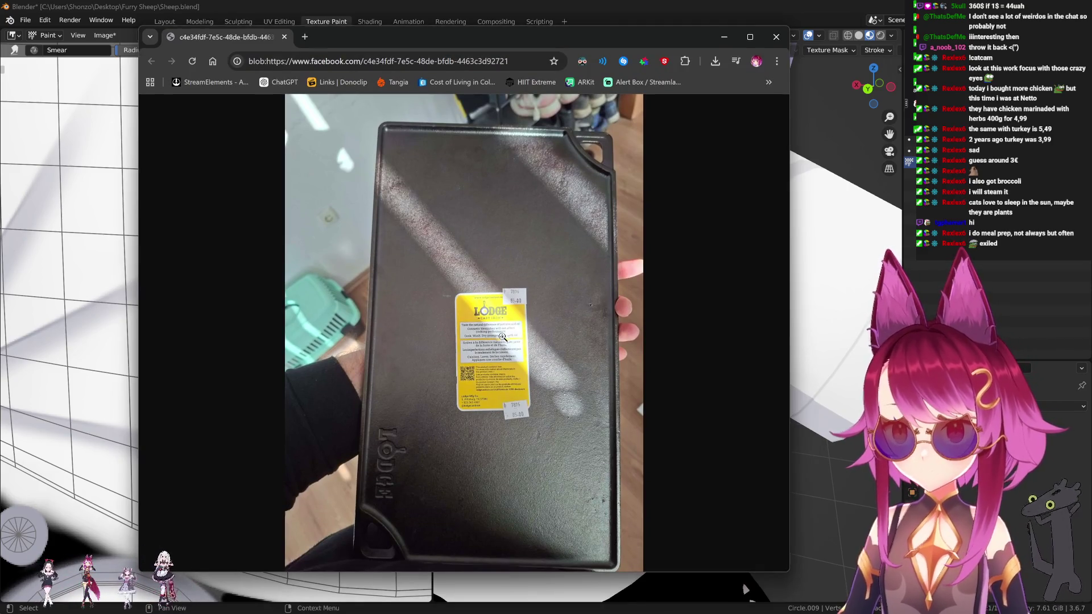
pyautogui.click(503, 340)
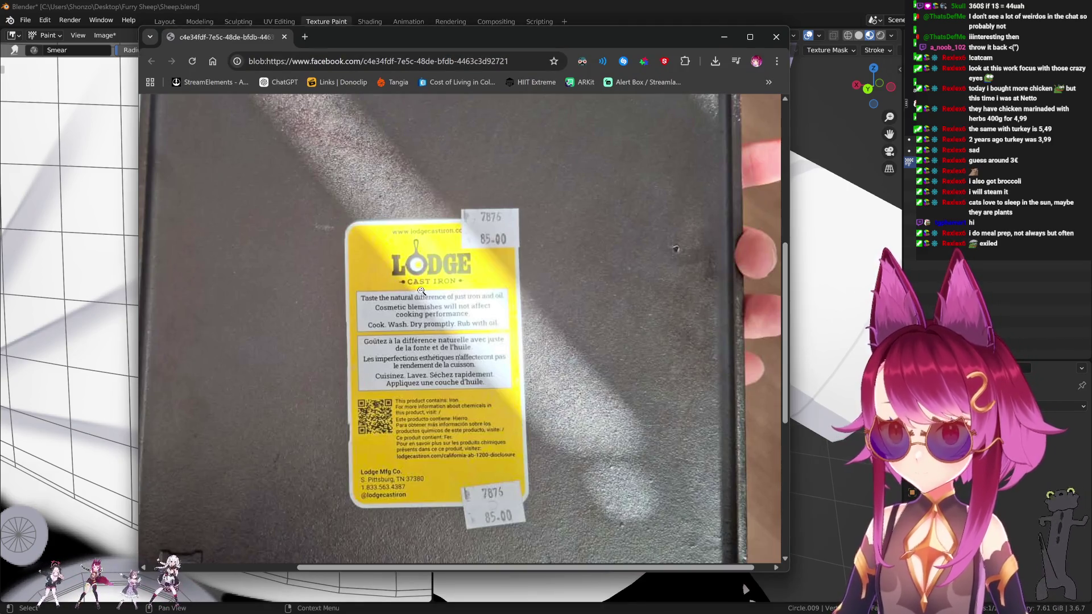
pyautogui.click(445, 258)
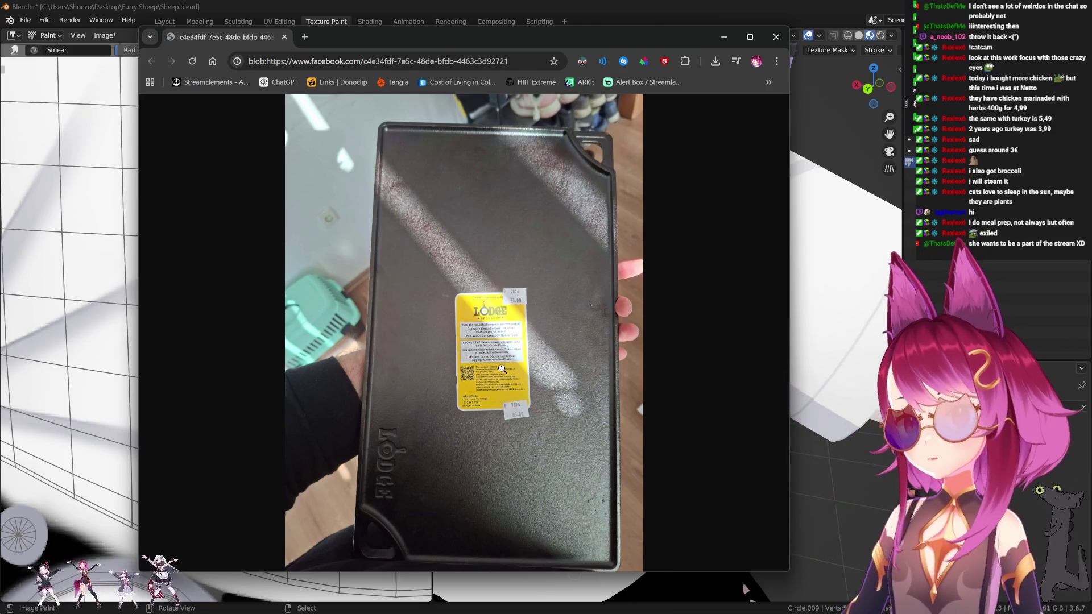
pyautogui.click(502, 369)
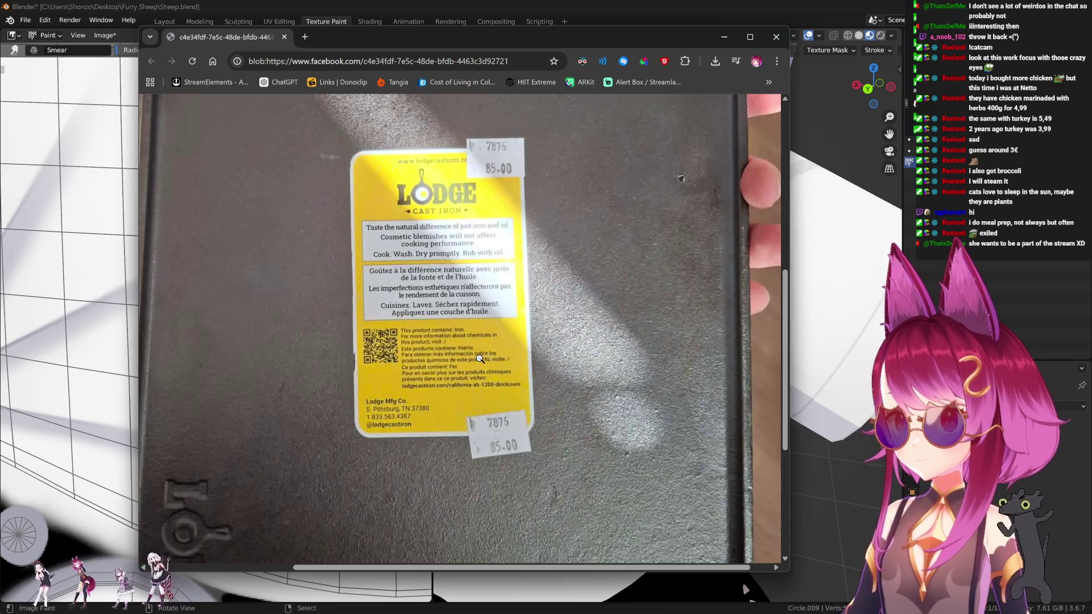
pyautogui.click(480, 358)
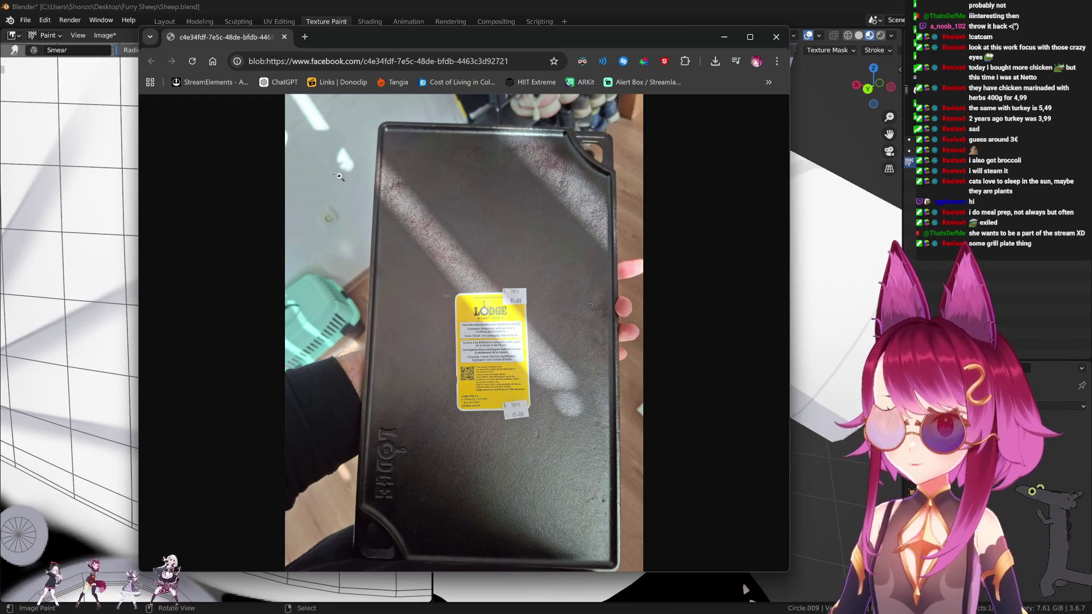
pyautogui.click(284, 37)
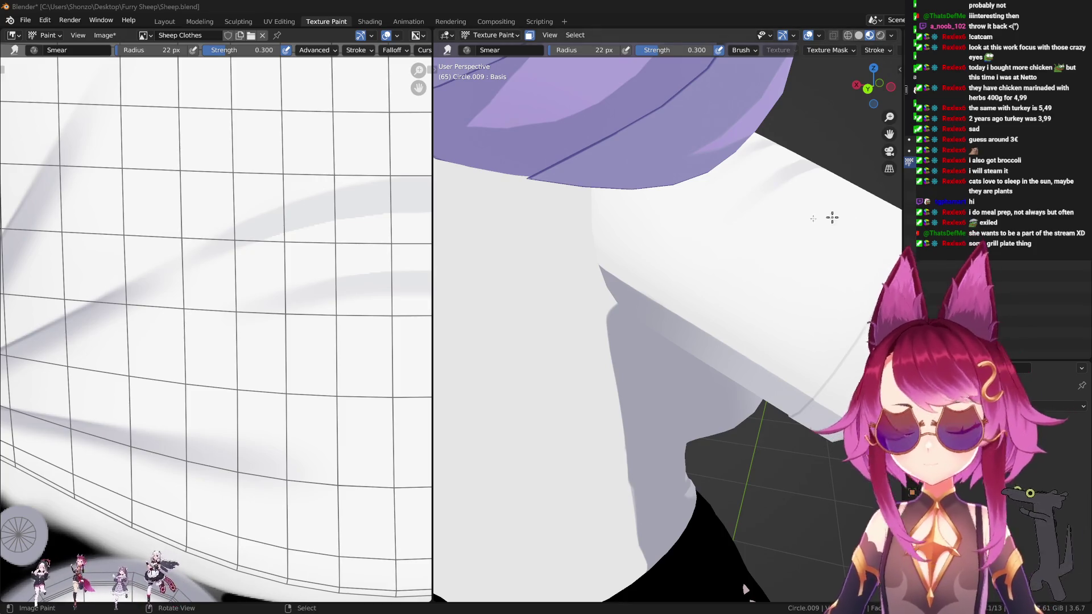
# Set the Smear brush to 38 px and pan around the shirt's UV texture in the Image Editor.
pyautogui.scroll(1, 270, 301)
pyautogui.press('f')
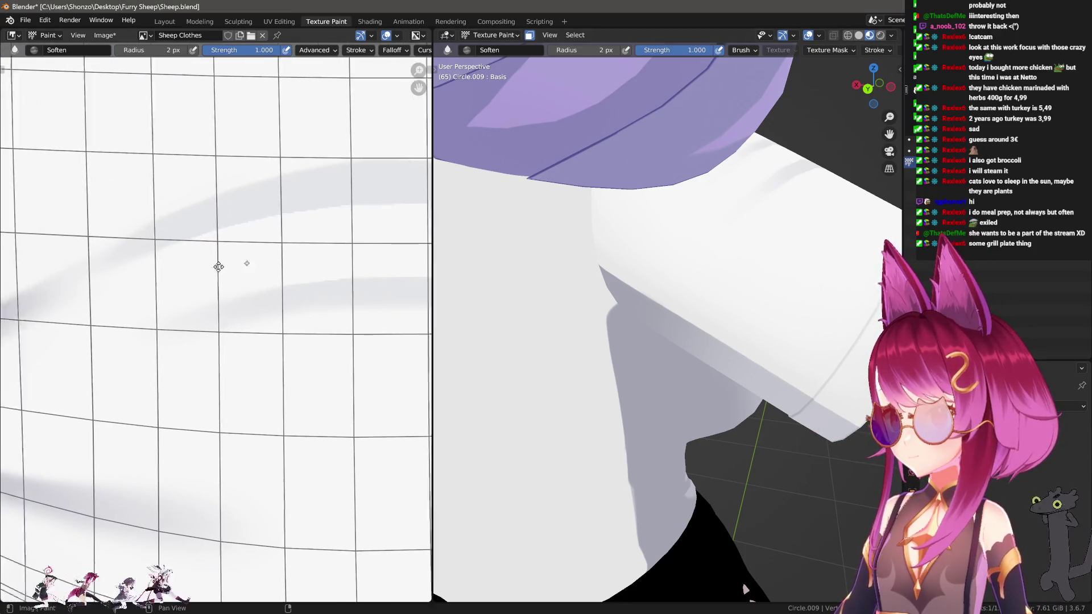
pyautogui.click(229, 266)
pyautogui.moveTo(229, 266); pyautogui.dragTo(246, 250, button='middle')
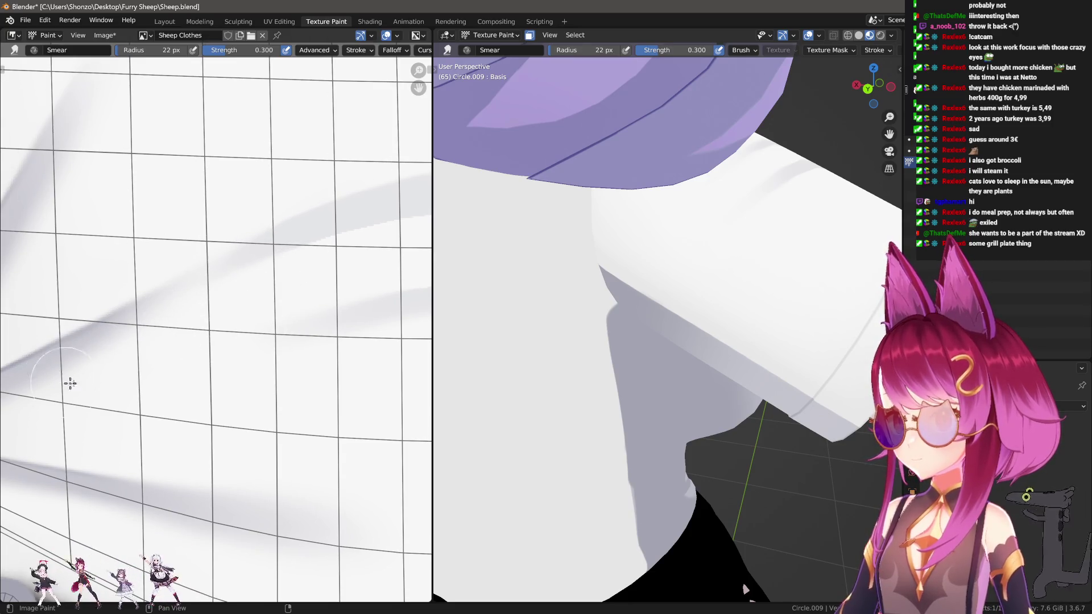
pyautogui.moveTo(66, 382); pyautogui.dragTo(234, 296, button='middle')
pyautogui.scroll(-2, 193, 320)
pyautogui.moveTo(369, 245)
pyautogui.mouseDown(button='middle')
pyautogui.moveTo(280, 280)
pyautogui.moveTo(165, 305)
pyautogui.mouseUp(button='middle')
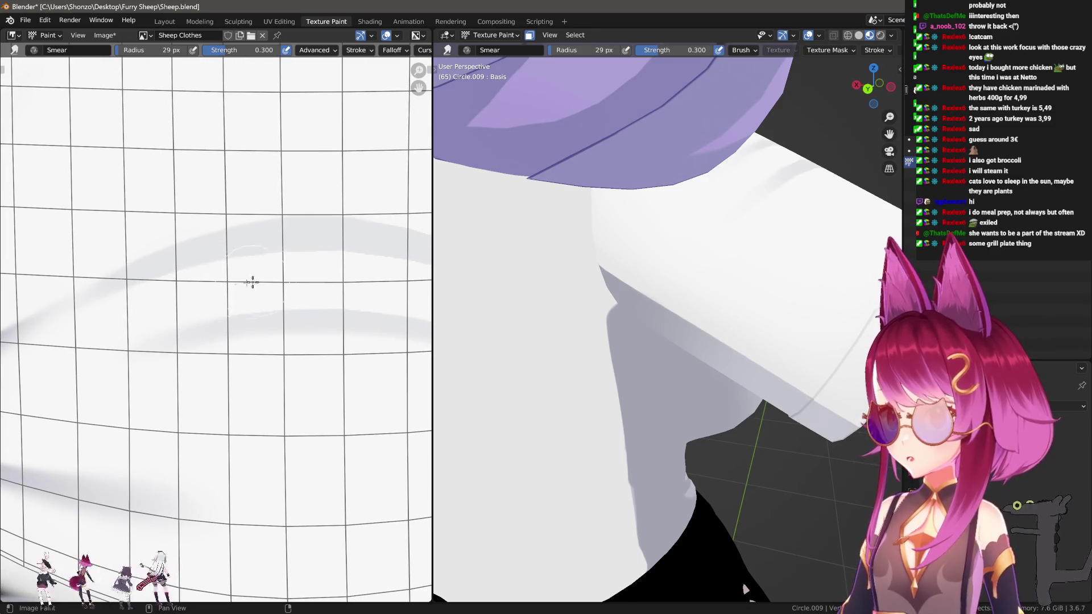
pyautogui.moveTo(350, 275); pyautogui.dragTo(216, 282, button='middle')
pyautogui.moveTo(298, 285); pyautogui.dragTo(220, 278, button='middle')
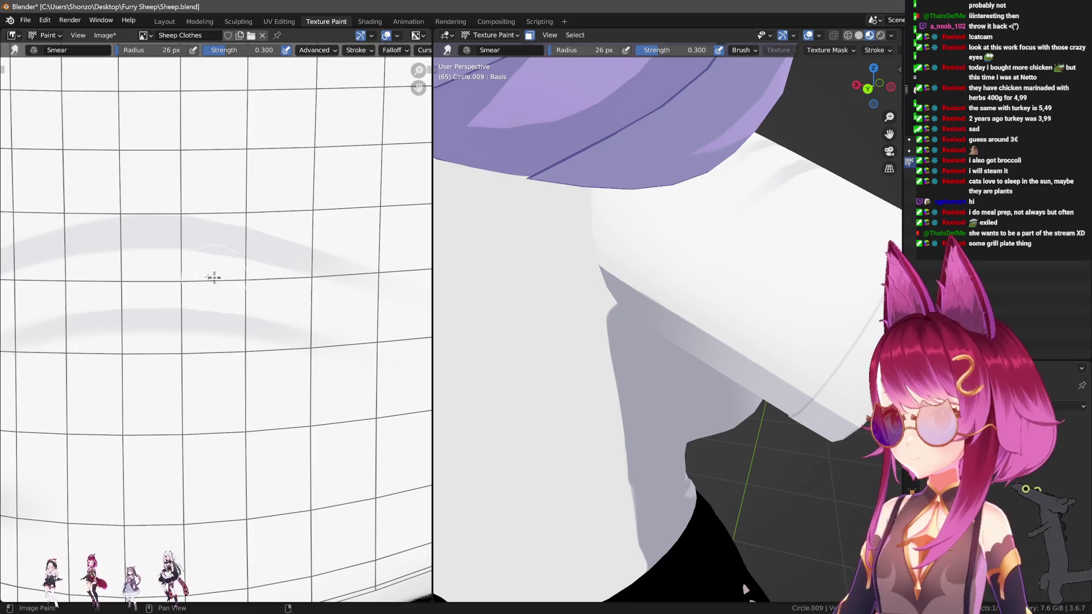
pyautogui.scroll(2, 186, 255)
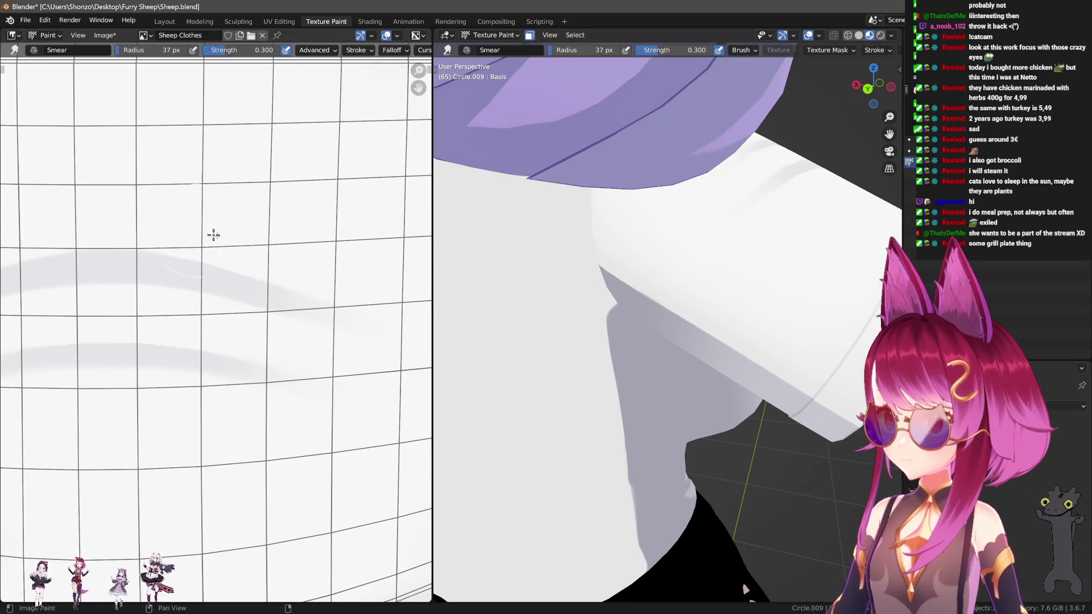
pyautogui.moveTo(322, 266); pyautogui.dragTo(224, 246, button='middle')
# Frame the sheep's face and shirted torso straight on in the front view.
pyautogui.moveTo(757, 297)
pyautogui.mouseDown(button='middle')
pyautogui.moveTo(569, 318)
pyautogui.moveTo(630, 307)
pyautogui.moveTo(500, 305)
pyautogui.mouseUp(button='middle')
pyautogui.scroll(-3, 501, 305)
pyautogui.moveTo(568, 307)
pyautogui.keyDown('shift'); pyautogui.mouseDown(button='middle')
pyautogui.moveTo(852, 304)
pyautogui.moveTo(785, 316)
pyautogui.mouseUp(button='middle'); pyautogui.keyUp('shift')
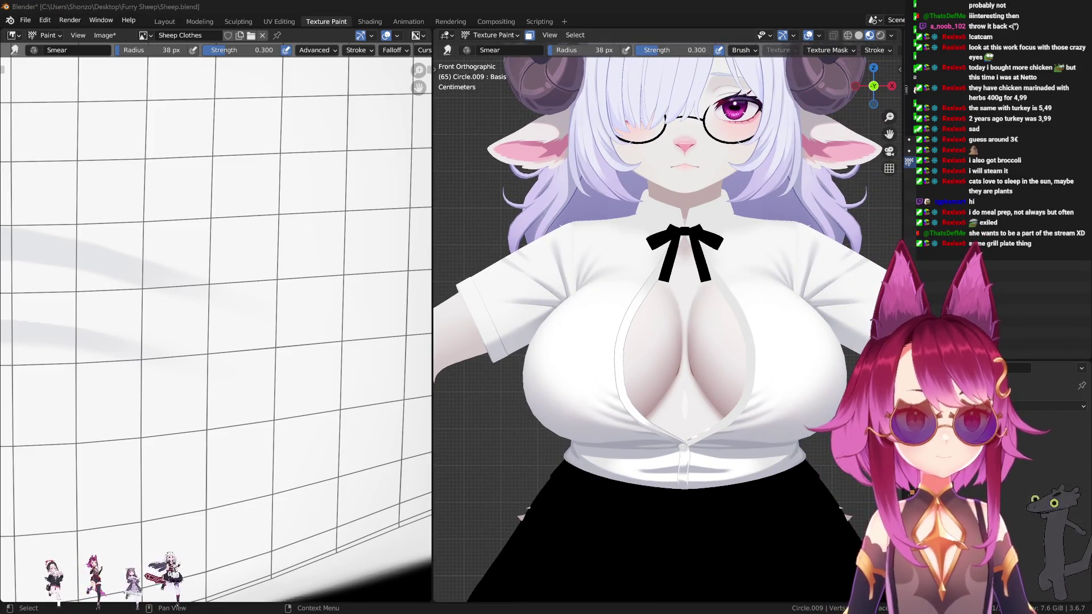
# Close in on the sleeve fold and try Smear brush radii of 102, 71, 108, then 81 px.
pyautogui.moveTo(626, 335)
pyautogui.mouseDown(button='middle')
pyautogui.moveTo(736, 317)
pyautogui.moveTo(684, 406)
pyautogui.mouseUp(button='middle')
pyautogui.scroll(5, 736, 317)
pyautogui.scroll(5, 704, 359)
pyautogui.scroll(2, 726, 211)
pyautogui.press('f')
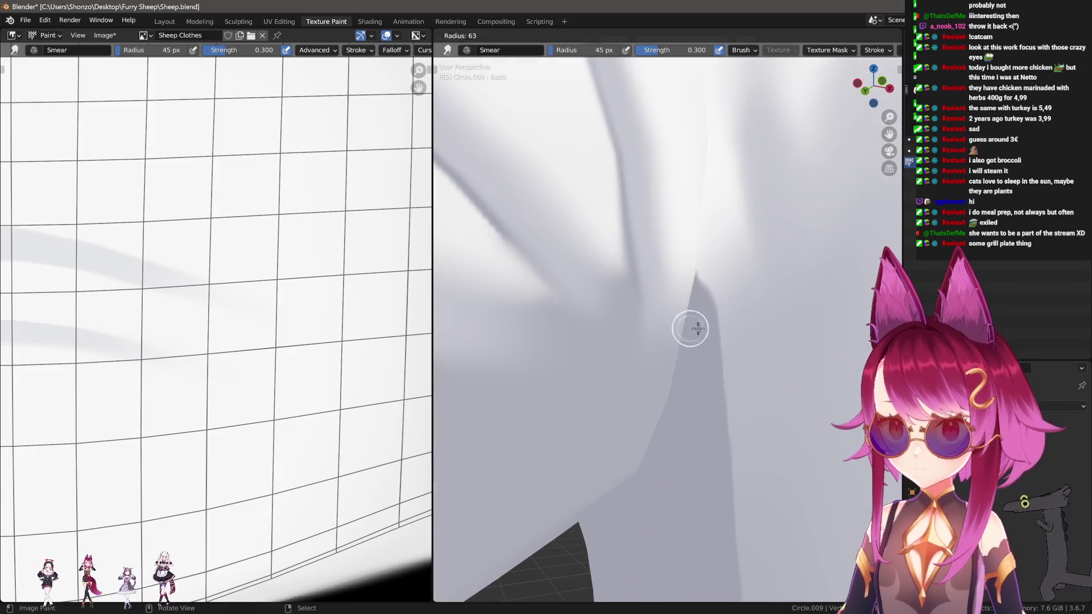
pyautogui.click(690, 291)
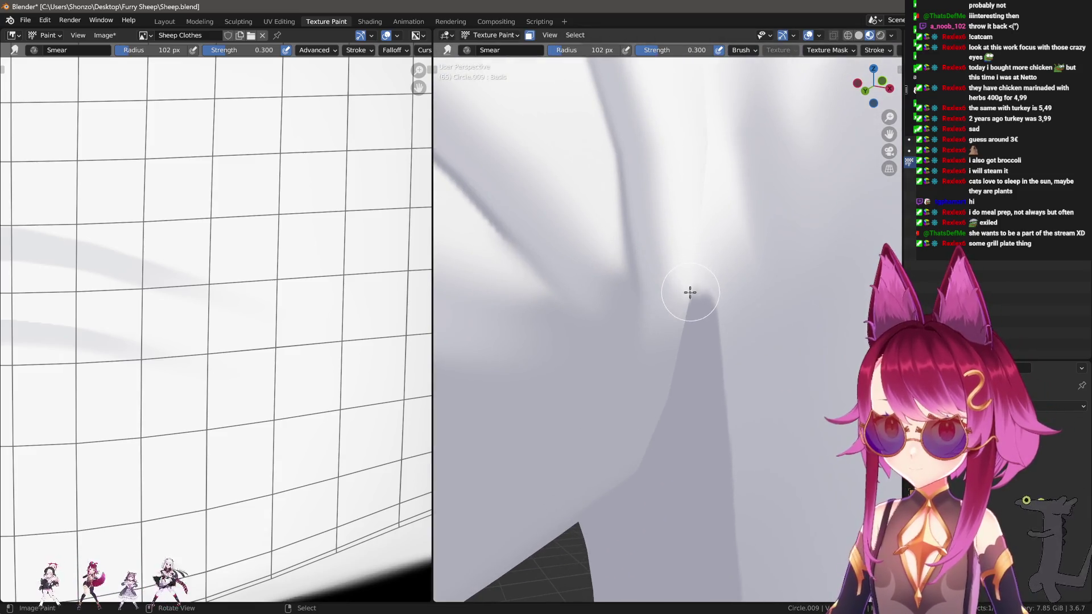
pyautogui.press('n')
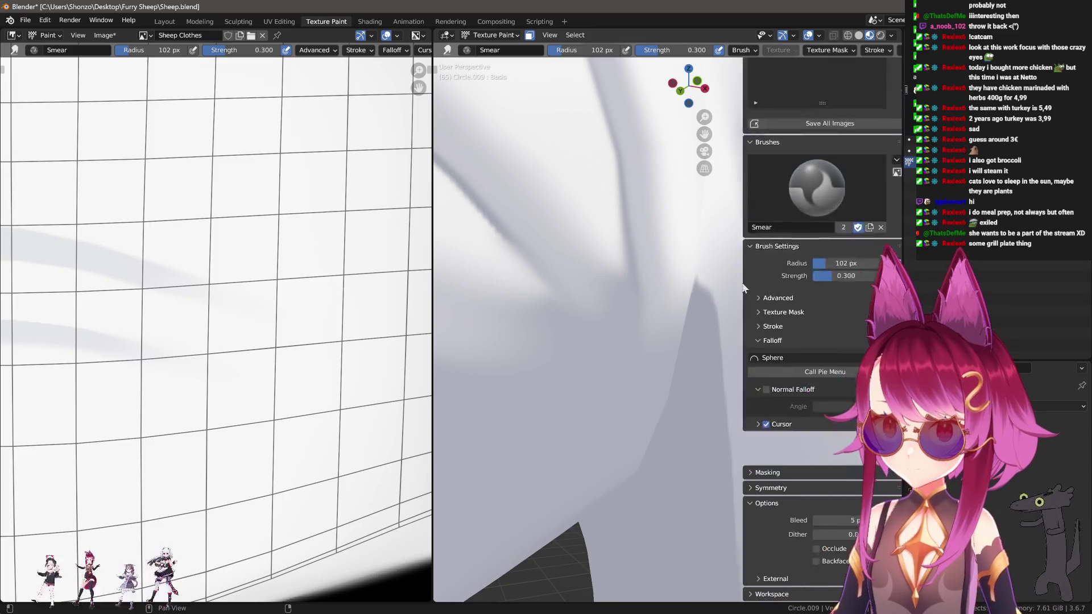
pyautogui.press('n')
pyautogui.press('f')
pyautogui.click(683, 304)
pyautogui.press('f')
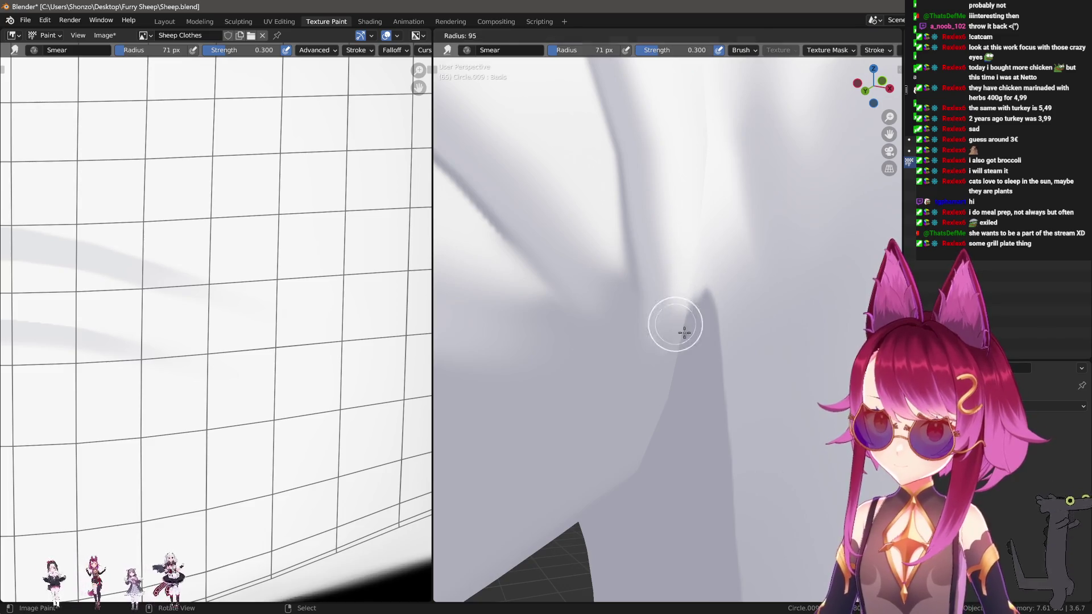
pyautogui.click(710, 265)
pyautogui.press('f')
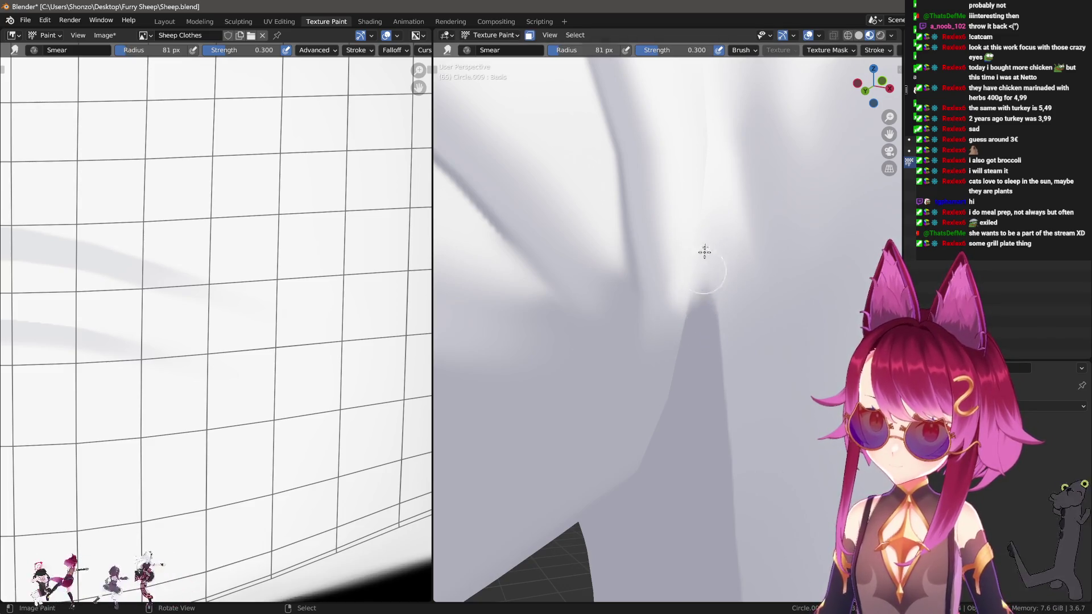
pyautogui.click(704, 249)
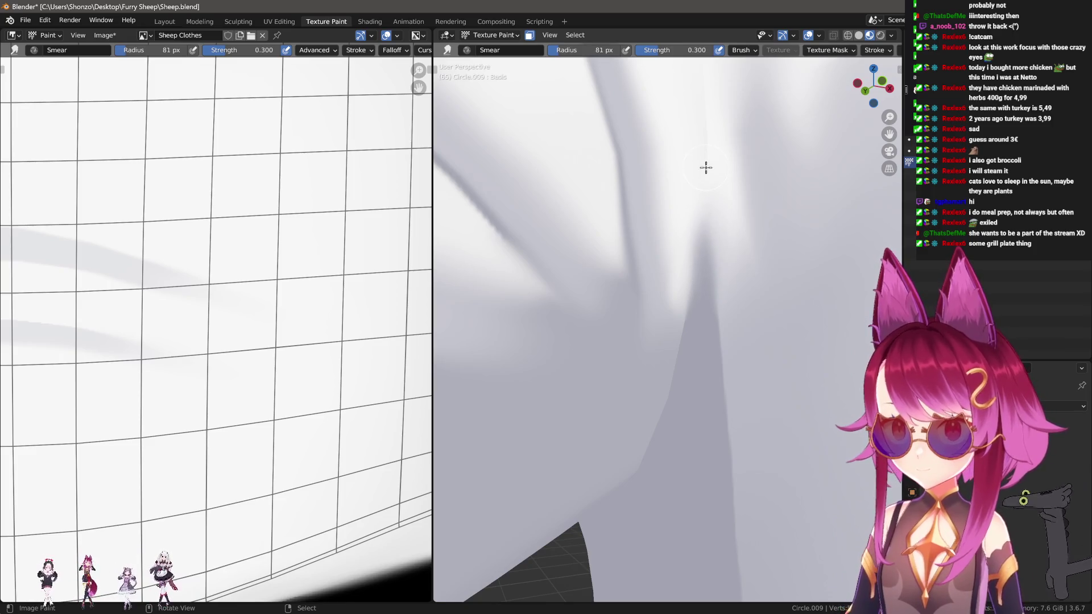
pyautogui.moveTo(705, 168); pyautogui.dragTo(701, 282, button='middle')
# Keep the Smear brush and enlarge it through 178, 261 and 333 to 336 px.
pyautogui.hotkey('shift', 'space')
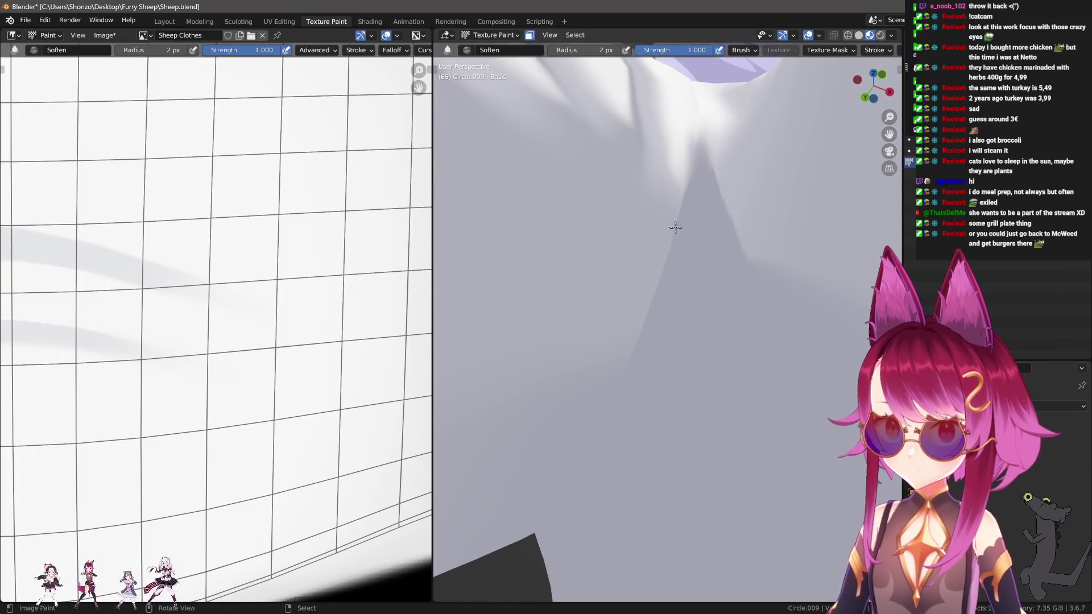
pyautogui.hotkey('shift', 'space')
pyautogui.press('f')
pyautogui.click(705, 270)
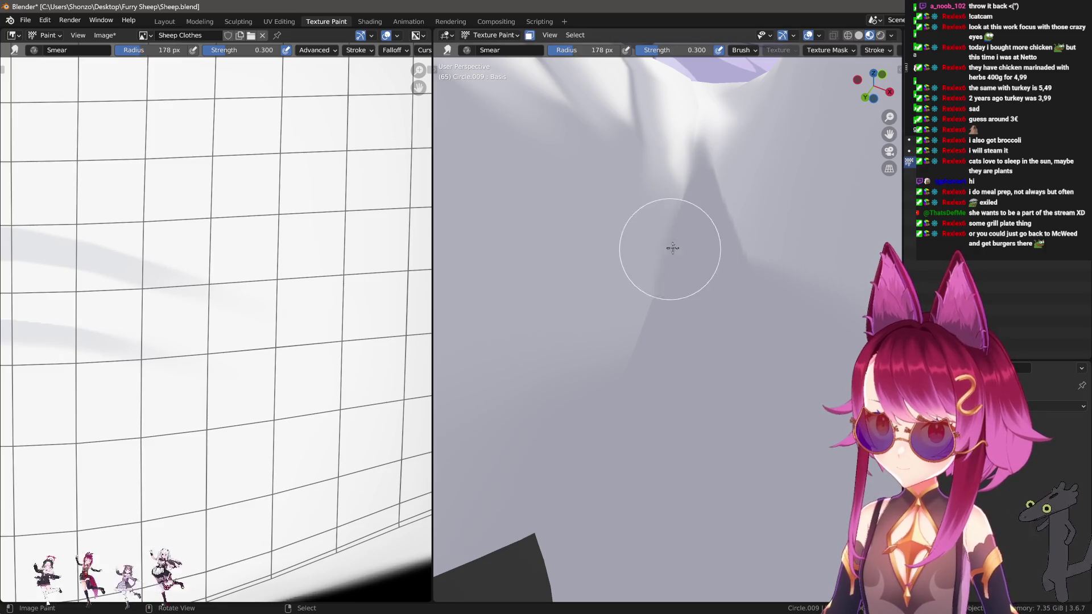
pyautogui.press('f')
pyautogui.click(725, 300)
pyautogui.press('f')
pyautogui.click(614, 321)
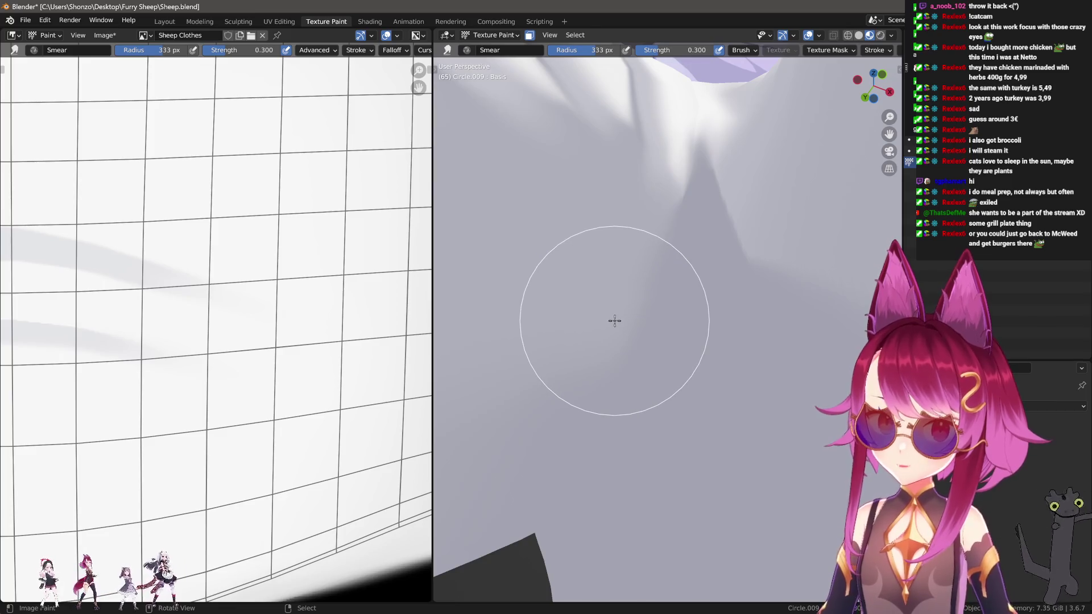
pyautogui.press('f')
pyautogui.click(646, 320)
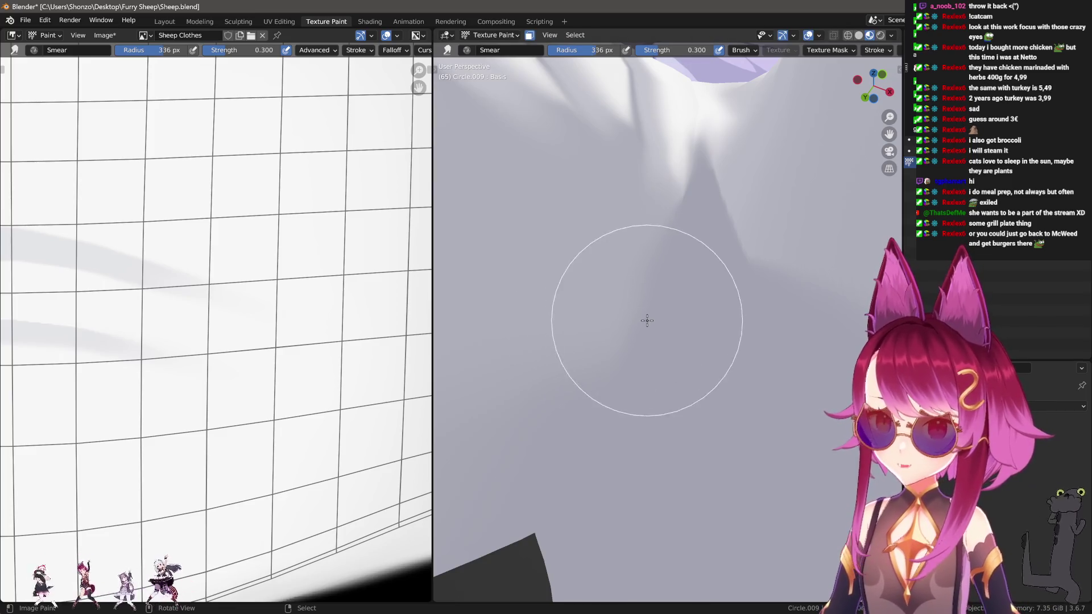
pyautogui.moveTo(601, 306)
pyautogui.mouseDown(button='middle')
pyautogui.moveTo(580, 319)
pyautogui.moveTo(631, 378)
pyautogui.moveTo(660, 314)
pyautogui.moveTo(671, 331)
pyautogui.mouseUp(button='middle')
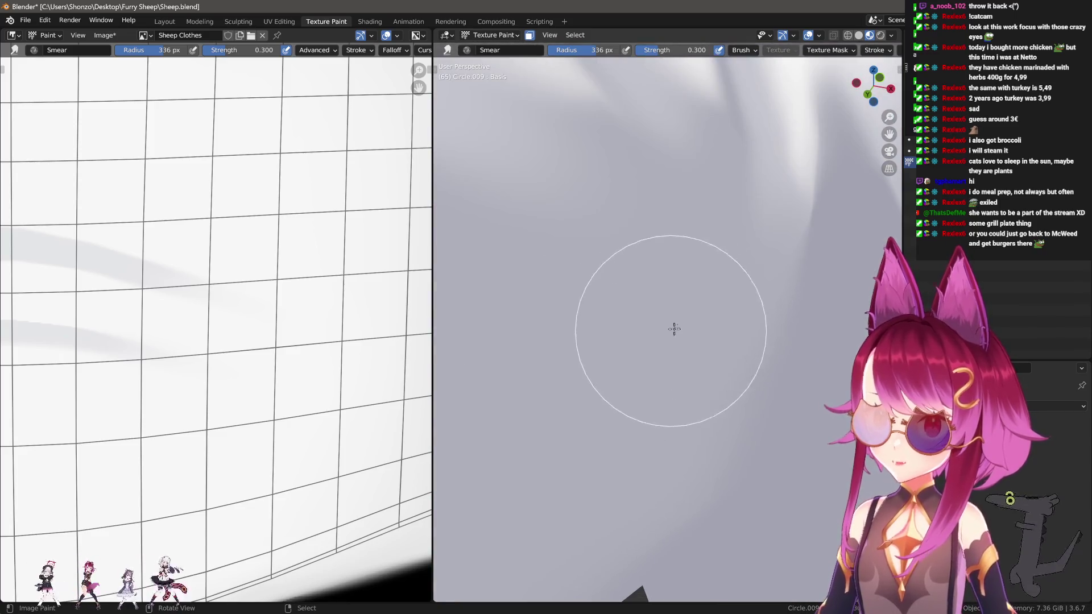
# Smear the fold shadow's edge softer, resizing the brush 121, 185, 211, then 239 px.
pyautogui.press('f')
pyautogui.click(611, 330)
pyautogui.moveTo(732, 302); pyautogui.dragTo(779, 285, button='middle')
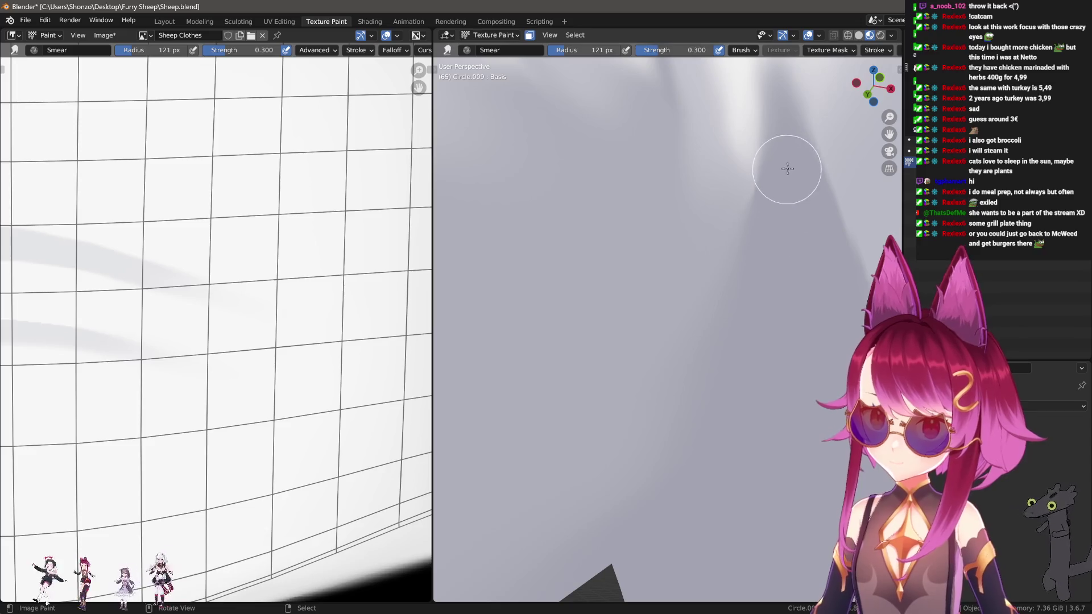
pyautogui.press('f')
pyautogui.click(777, 331)
pyautogui.moveTo(777, 331)
pyautogui.mouseDown(button='middle')
pyautogui.moveTo(706, 319)
pyautogui.moveTo(679, 331)
pyautogui.mouseUp(button='middle')
pyautogui.press('f')
pyautogui.click(661, 364)
pyautogui.moveTo(663, 372)
pyautogui.mouseDown(button='middle')
pyautogui.moveTo(664, 385)
pyautogui.moveTo(684, 370)
pyautogui.mouseUp(button='middle')
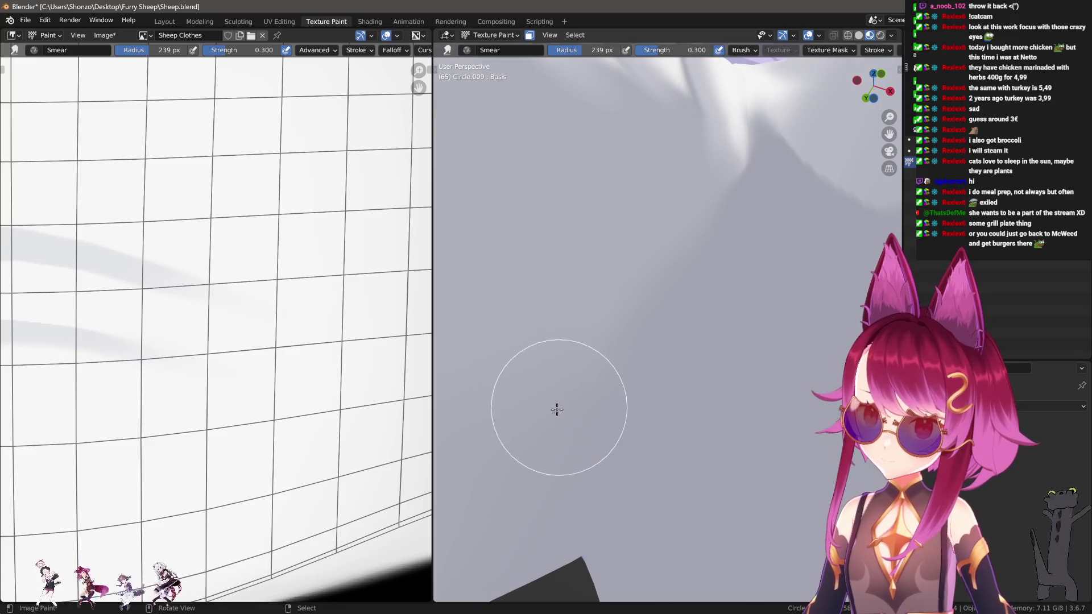
pyautogui.press('f')
pyautogui.click(679, 387)
pyautogui.scroll(-3, 679, 387)
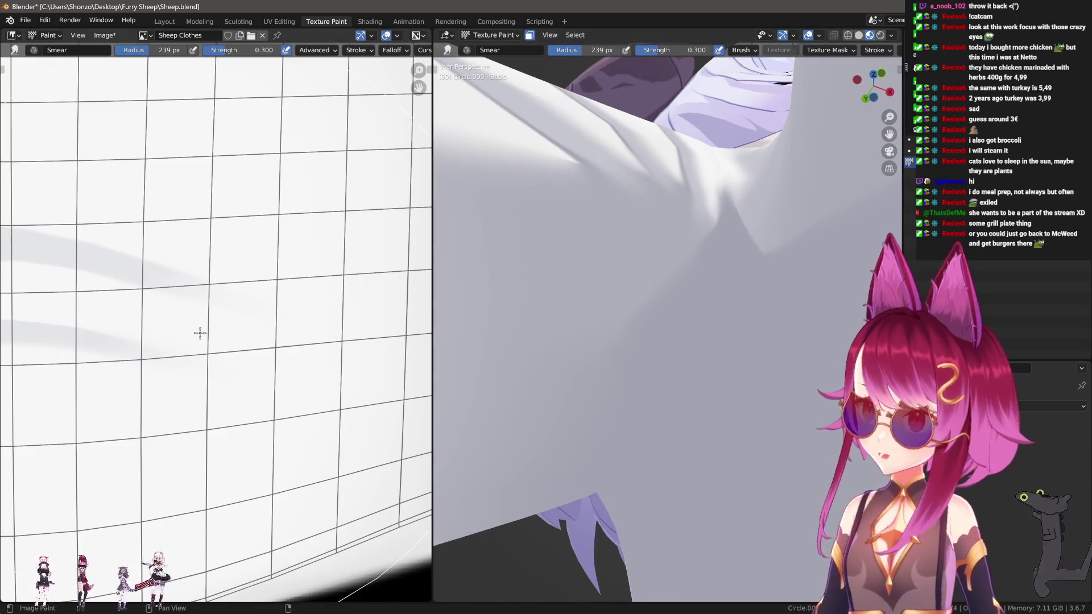
# Zoom in on the shirt front and shrink the Smear brush to 44 px.
pyautogui.scroll(-4, 200, 332)
pyautogui.scroll(1, 225, 314)
pyautogui.press('f')
pyautogui.click(224, 315)
pyautogui.scroll(3, 205, 307)
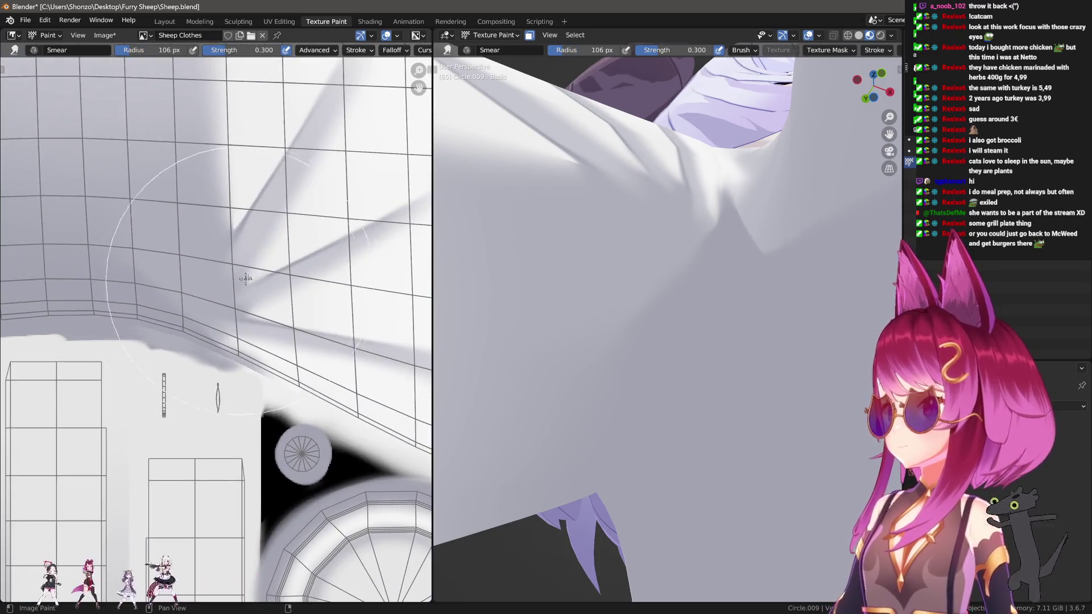
pyautogui.scroll(2, 185, 299)
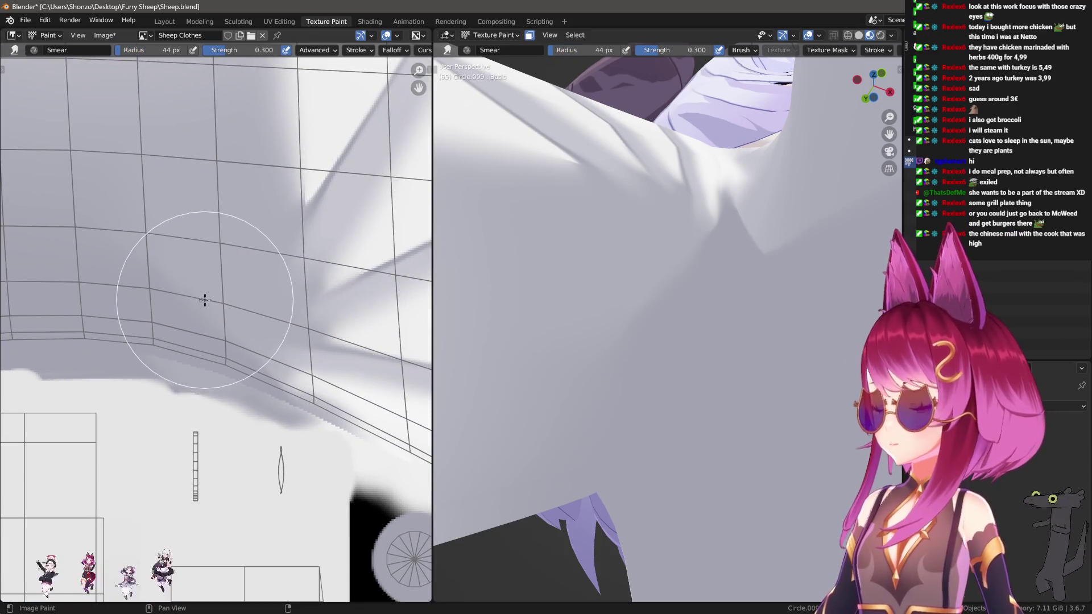
pyautogui.press('f')
pyautogui.click(210, 295)
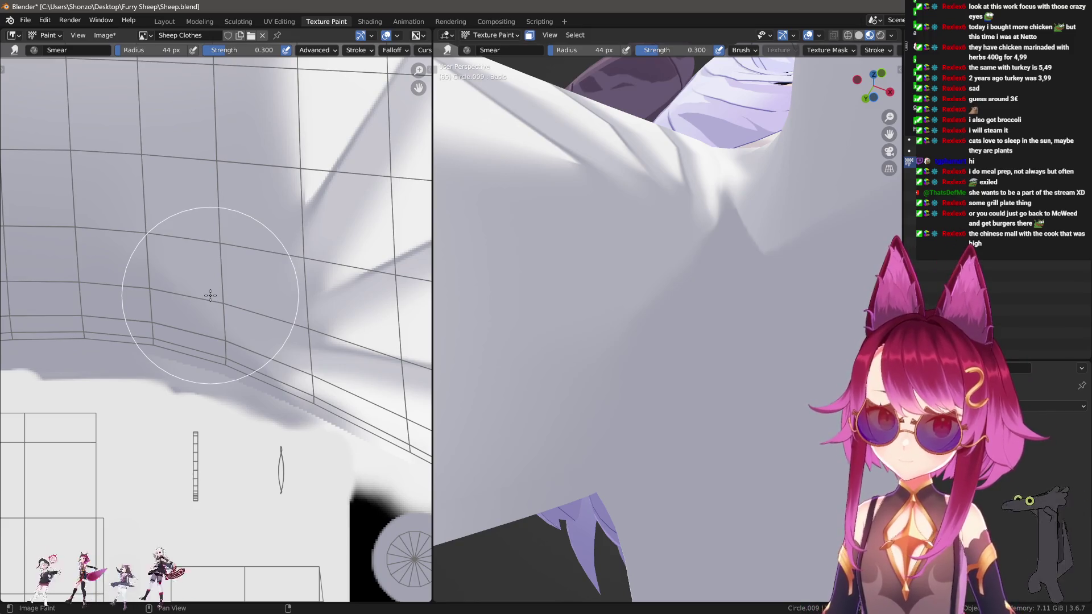
# Enlarge the Smear brush to 500 px, then settle on 323 px for the front folds.
pyautogui.scroll(3, 569, 284)
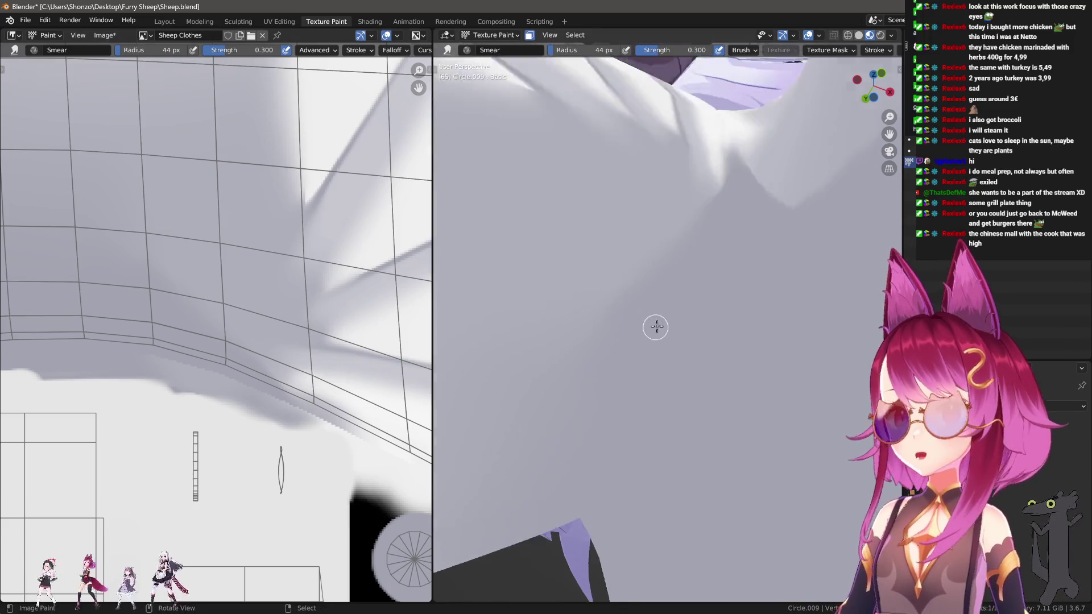
pyautogui.press('f')
pyautogui.click(641, 361)
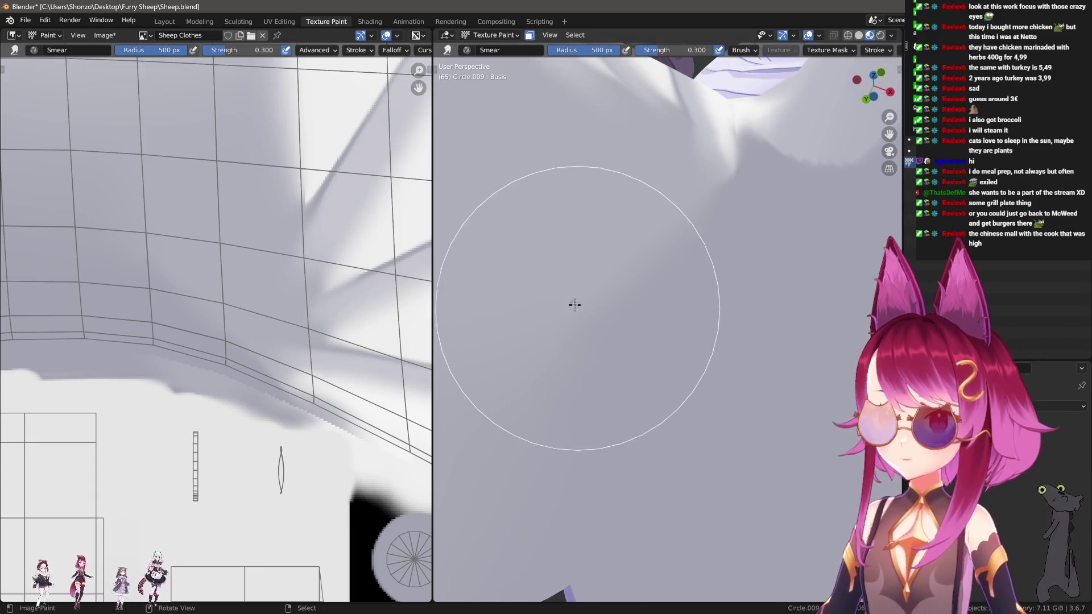
pyautogui.scroll(-2, 556, 353)
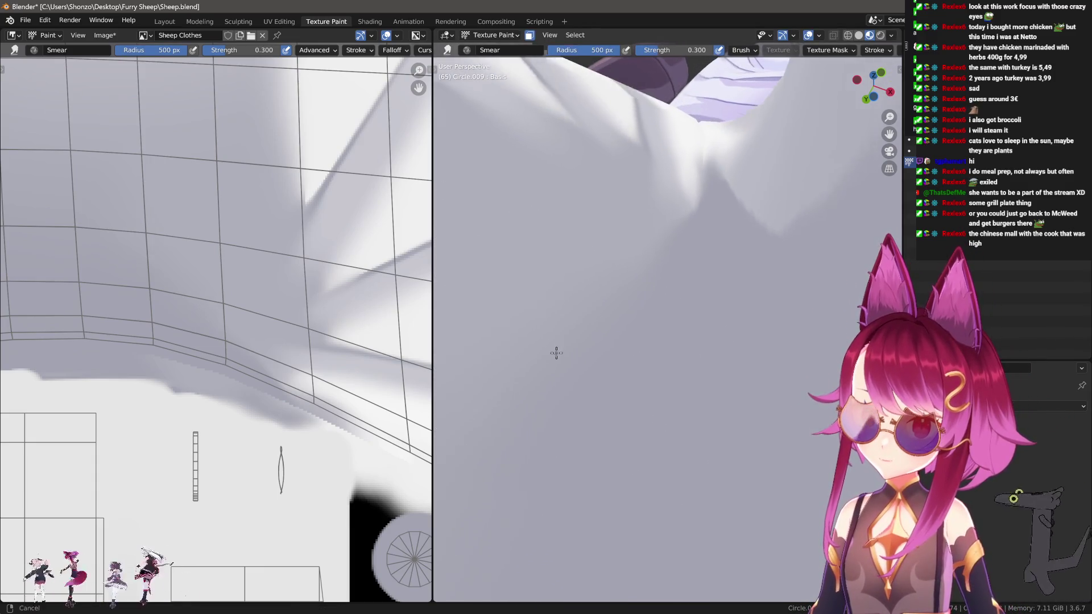
pyautogui.press('f')
pyautogui.click(649, 301)
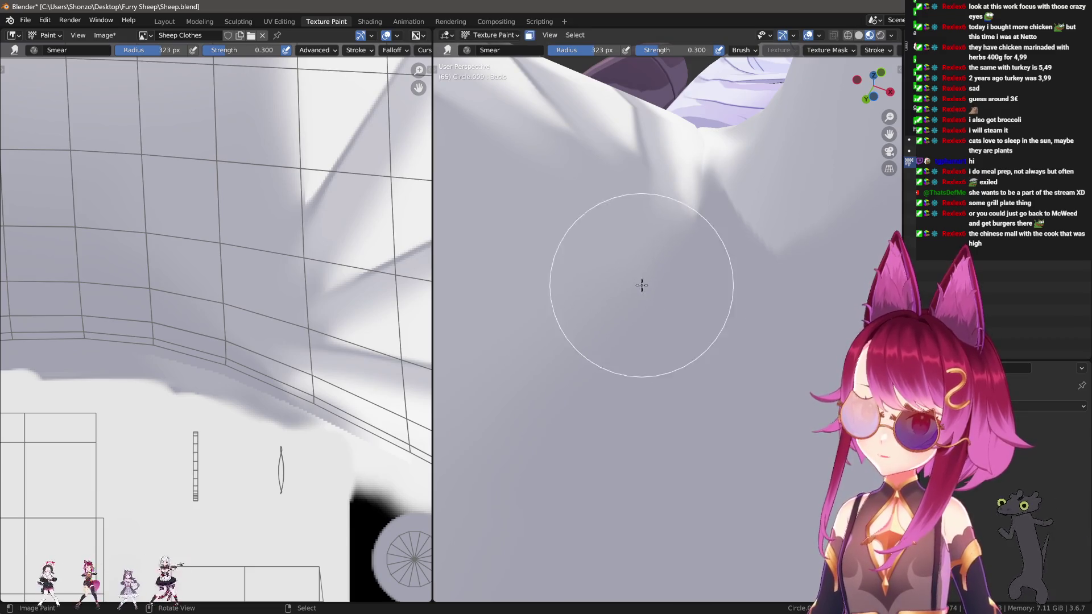
pyautogui.moveTo(649, 301)
pyautogui.mouseDown(button='middle')
pyautogui.moveTo(695, 305)
pyautogui.moveTo(609, 392)
pyautogui.moveTo(680, 334)
pyautogui.moveTo(662, 321)
pyautogui.mouseUp(button='middle')
# Adjust the brush with bracket keys to 146, 332, then 317 px while viewing the folds.
pyautogui.press('[')
pyautogui.press('[')
pyautogui.press('[')
pyautogui.press('[')
pyautogui.press('[')
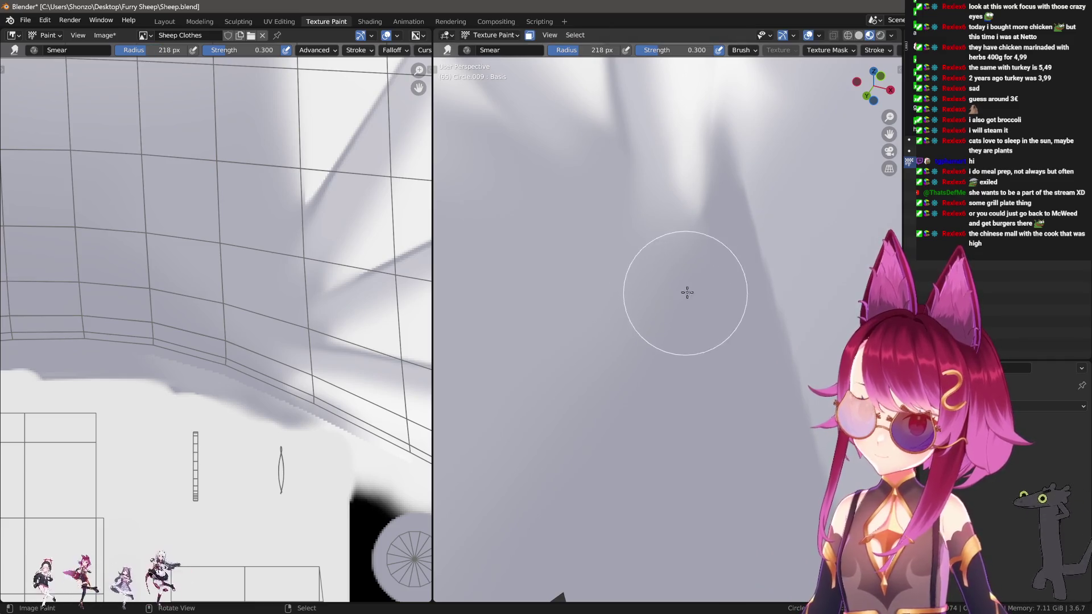
pyautogui.press('[')
pyautogui.press('[')
pyautogui.press('[')
pyautogui.moveTo(650, 307)
pyautogui.mouseDown(button='middle')
pyautogui.moveTo(714, 224)
pyautogui.moveTo(700, 339)
pyautogui.moveTo(690, 251)
pyautogui.moveTo(642, 346)
pyautogui.mouseUp(button='middle')
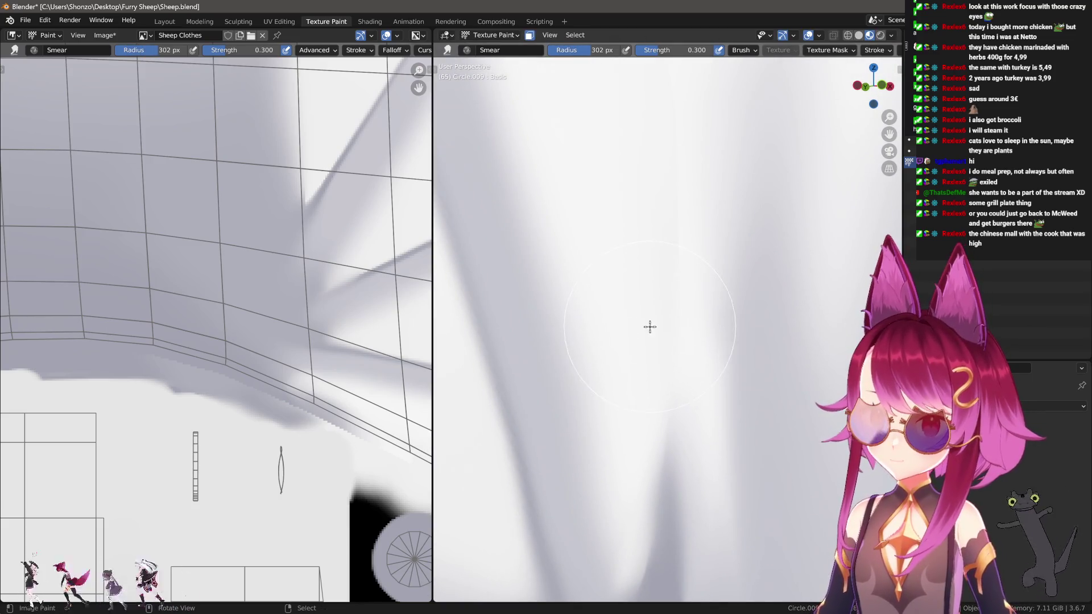
pyautogui.moveTo(635, 177)
pyautogui.mouseDown(button='middle')
pyautogui.moveTo(704, 243)
pyautogui.moveTo(641, 295)
pyautogui.moveTo(615, 297)
pyautogui.mouseUp(button='middle')
pyautogui.press(']')
pyautogui.press('[')
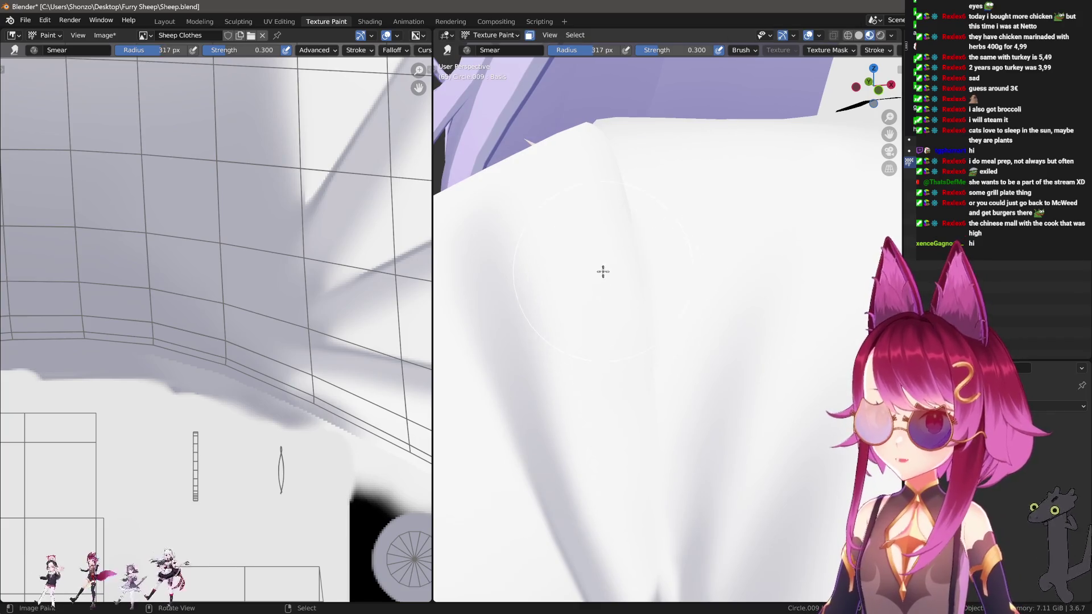
# Smear the shading along the left part of the shirt texture's lower edge.
pyautogui.scroll(-5, 190, 202)
pyautogui.scroll(3, 261, 243)
pyautogui.scroll(-3, 231, 108)
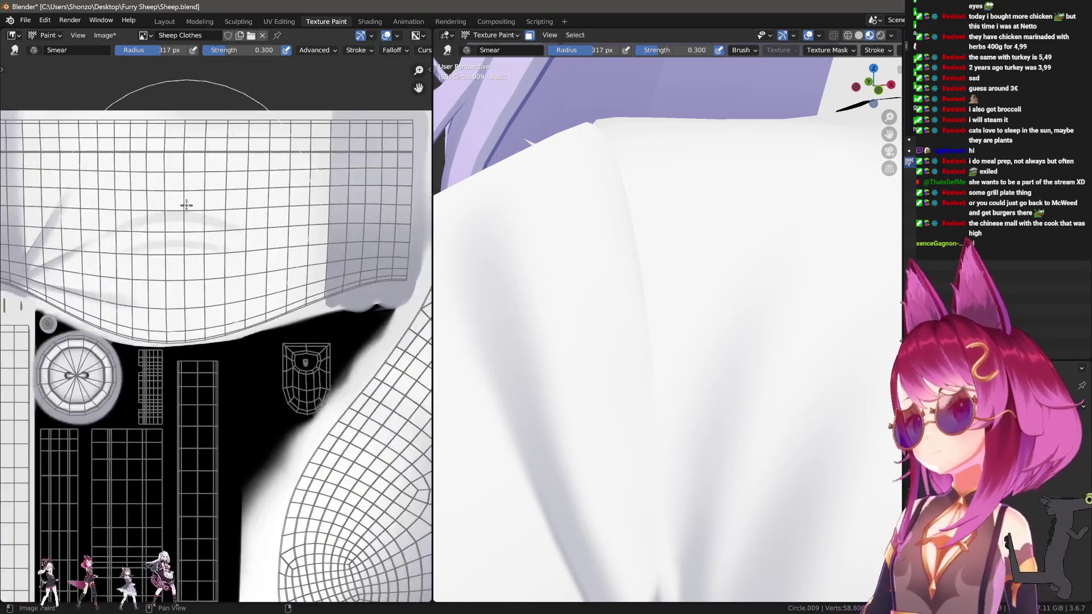
pyautogui.scroll(2, 233, 355)
pyautogui.scroll(2, 234, 356)
pyautogui.scroll(3, 127, 285)
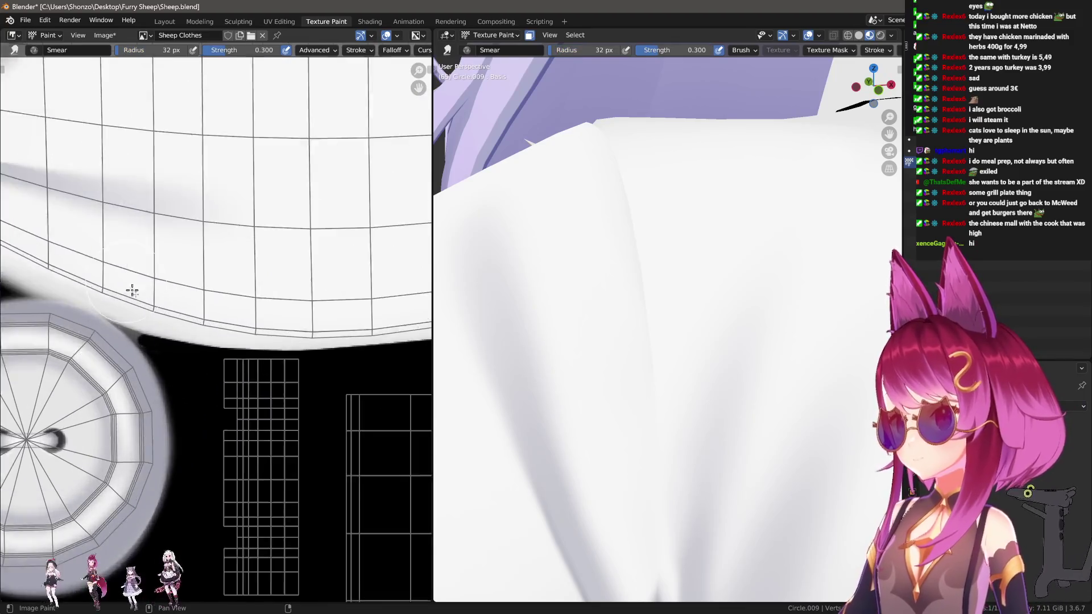
pyautogui.moveTo(115, 288); pyautogui.dragTo(69, 258)
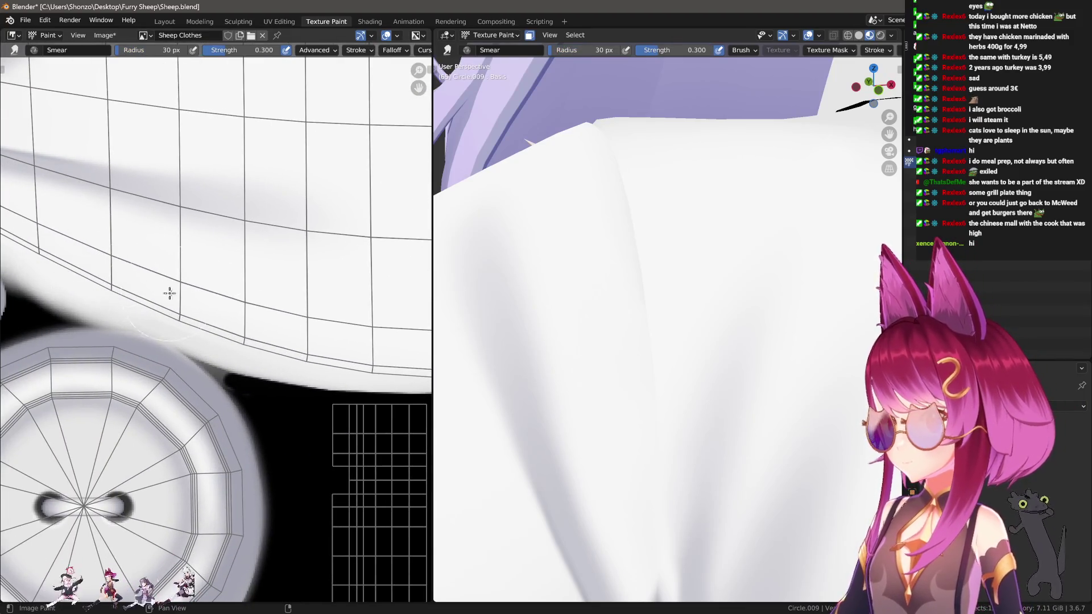
pyautogui.moveTo(209, 227)
pyautogui.mouseDown()
pyautogui.moveTo(273, 324)
pyautogui.moveTo(312, 319)
pyautogui.mouseUp()
pyautogui.scroll(2, 234, 319)
pyautogui.scroll(1, 204, 326)
# Smear the remaining lower-edge shading and return to the TexDraw brush.
pyautogui.moveTo(204, 326)
pyautogui.mouseDown()
pyautogui.moveTo(219, 346)
pyautogui.moveTo(296, 322)
pyautogui.moveTo(250, 319)
pyautogui.moveTo(348, 331)
pyautogui.mouseUp()
pyautogui.scroll(1, 251, 318)
pyautogui.scroll(1, 220, 322)
pyautogui.moveTo(220, 322)
pyautogui.mouseDown()
pyautogui.moveTo(317, 318)
pyautogui.moveTo(295, 310)
pyautogui.mouseUp()
pyautogui.scroll(-2, 244, 312)
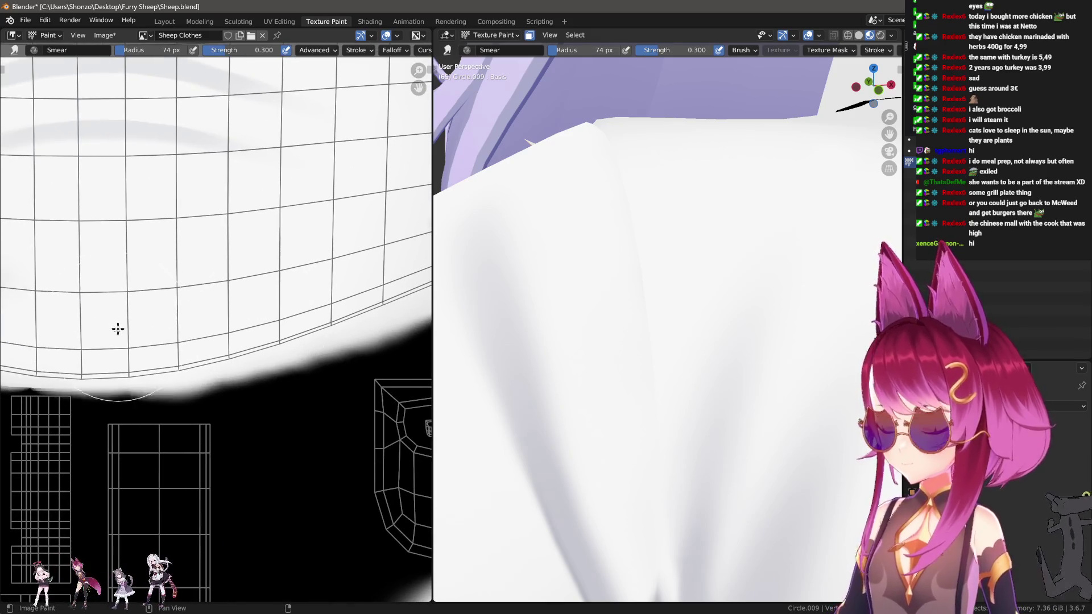
pyautogui.scroll(-3, 114, 255)
pyautogui.scroll(2, 170, 295)
pyautogui.hotkey('shift', 'space')
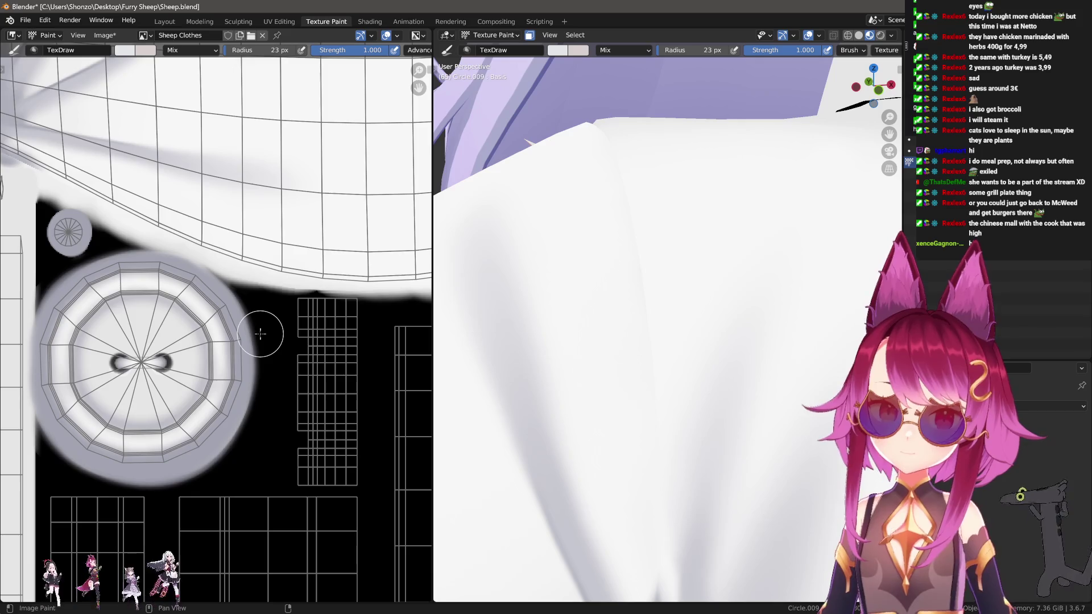
# Swap the paint colour, shrink TexDraw to 11 px, and view the seam above the big button.
pyautogui.scroll(2, 159, 377)
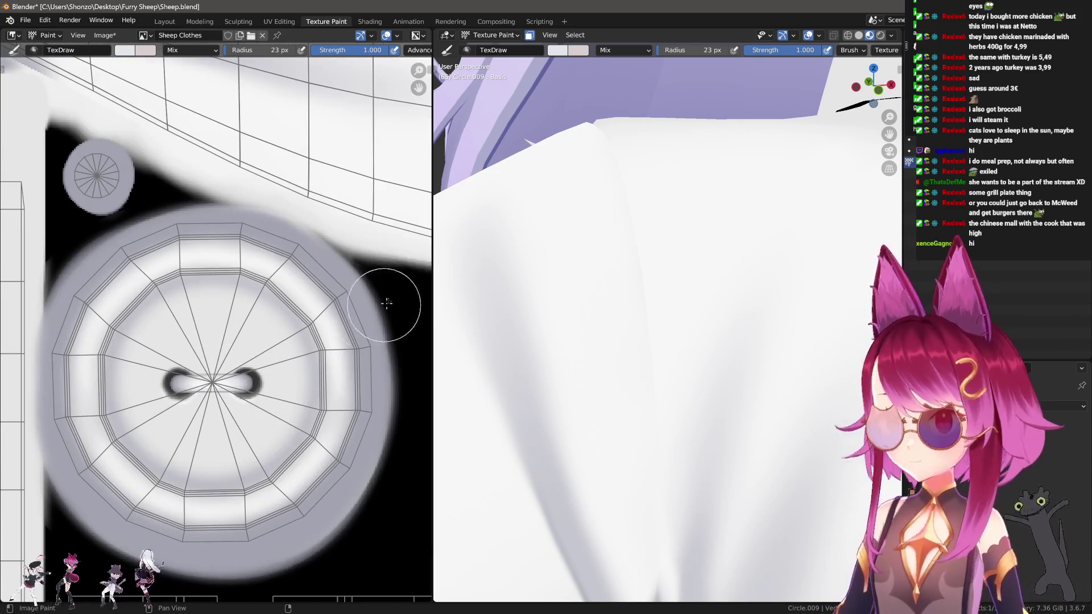
pyautogui.press('s')
pyautogui.moveTo(162, 185); pyautogui.dragTo(271, 316, button='middle')
pyautogui.scroll(1, 271, 316)
pyautogui.scroll(1, 185, 278)
pyautogui.press('f')
pyautogui.click(210, 270)
pyautogui.moveTo(305, 360)
pyautogui.mouseDown(button='middle')
pyautogui.moveTo(253, 321)
pyautogui.moveTo(195, 325)
pyautogui.mouseUp(button='middle')
pyautogui.scroll(-3, 253, 320)
pyautogui.keyDown('ctrl'); pyautogui.scroll(-3, 195, 325); pyautogui.keyUp('ctrl')
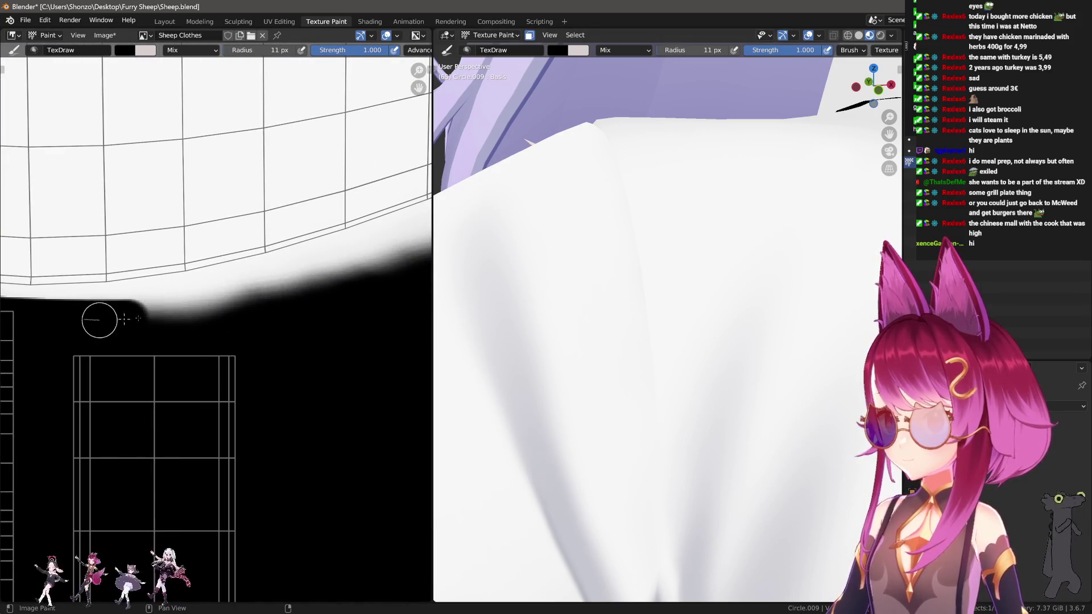
# Make Sheep Clothes Shadow the paint texture and sample a light grey colour.
pyautogui.press('n')
pyautogui.scroll(5, 831, 177)
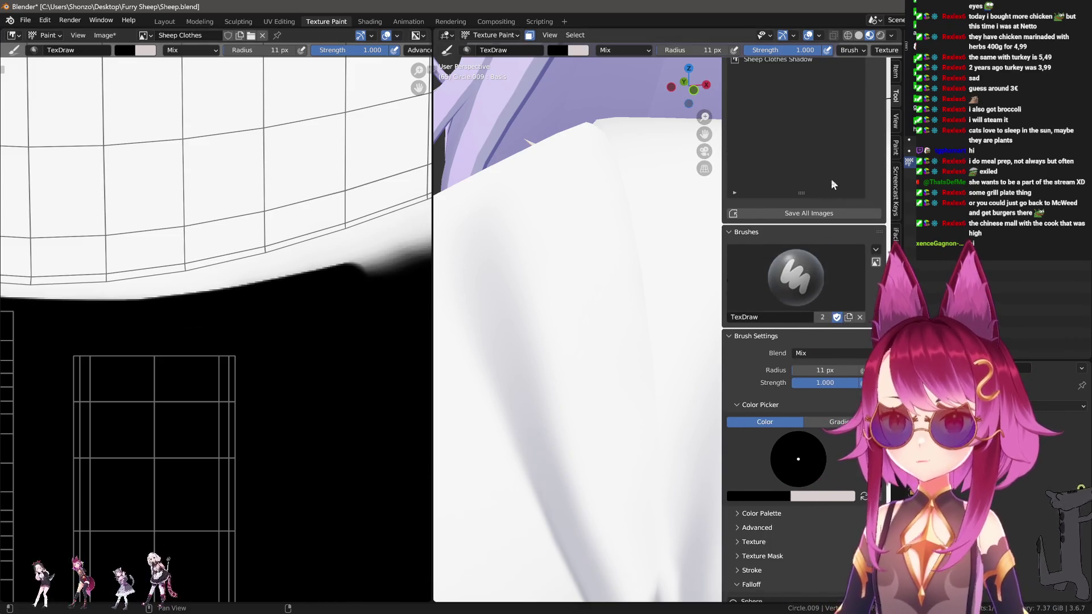
pyautogui.click(816, 127)
pyautogui.scroll(6, 135, 224)
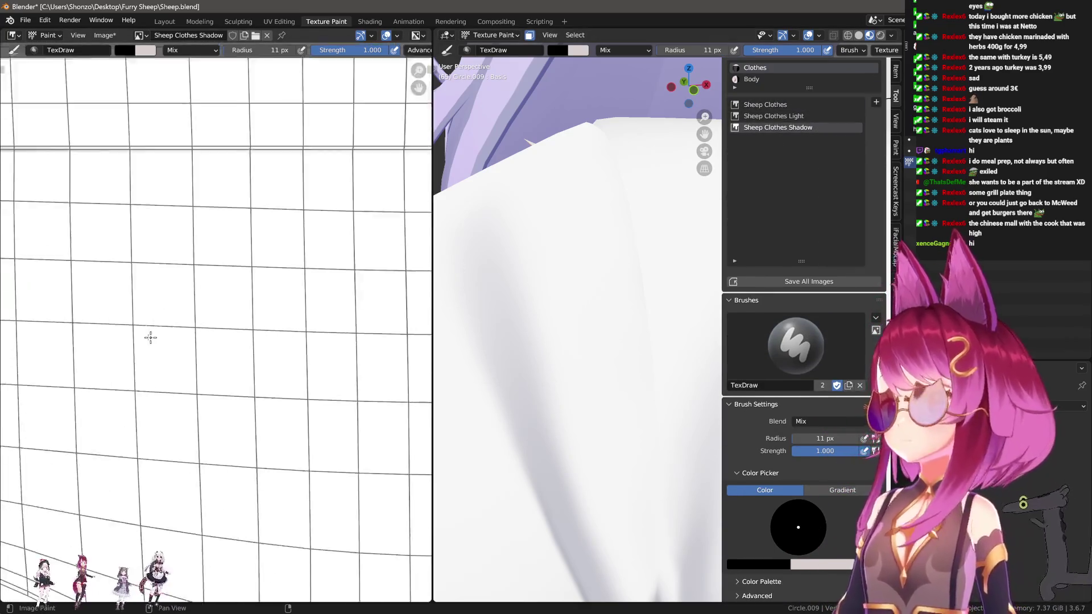
pyautogui.press('s')
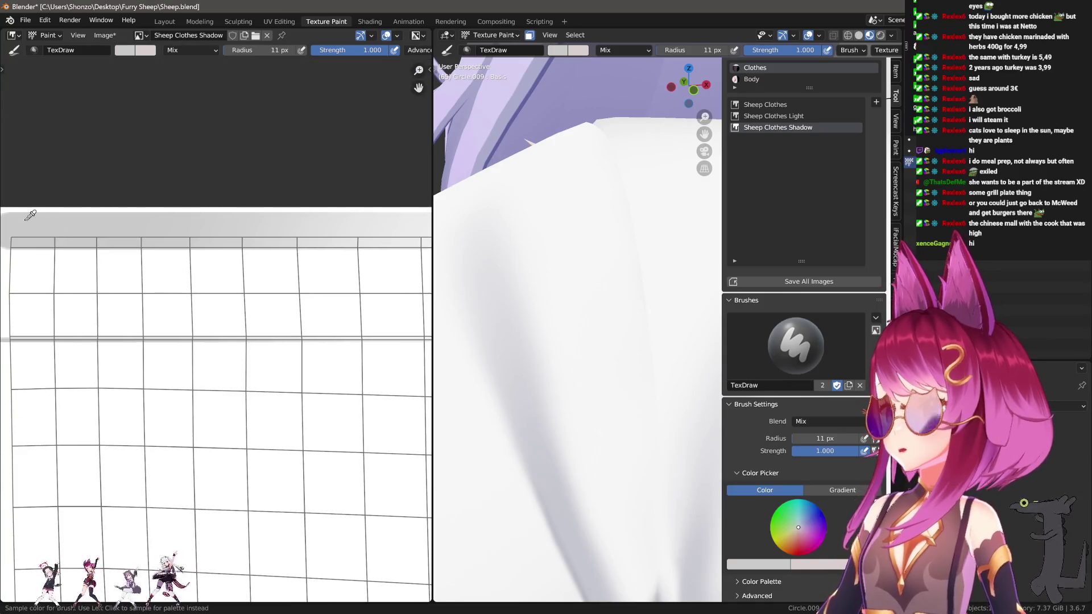
pyautogui.click(31, 215)
pyautogui.scroll(-5, 108, 233)
# Shrink the TexDraw brush to 8 px and paint grey shadow along the collar's lower edge.
pyautogui.press('n')
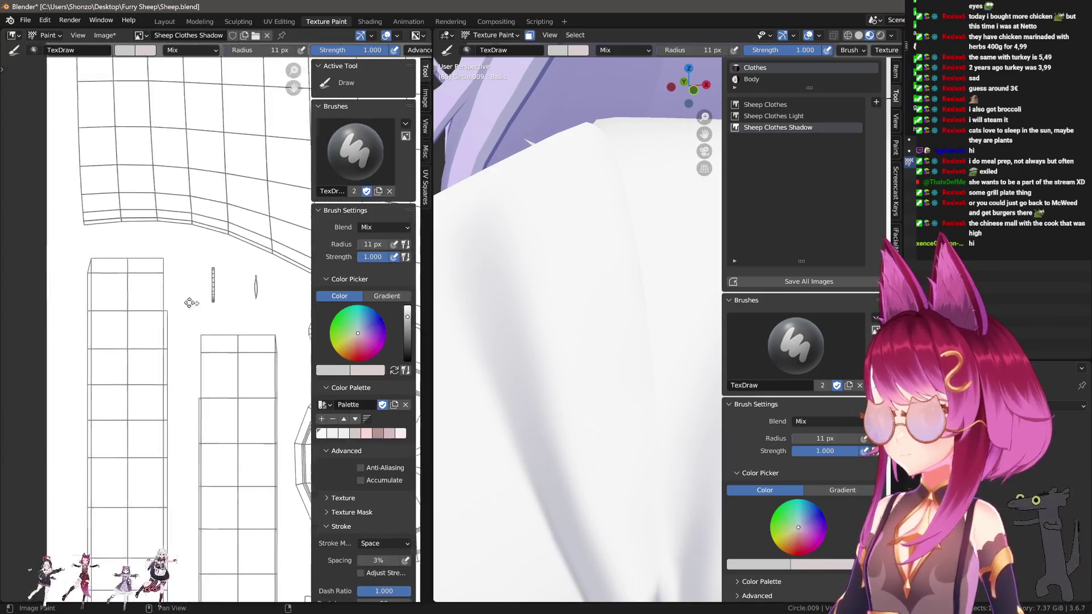
pyautogui.press('n')
pyautogui.scroll(3, 99, 249)
pyautogui.press('[')
pyautogui.press('[')
pyautogui.moveTo(68, 247)
pyautogui.mouseDown()
pyautogui.moveTo(256, 243)
pyautogui.moveTo(409, 286)
pyautogui.mouseUp()
# Tilt the shirt slightly and repaint the grey band along the next stretch of collar edge.
pyautogui.press('n')
pyautogui.moveTo(581, 258)
pyautogui.mouseDown(button='middle')
pyautogui.moveTo(692, 314)
pyautogui.moveTo(666, 293)
pyautogui.mouseUp(button='middle')
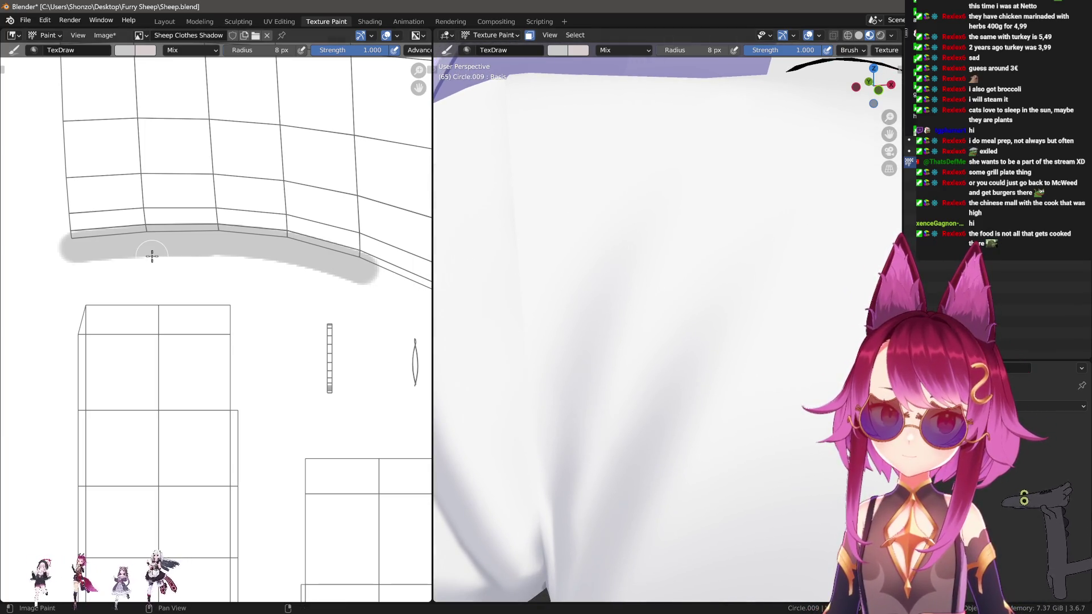
pyautogui.moveTo(198, 277); pyautogui.dragTo(97, 248, button='middle')
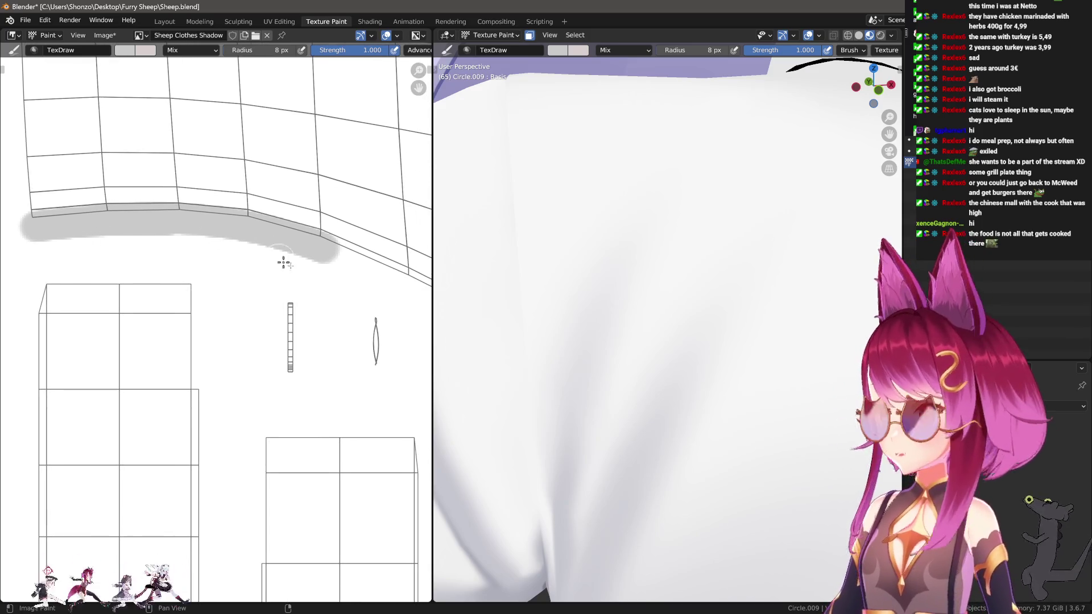
pyautogui.moveTo(275, 258); pyautogui.dragTo(165, 198, button='middle')
pyautogui.moveTo(170, 200); pyautogui.dragTo(348, 282)
pyautogui.hotkey('ctrl', 'z')
pyautogui.moveTo(214, 225); pyautogui.dragTo(361, 310)
# Extend and even out the grey shadow band rightward along the collar's lower UV edge.
pyautogui.moveTo(360, 309); pyautogui.dragTo(221, 237, button='middle')
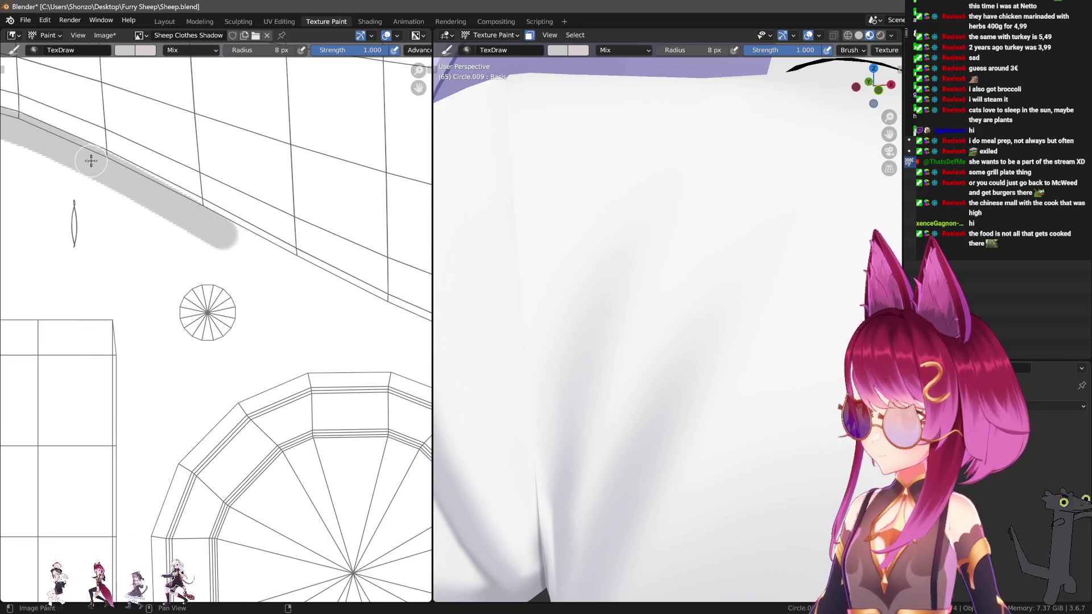
pyautogui.moveTo(91, 161); pyautogui.dragTo(263, 237)
pyautogui.moveTo(86, 158)
pyautogui.mouseDown()
pyautogui.moveTo(236, 239)
pyautogui.moveTo(107, 166)
pyautogui.moveTo(214, 210)
pyautogui.moveTo(144, 201)
pyautogui.moveTo(92, 153)
pyautogui.moveTo(310, 272)
pyautogui.mouseUp()
pyautogui.moveTo(301, 264); pyautogui.dragTo(150, 196, button='middle')
pyautogui.moveTo(159, 202)
pyautogui.mouseDown()
pyautogui.moveTo(307, 267)
pyautogui.moveTo(146, 187)
pyautogui.moveTo(287, 260)
pyautogui.mouseUp()
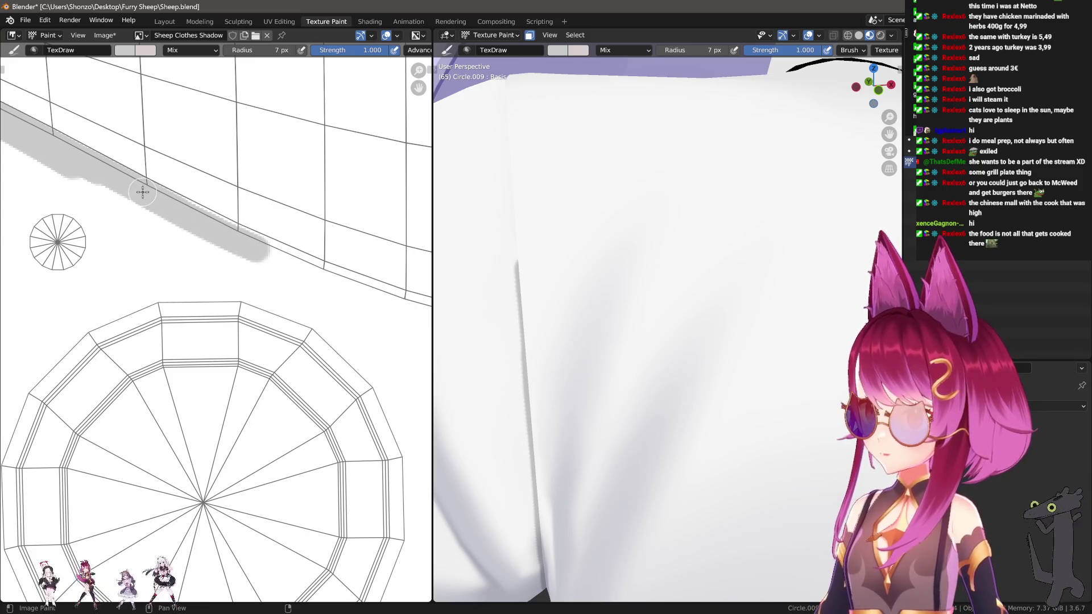
pyautogui.moveTo(252, 251); pyautogui.dragTo(194, 230, button='middle')
pyautogui.moveTo(91, 173); pyautogui.dragTo(337, 292)
pyautogui.moveTo(337, 291); pyautogui.dragTo(233, 253, button='middle')
pyautogui.moveTo(92, 187); pyautogui.dragTo(282, 264)
pyautogui.moveTo(254, 250); pyautogui.dragTo(142, 226, button='middle')
pyautogui.moveTo(111, 214); pyautogui.dragTo(281, 258)
pyautogui.moveTo(102, 213); pyautogui.dragTo(380, 266)
# Carry the grey band to the edge's right end, then touch up and thicken it.
pyautogui.moveTo(367, 197); pyautogui.dragTo(253, 191, button='middle')
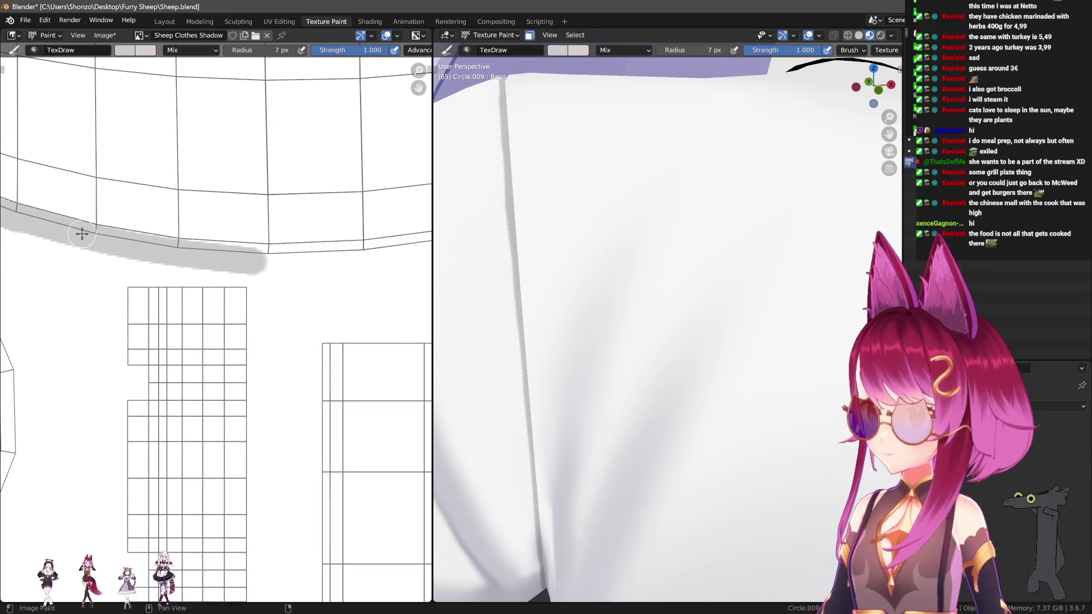
pyautogui.moveTo(287, 260); pyautogui.dragTo(382, 258)
pyautogui.moveTo(296, 256); pyautogui.dragTo(190, 253, button='middle')
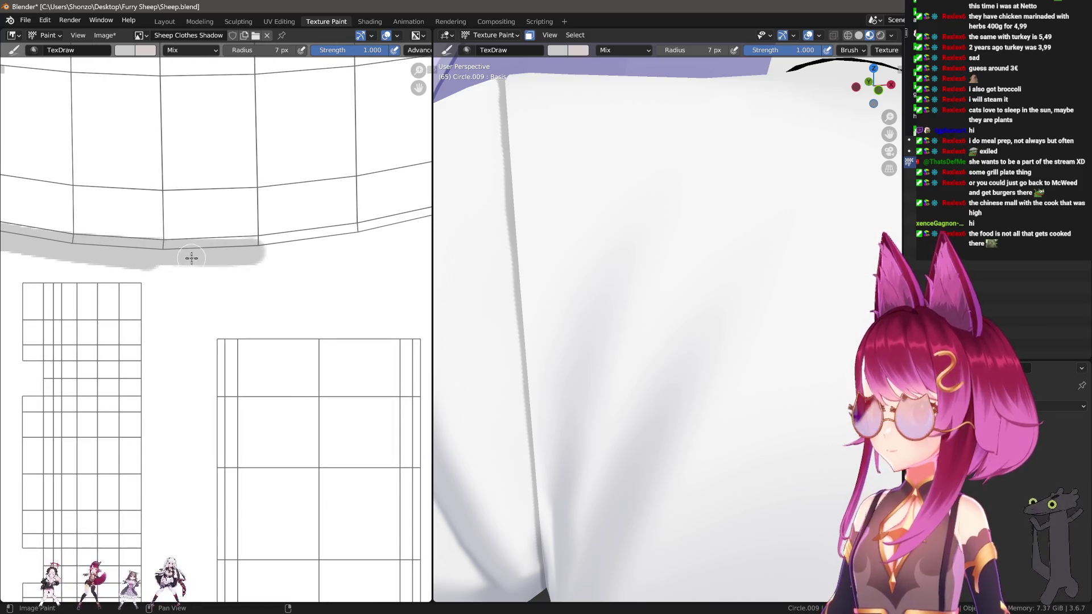
pyautogui.moveTo(292, 244); pyautogui.dragTo(405, 226)
pyautogui.moveTo(363, 235); pyautogui.dragTo(216, 253, button='middle')
pyautogui.moveTo(228, 256); pyautogui.dragTo(421, 208)
pyautogui.moveTo(243, 253); pyautogui.dragTo(61, 283, button='middle')
pyautogui.moveTo(24, 288); pyautogui.dragTo(221, 246)
pyautogui.moveTo(31, 289); pyautogui.dragTo(239, 249)
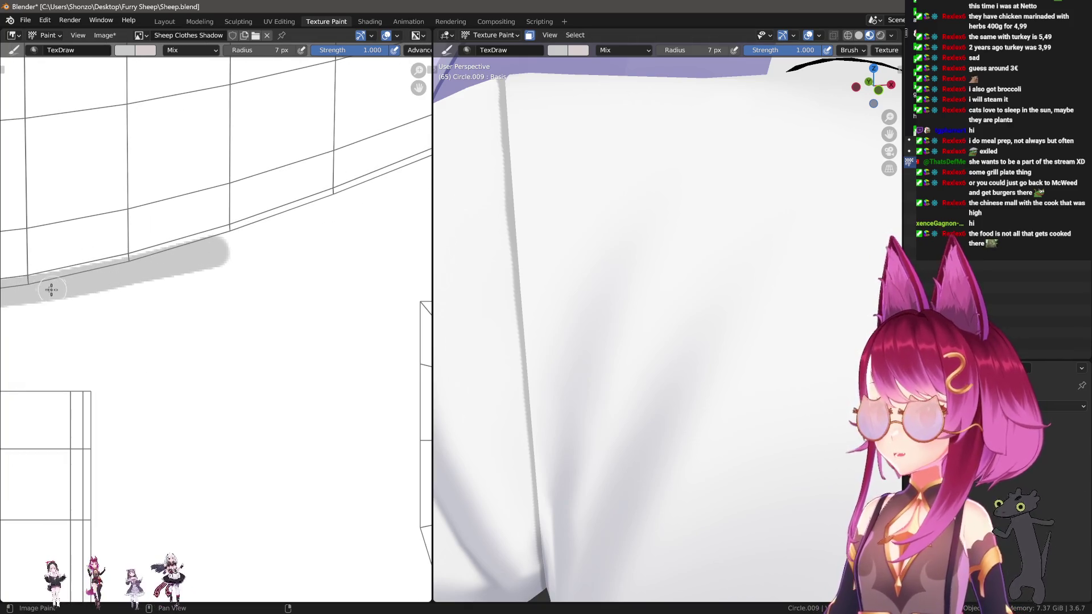
pyautogui.moveTo(30, 290); pyautogui.dragTo(256, 236)
# Retrace the band's right end and extend the grey shadow toward the collar point.
pyautogui.moveTo(34, 282)
pyautogui.mouseDown()
pyautogui.moveTo(285, 225)
pyautogui.moveTo(170, 265)
pyautogui.mouseUp()
pyautogui.moveTo(28, 289)
pyautogui.mouseDown()
pyautogui.moveTo(263, 239)
pyautogui.moveTo(31, 284)
pyautogui.moveTo(77, 284)
pyautogui.moveTo(310, 214)
pyautogui.moveTo(302, 216)
pyautogui.mouseUp()
pyautogui.moveTo(301, 216); pyautogui.dragTo(177, 261, button='middle')
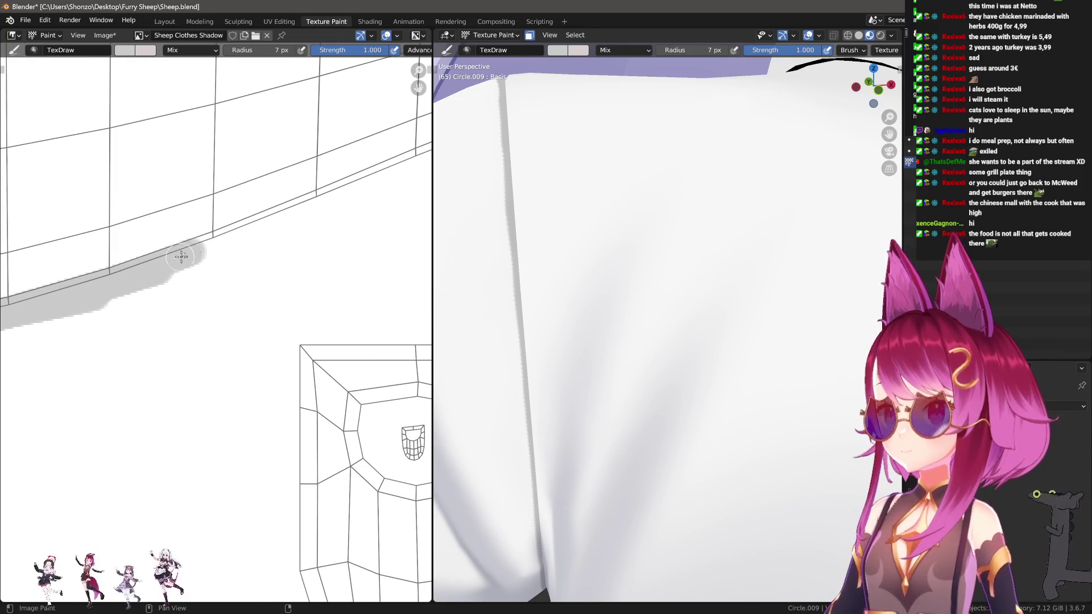
pyautogui.moveTo(179, 258); pyautogui.dragTo(367, 197)
pyautogui.moveTo(215, 244); pyautogui.dragTo(142, 284, button='middle')
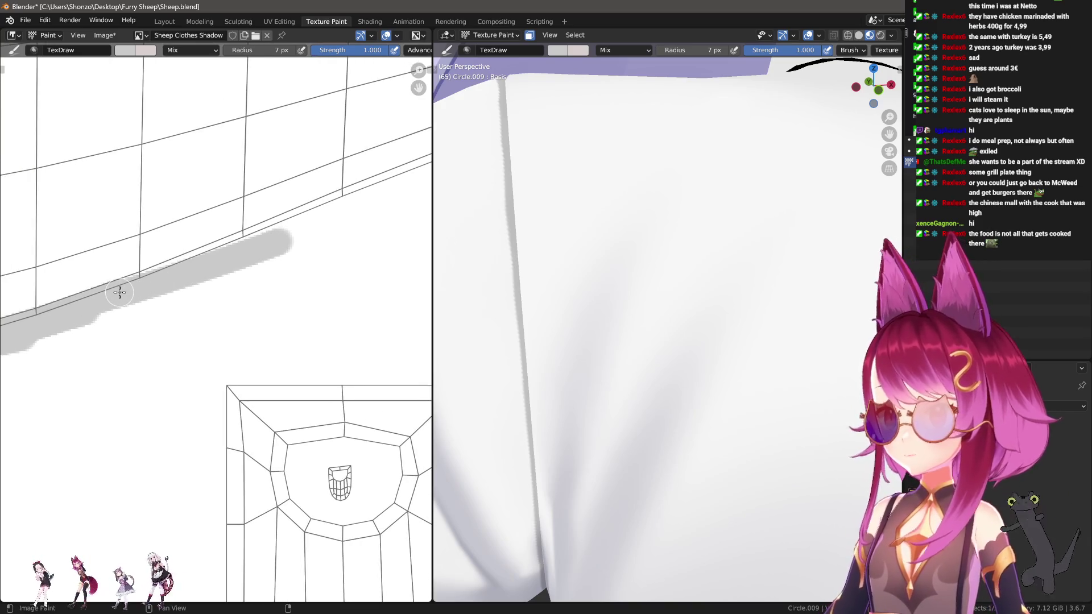
pyautogui.moveTo(119, 292); pyautogui.dragTo(322, 211)
# Widen the brush to 8 px and repaint the grey band along the next stretch.
pyautogui.moveTo(248, 241); pyautogui.dragTo(146, 280, button='middle')
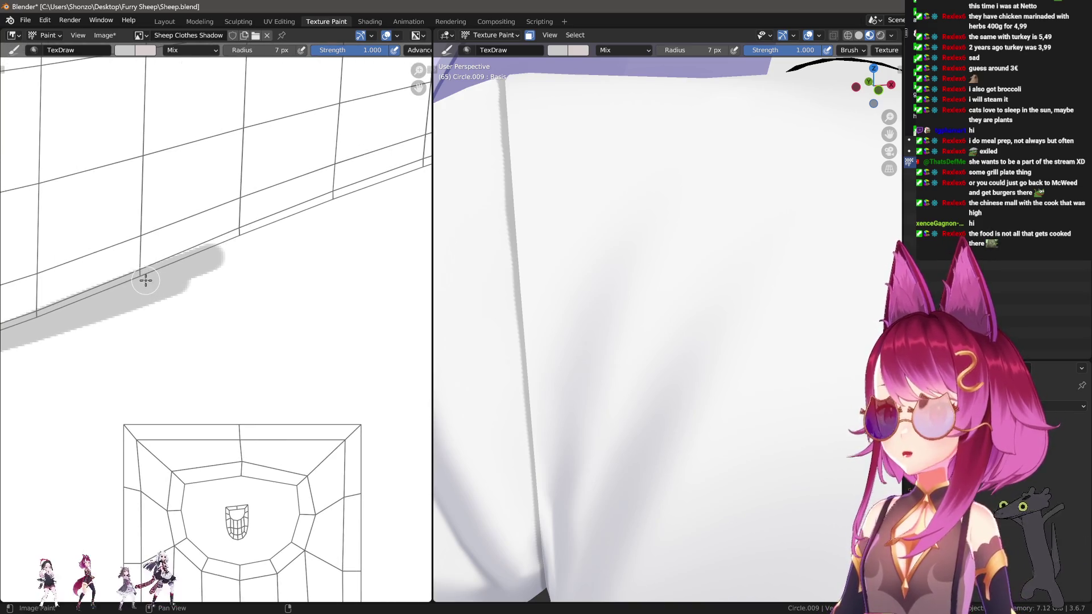
pyautogui.moveTo(141, 275); pyautogui.dragTo(295, 227)
pyautogui.moveTo(227, 248); pyautogui.dragTo(71, 310, button='middle')
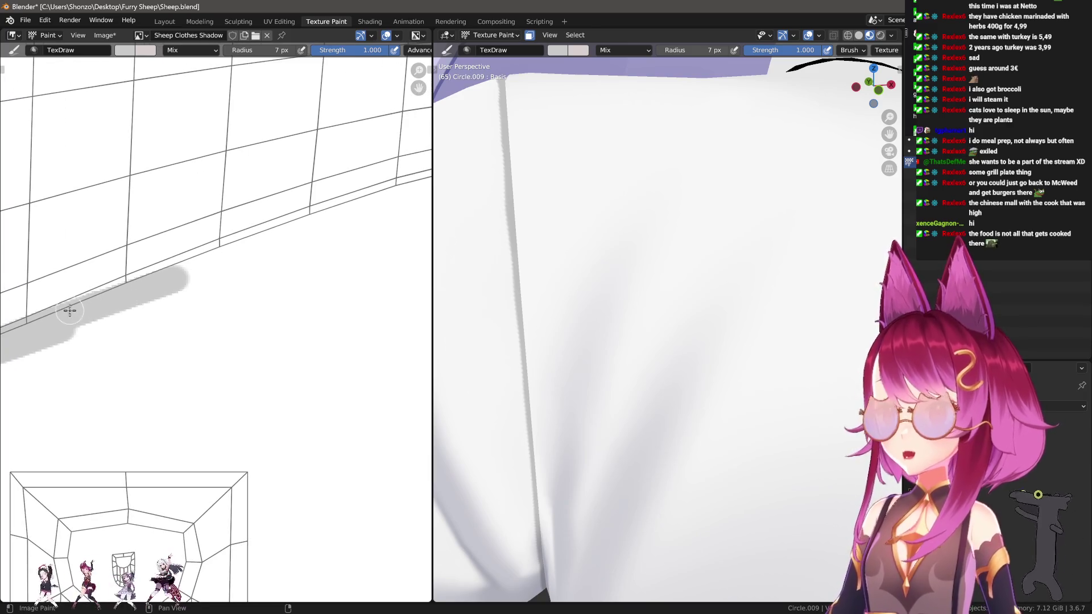
pyautogui.moveTo(128, 279); pyautogui.dragTo(272, 235)
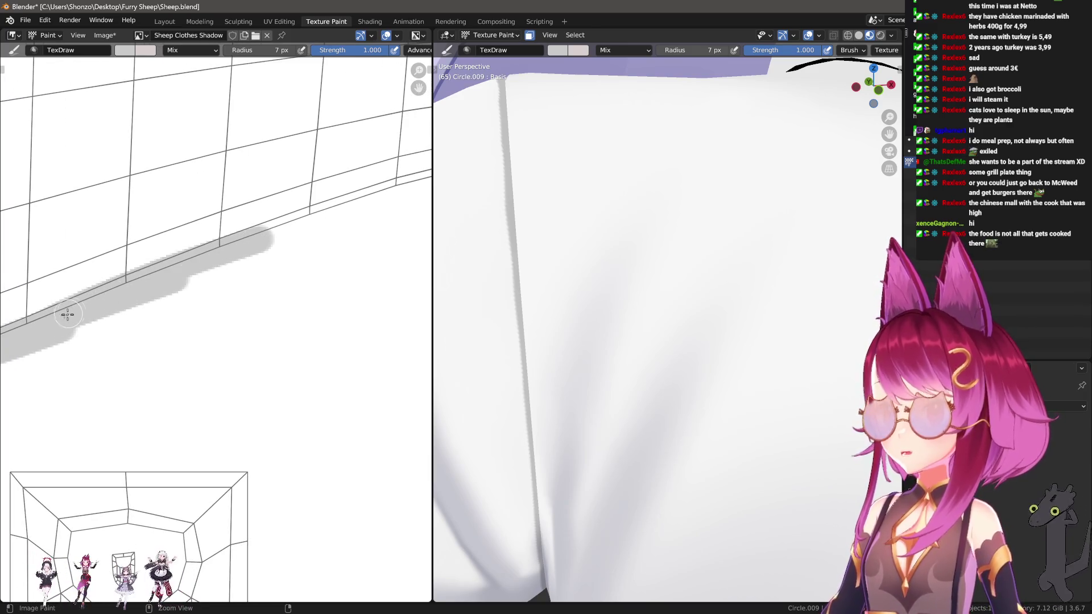
pyautogui.hotkey('ctrl', 'z')
pyautogui.press('f')
pyautogui.moveTo(38, 323)
pyautogui.mouseDown()
pyautogui.moveTo(224, 255)
pyautogui.moveTo(284, 247)
pyautogui.mouseUp()
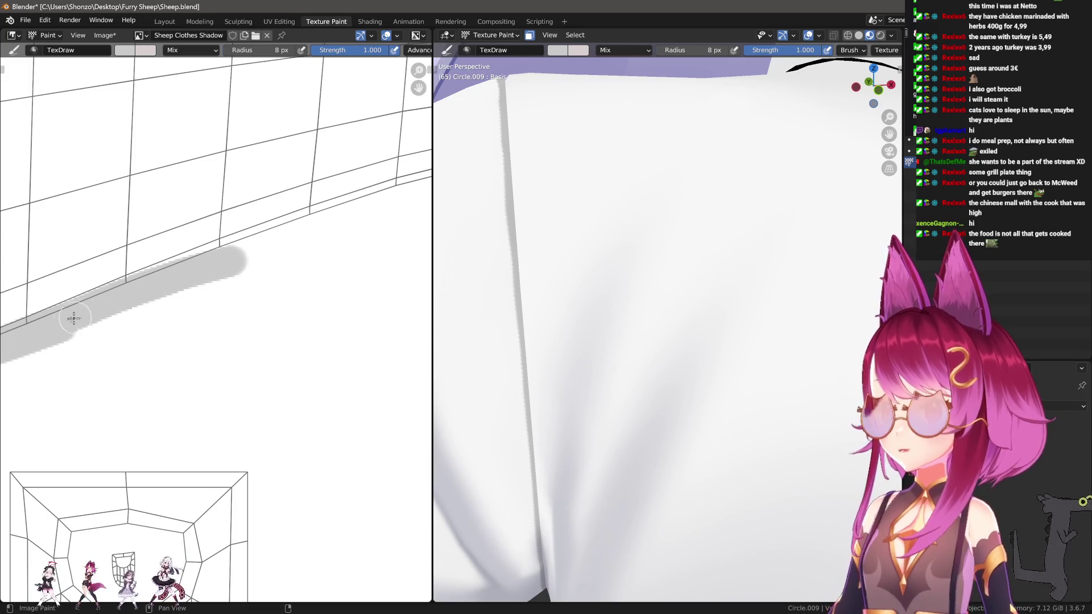
pyautogui.moveTo(32, 324)
pyautogui.mouseDown()
pyautogui.moveTo(176, 268)
pyautogui.moveTo(280, 248)
pyautogui.mouseUp()
# Continue laying grey strokes along the lower edge of the UV island.
pyautogui.moveTo(187, 273); pyautogui.dragTo(114, 293, button='middle')
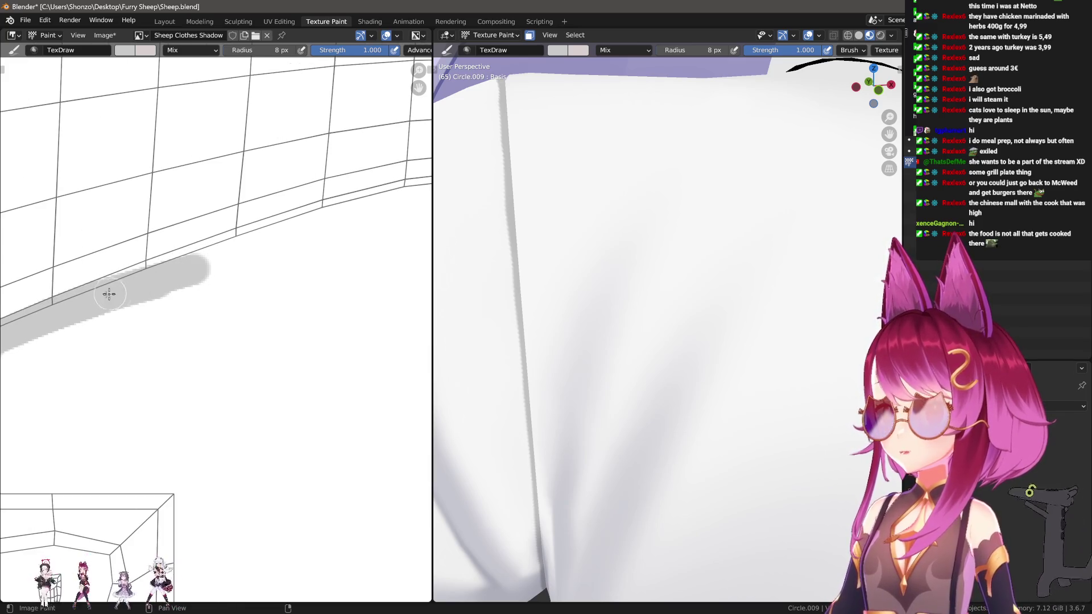
pyautogui.moveTo(70, 304); pyautogui.dragTo(269, 241)
pyautogui.moveTo(191, 266); pyautogui.dragTo(138, 297, button='middle')
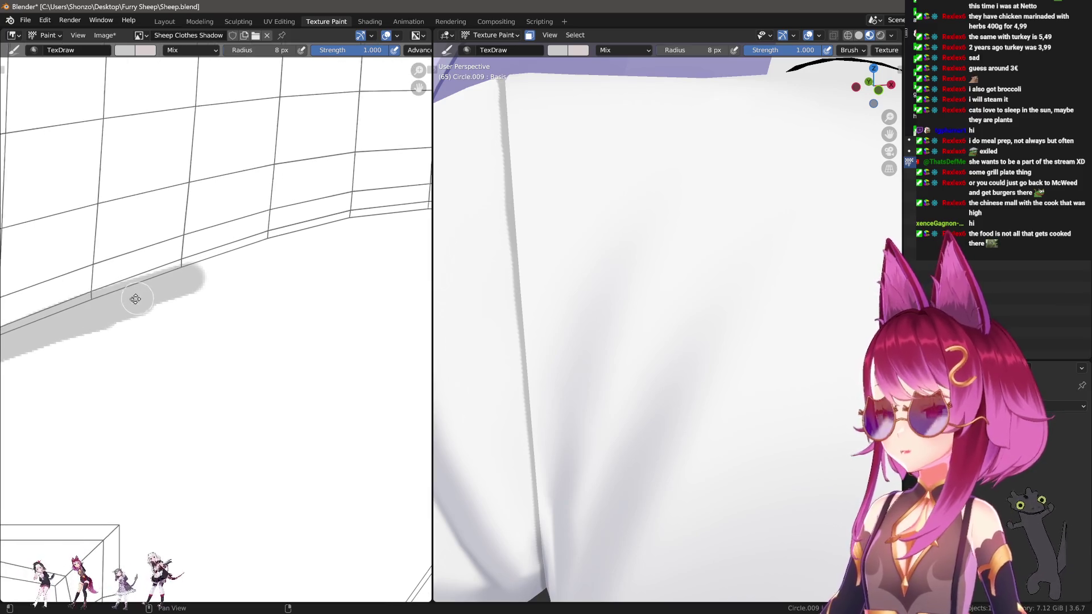
pyautogui.moveTo(87, 307)
pyautogui.mouseDown()
pyautogui.moveTo(246, 246)
pyautogui.moveTo(280, 251)
pyautogui.mouseUp()
pyautogui.hotkey('ctrl', 'z')
pyautogui.moveTo(224, 260); pyautogui.dragTo(145, 289, button='middle')
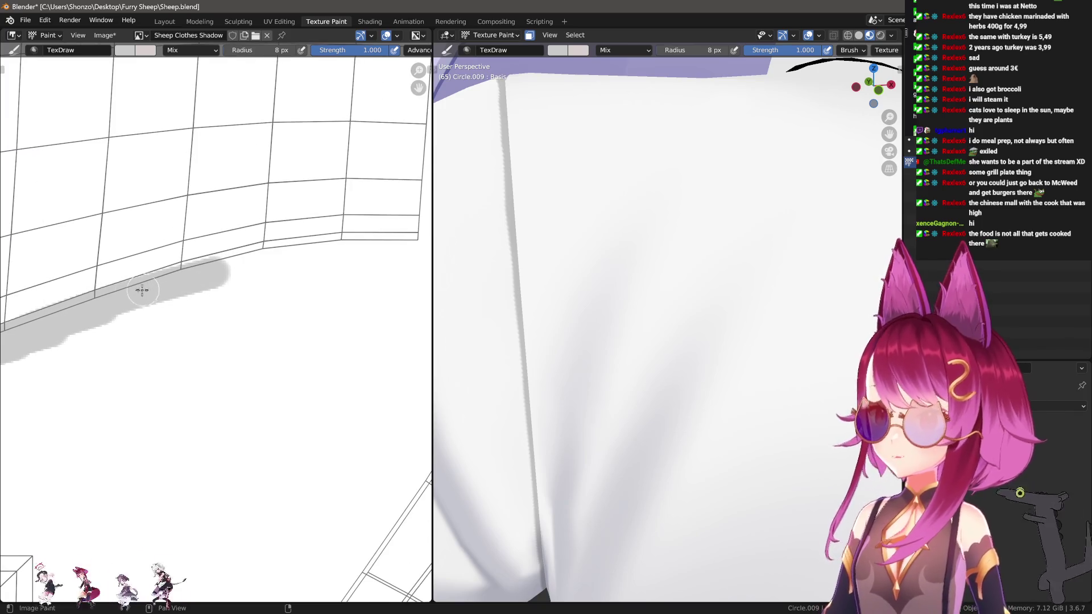
pyautogui.moveTo(98, 307); pyautogui.dragTo(273, 257)
pyautogui.moveTo(192, 291); pyautogui.dragTo(161, 303, button='middle')
# Shrink the brush to 7 px and repaint the band to the end of the edge.
pyautogui.press('[')
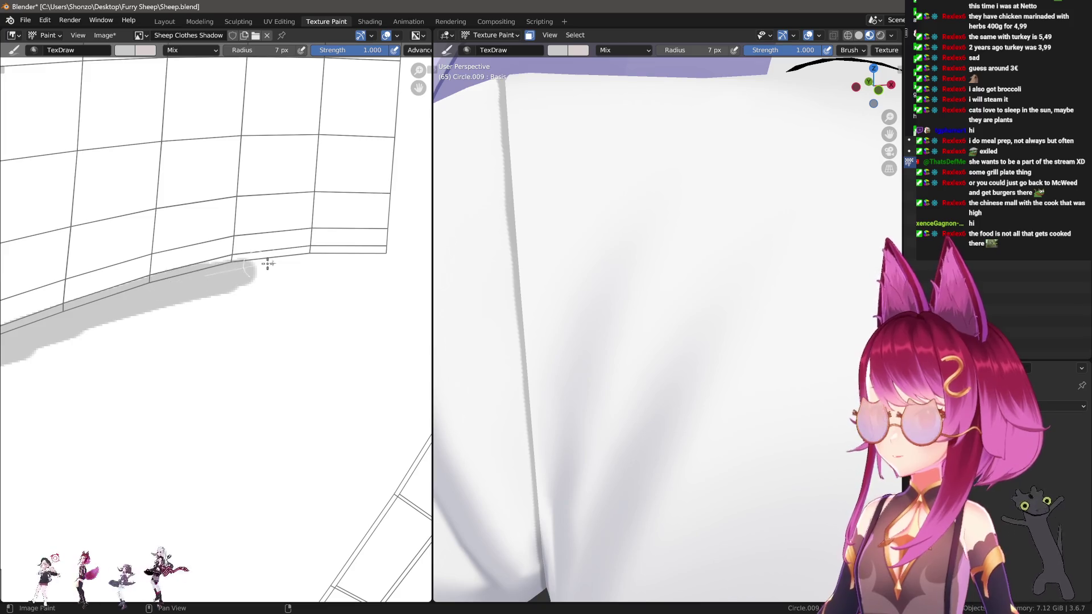
pyautogui.moveTo(261, 264); pyautogui.dragTo(267, 271)
pyautogui.moveTo(268, 274); pyautogui.dragTo(203, 289, button='middle')
pyautogui.moveTo(146, 284)
pyautogui.mouseDown()
pyautogui.moveTo(287, 263)
pyautogui.moveTo(219, 281)
pyautogui.mouseUp()
pyautogui.hotkey('ctrl', 'z')
pyautogui.moveTo(145, 284)
pyautogui.mouseDown()
pyautogui.moveTo(280, 268)
pyautogui.moveTo(378, 272)
pyautogui.mouseUp()
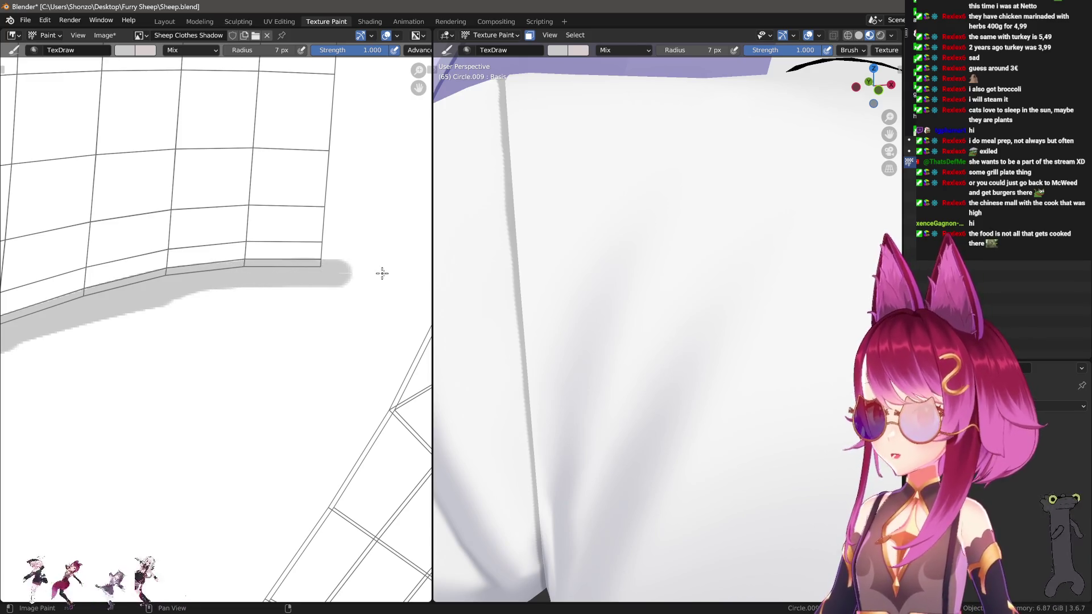
pyautogui.scroll(-3, 272, 290)
pyautogui.scroll(1, 314, 285)
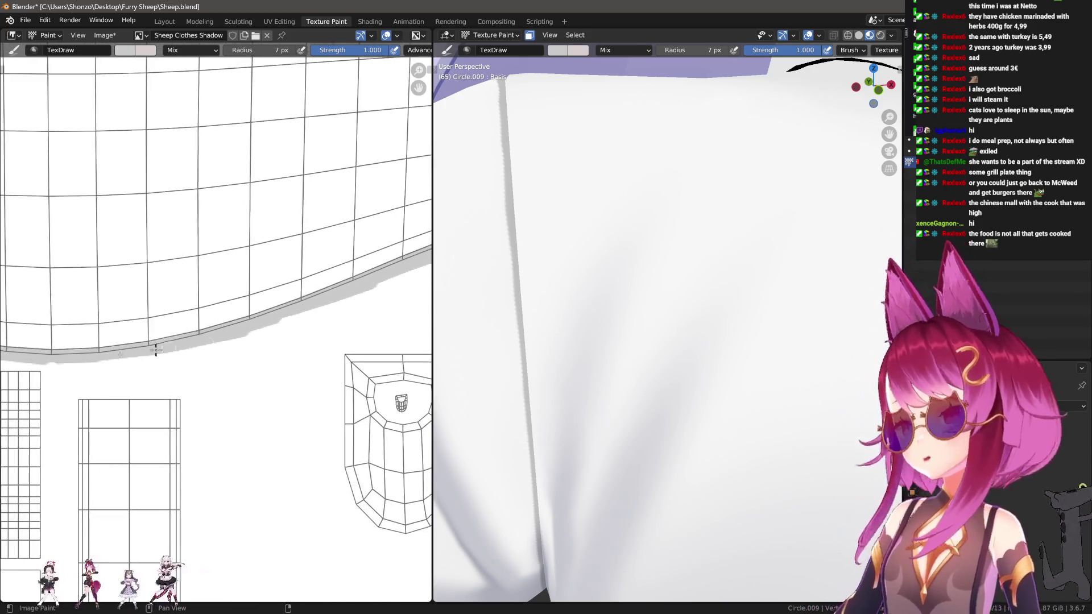
pyautogui.scroll(2, 188, 385)
# Switch the paint colour to white and pan across the UV layout to the circular islands.
pyautogui.press('s')
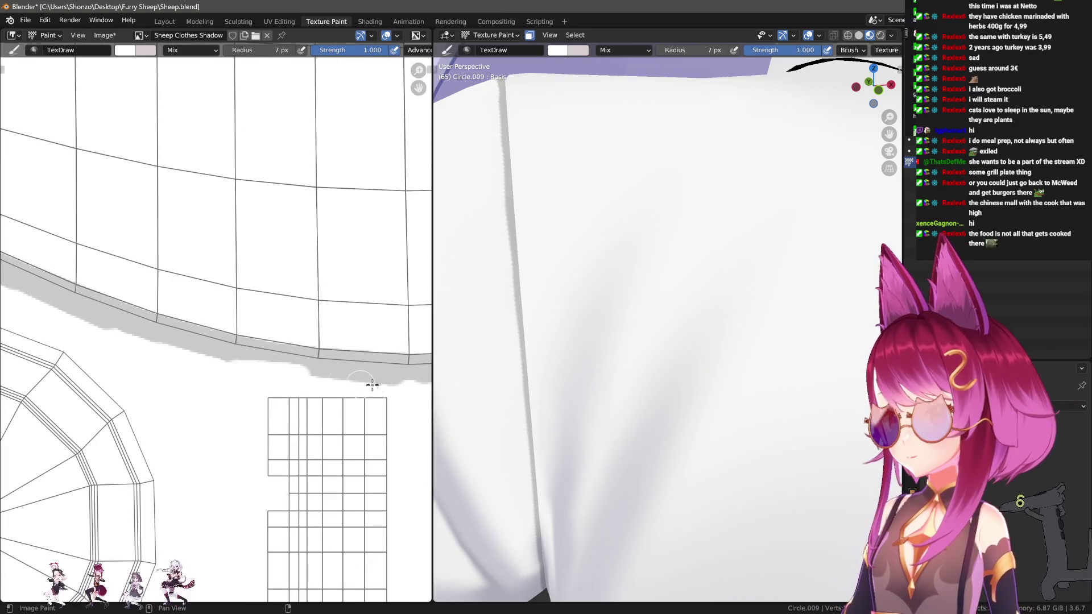
pyautogui.moveTo(170, 344); pyautogui.dragTo(196, 352, button='middle')
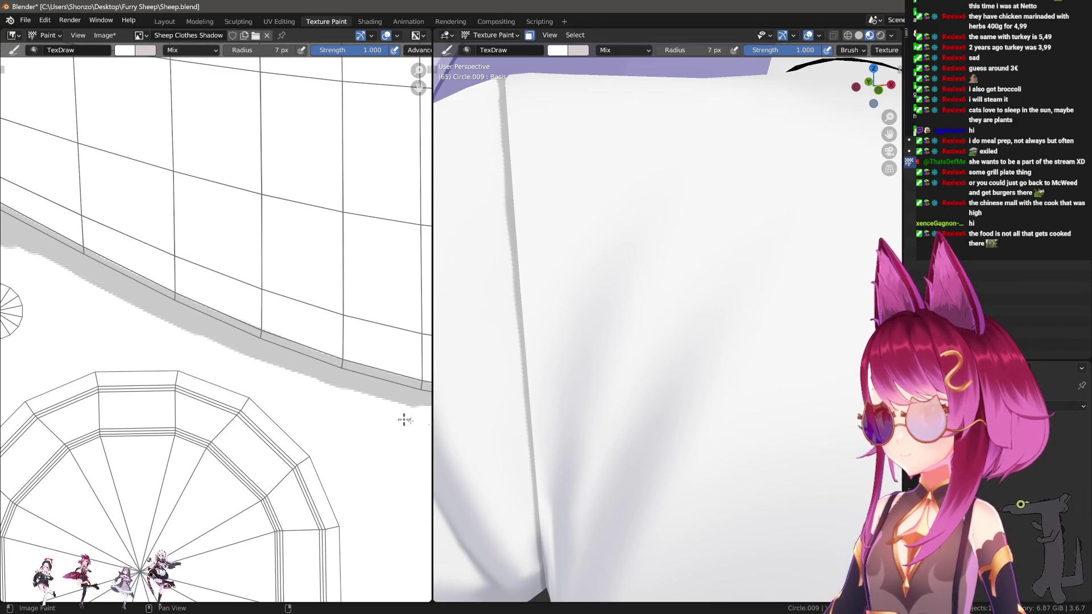
pyautogui.scroll(-3, 398, 419)
pyautogui.scroll(4, 234, 343)
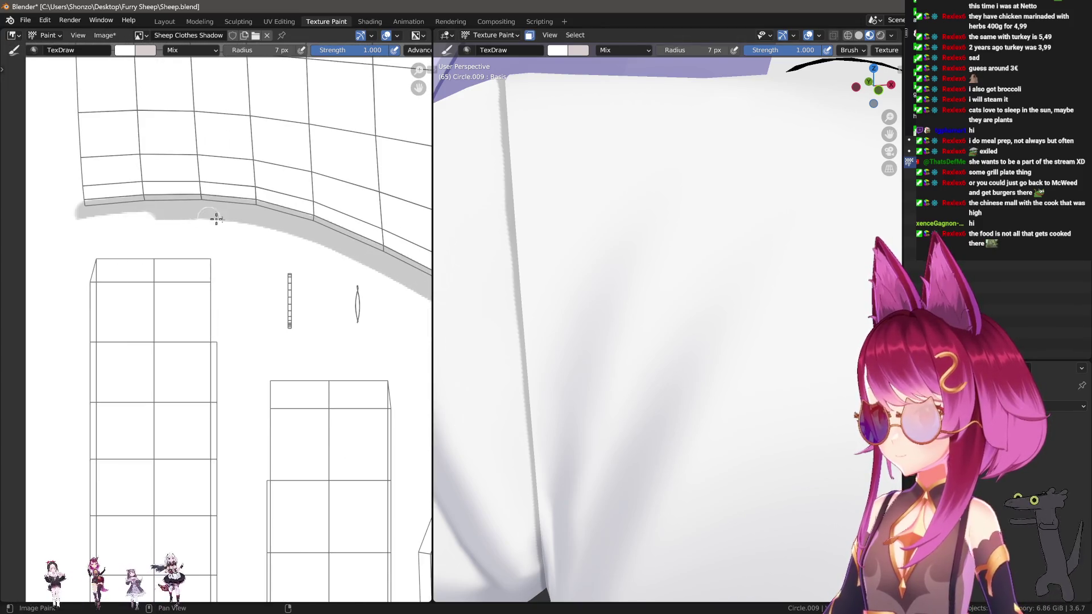
pyautogui.moveTo(369, 274); pyautogui.dragTo(168, 227, button='middle')
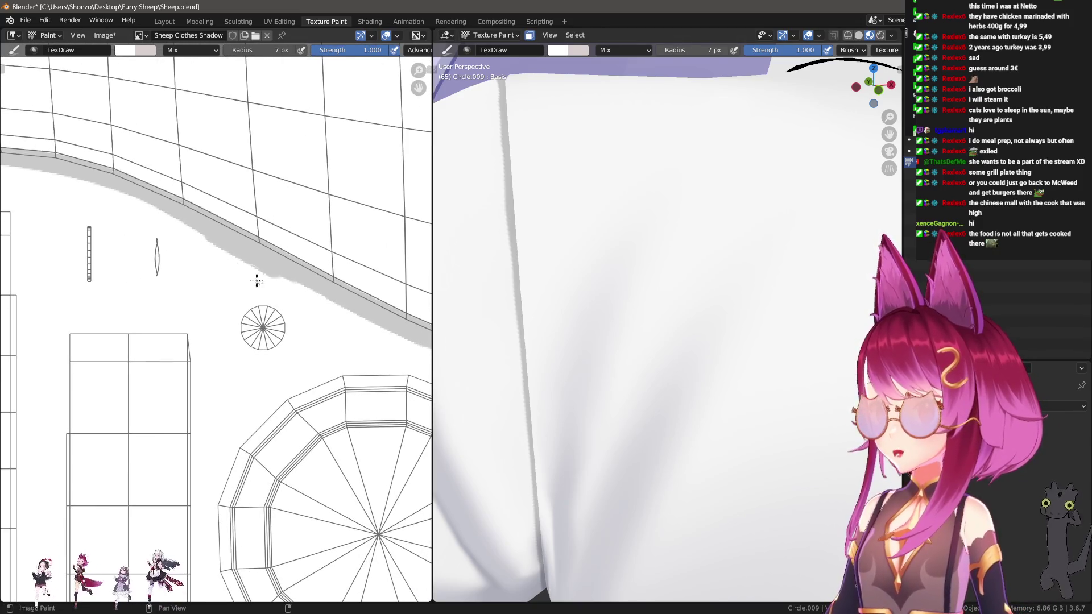
pyautogui.moveTo(256, 279); pyautogui.dragTo(164, 257, button='middle')
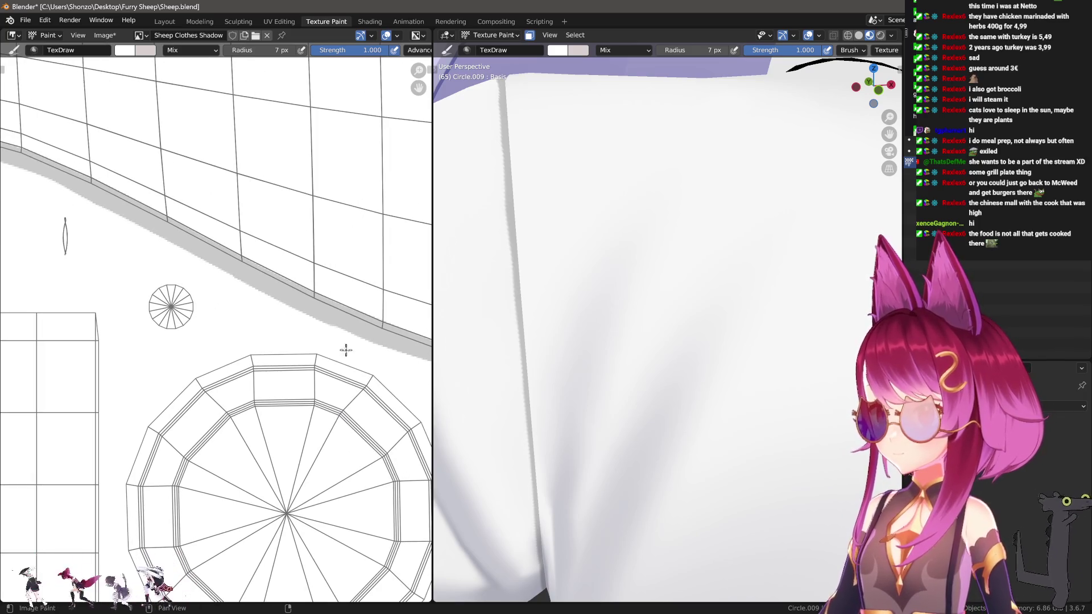
# Pan past the grid and rounded islands back to the grey collar shadow band.
pyautogui.moveTo(343, 351); pyautogui.dragTo(91, 279, button='middle')
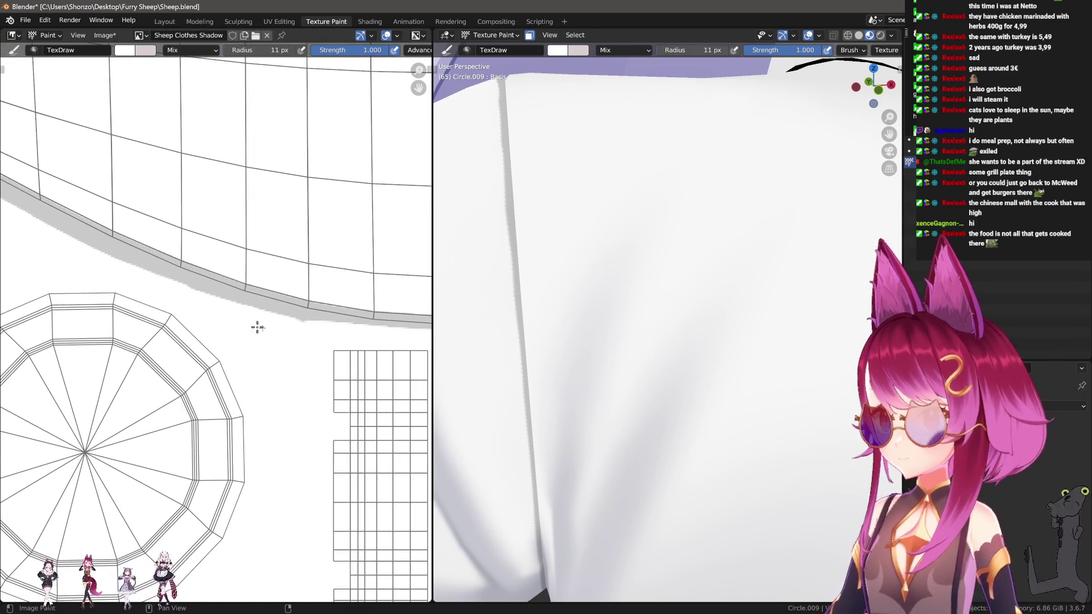
pyautogui.moveTo(411, 352); pyautogui.dragTo(118, 334, button='middle')
pyautogui.moveTo(417, 292); pyautogui.dragTo(104, 344, button='middle')
pyautogui.moveTo(385, 258)
pyautogui.mouseDown(button='middle')
pyautogui.moveTo(216, 334)
pyautogui.moveTo(248, 292)
pyautogui.mouseUp(button='middle')
pyautogui.moveTo(134, 336); pyautogui.dragTo(269, 252, button='middle')
pyautogui.moveTo(104, 343); pyautogui.dragTo(258, 283, button='middle')
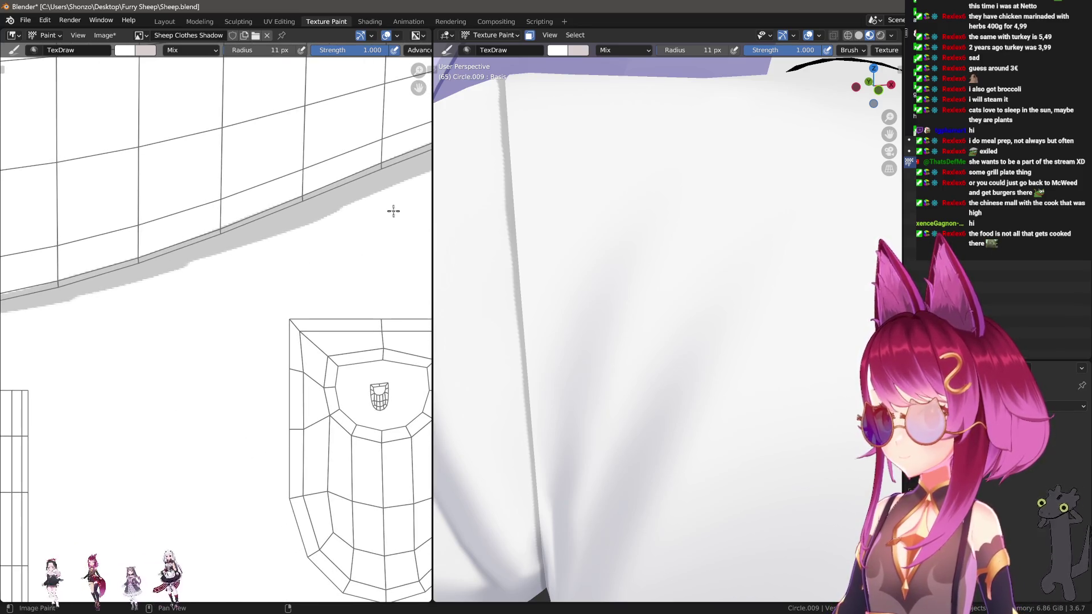
pyautogui.scroll(-4, 360, 299)
pyautogui.scroll(3, 208, 334)
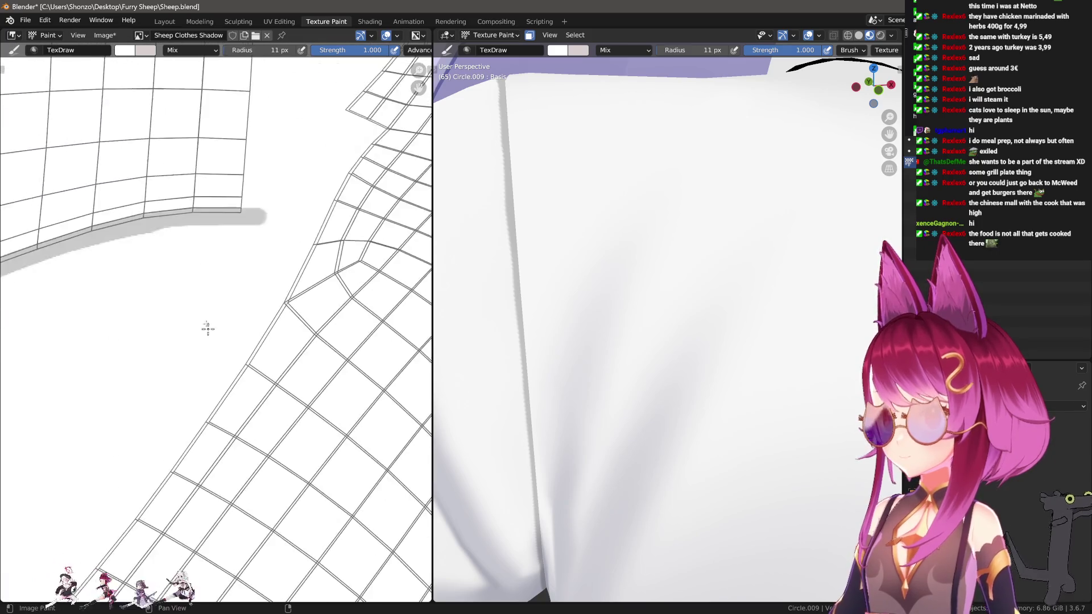
pyautogui.scroll(2, 208, 334)
pyautogui.scroll(-2, 251, 305)
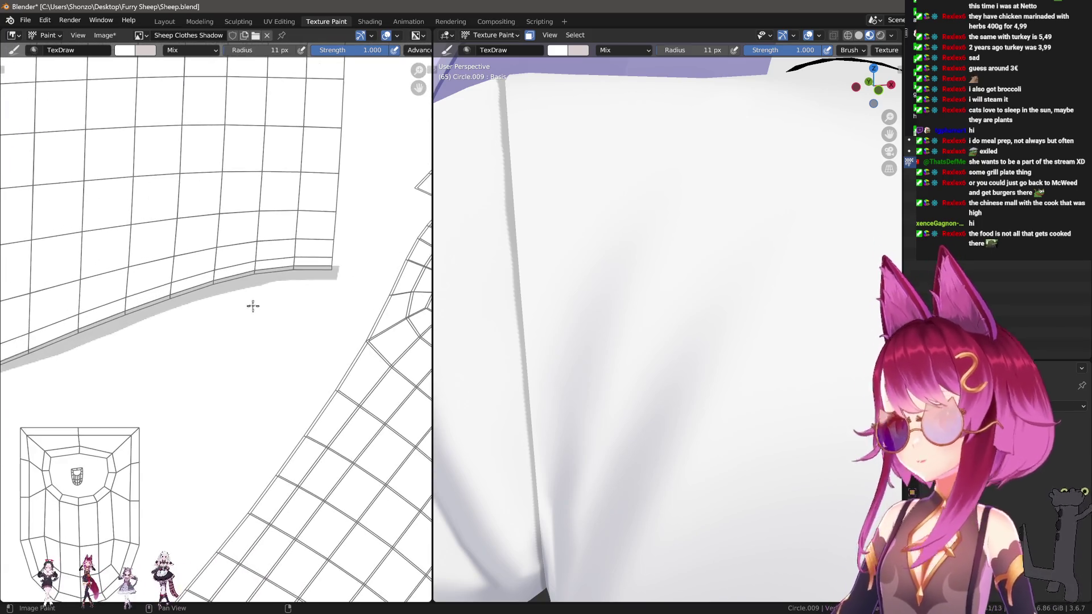
pyautogui.scroll(-5, 612, 254)
pyautogui.scroll(3, 565, 303)
pyautogui.scroll(3, 564, 303)
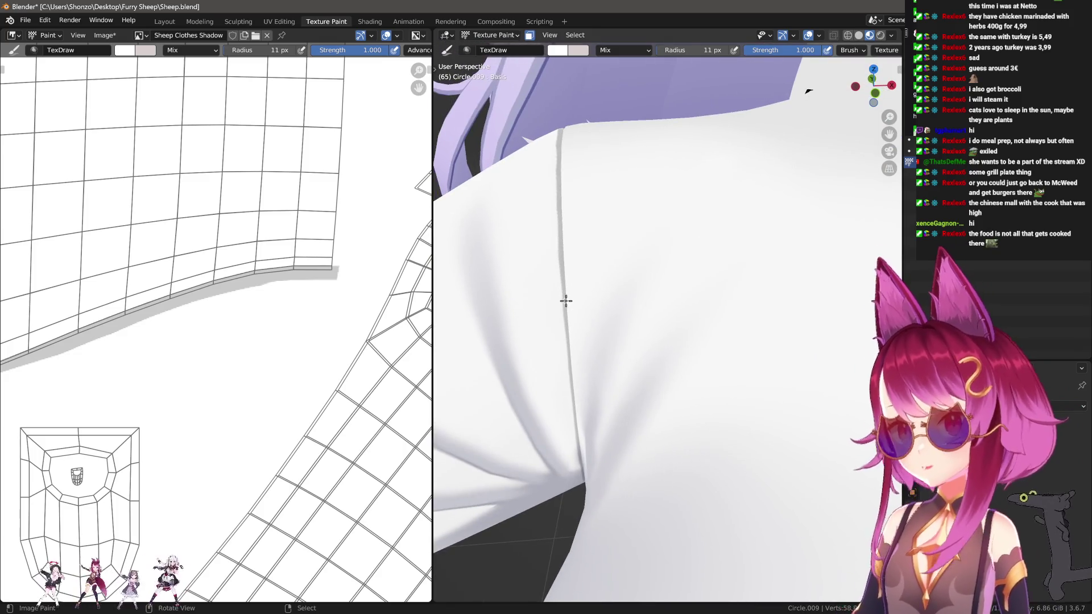
# Sample a paint colour from the texture with S and follow the grey collar band.
pyautogui.scroll(4, 241, 215)
pyautogui.press('s')
pyautogui.scroll(-2, 243, 209)
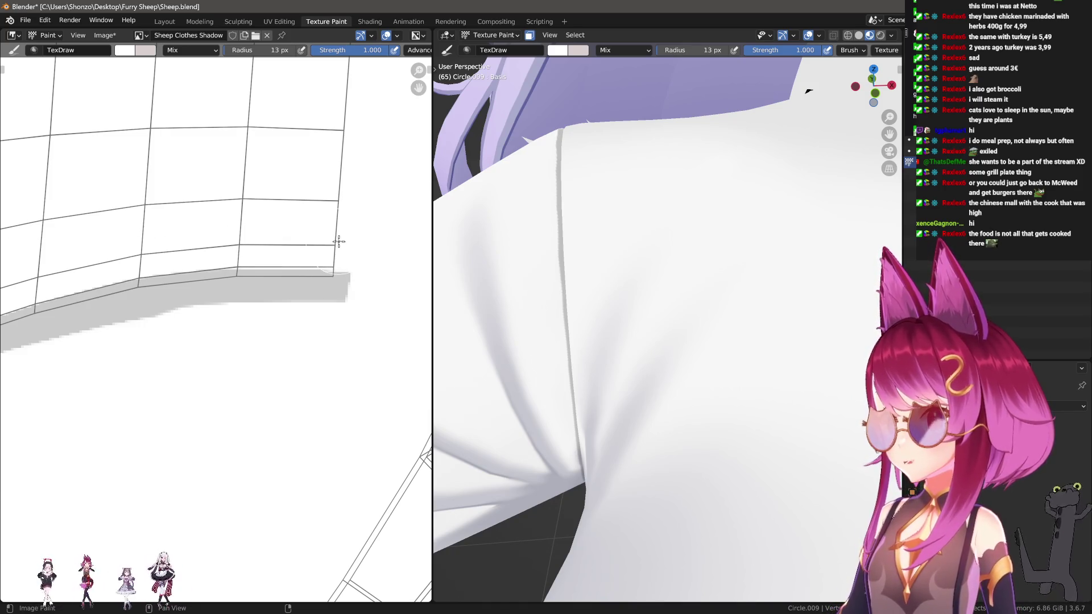
pyautogui.moveTo(199, 239); pyautogui.dragTo(244, 227, button='middle')
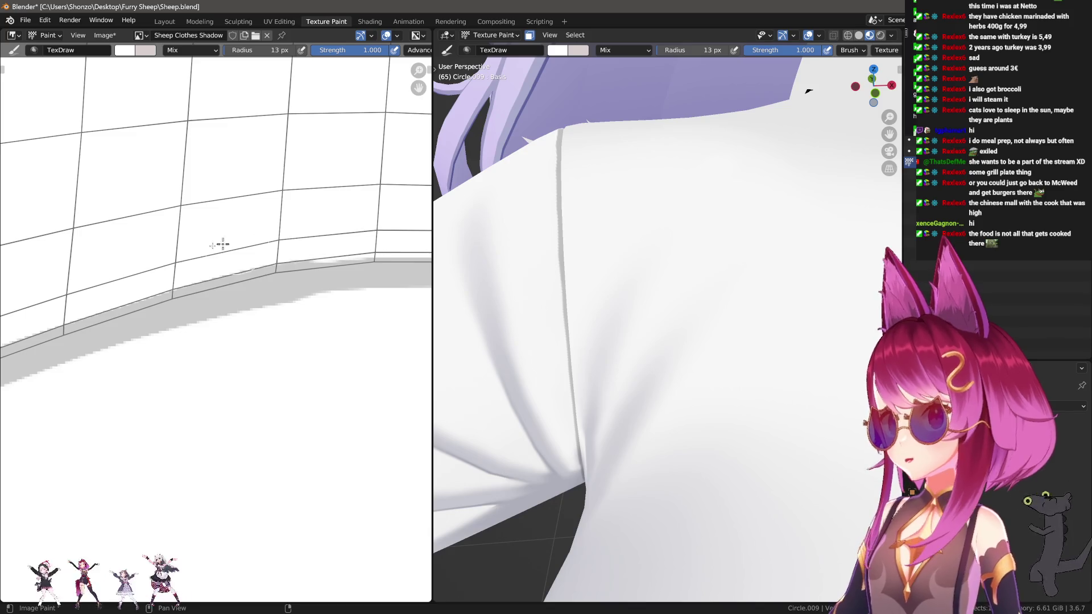
pyautogui.moveTo(126, 262)
pyautogui.mouseDown(button='middle')
pyautogui.moveTo(316, 231)
pyautogui.moveTo(311, 190)
pyautogui.moveTo(365, 185)
pyautogui.mouseUp(button='middle')
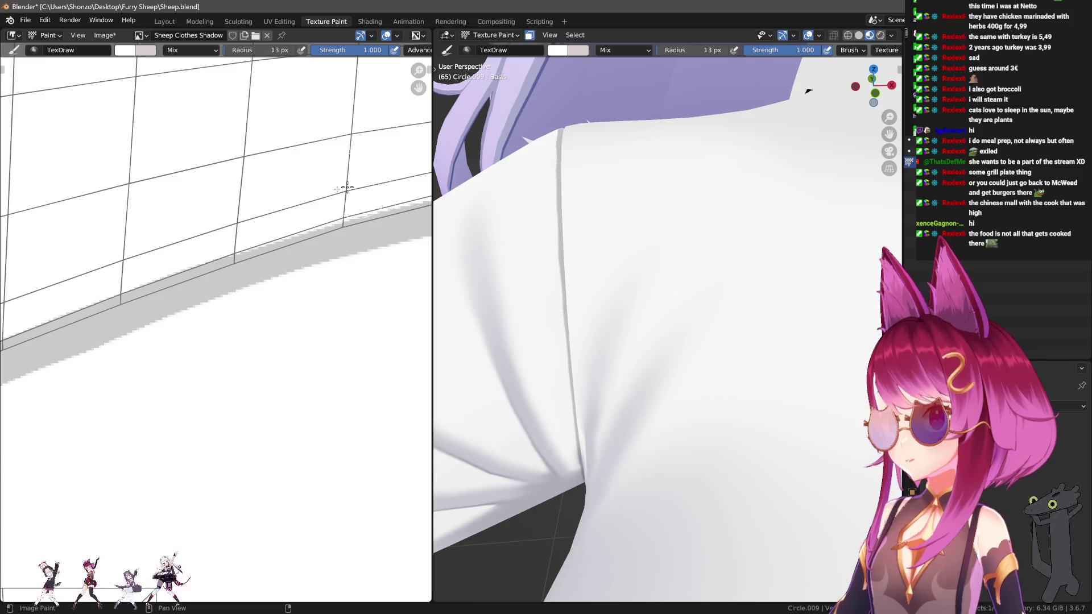
pyautogui.moveTo(255, 222); pyautogui.dragTo(346, 194, button='middle')
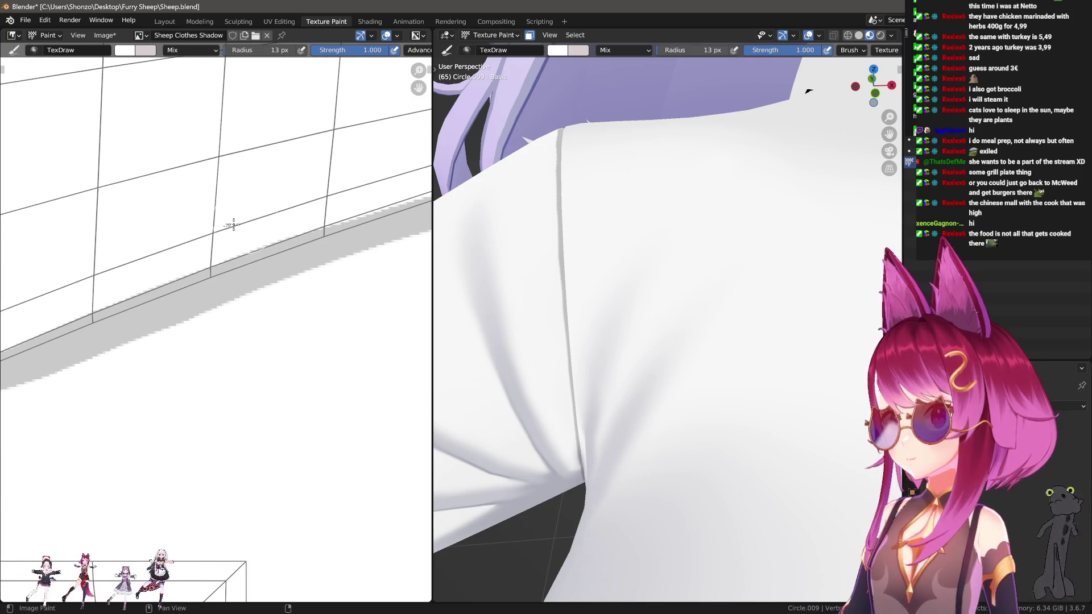
# Pan along the collar shadow band toward the lower island and reduce the brush radius to 10 px.
pyautogui.scroll(-1, 331, 195)
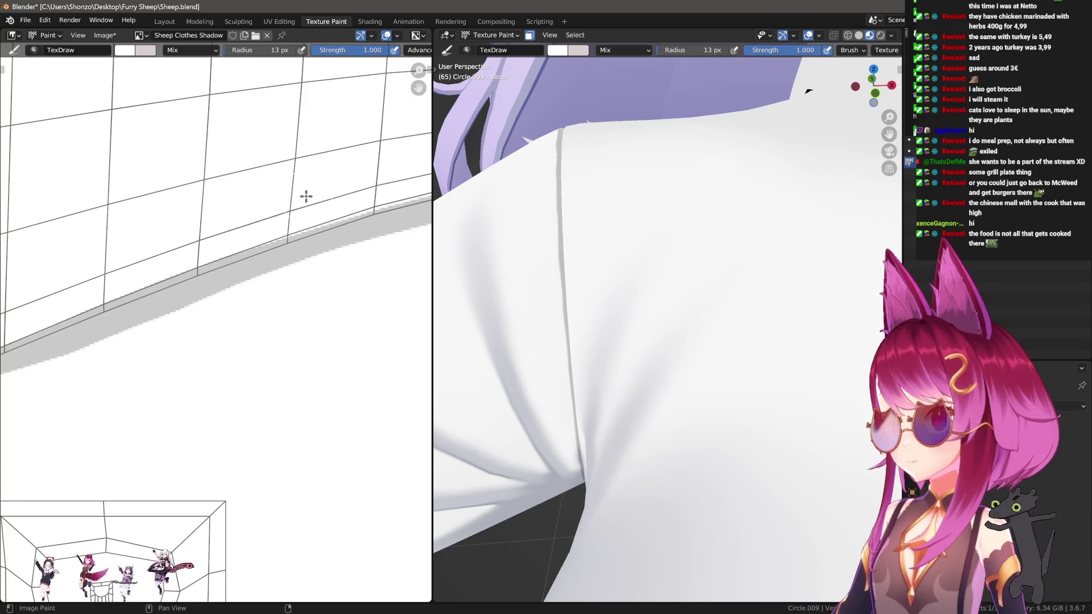
pyautogui.moveTo(281, 214); pyautogui.dragTo(319, 194, button='middle')
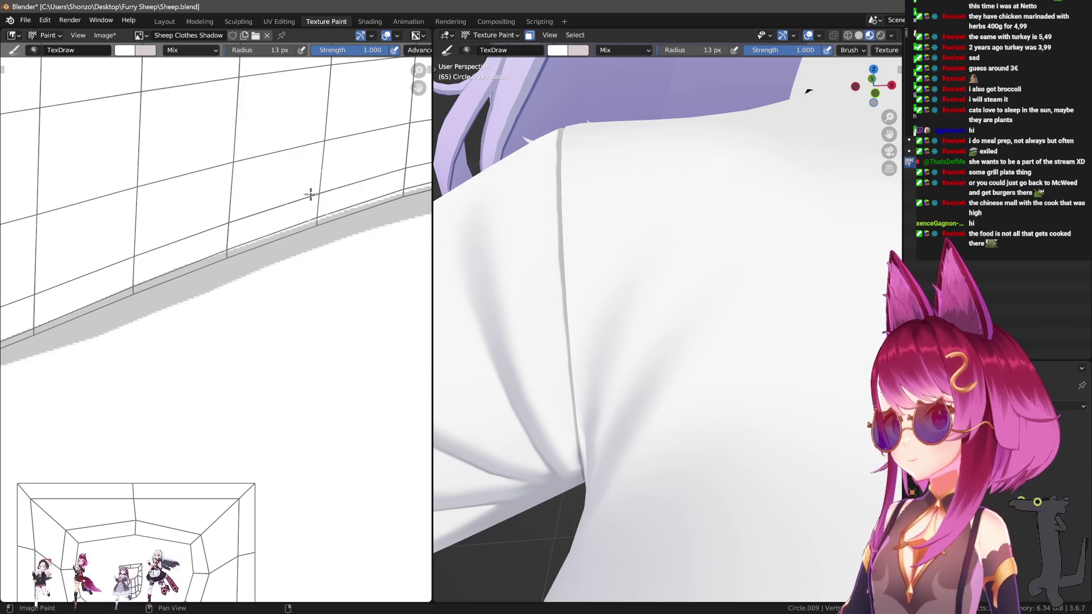
pyautogui.moveTo(82, 283)
pyautogui.mouseDown(button='middle')
pyautogui.moveTo(352, 181)
pyautogui.moveTo(358, 202)
pyautogui.mouseUp(button='middle')
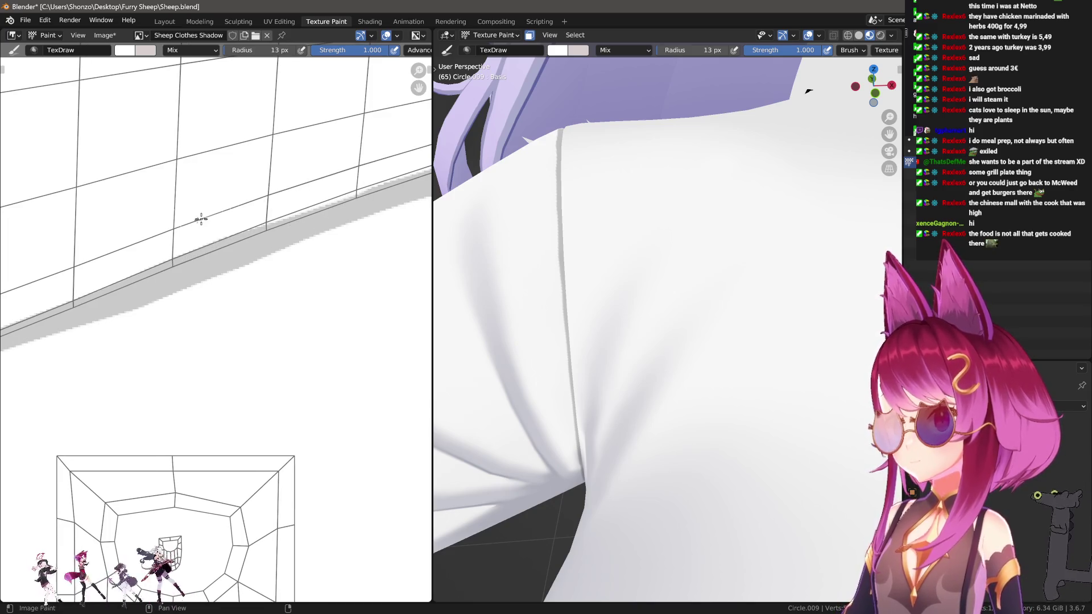
pyautogui.moveTo(135, 243); pyautogui.dragTo(343, 174, button='middle')
pyautogui.moveTo(118, 253); pyautogui.dragTo(337, 168, button='middle')
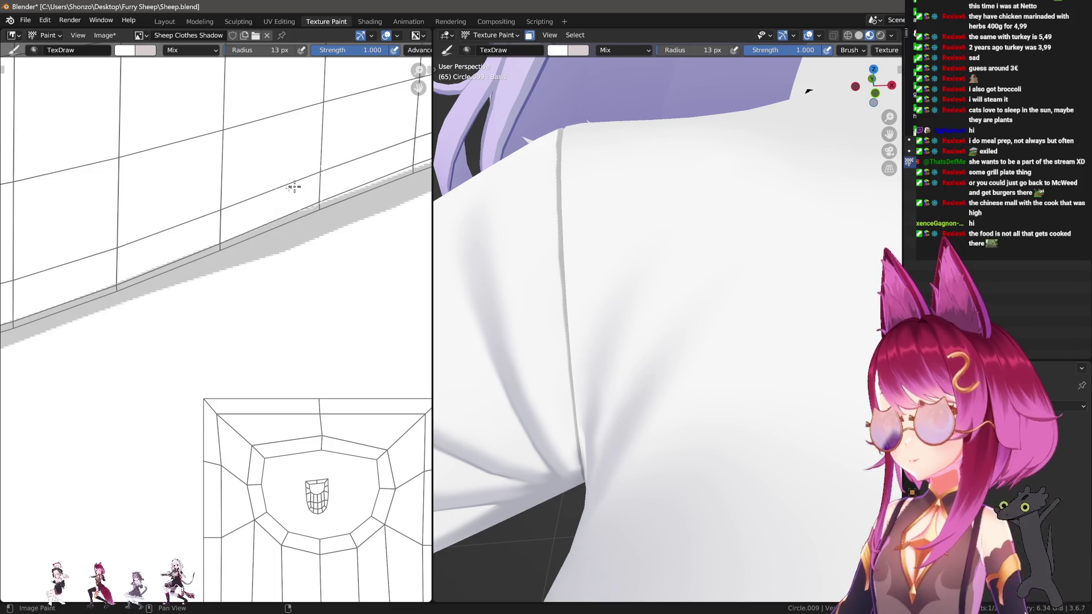
pyautogui.scroll(-1, 314, 197)
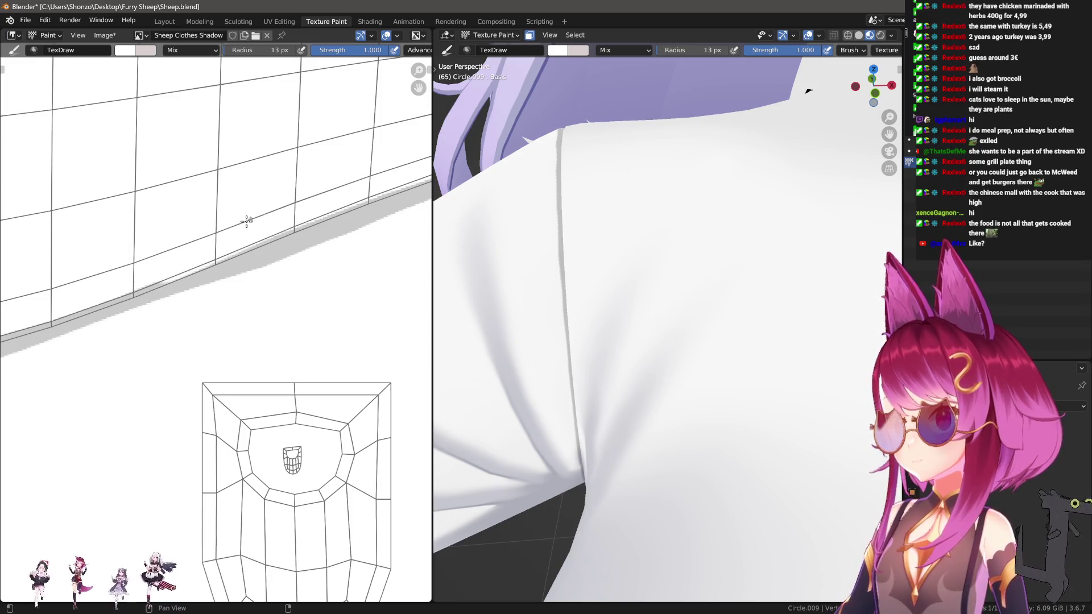
pyautogui.moveTo(293, 202); pyautogui.dragTo(361, 178, button='middle')
pyautogui.press('[')
pyautogui.press('[')
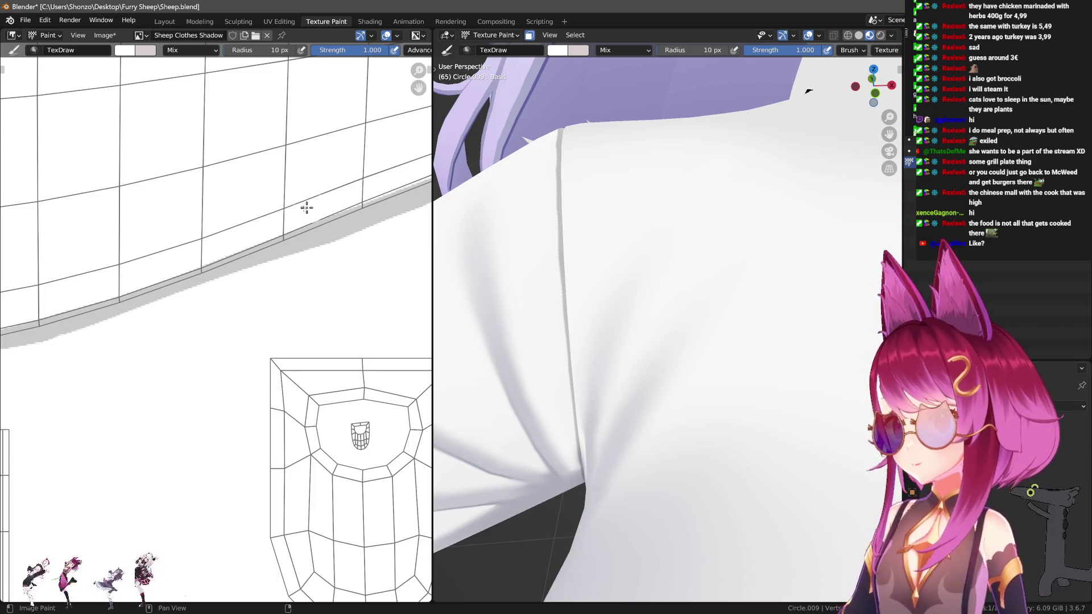
# Orbit the model to face the front of the shirt's collar and tie.
pyautogui.moveTo(710, 239); pyautogui.dragTo(748, 232, button='middle')
pyautogui.moveTo(638, 254)
pyautogui.mouseDown(button='middle')
pyautogui.moveTo(682, 270)
pyautogui.moveTo(737, 210)
pyautogui.moveTo(731, 224)
pyautogui.moveTo(561, 251)
pyautogui.mouseUp(button='middle')
pyautogui.moveTo(263, 257); pyautogui.dragTo(229, 276, button='middle')
pyautogui.scroll(1, 233, 272)
pyautogui.scroll(1, 220, 273)
# Switch the brush to straight-line strokes and draw white lines along the shadow band's edge.
pyautogui.press(']')
pyautogui.press(']')
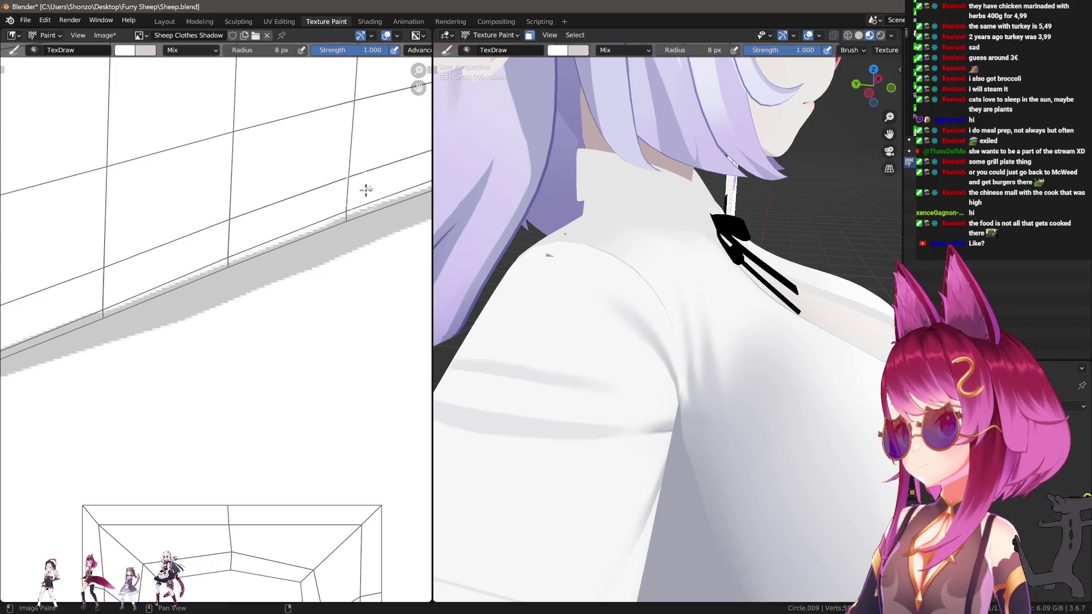
pyautogui.press('e')
pyautogui.moveTo(398, 319); pyautogui.dragTo(317, 238, button='middle')
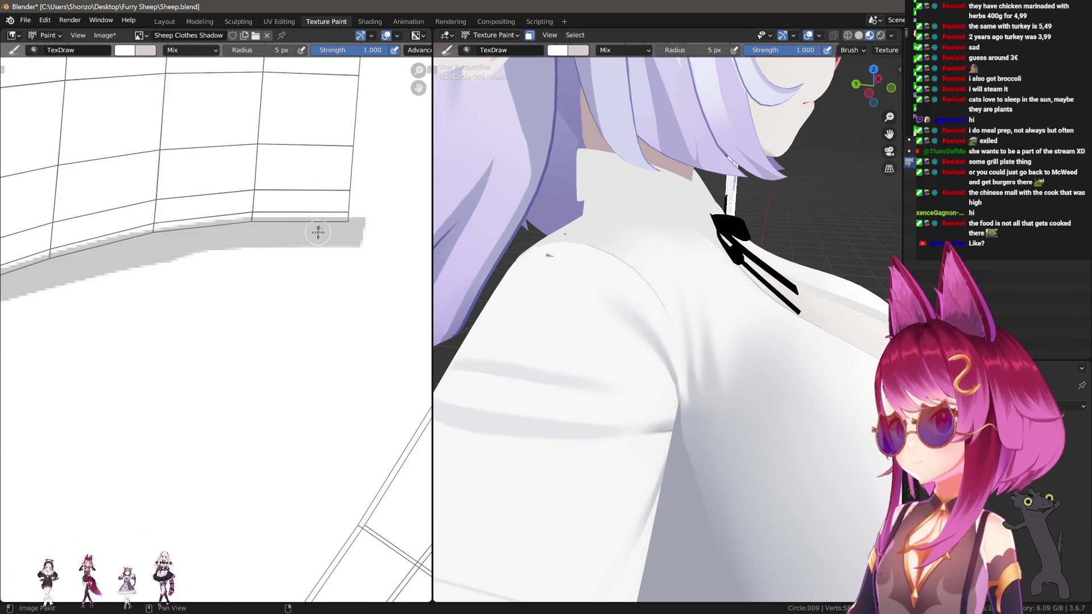
pyautogui.moveTo(352, 203); pyautogui.dragTo(152, 213)
pyautogui.moveTo(152, 213); pyautogui.dragTo(390, 173, button='middle')
pyautogui.moveTo(335, 170); pyautogui.dragTo(117, 231)
pyautogui.moveTo(117, 232); pyautogui.dragTo(359, 151, button='middle')
pyautogui.moveTo(358, 152); pyautogui.dragTo(247, 194)
pyautogui.moveTo(246, 195); pyautogui.dragTo(130, 241)
pyautogui.moveTo(130, 241); pyautogui.dragTo(224, 202, button='middle')
pyautogui.moveTo(346, 152); pyautogui.dragTo(220, 205)
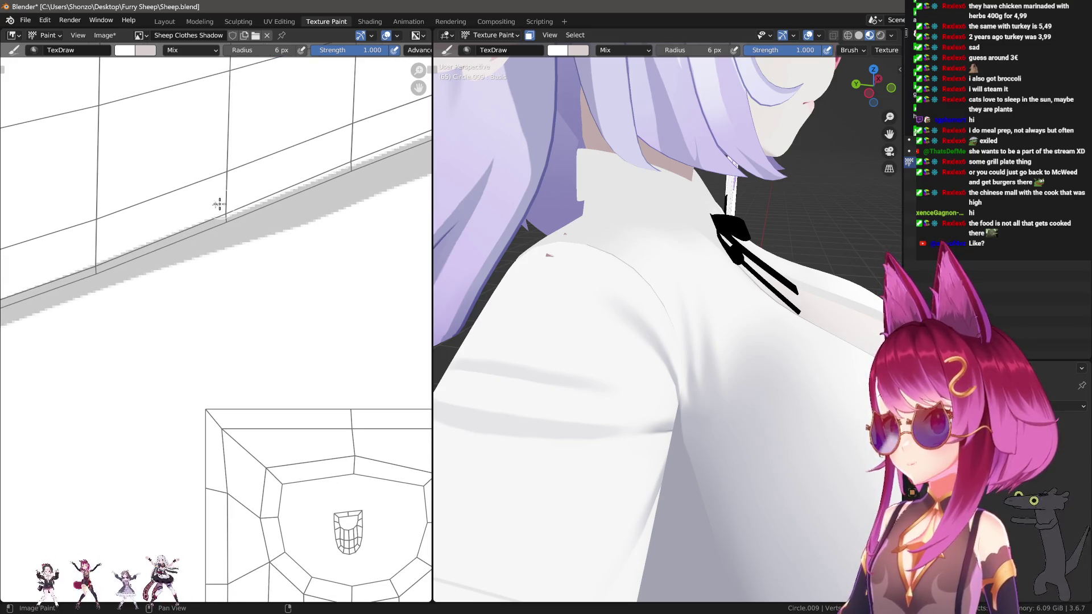
pyautogui.moveTo(99, 250); pyautogui.dragTo(90, 255)
pyautogui.moveTo(90, 256); pyautogui.dragTo(212, 201, button='middle')
pyautogui.moveTo(341, 155); pyautogui.dragTo(213, 200)
pyautogui.moveTo(213, 200); pyautogui.dragTo(91, 237)
pyautogui.moveTo(92, 236); pyautogui.dragTo(218, 193, button='middle')
pyautogui.moveTo(342, 164); pyautogui.dragTo(215, 194)
pyautogui.moveTo(215, 194); pyautogui.dragTo(91, 209)
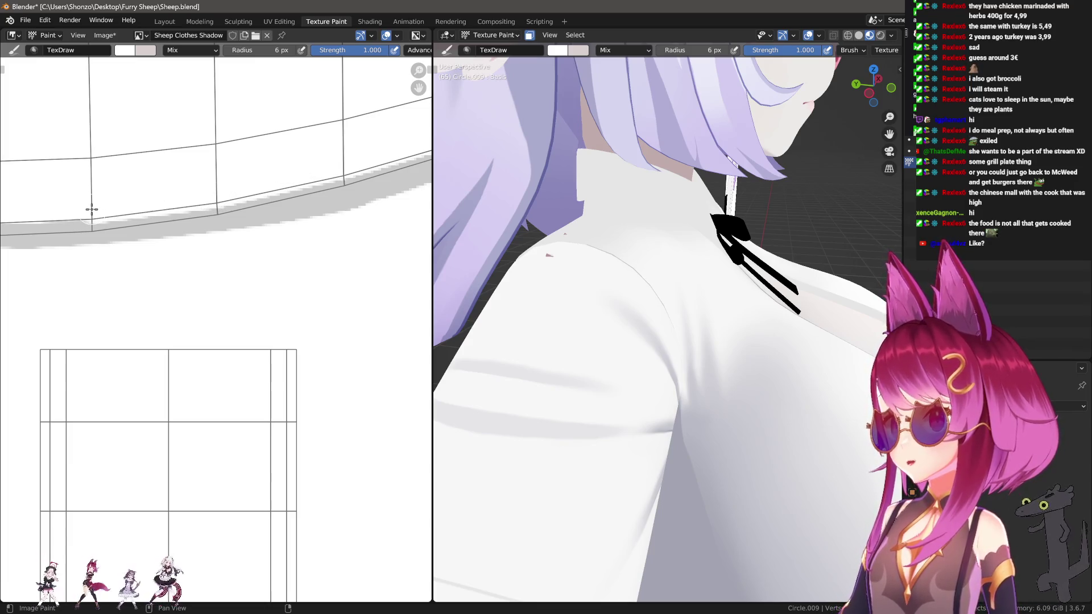
# Continue trimming the shadow band with straight white strokes along the collar edge.
pyautogui.moveTo(91, 209); pyautogui.dragTo(302, 178, button='middle')
pyautogui.moveTo(302, 177); pyautogui.dragTo(182, 183)
pyautogui.moveTo(182, 183); pyautogui.dragTo(353, 220, button='middle')
pyautogui.moveTo(353, 219); pyautogui.dragTo(243, 212)
pyautogui.moveTo(243, 211); pyautogui.dragTo(144, 196)
pyautogui.moveTo(144, 196); pyautogui.dragTo(301, 252, button='middle')
pyautogui.moveTo(301, 251); pyautogui.dragTo(196, 220)
pyautogui.moveTo(197, 221); pyautogui.dragTo(97, 187)
pyautogui.moveTo(97, 187); pyautogui.dragTo(308, 260, button='middle')
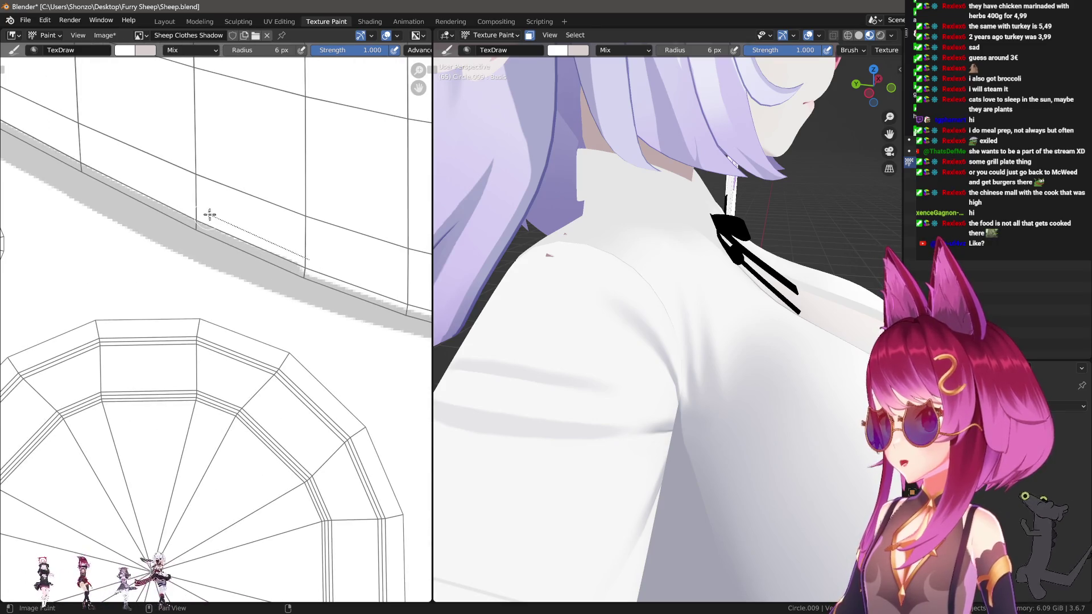
pyautogui.moveTo(202, 211); pyautogui.dragTo(202, 211)
pyautogui.moveTo(203, 212); pyautogui.dragTo(86, 153)
pyautogui.moveTo(87, 153); pyautogui.dragTo(328, 230, button='middle')
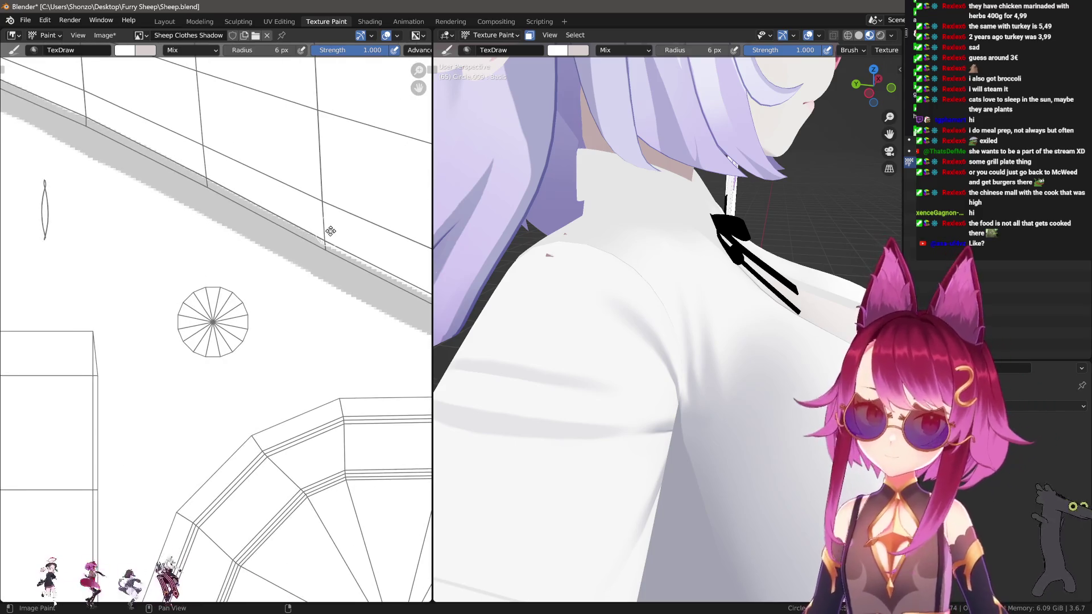
pyautogui.moveTo(289, 209); pyautogui.dragTo(208, 170)
pyautogui.moveTo(209, 167); pyautogui.dragTo(232, 184, button='middle')
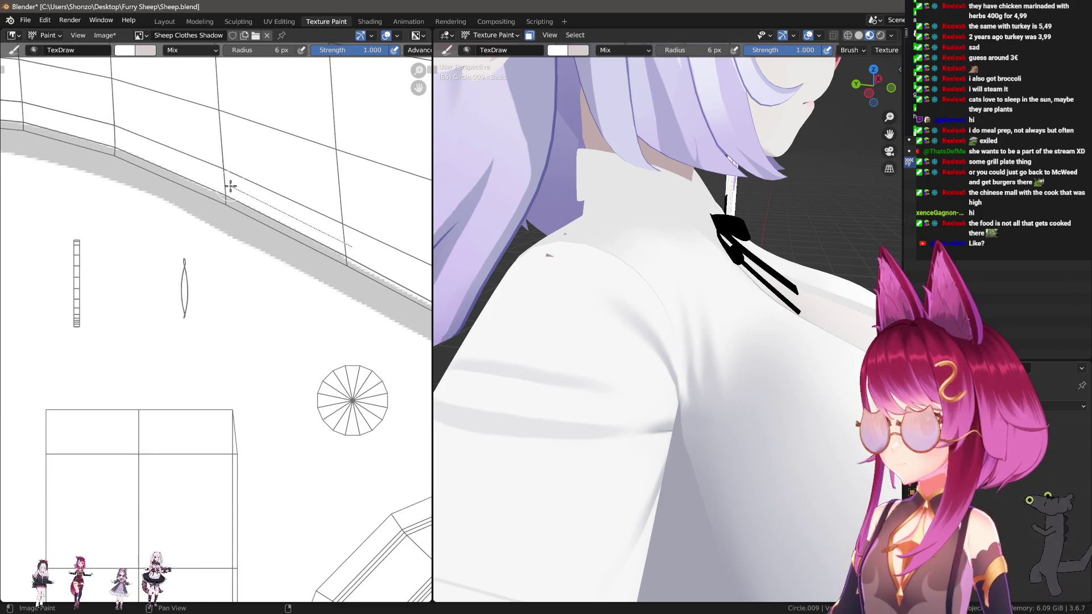
pyautogui.moveTo(231, 186); pyautogui.dragTo(230, 186)
pyautogui.moveTo(118, 138); pyautogui.dragTo(117, 138)
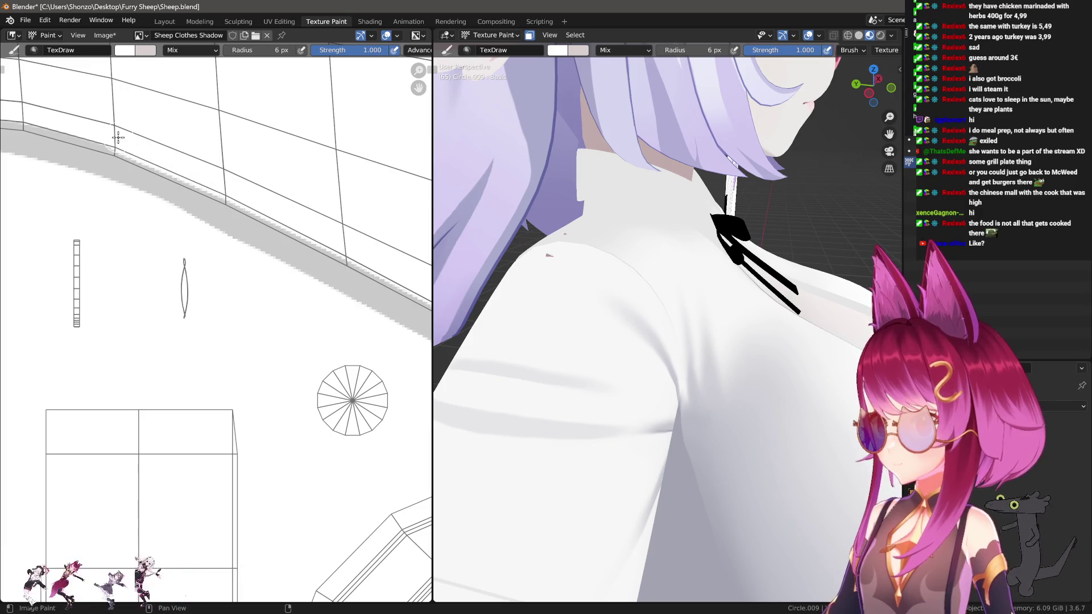
pyautogui.moveTo(118, 137); pyautogui.dragTo(386, 201, button='middle')
pyautogui.moveTo(292, 175); pyautogui.dragTo(292, 175)
pyautogui.moveTo(292, 175); pyautogui.dragTo(205, 167)
pyautogui.moveTo(206, 167); pyautogui.dragTo(112, 168)
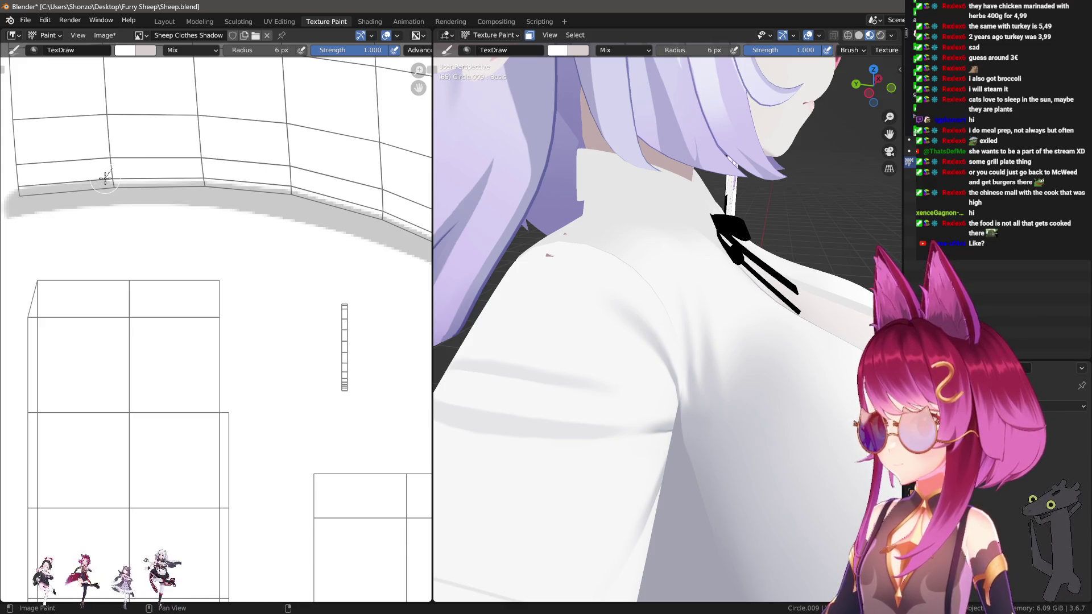
# Paint a grey fold shadow line on the shirt and enlarge the brush to 7 px.
pyautogui.moveTo(4, 178); pyautogui.dragTo(5, 178)
pyautogui.moveTo(6, 216); pyautogui.dragTo(119, 202, button='middle')
pyautogui.press(']')
pyautogui.scroll(-3, 116, 243)
pyautogui.moveTo(540, 272)
pyautogui.mouseDown(button='middle')
pyautogui.moveTo(587, 251)
pyautogui.moveTo(458, 290)
pyautogui.moveTo(694, 324)
pyautogui.moveTo(650, 332)
pyautogui.moveTo(659, 335)
pyautogui.mouseUp(button='middle')
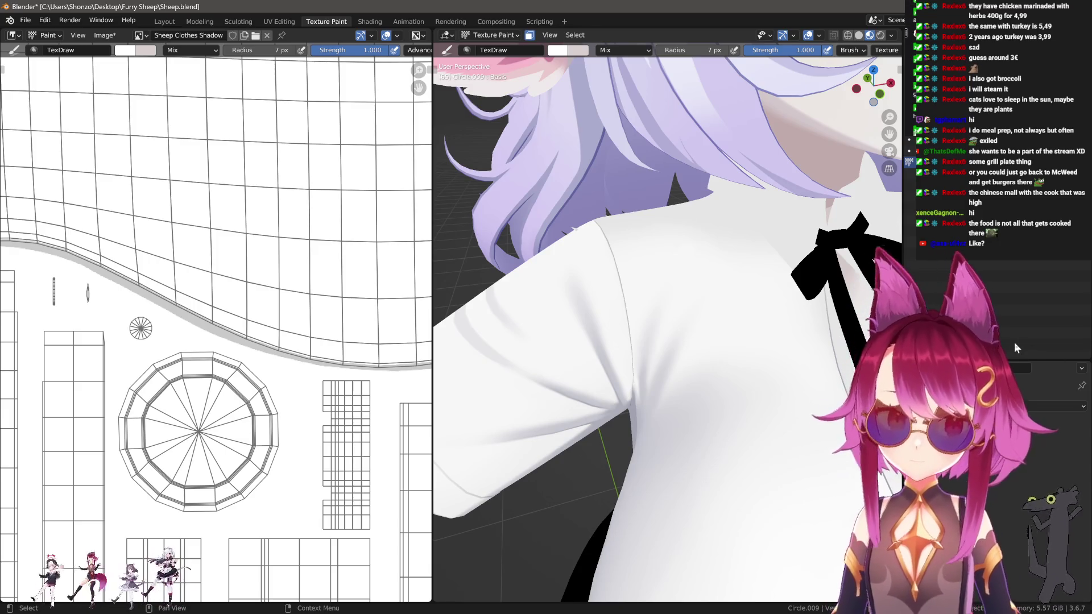
# Orbit and zoom into a close-up of the shirt shoulder.
pyautogui.scroll(5, 258, 319)
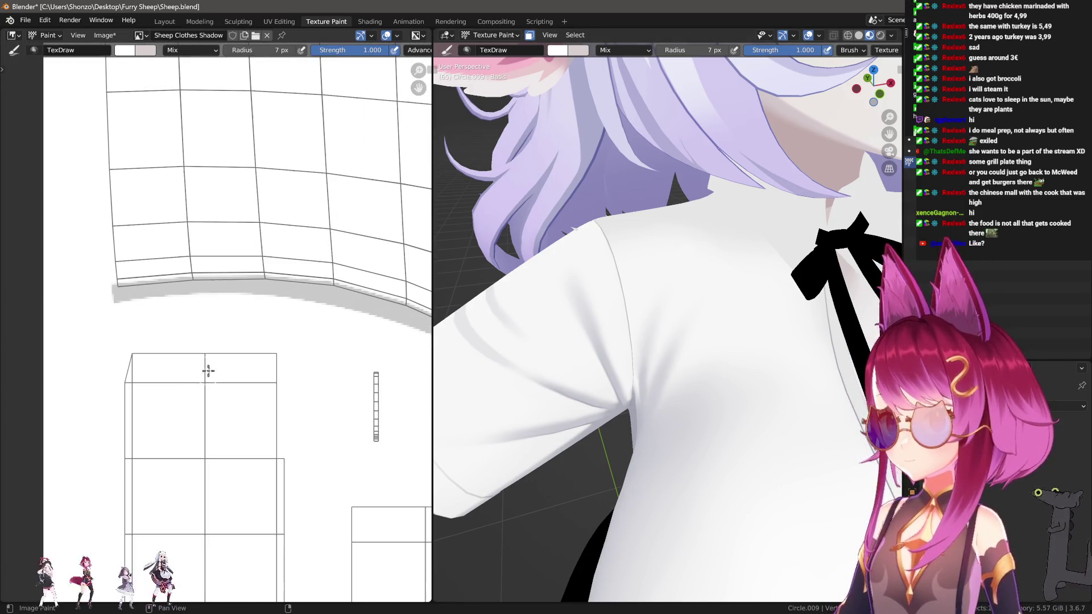
pyautogui.moveTo(602, 330)
pyautogui.mouseDown(button='middle')
pyautogui.moveTo(629, 324)
pyautogui.moveTo(622, 316)
pyautogui.moveTo(768, 317)
pyautogui.moveTo(565, 316)
pyautogui.moveTo(602, 353)
pyautogui.mouseUp(button='middle')
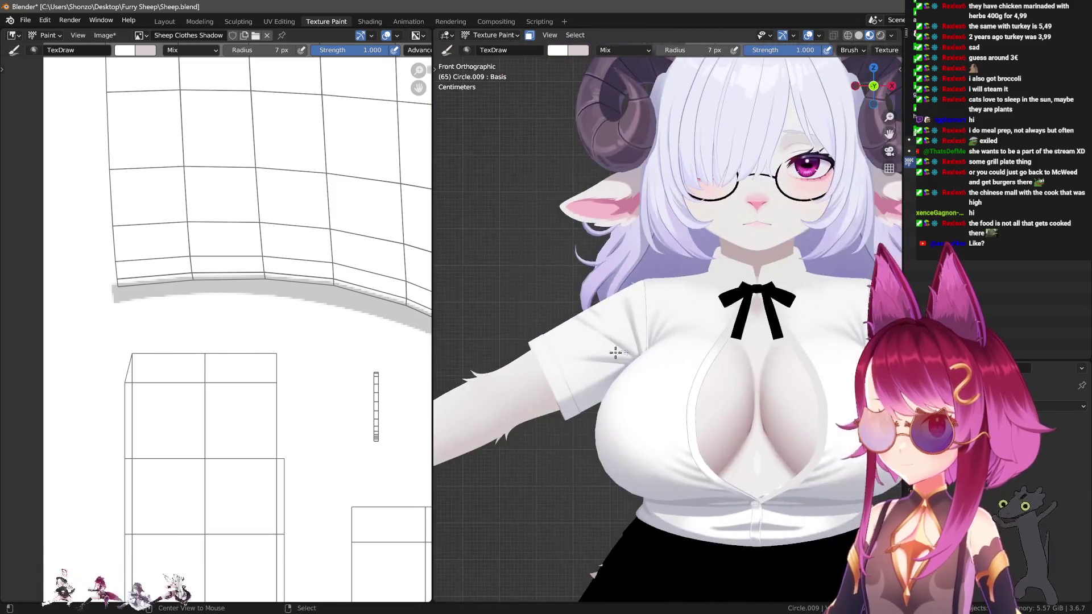
pyautogui.keyDown('alt'); pyautogui.middleClick(702, 361); pyautogui.keyUp('alt')
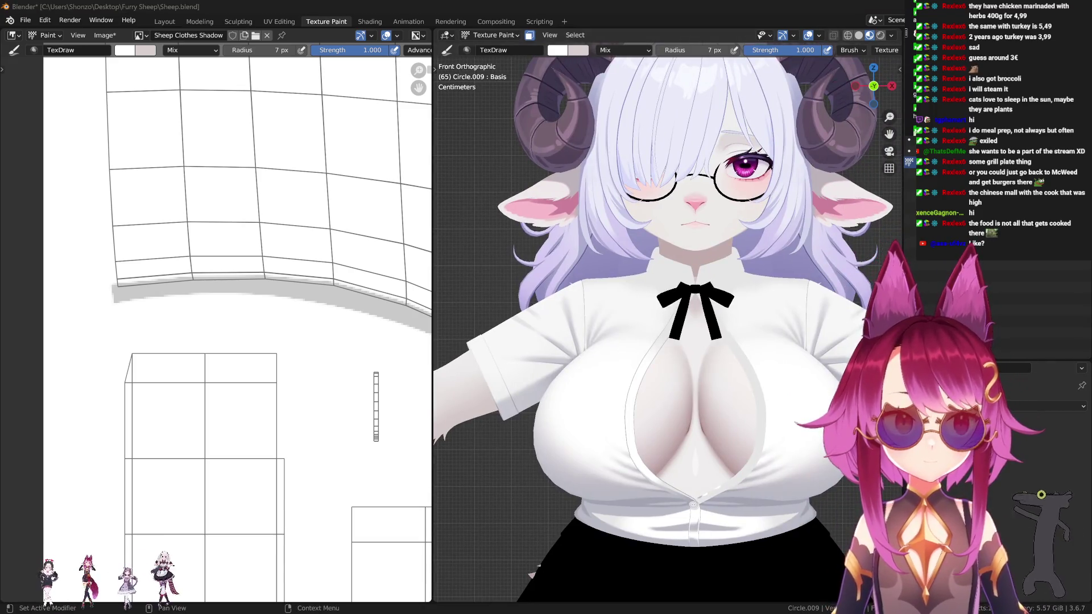
pyautogui.moveTo(652, 282)
pyautogui.mouseDown(button='middle')
pyautogui.moveTo(624, 360)
pyautogui.moveTo(721, 324)
pyautogui.moveTo(643, 309)
pyautogui.moveTo(683, 261)
pyautogui.mouseUp(button='middle')
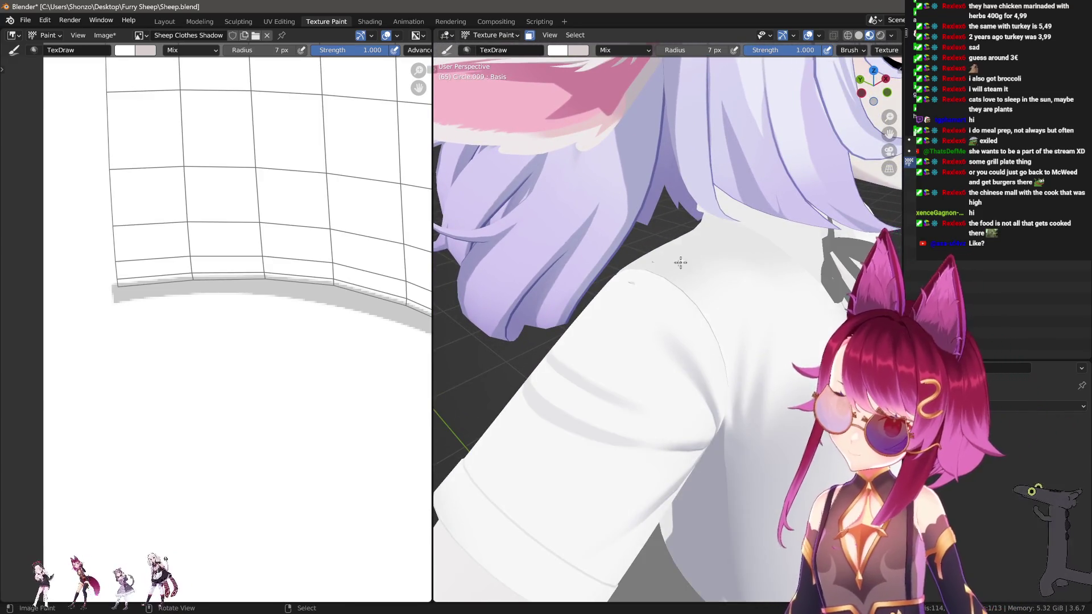
pyautogui.scroll(2, 683, 261)
# Set the brush to Smear, hide the sidebar, and return to Object Mode to inspect the sleeve.
pyautogui.press('n')
pyautogui.scroll(-2, 794, 374)
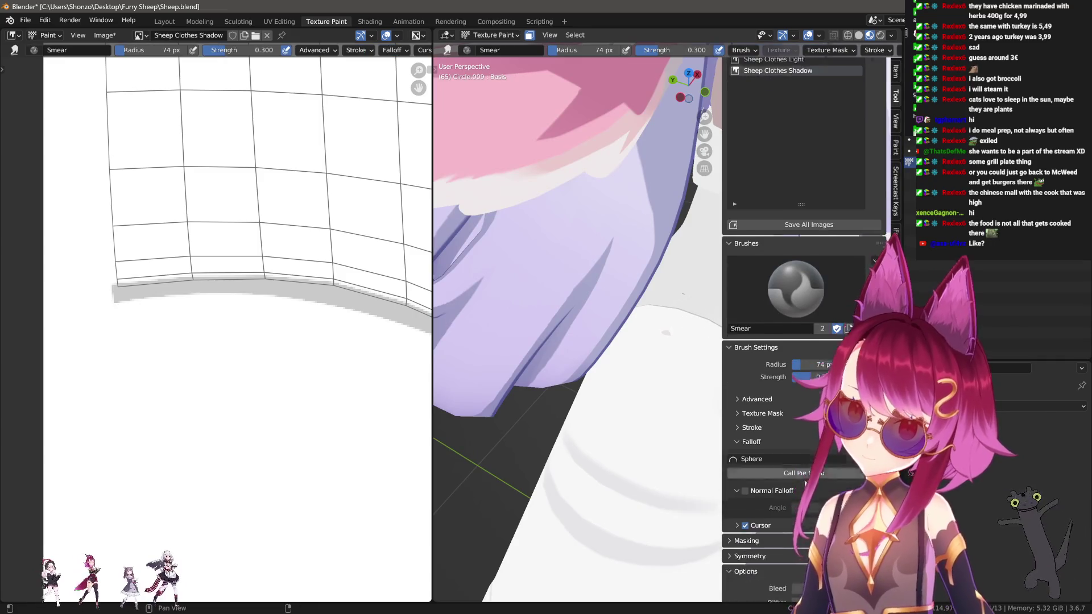
pyautogui.press('n')
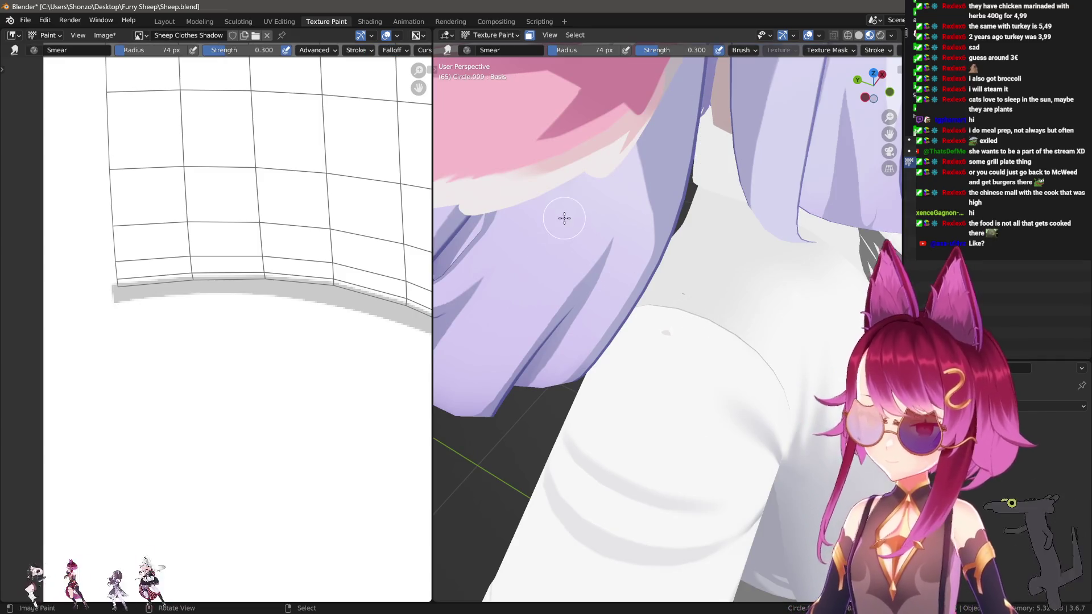
pyautogui.hotkey('ctrl', 'Tab')
pyautogui.moveTo(670, 284)
pyautogui.mouseDown(button='middle')
pyautogui.moveTo(633, 321)
pyautogui.moveTo(678, 290)
pyautogui.mouseUp(button='middle')
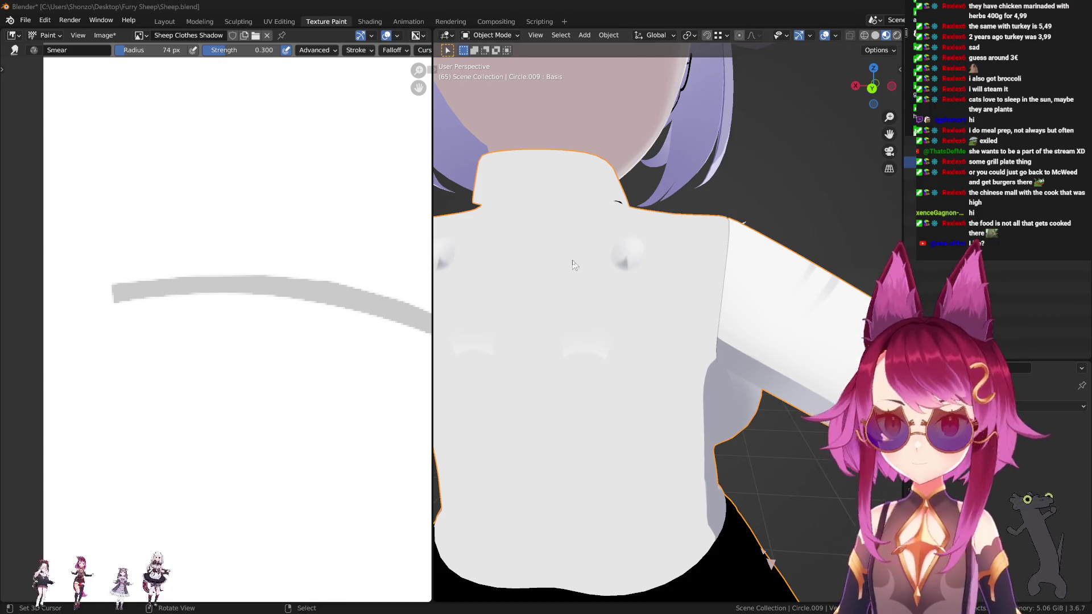
# Switch to front view and Texture Paint mode, painting on the Sheep Clothes texture.
pyautogui.press('KP_1')
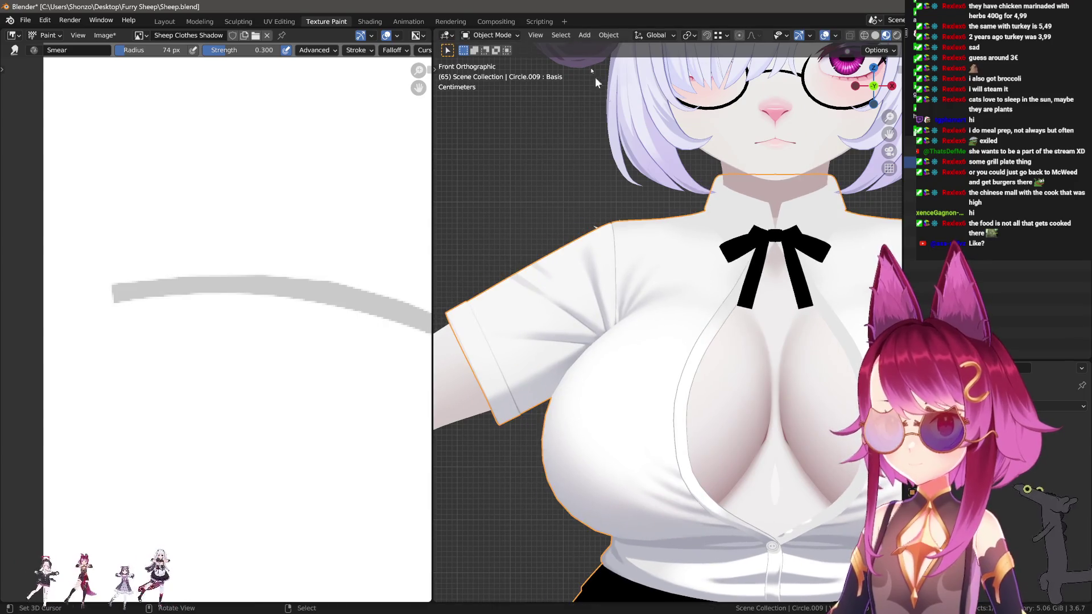
pyautogui.click(504, 35)
pyautogui.click(496, 112)
pyautogui.scroll(-4, 228, 285)
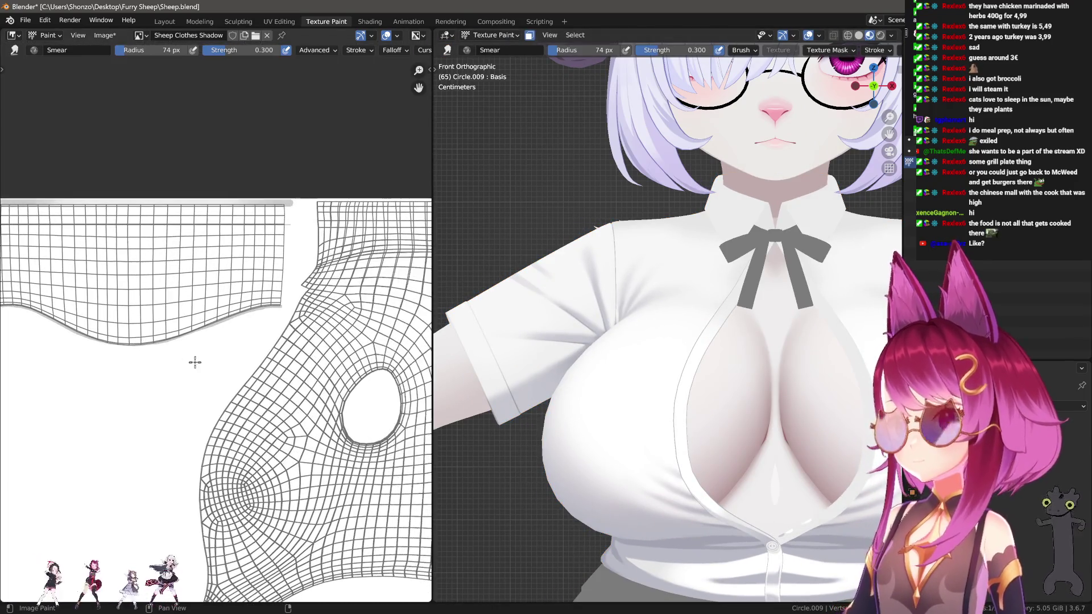
pyautogui.press('n')
pyautogui.scroll(5, 807, 186)
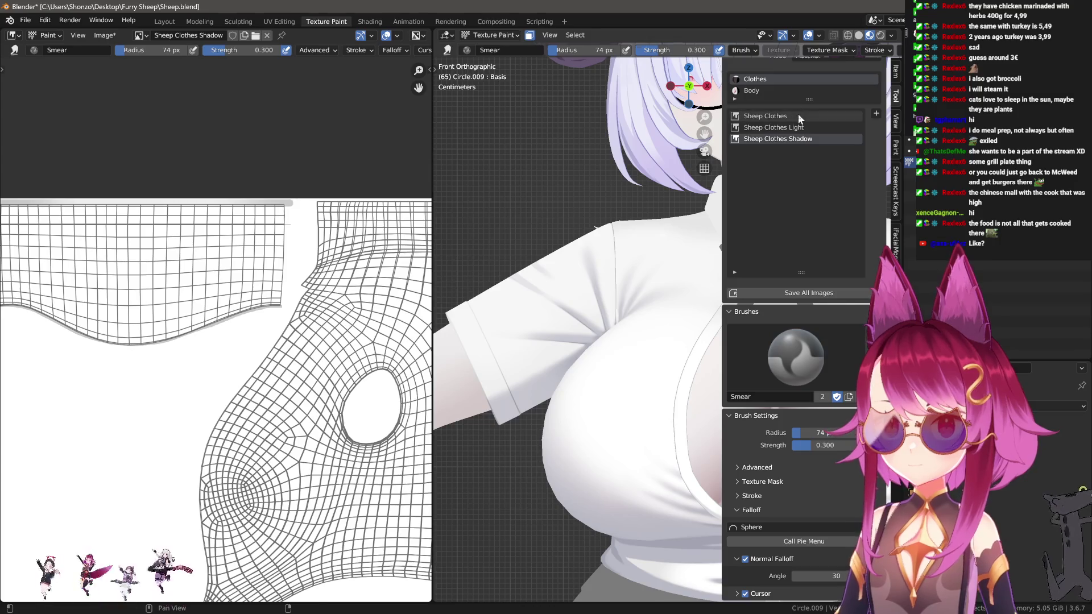
pyautogui.click(798, 115)
# Select the whole shirt mesh in Edit Mode to show its UVs, then return to Texture Paint.
pyautogui.press('n')
pyautogui.scroll(3, 239, 358)
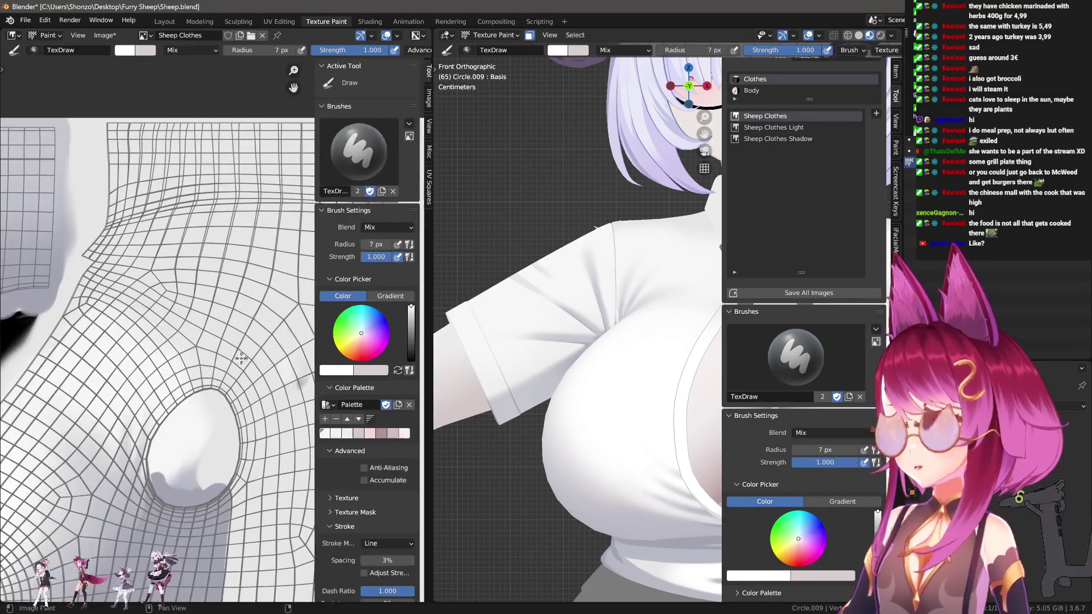
pyautogui.press('n')
pyautogui.moveTo(326, 203); pyautogui.dragTo(173, 283, button='middle')
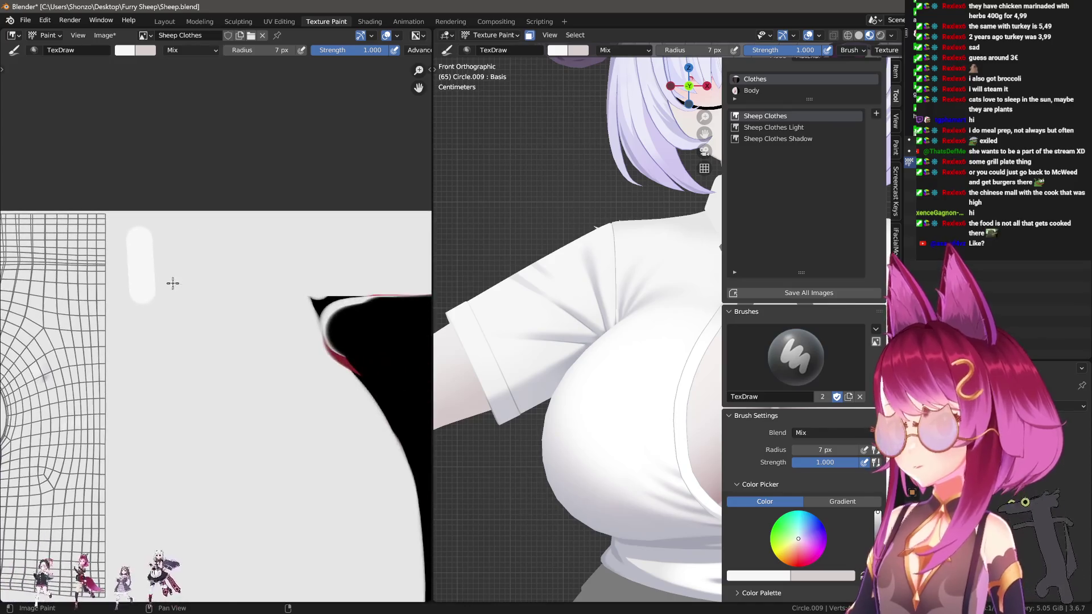
pyautogui.scroll(-4, 85, 328)
pyautogui.press('Tab')
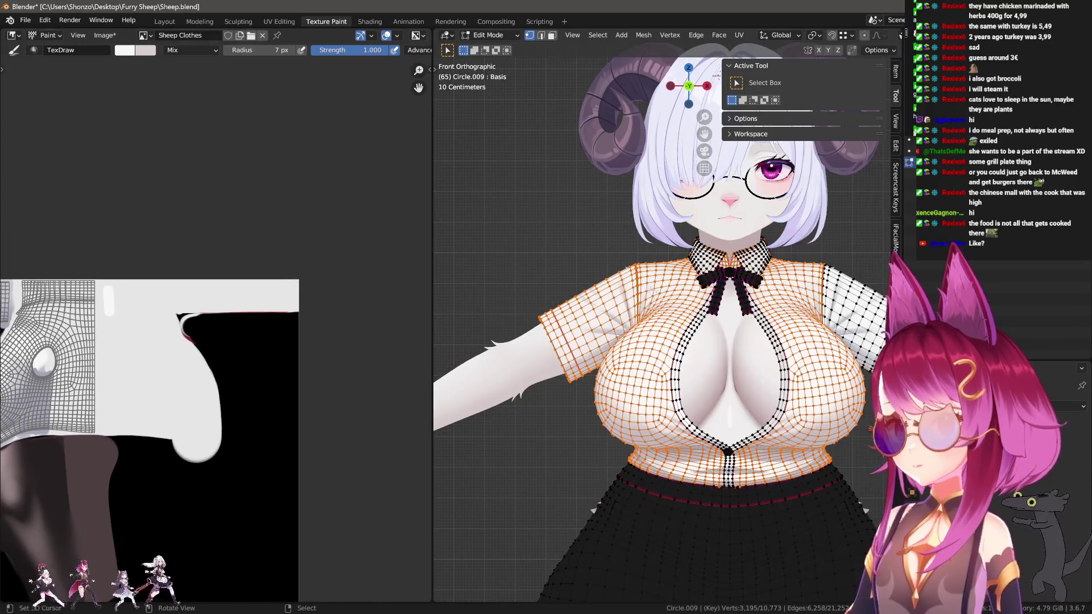
pyautogui.press('a')
pyautogui.press('Tab')
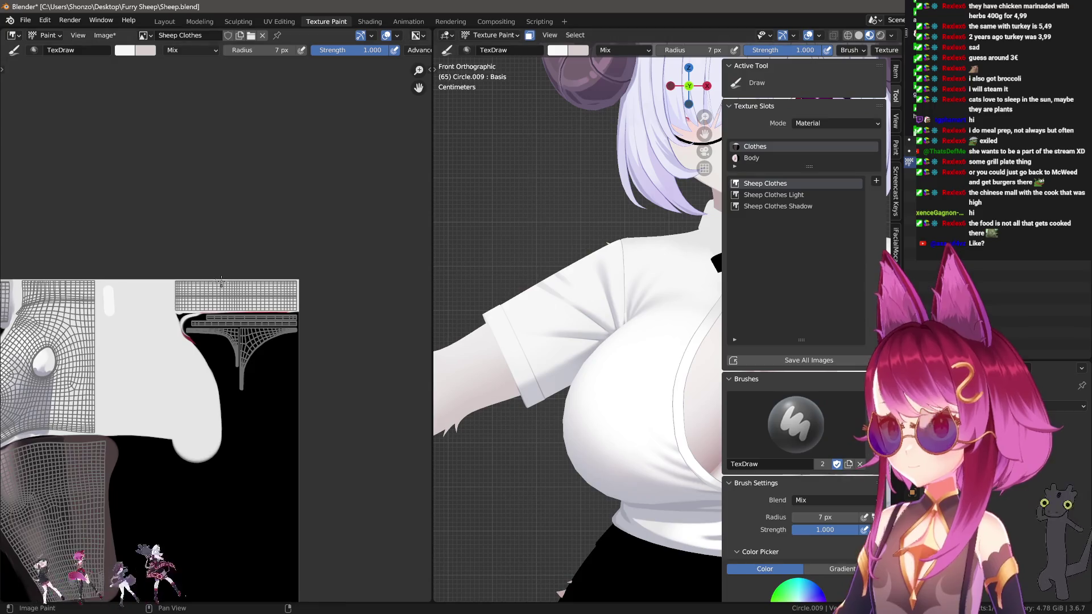
pyautogui.scroll(7, 258, 321)
pyautogui.scroll(4, 589, 329)
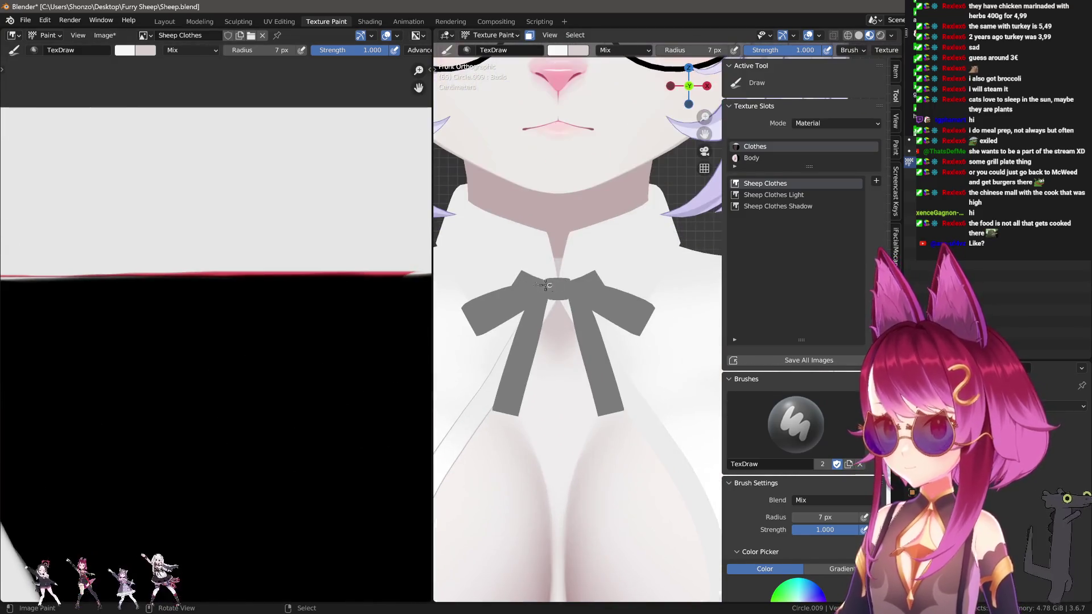
# Enlarge the brush and set its stroke method to Anchored, undoing a test white stroke.
pyautogui.scroll(5, 589, 329)
pyautogui.press('f')
pyautogui.keyDown('shift'); pyautogui.moveTo(642, 293); pyautogui.dragTo(603, 325, button='middle'); pyautogui.keyUp('shift')
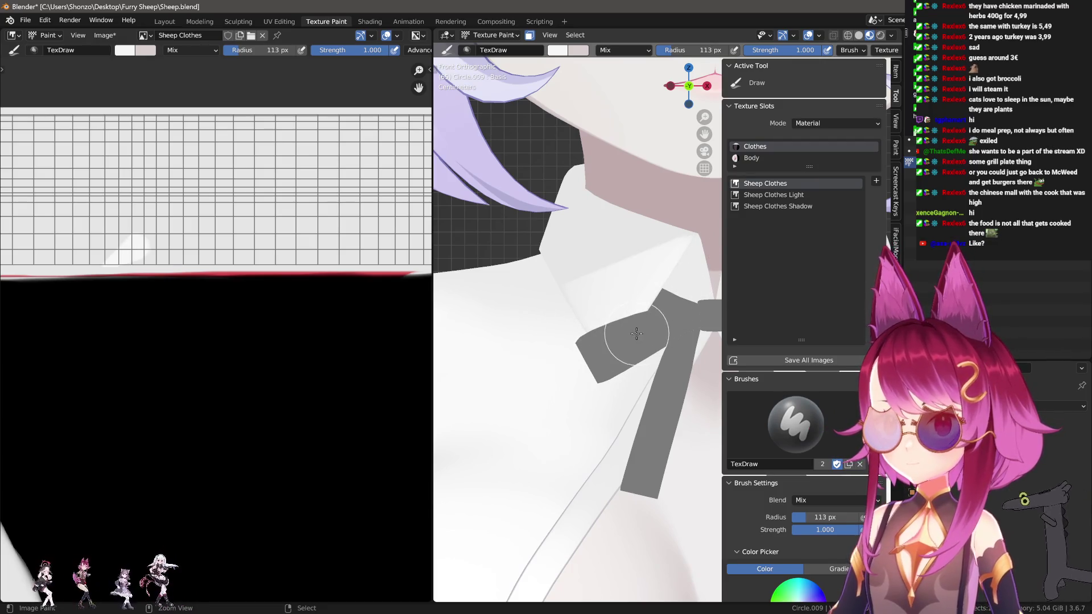
pyautogui.hotkey('shift', 'ctrl', 'f')
pyautogui.click(619, 241)
pyautogui.hotkey('shift', 'space')
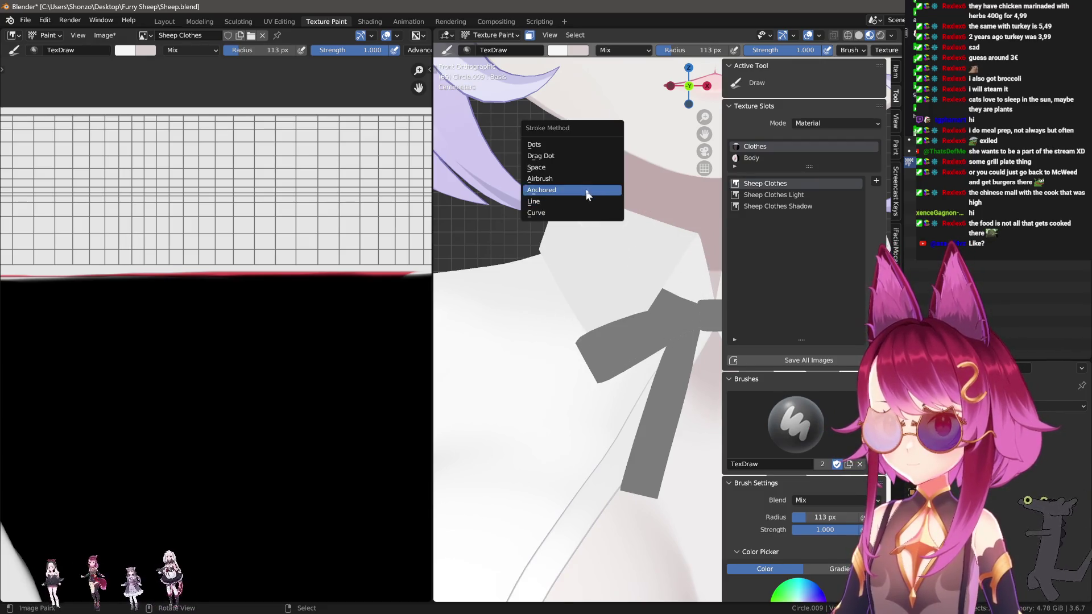
pyautogui.click(585, 192)
pyautogui.moveTo(659, 279)
pyautogui.mouseDown()
pyautogui.moveTo(637, 300)
pyautogui.moveTo(643, 273)
pyautogui.moveTo(570, 319)
pyautogui.moveTo(691, 265)
pyautogui.moveTo(662, 283)
pyautogui.mouseUp()
pyautogui.hotkey('ctrl', 'z')
pyautogui.press('[')
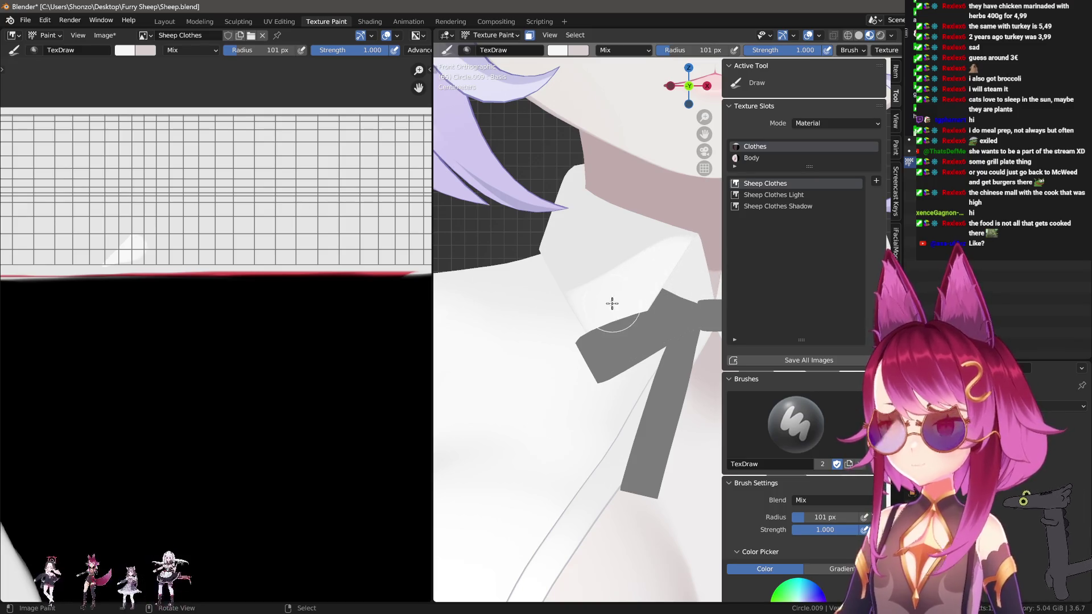
# Hide the sidebar and bring the shirt button into view on the texture.
pyautogui.scroll(-10, 762, 520)
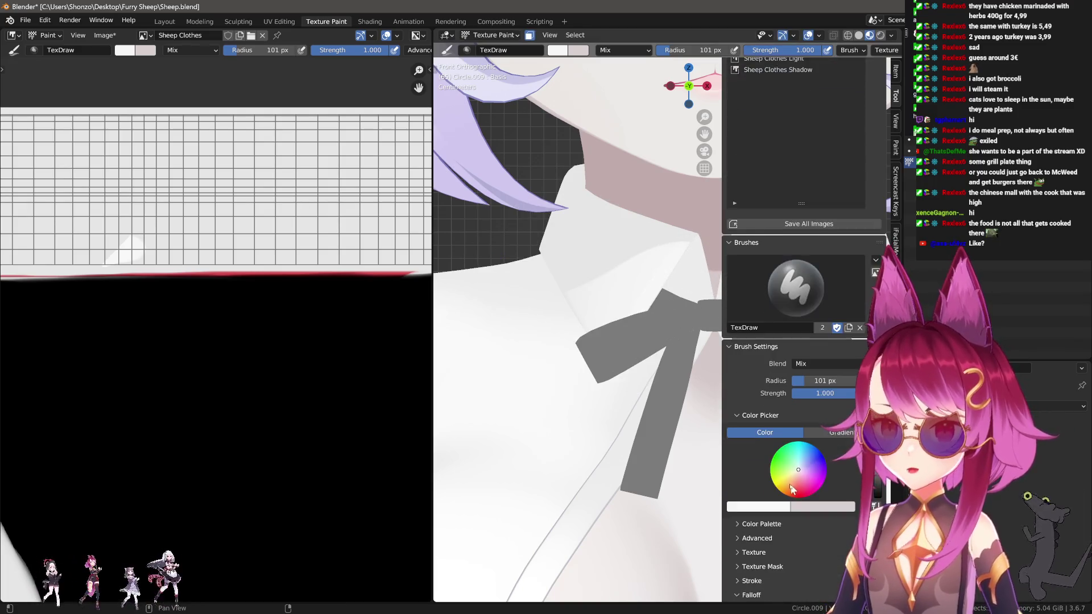
pyautogui.press('n')
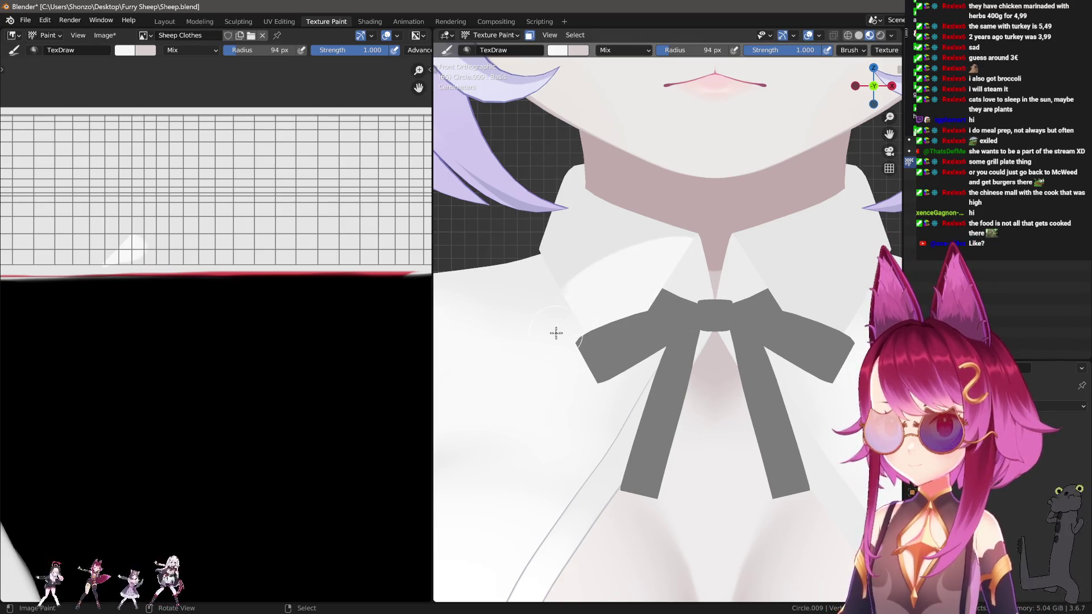
pyautogui.scroll(3, 281, 319)
pyautogui.moveTo(280, 319); pyautogui.dragTo(195, 419, button='middle')
pyautogui.scroll(3, 231, 246)
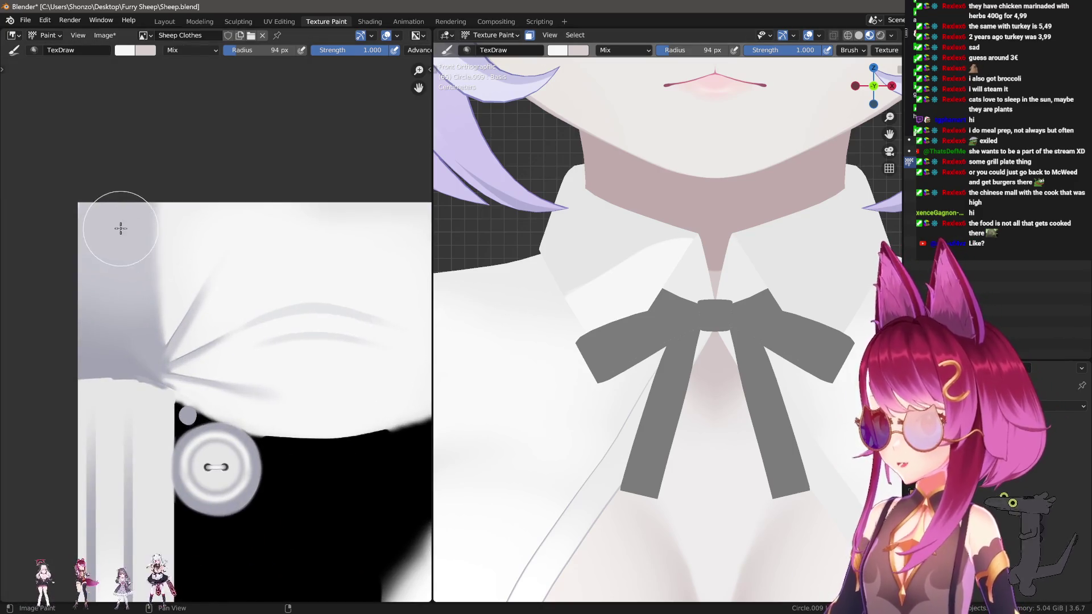
# Sample a colour, resize the brush to 124 px, and shade the collar underside grey-blue.
pyautogui.press('s')
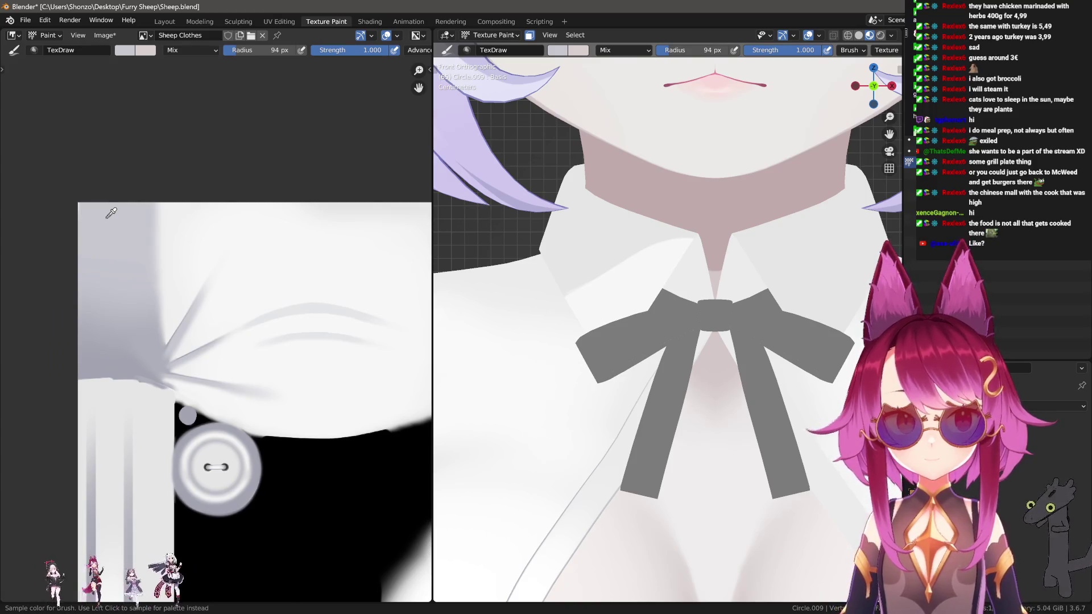
pyautogui.scroll(-3, 239, 254)
pyautogui.moveTo(239, 255)
pyautogui.mouseDown(button='middle')
pyautogui.moveTo(267, 312)
pyautogui.moveTo(214, 341)
pyautogui.mouseUp(button='middle')
pyautogui.press('f')
pyautogui.click(114, 339)
pyautogui.press('f')
pyautogui.click(565, 261)
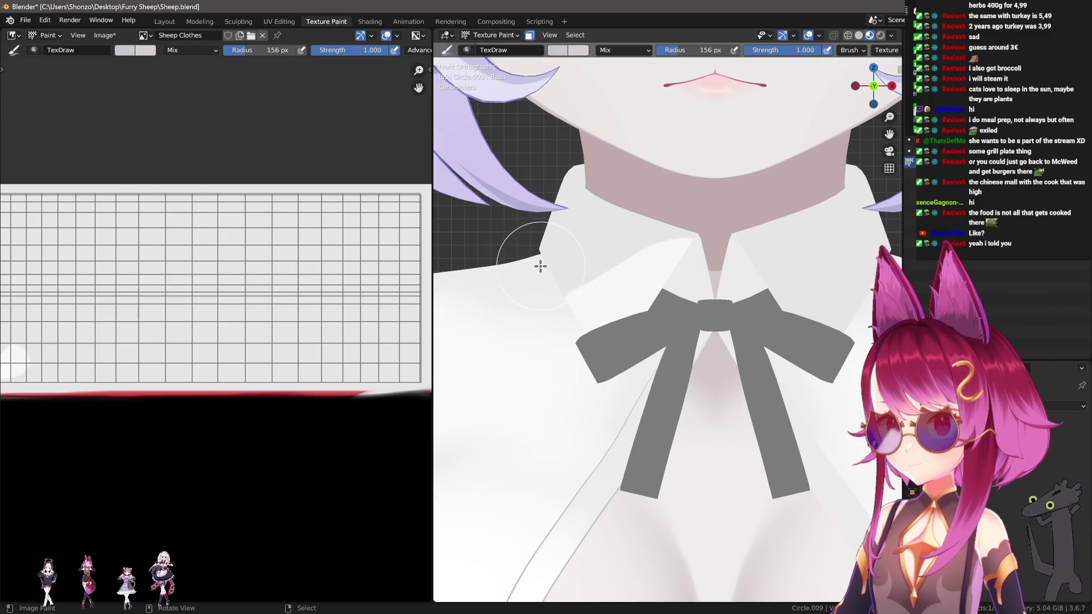
pyautogui.press('f')
pyautogui.click(547, 262)
pyautogui.moveTo(540, 269)
pyautogui.mouseDown()
pyautogui.moveTo(671, 200)
pyautogui.moveTo(735, 193)
pyautogui.moveTo(581, 219)
pyautogui.mouseUp()
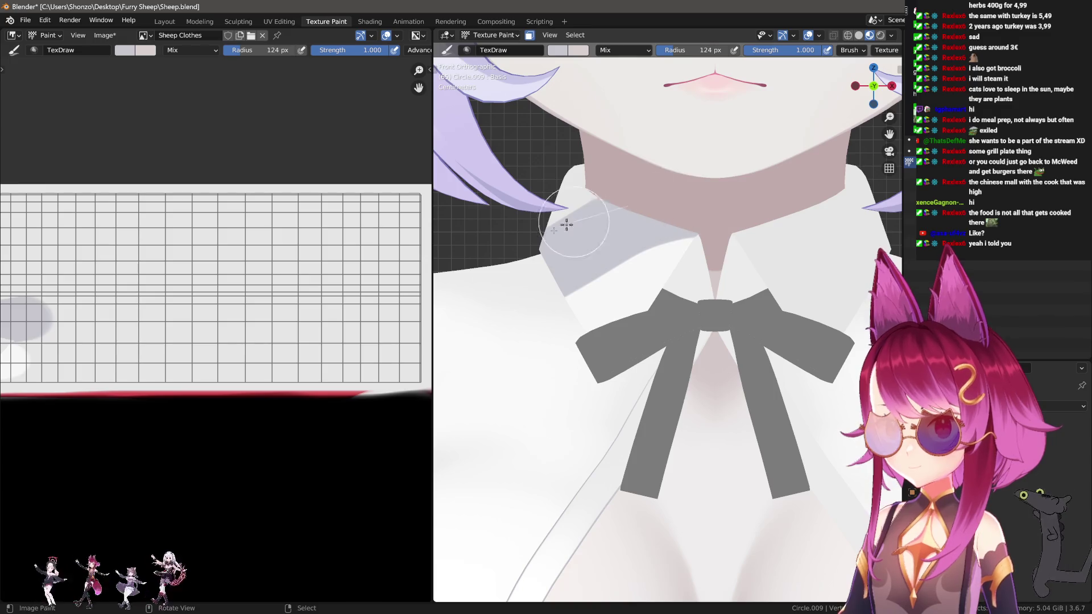
pyautogui.keyDown('shift'); pyautogui.moveTo(805, 271); pyautogui.dragTo(758, 272, button='middle'); pyautogui.keyUp('shift')
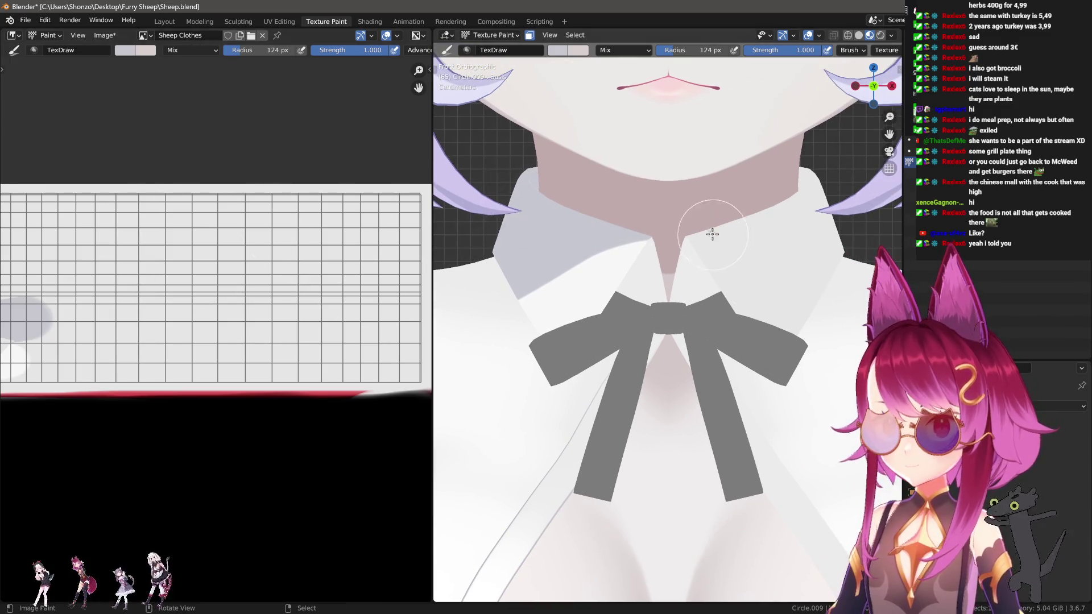
# Enter Edit Mode and frame the collar and bow in close view.
pyautogui.press('Tab')
pyautogui.press('Tab')
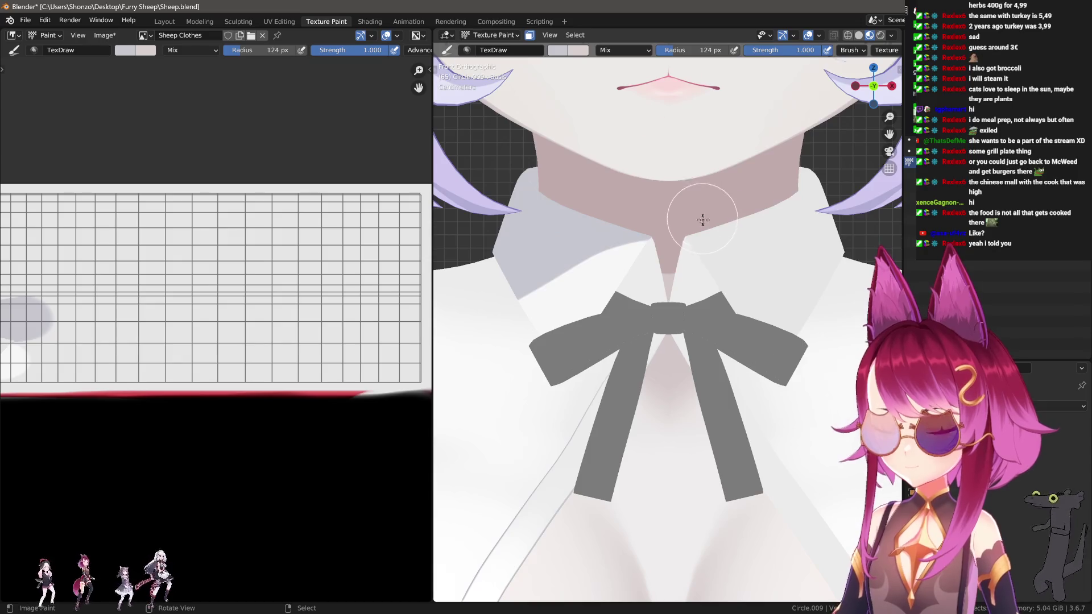
pyautogui.scroll(-4, 702, 214)
pyautogui.scroll(-3, 211, 282)
pyautogui.moveTo(211, 283); pyautogui.dragTo(251, 287, button='middle')
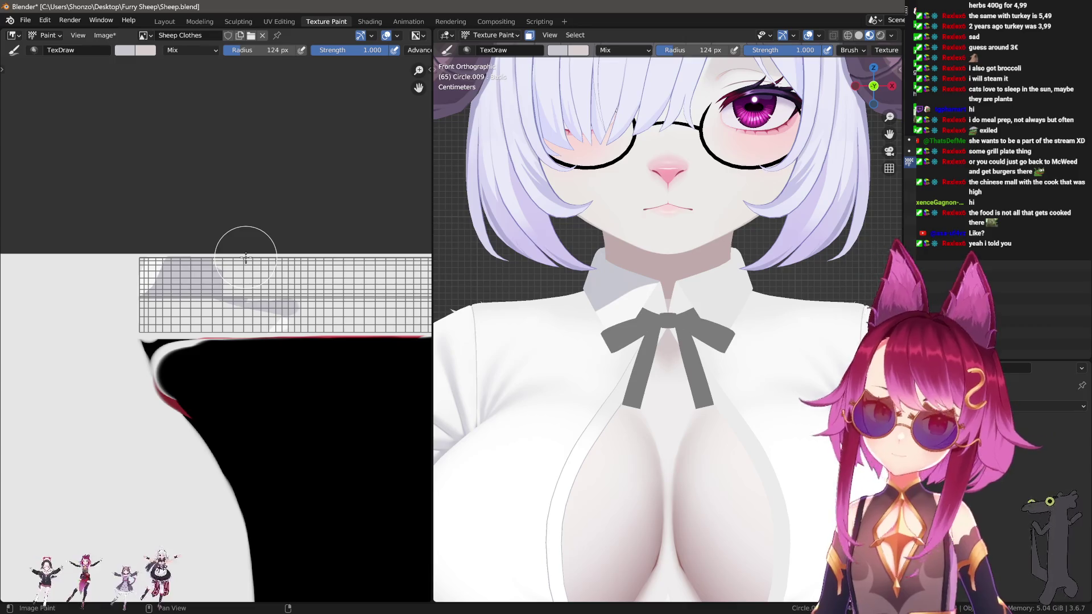
pyautogui.scroll(3, 246, 257)
pyautogui.moveTo(227, 281); pyautogui.dragTo(208, 283, button='middle')
pyautogui.scroll(4, 612, 275)
pyautogui.moveTo(612, 276)
pyautogui.keyDown('shift'); pyautogui.mouseDown(button='middle')
pyautogui.moveTo(644, 280)
pyautogui.moveTo(636, 268)
pyautogui.mouseUp(button='middle'); pyautogui.keyUp('shift')
pyautogui.scroll(2, 658, 276)
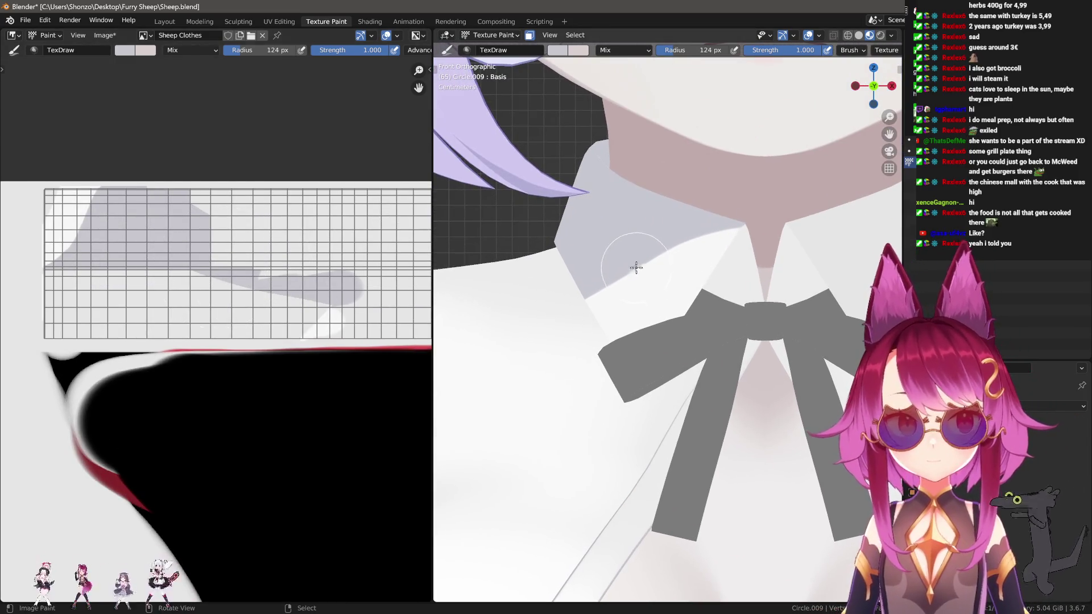
# Shrink the brush to 65 px, pick white, and paint along the collar fold.
pyautogui.press('f')
pyautogui.click(609, 277)
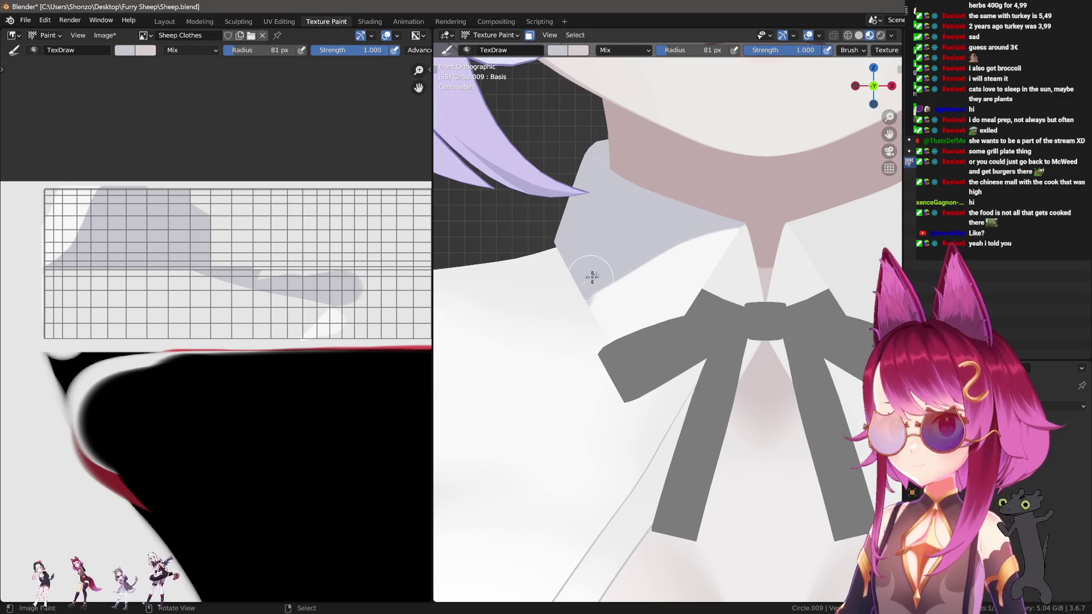
pyautogui.press('f')
pyautogui.click(686, 241)
pyautogui.press('s')
pyautogui.press('f')
pyautogui.click(615, 317)
pyautogui.keyDown('shift'); pyautogui.moveTo(615, 317); pyautogui.dragTo(605, 306, button='middle'); pyautogui.keyUp('shift')
pyautogui.moveTo(645, 270); pyautogui.dragTo(629, 226)
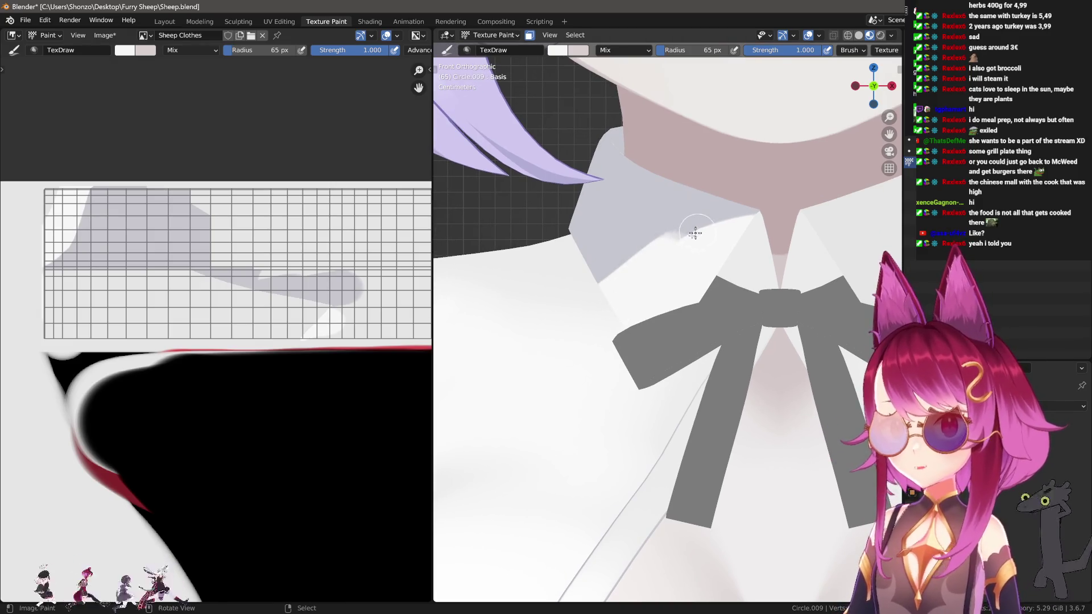
pyautogui.hotkey('ctrl', 'z')
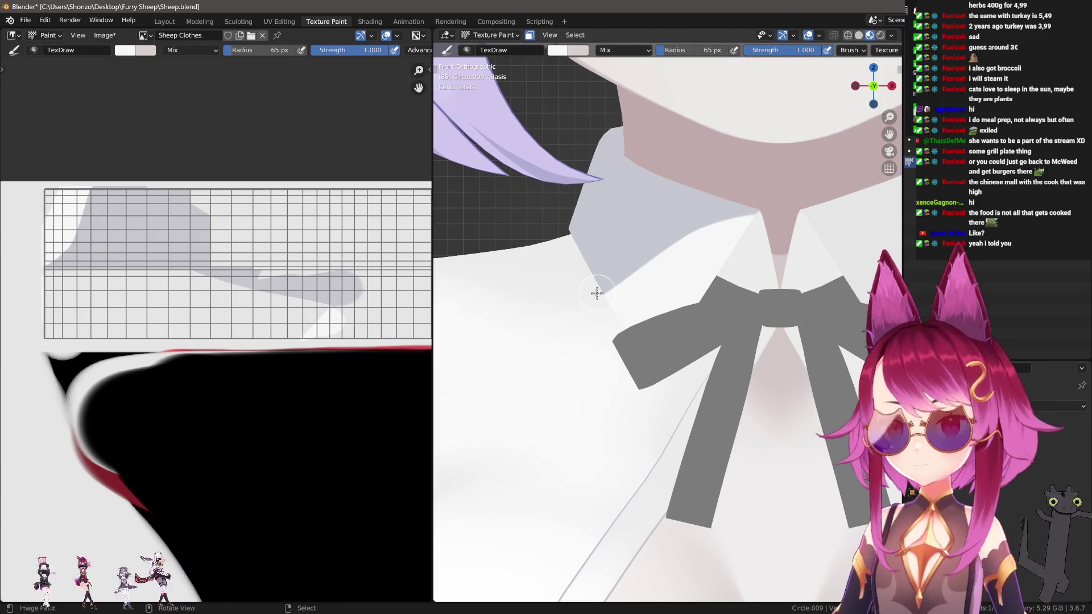
pyautogui.moveTo(589, 296); pyautogui.dragTo(714, 232)
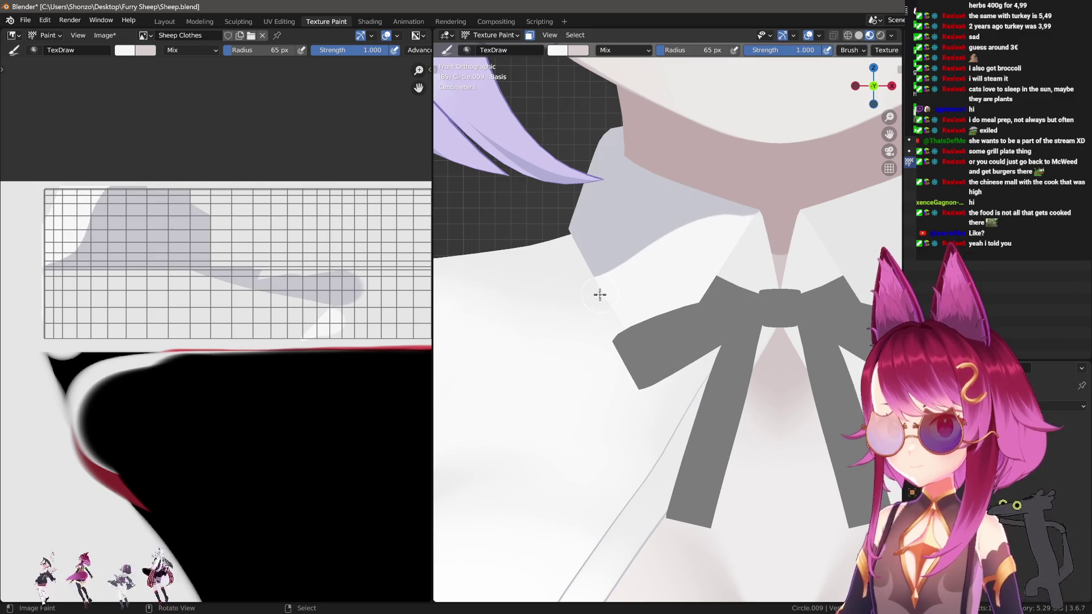
# Shrink the brush to 38 px and sample light grey from the collar.
pyautogui.press('s')
pyautogui.press('f')
pyautogui.click(691, 200)
pyautogui.keyDown('shift'); pyautogui.moveTo(718, 201); pyautogui.dragTo(707, 204, button='middle'); pyautogui.keyUp('shift')
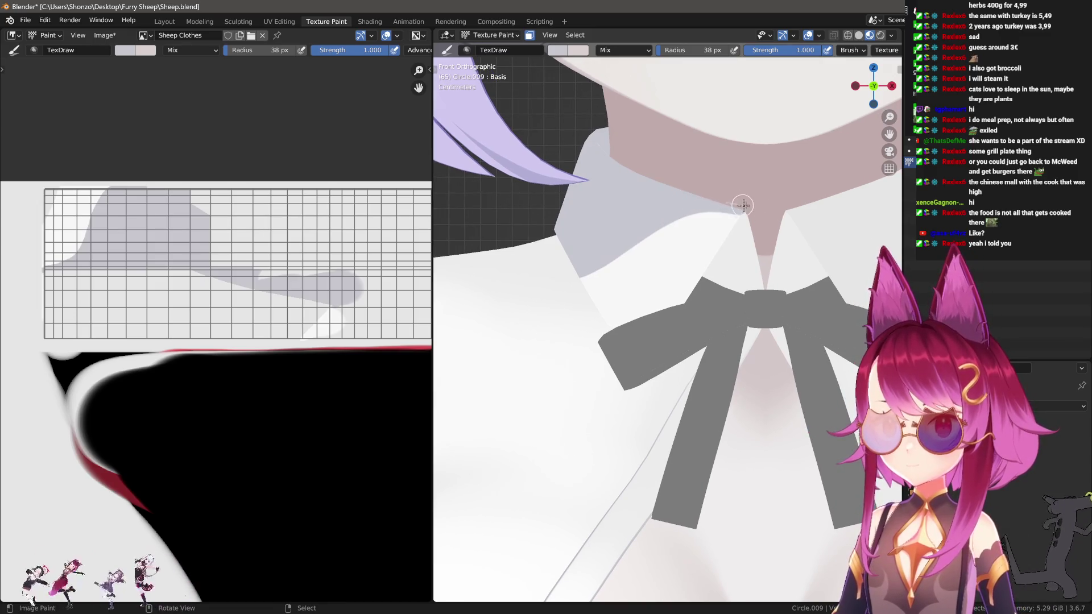
pyautogui.keyDown('shift'); pyautogui.scroll(3, 771, 215); pyautogui.keyUp('shift')
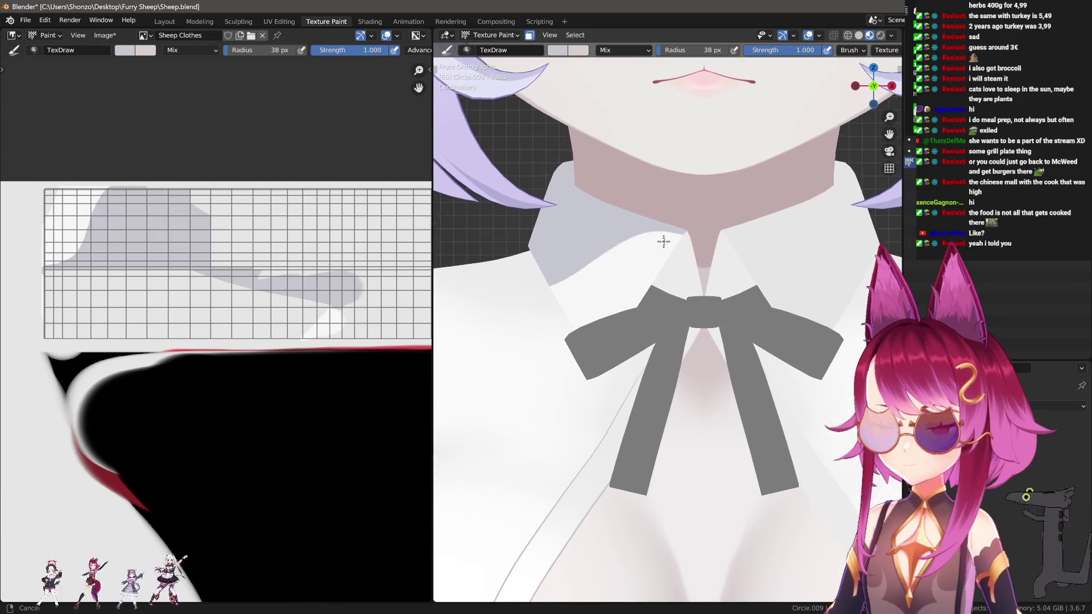
pyautogui.scroll(-8, 852, 52)
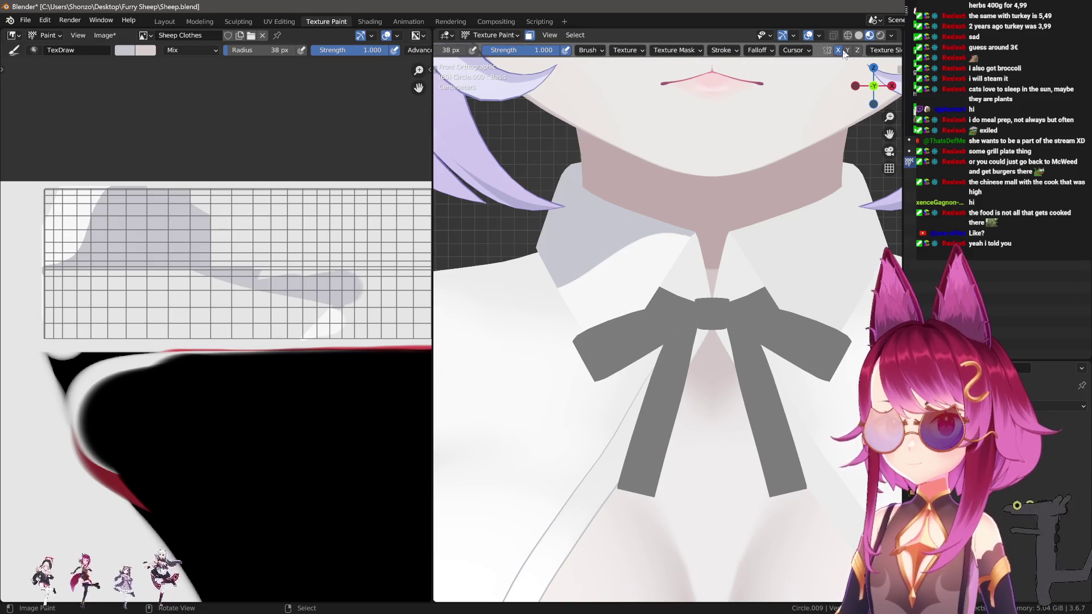
# Zoom in on the collar and lay a faint light stroke along it, undoing a first attempt.
pyautogui.scroll(3, 554, 241)
pyautogui.keyDown('shift'); pyautogui.moveTo(491, 257); pyautogui.dragTo(517, 276, button='middle'); pyautogui.keyUp('shift')
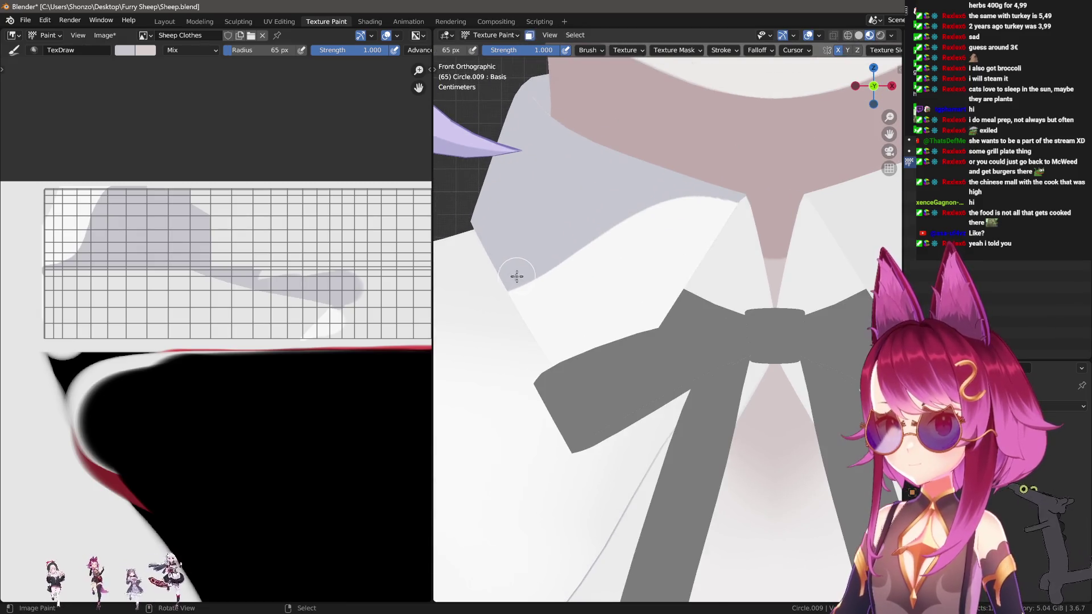
pyautogui.moveTo(561, 251)
pyautogui.mouseDown()
pyautogui.moveTo(653, 200)
pyautogui.moveTo(770, 205)
pyautogui.moveTo(589, 233)
pyautogui.mouseUp()
pyautogui.hotkey('ctrl', 'z')
pyautogui.moveTo(499, 276)
pyautogui.mouseDown()
pyautogui.moveTo(597, 220)
pyautogui.moveTo(602, 188)
pyautogui.moveTo(694, 188)
pyautogui.moveTo(650, 267)
pyautogui.mouseUp()
# Switch to white paint at about 49 px and lighten the collar's lower edge toward both sides.
pyautogui.press('s')
pyautogui.press('f')
pyautogui.click(513, 307)
pyautogui.moveTo(635, 228)
pyautogui.mouseDown()
pyautogui.moveTo(743, 214)
pyautogui.moveTo(742, 236)
pyautogui.mouseUp()
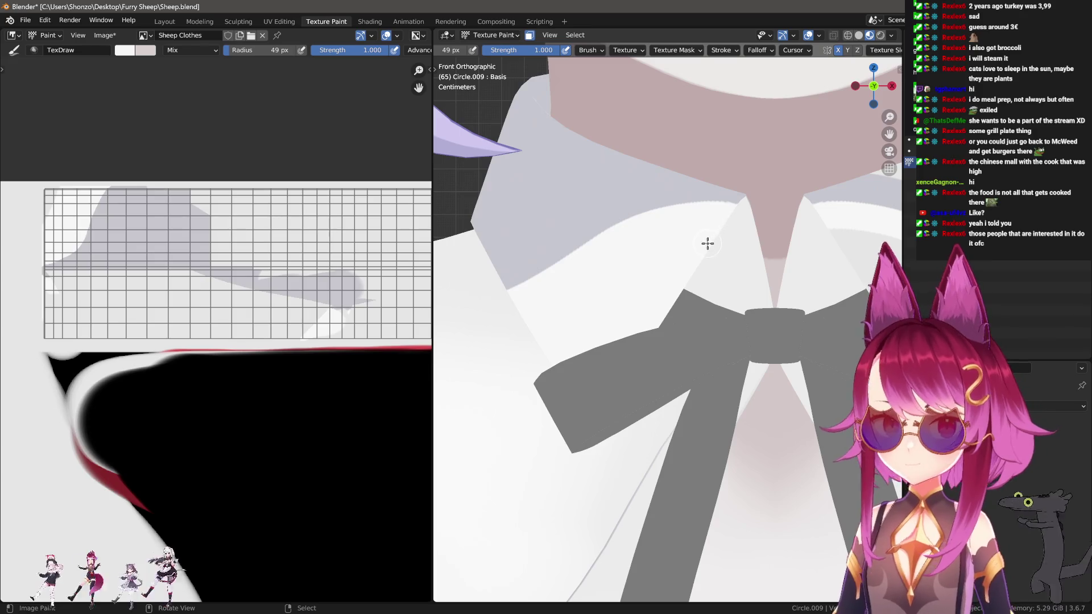
pyautogui.hotkey('ctrl', 'z')
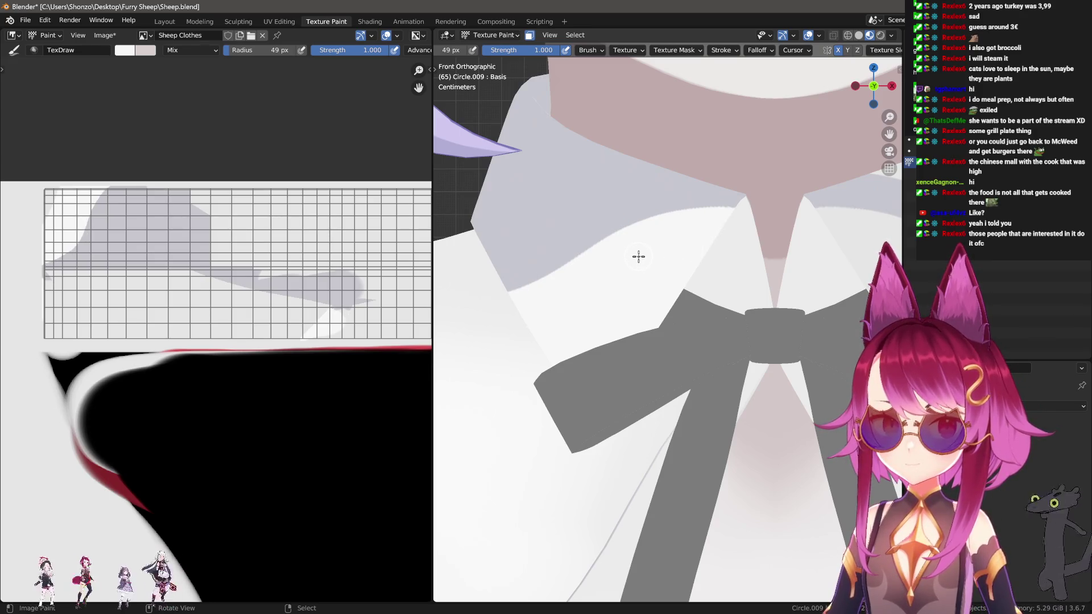
pyautogui.moveTo(618, 261)
pyautogui.keyDown('shift'); pyautogui.mouseDown(button='middle')
pyautogui.moveTo(631, 195)
pyautogui.moveTo(601, 277)
pyautogui.mouseUp(button='middle'); pyautogui.keyUp('shift')
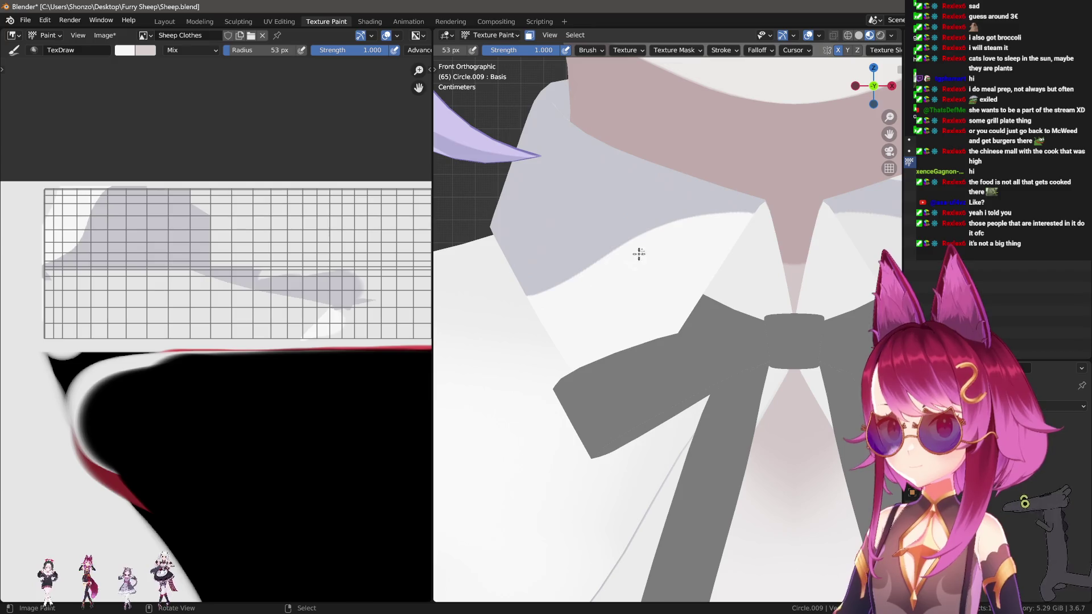
pyautogui.moveTo(707, 224); pyautogui.dragTo(771, 228)
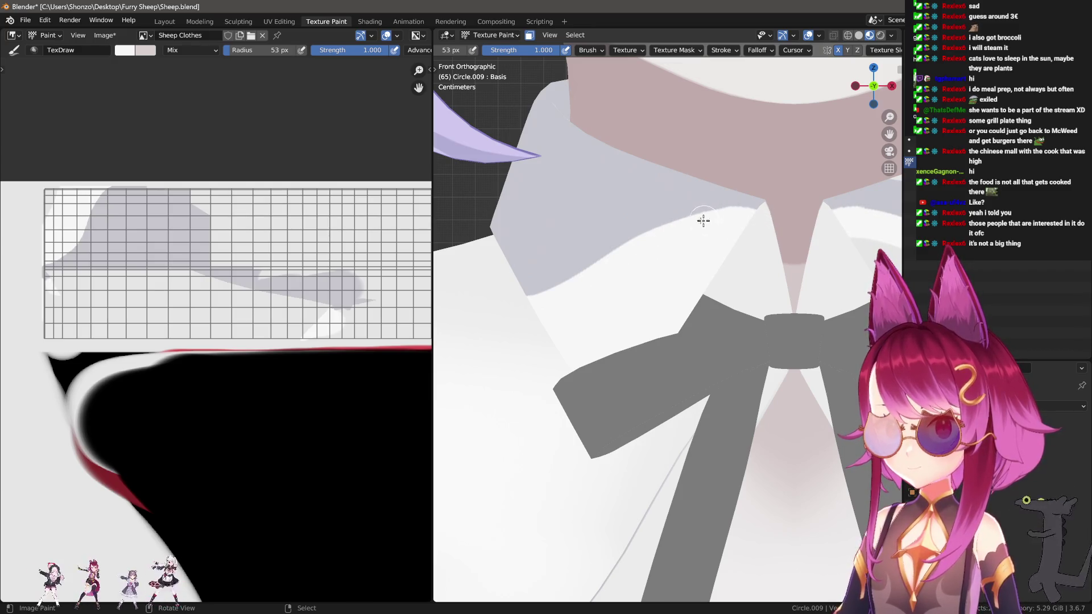
pyautogui.moveTo(705, 220); pyautogui.dragTo(649, 245)
# Reframe the view to centre the collar and bow from a new angle.
pyautogui.scroll(-4, 455, 342)
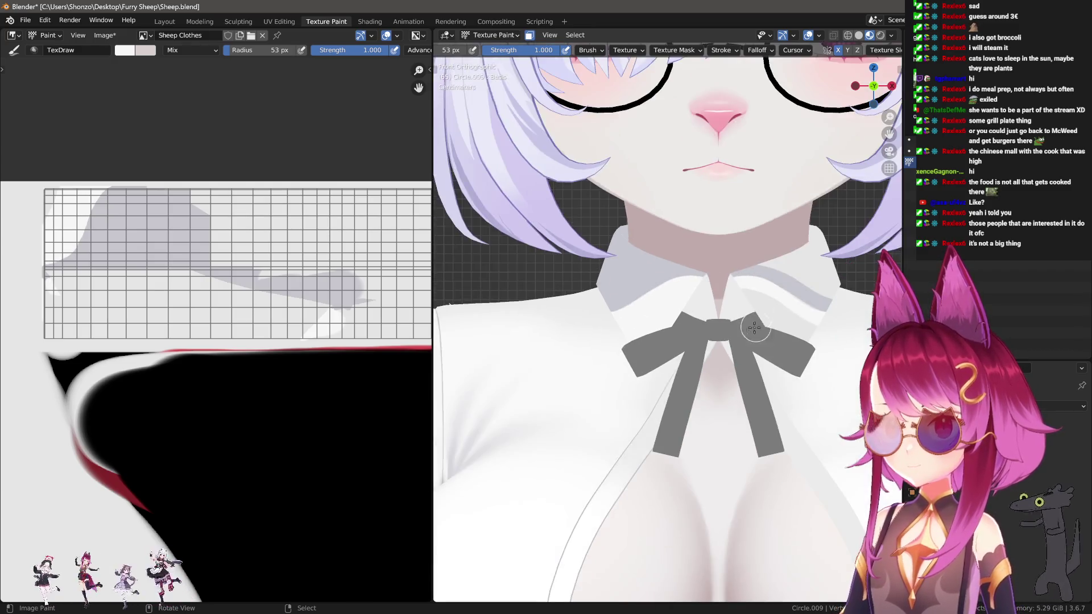
pyautogui.scroll(1, 610, 323)
pyautogui.scroll(3, 641, 297)
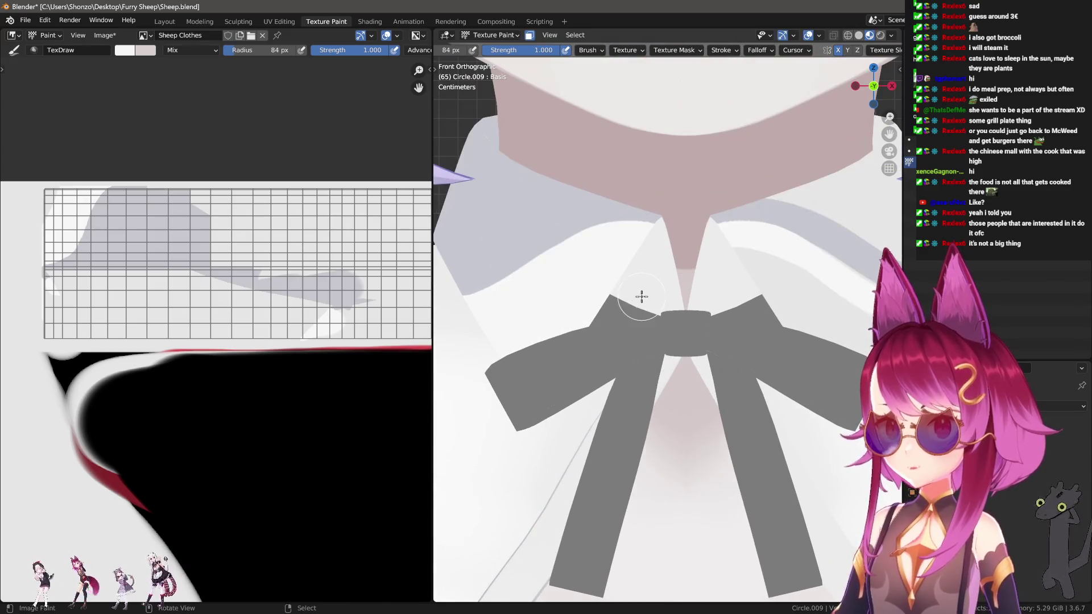
pyautogui.keyDown('shift'); pyautogui.moveTo(572, 310); pyautogui.dragTo(604, 280, button='middle'); pyautogui.keyUp('shift')
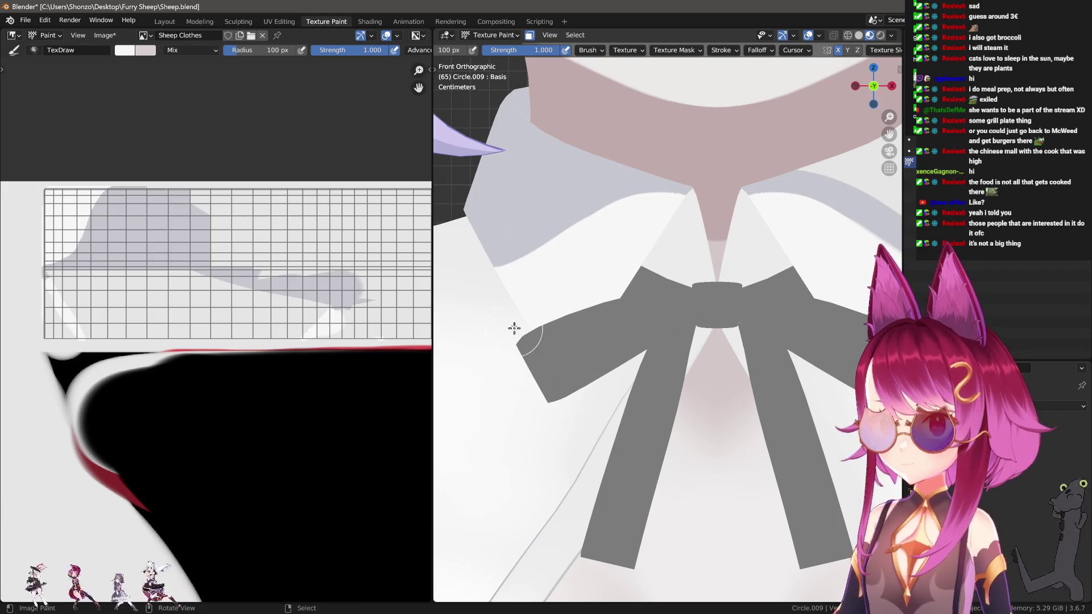
pyautogui.moveTo(578, 428)
pyautogui.mouseDown(button='middle')
pyautogui.moveTo(517, 364)
pyautogui.moveTo(621, 372)
pyautogui.moveTo(657, 346)
pyautogui.moveTo(504, 375)
pyautogui.mouseUp(button='middle')
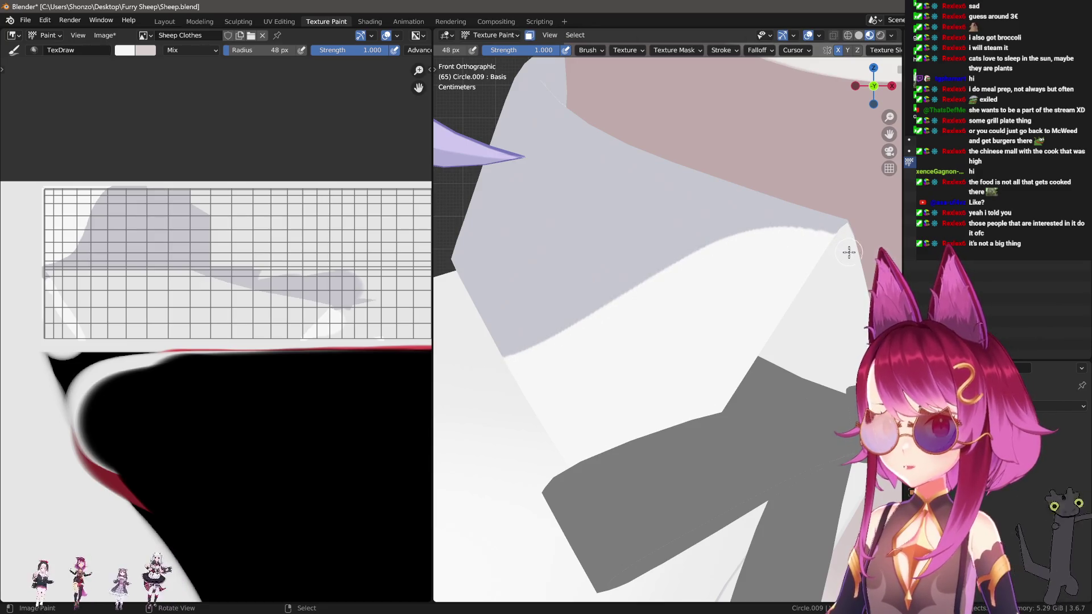
pyautogui.scroll(2, 658, 350)
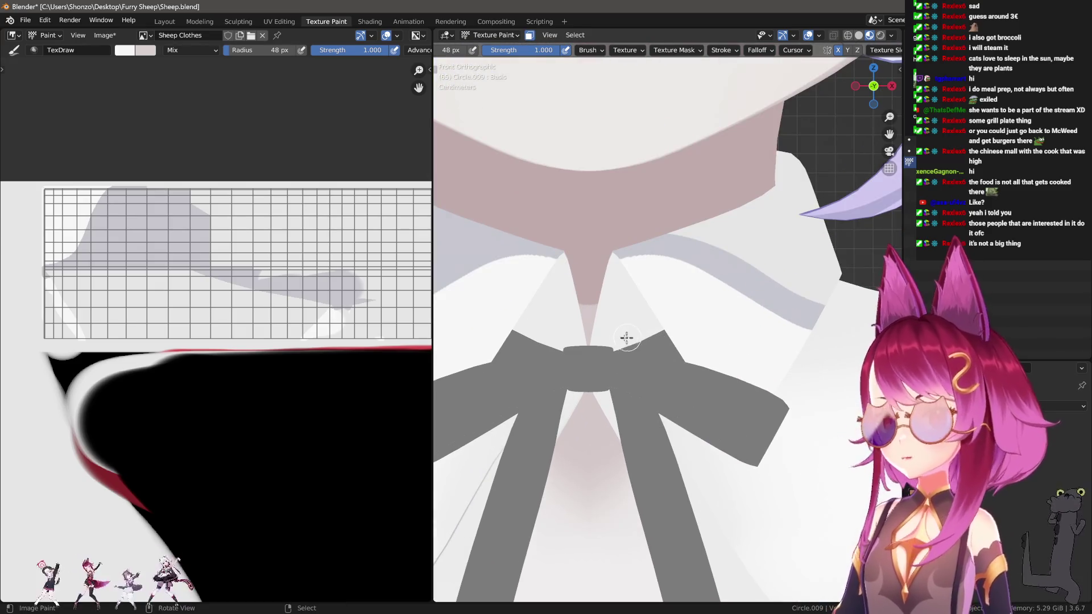
pyautogui.keyDown('shift'); pyautogui.moveTo(550, 323); pyautogui.dragTo(654, 245, button='middle'); pyautogui.keyUp('shift')
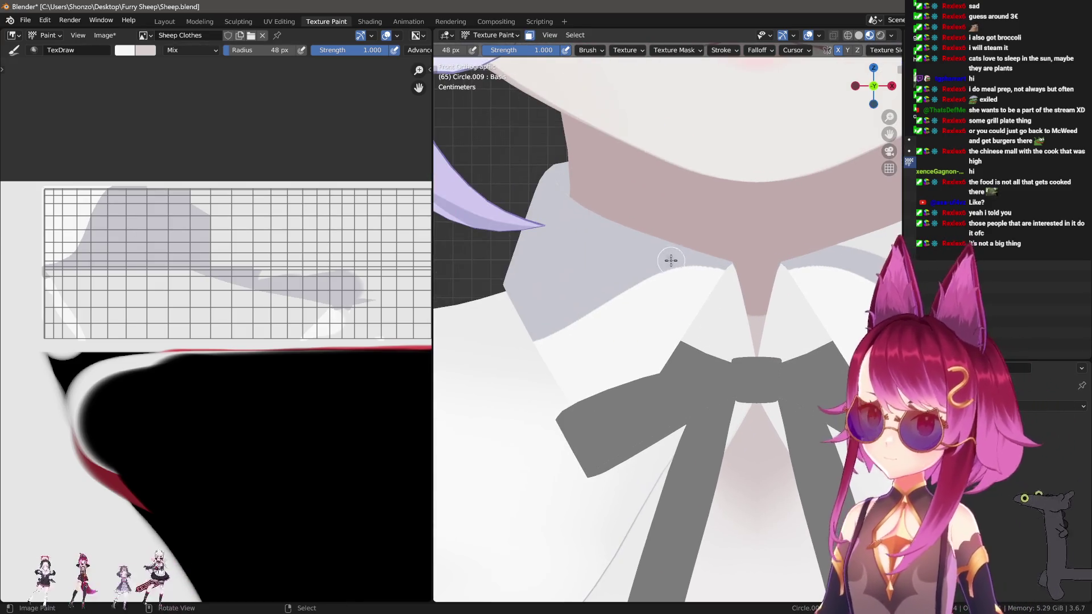
# Paint a grey shadow onto the collar with a large brush, then reduce the radius to 100 px.
pyautogui.press('f')
pyautogui.press('f')
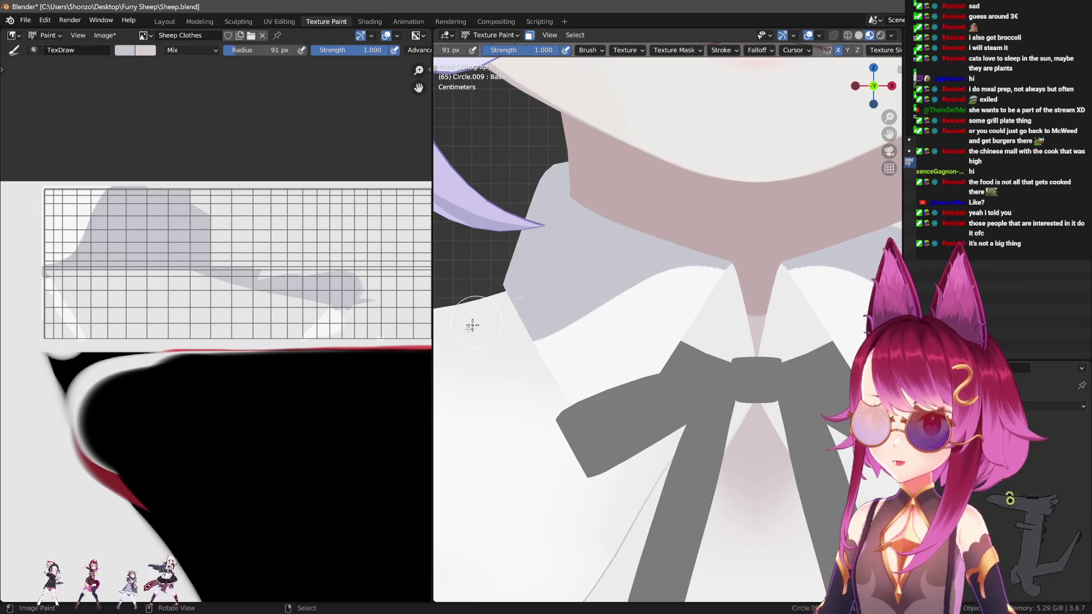
pyautogui.click(500, 256)
pyautogui.moveTo(500, 255)
pyautogui.mouseDown()
pyautogui.moveTo(546, 171)
pyautogui.moveTo(552, 219)
pyautogui.mouseUp()
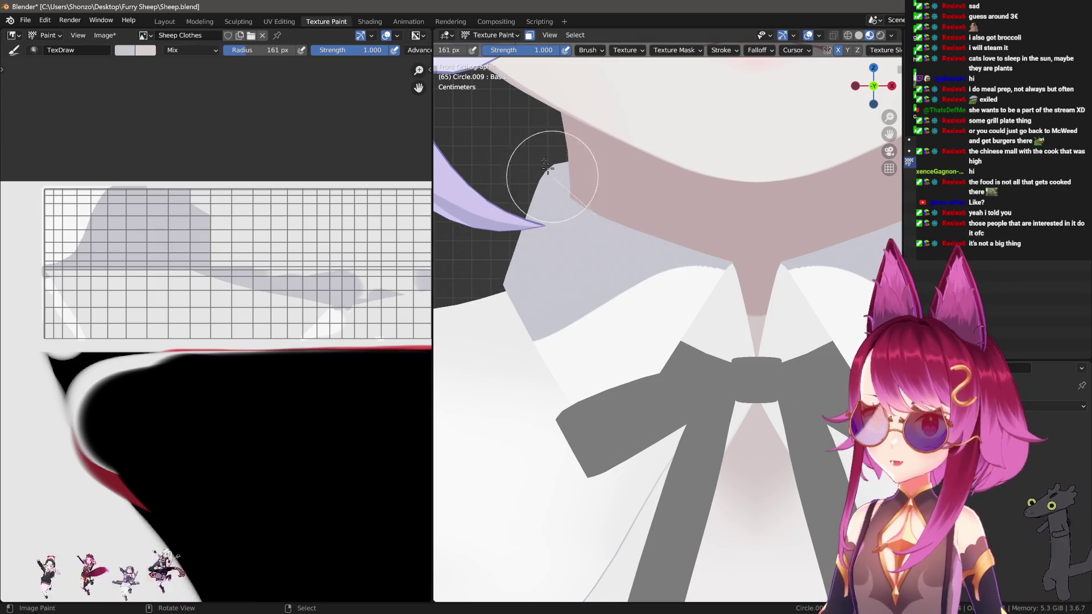
pyautogui.scroll(2, 570, 159)
pyautogui.keyDown('shift'); pyautogui.moveTo(570, 159); pyautogui.dragTo(656, 251, button='middle'); pyautogui.keyUp('shift')
pyautogui.press('f')
pyautogui.click(591, 250)
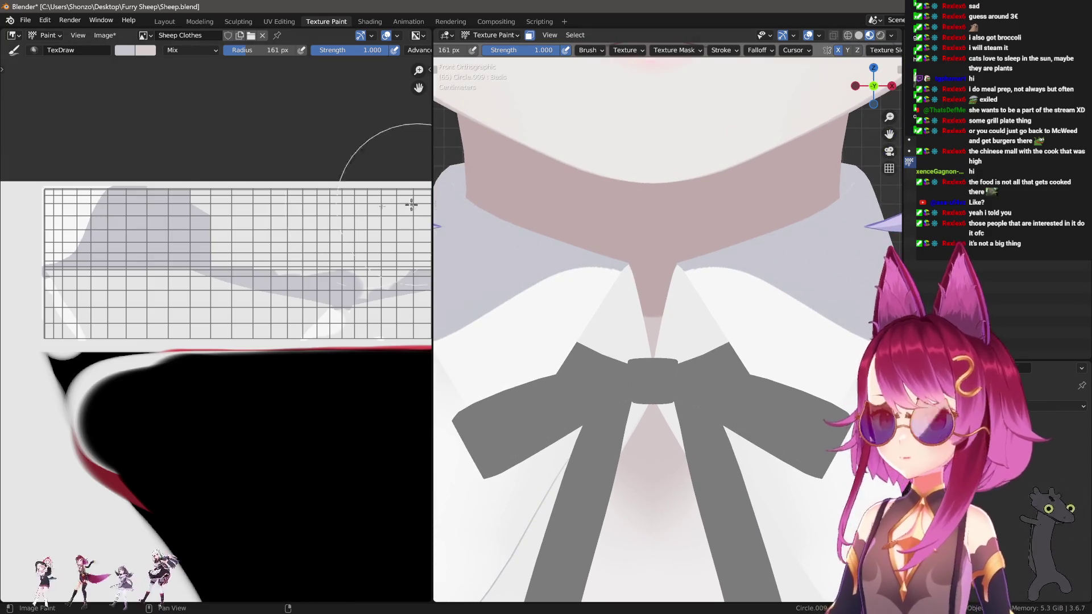
pyautogui.scroll(1, 273, 160)
pyautogui.moveTo(512, 262)
pyautogui.mouseDown(button='middle')
pyautogui.moveTo(555, 239)
pyautogui.moveTo(643, 353)
pyautogui.moveTo(564, 296)
pyautogui.mouseUp(button='middle')
pyautogui.moveTo(606, 290)
pyautogui.mouseDown(button='middle')
pyautogui.moveTo(568, 182)
pyautogui.moveTo(621, 280)
pyautogui.moveTo(611, 317)
pyautogui.mouseUp(button='middle')
# Paint skin colour down the neck and light over the back of the collar, undoing the last stroke.
pyautogui.moveTo(589, 336); pyautogui.dragTo(631, 531)
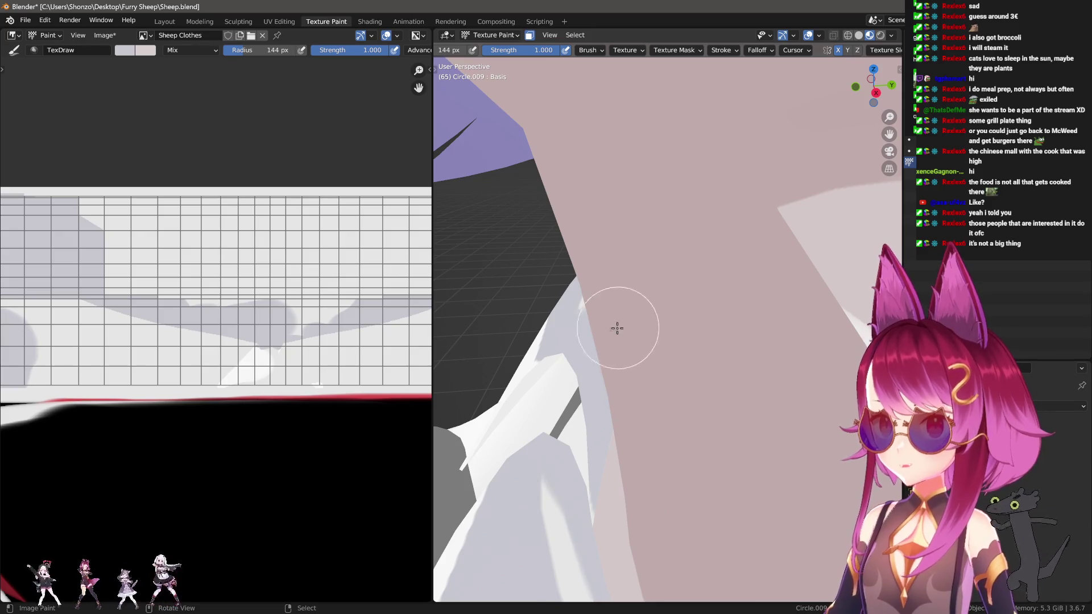
pyautogui.moveTo(792, 139); pyautogui.dragTo(689, 238, button='middle')
pyautogui.moveTo(654, 188); pyautogui.dragTo(694, 163, button='middle')
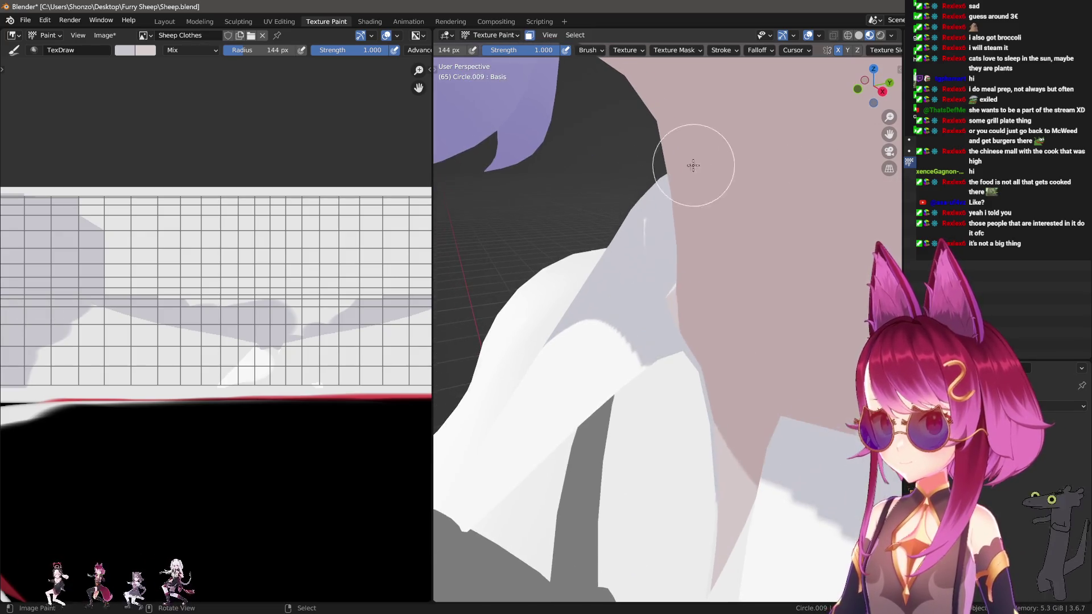
pyautogui.moveTo(709, 288)
pyautogui.mouseDown(button='middle')
pyautogui.moveTo(624, 284)
pyautogui.moveTo(649, 270)
pyautogui.mouseUp(button='middle')
pyautogui.moveTo(750, 112)
pyautogui.mouseDown()
pyautogui.moveTo(755, 234)
pyautogui.moveTo(660, 334)
pyautogui.mouseUp()
pyautogui.moveTo(659, 335)
pyautogui.mouseDown(button='middle')
pyautogui.moveTo(653, 419)
pyautogui.moveTo(821, 141)
pyautogui.moveTo(658, 305)
pyautogui.moveTo(716, 355)
pyautogui.moveTo(609, 383)
pyautogui.mouseUp(button='middle')
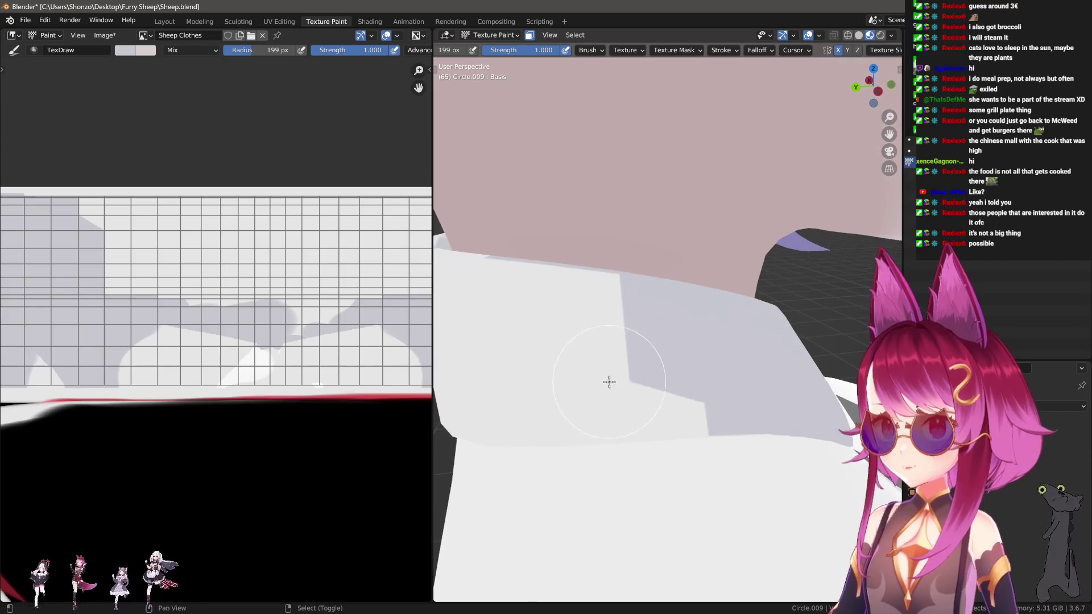
pyautogui.moveTo(673, 409); pyautogui.dragTo(641, 375)
pyautogui.press('f')
pyautogui.moveTo(641, 375)
pyautogui.mouseDown(button='middle')
pyautogui.moveTo(622, 364)
pyautogui.moveTo(660, 332)
pyautogui.moveTo(700, 332)
pyautogui.mouseUp(button='middle')
pyautogui.click(623, 342)
pyautogui.hotkey('ctrl', 'z')
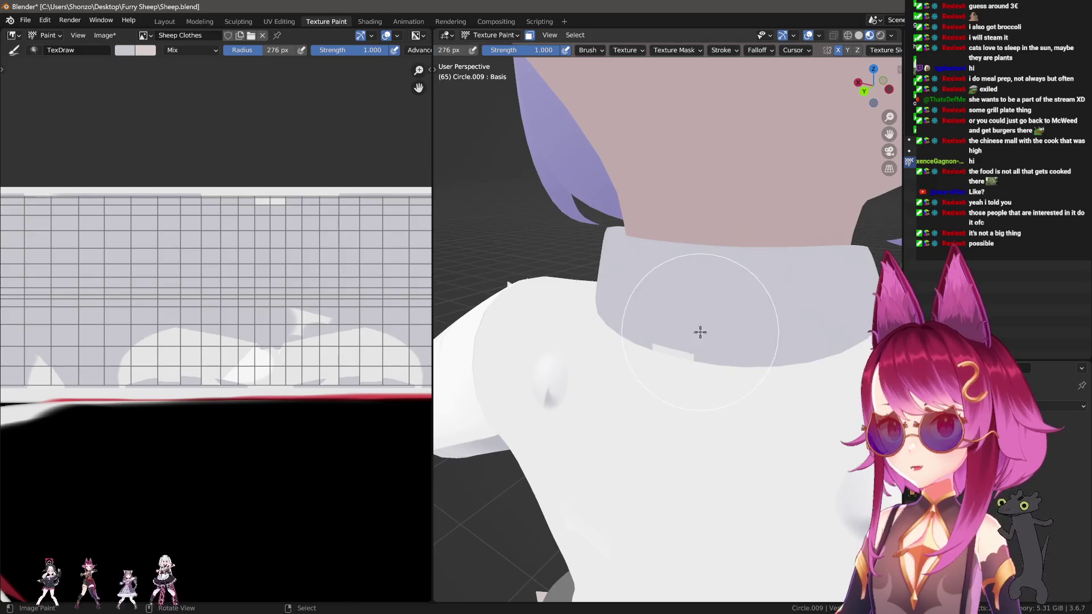
# Orbit to a frontal view of collar and bow and resize the brush to 187 px.
pyautogui.moveTo(545, 284)
pyautogui.mouseDown(button='middle')
pyautogui.moveTo(582, 302)
pyautogui.moveTo(690, 301)
pyautogui.mouseUp(button='middle')
pyautogui.scroll(5, 690, 301)
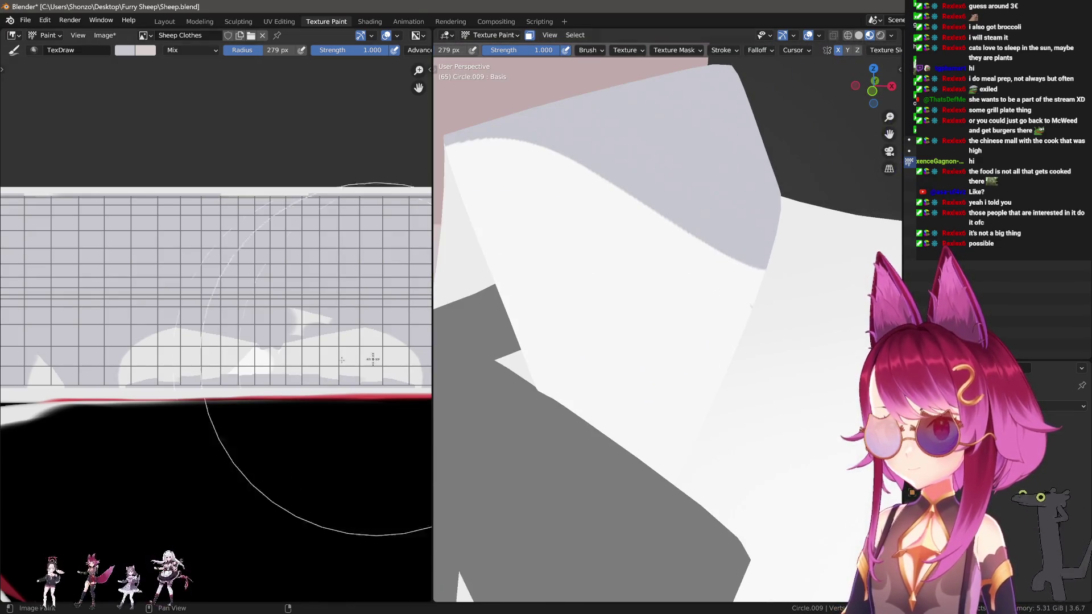
pyautogui.moveTo(241, 362); pyautogui.dragTo(237, 324, button='middle')
pyautogui.moveTo(557, 216)
pyautogui.mouseDown(button='middle')
pyautogui.moveTo(587, 205)
pyautogui.moveTo(719, 297)
pyautogui.moveTo(670, 292)
pyautogui.moveTo(682, 286)
pyautogui.mouseUp(button='middle')
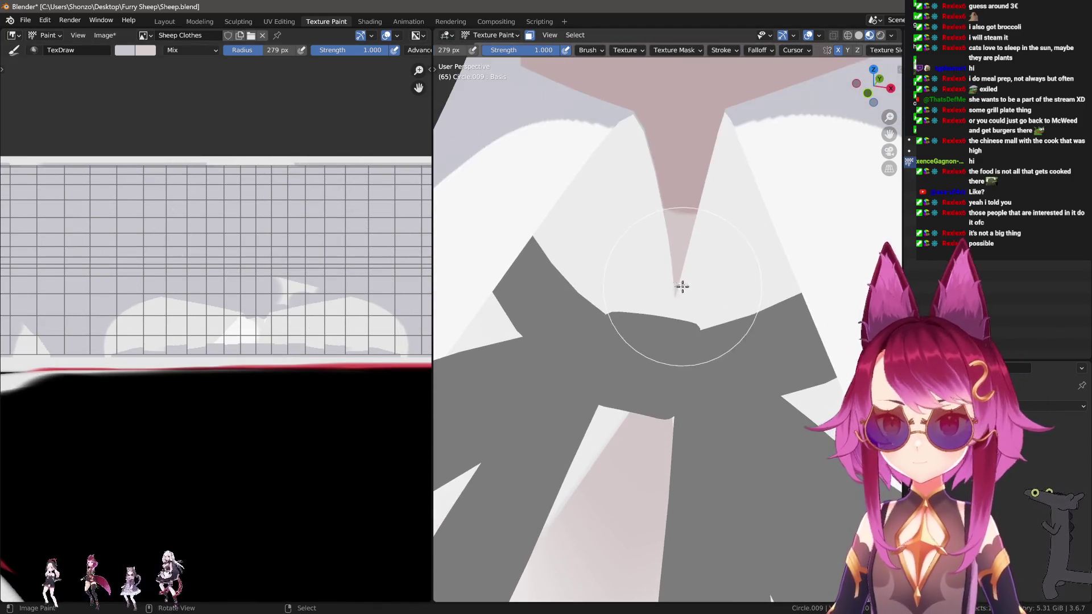
pyautogui.moveTo(597, 285)
pyautogui.mouseDown(button='middle')
pyautogui.moveTo(614, 258)
pyautogui.moveTo(617, 302)
pyautogui.mouseUp(button='middle')
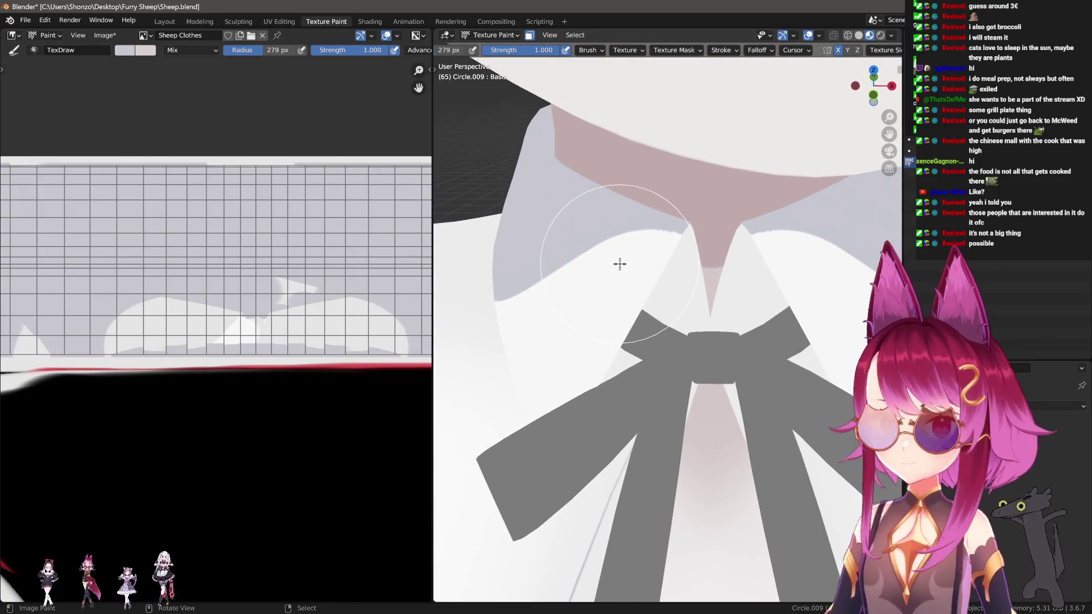
pyautogui.scroll(4, 609, 264)
pyautogui.press('f')
pyautogui.click(606, 317)
pyautogui.press('f')
pyautogui.click(614, 295)
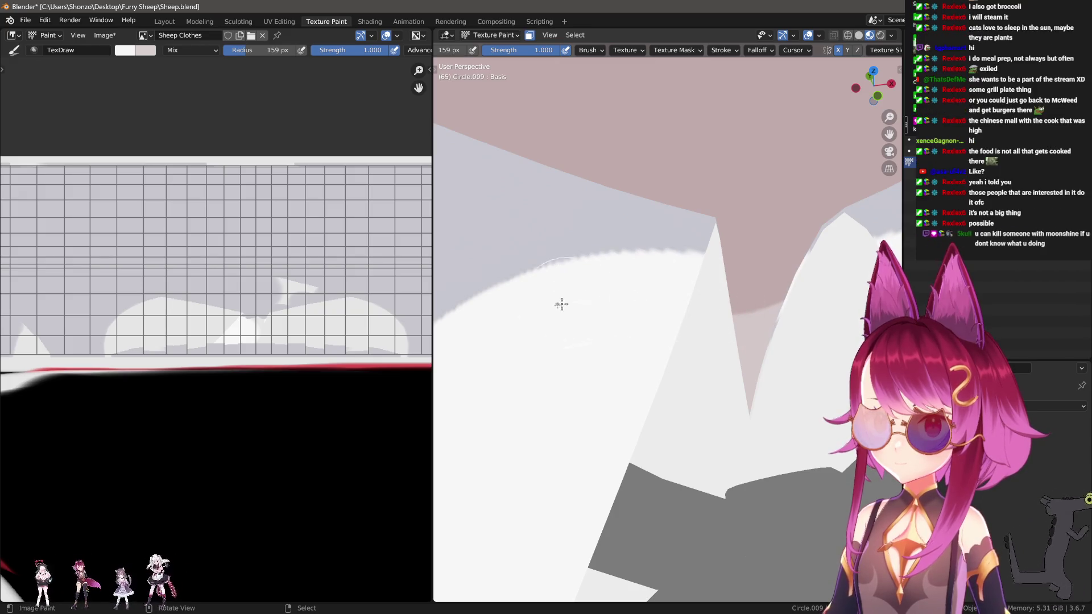
# Shrink the brush to 62 px and view the bow and collar front-on.
pyautogui.moveTo(440, 398)
pyautogui.mouseDown(button='middle')
pyautogui.moveTo(736, 322)
pyautogui.moveTo(677, 344)
pyautogui.mouseUp(button='middle')
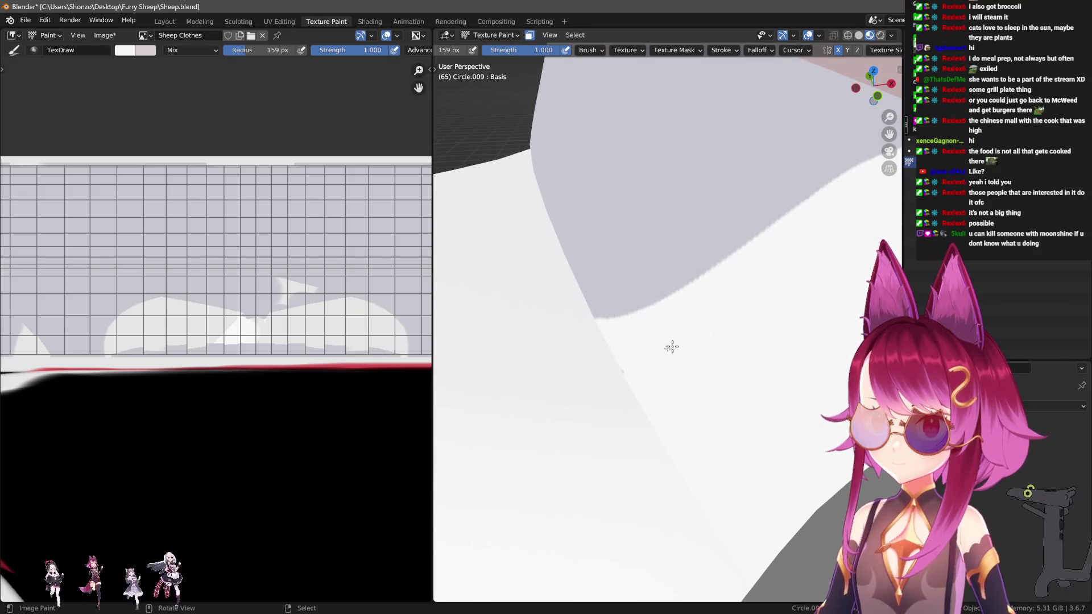
pyautogui.moveTo(623, 394)
pyautogui.mouseDown(button='middle')
pyautogui.moveTo(743, 295)
pyautogui.moveTo(684, 302)
pyautogui.mouseUp(button='middle')
pyautogui.press('f')
pyautogui.click(612, 309)
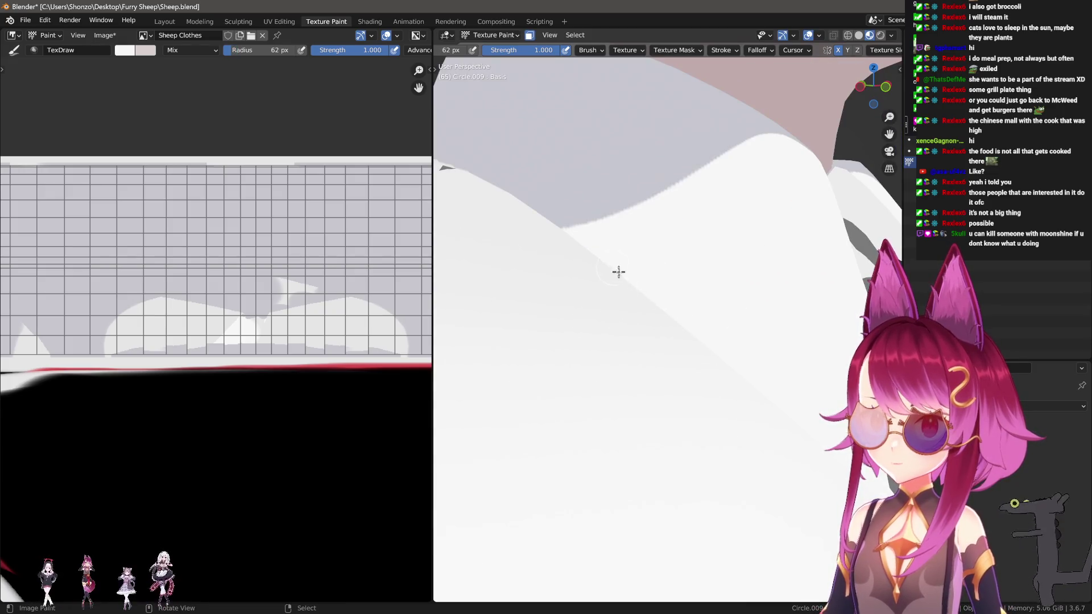
pyautogui.moveTo(860, 479)
pyautogui.mouseDown(button='middle')
pyautogui.moveTo(734, 404)
pyautogui.moveTo(734, 430)
pyautogui.mouseUp(button='middle')
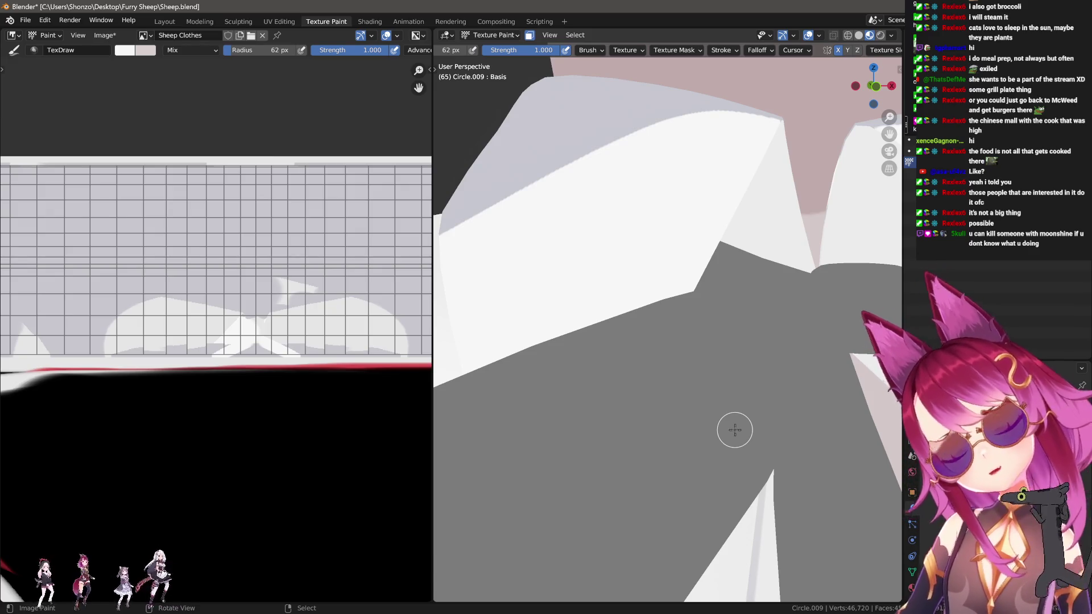
pyautogui.moveTo(702, 401)
pyautogui.mouseDown(button='middle')
pyautogui.moveTo(643, 295)
pyautogui.moveTo(732, 295)
pyautogui.moveTo(688, 345)
pyautogui.mouseUp(button='middle')
pyautogui.scroll(3, 689, 344)
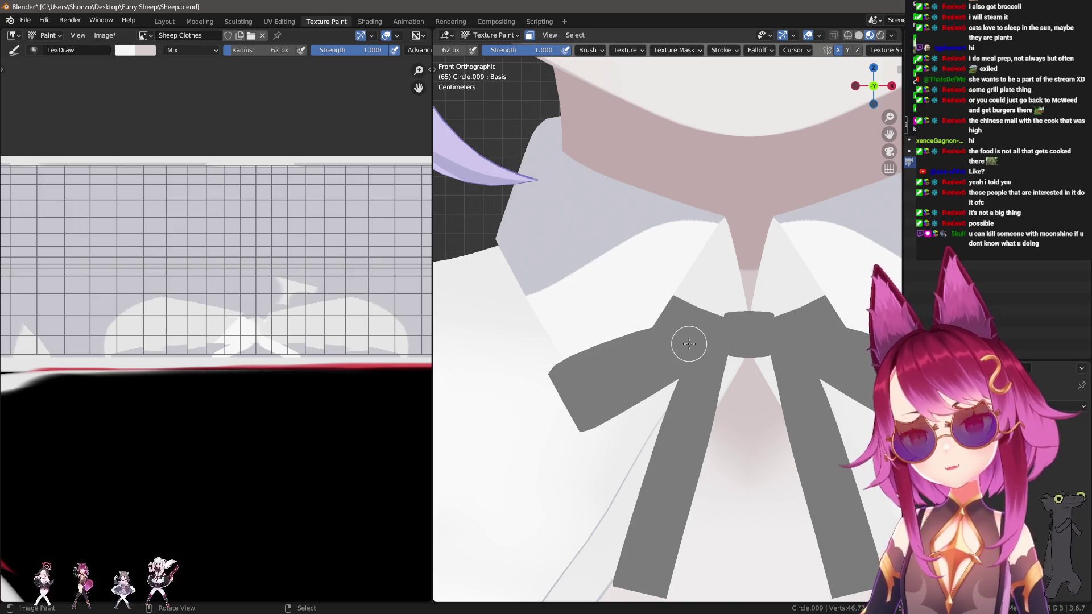
# Sample a grey from the shirt as the paint colour and zoom in on the collar and bow.
pyautogui.scroll(-4, 688, 344)
pyautogui.scroll(1, 625, 341)
pyautogui.keyDown('shift'); pyautogui.moveTo(597, 339); pyautogui.dragTo(633, 340, button='middle'); pyautogui.keyUp('shift')
pyautogui.scroll(2, 621, 342)
pyautogui.press('s')
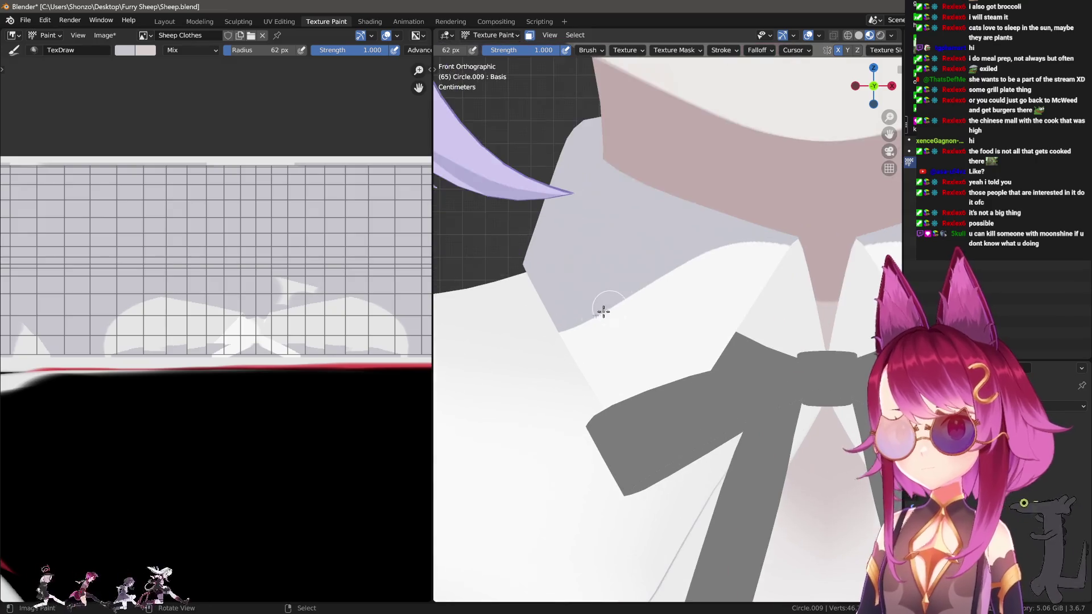
pyautogui.scroll(2, 600, 311)
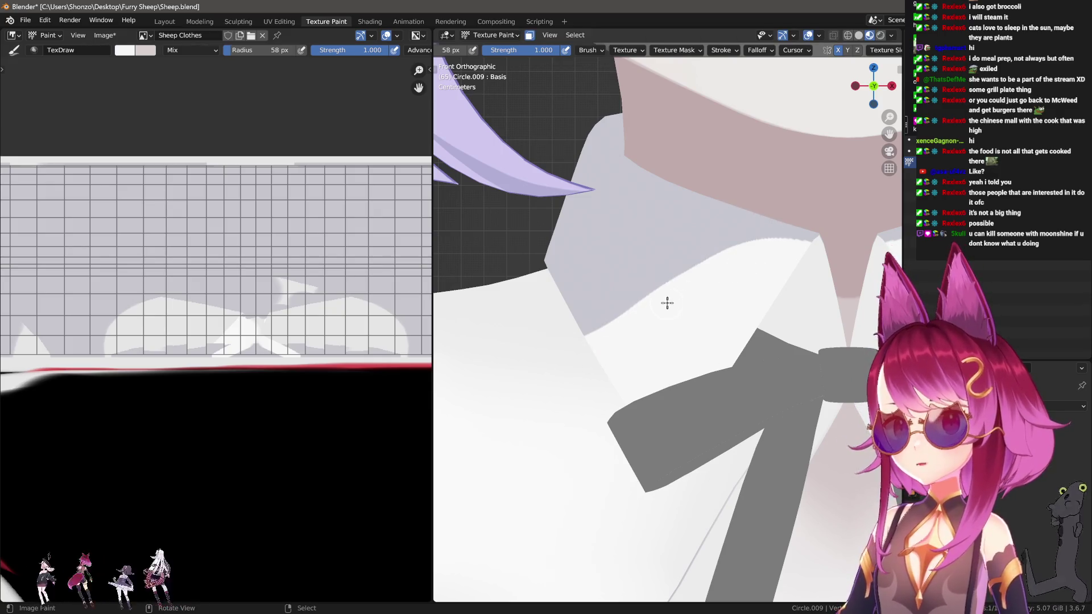
pyautogui.scroll(-4, 670, 358)
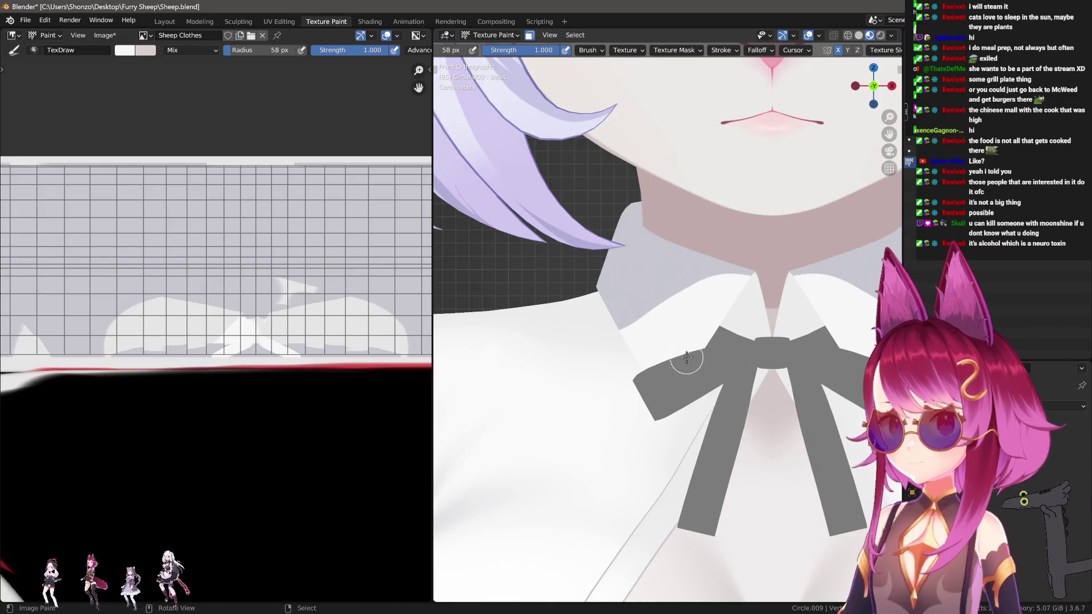
pyautogui.scroll(3, 654, 378)
pyautogui.keyDown('shift'); pyautogui.moveTo(656, 372); pyautogui.dragTo(641, 388, button='middle'); pyautogui.keyUp('shift')
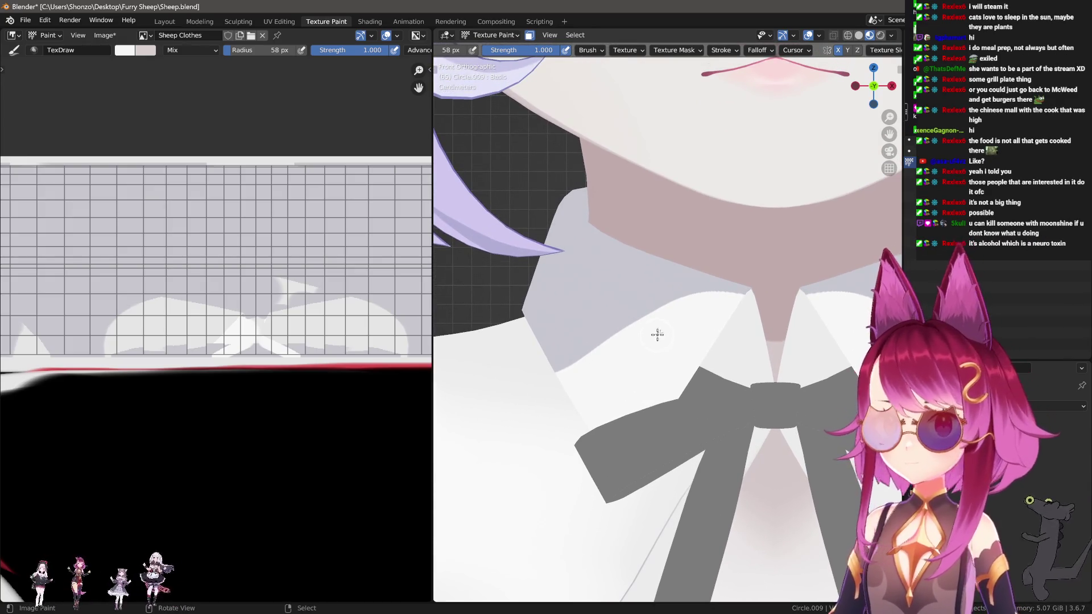
pyautogui.scroll(3, 637, 338)
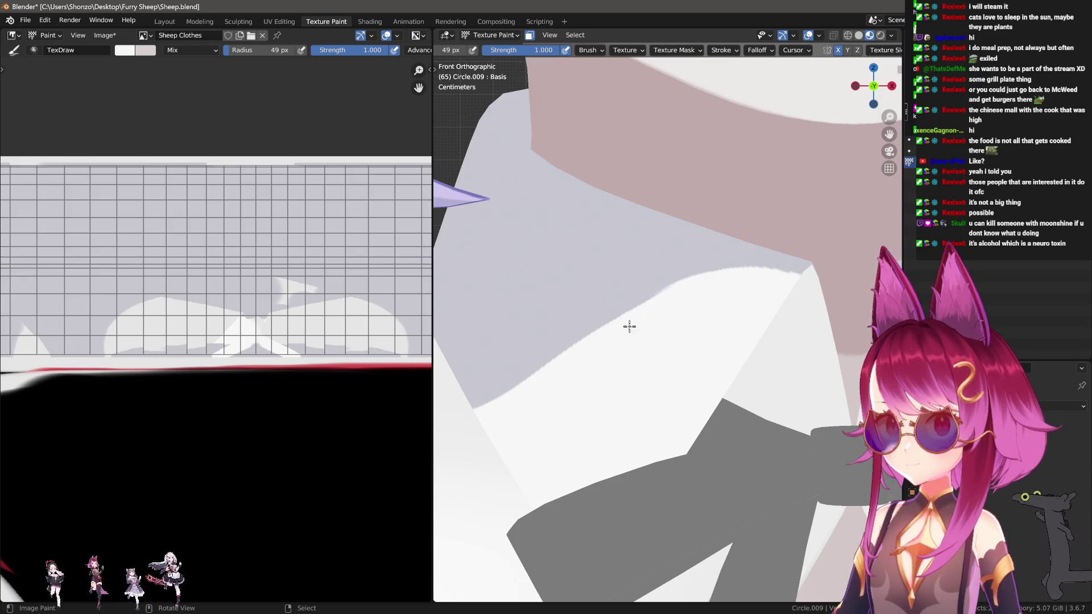
pyautogui.scroll(-5, 675, 329)
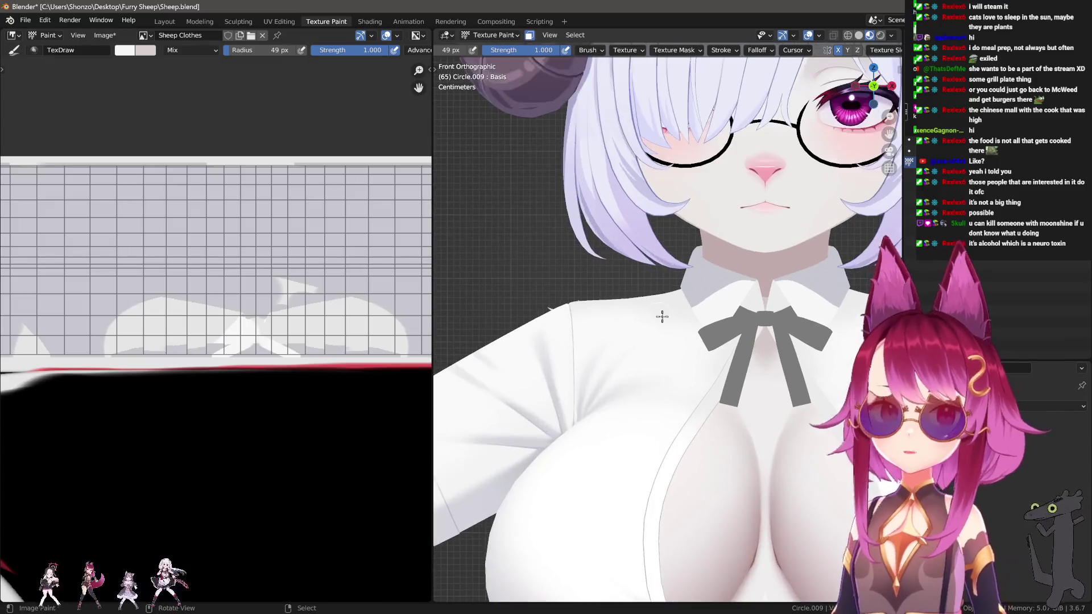
# Sample light grey from the collar and paint shading along its edge at 75 px, undoing one stroke.
pyautogui.scroll(4, 680, 307)
pyautogui.scroll(2, 677, 292)
pyautogui.press('f')
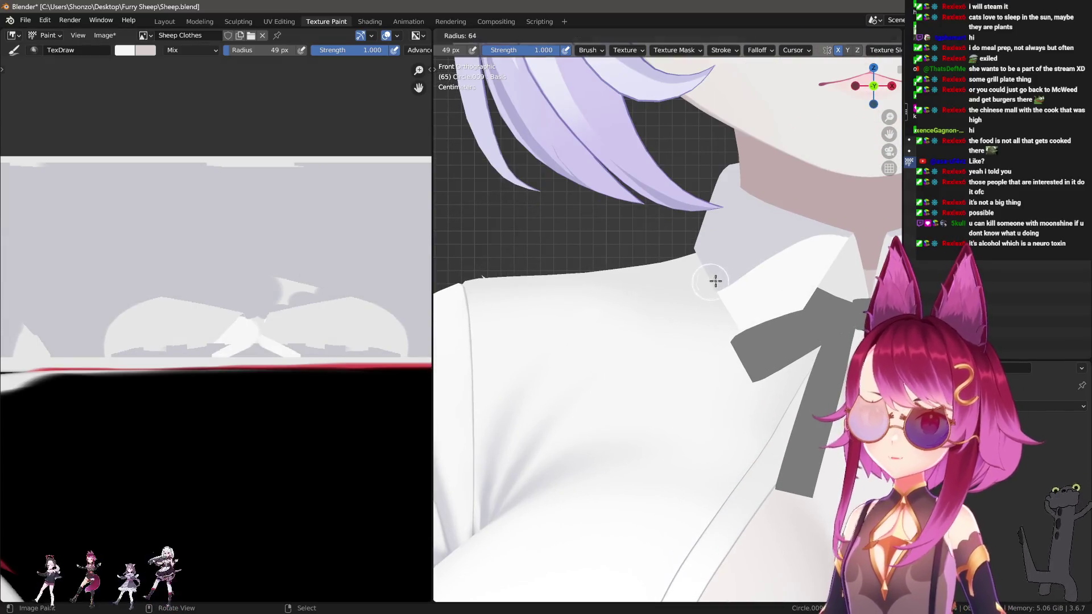
pyautogui.click(714, 278)
pyautogui.moveTo(714, 274); pyautogui.dragTo(630, 274)
pyautogui.press('f')
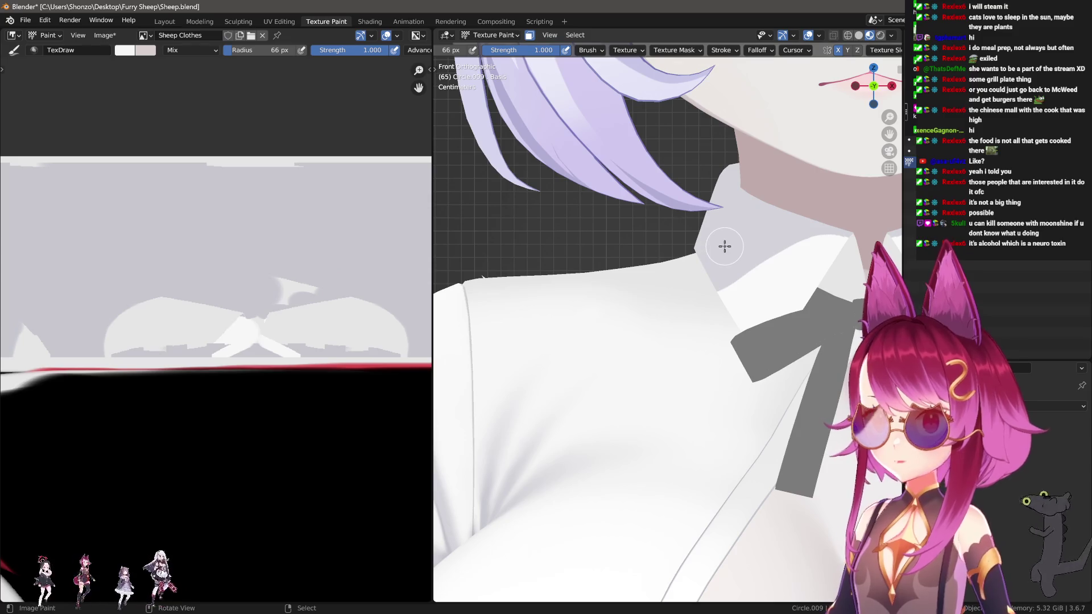
pyautogui.click(711, 250)
pyautogui.press('s')
pyautogui.moveTo(708, 267)
pyautogui.mouseDown()
pyautogui.moveTo(541, 259)
pyautogui.moveTo(578, 268)
pyautogui.mouseUp()
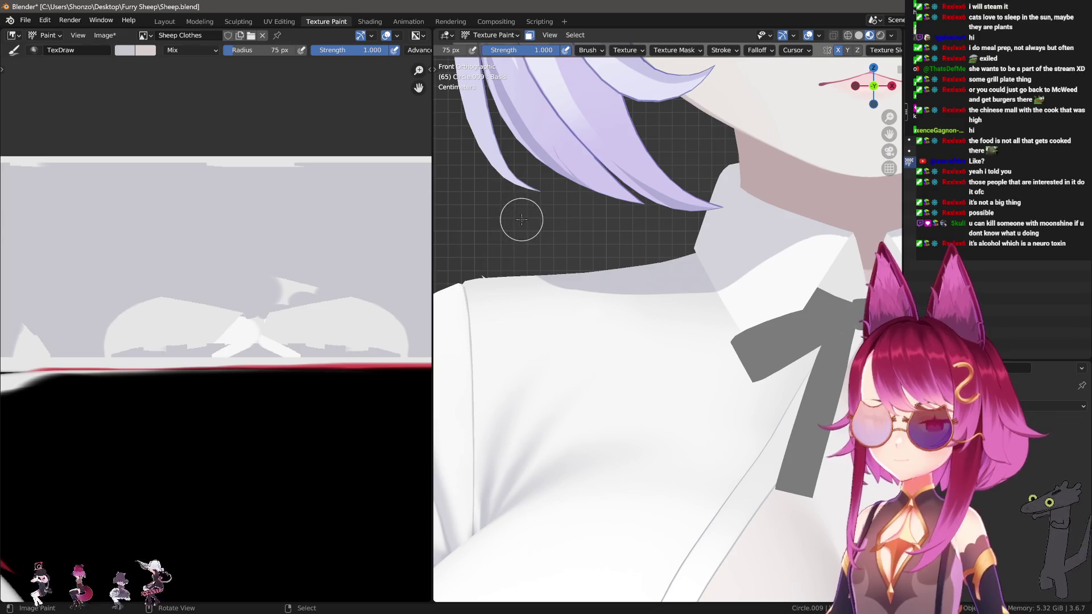
pyautogui.moveTo(546, 267)
pyautogui.mouseDown()
pyautogui.moveTo(702, 280)
pyautogui.moveTo(511, 262)
pyautogui.mouseUp()
pyautogui.hotkey('ctrl', 'z')
# Paint grey shadow strokes onto the shirt texture, undoing the last blob.
pyautogui.moveTo(526, 227)
pyautogui.mouseDown(button='middle')
pyautogui.moveTo(722, 258)
pyautogui.moveTo(700, 290)
pyautogui.moveTo(716, 308)
pyautogui.mouseUp(button='middle')
pyautogui.scroll(2, 716, 308)
pyautogui.press('n')
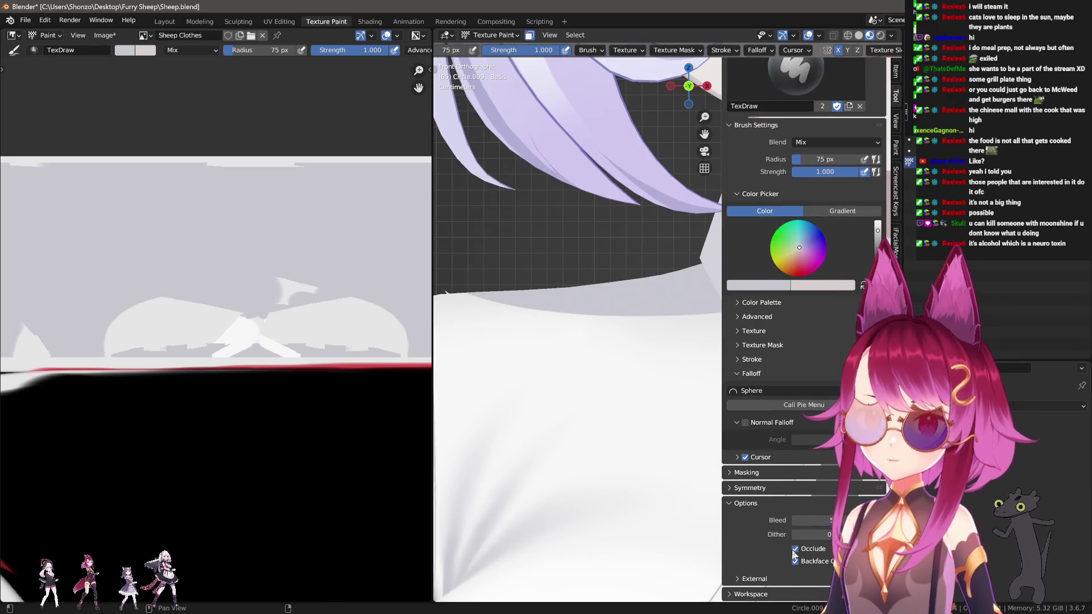
pyautogui.press('n')
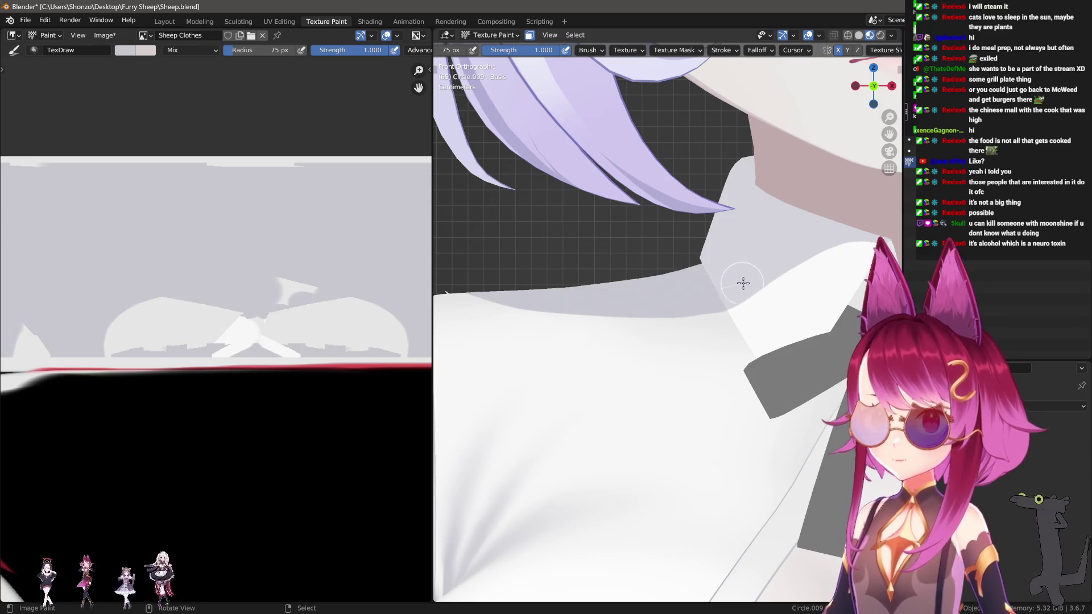
pyautogui.moveTo(142, 199); pyautogui.dragTo(232, 305, button='middle')
pyautogui.scroll(6, 232, 305)
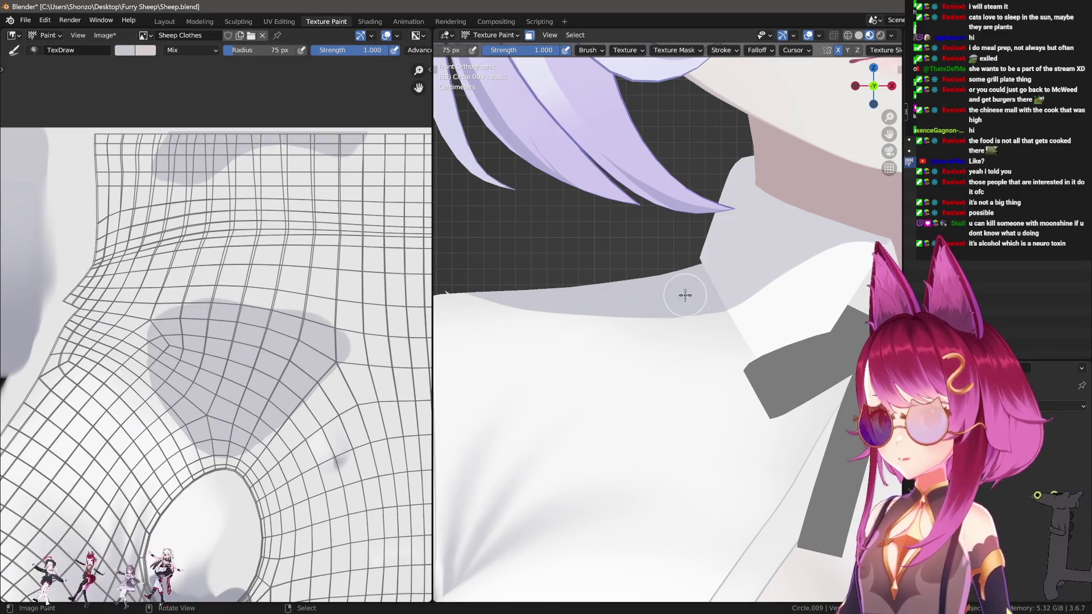
pyautogui.moveTo(704, 234); pyautogui.dragTo(766, 257)
pyautogui.keyDown('shift'); pyautogui.moveTo(767, 256); pyautogui.dragTo(672, 230, button='middle'); pyautogui.keyUp('shift')
pyautogui.hotkey('ctrl', 'z')
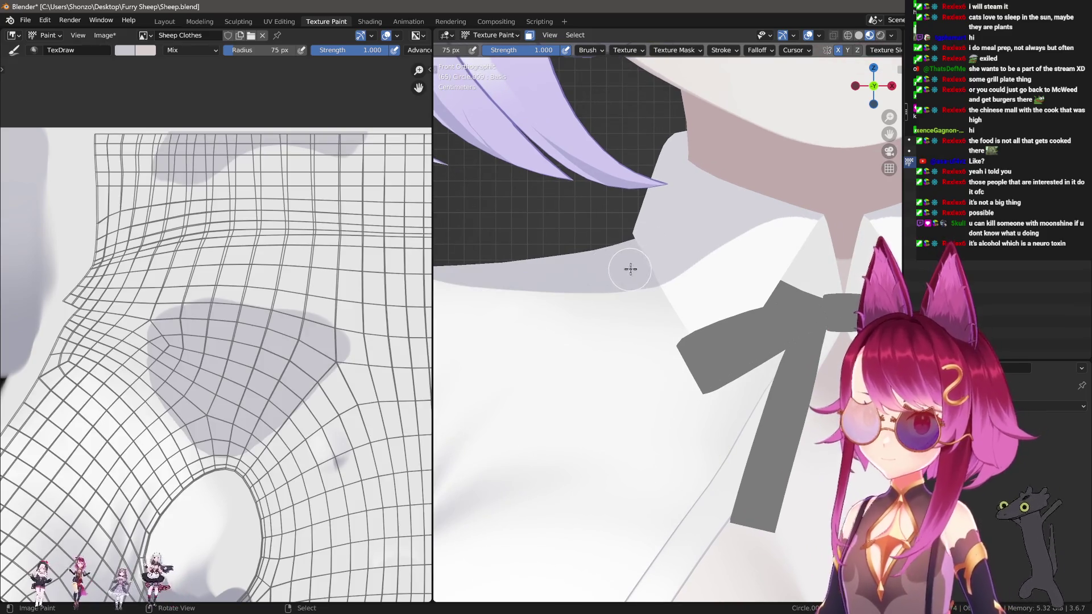
# Enlarge the brush to 92 px and paint a grey shadow stroke below the collar.
pyautogui.press('f')
pyautogui.click(700, 188)
pyautogui.moveTo(660, 211); pyautogui.dragTo(690, 147)
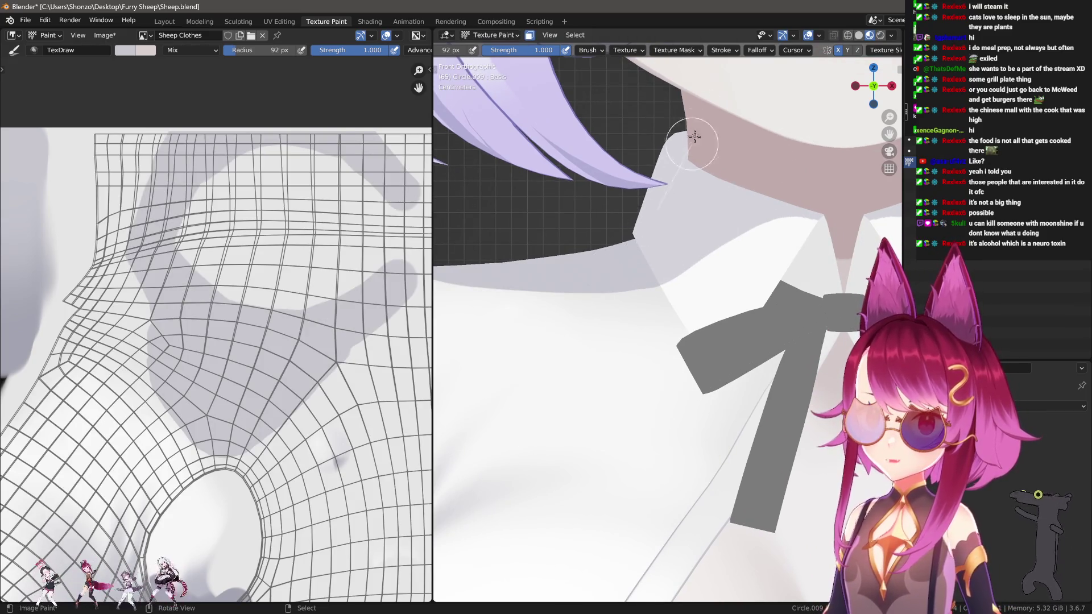
pyautogui.keyDown('shift'); pyautogui.moveTo(739, 211); pyautogui.dragTo(724, 195, button='middle'); pyautogui.keyUp('shift')
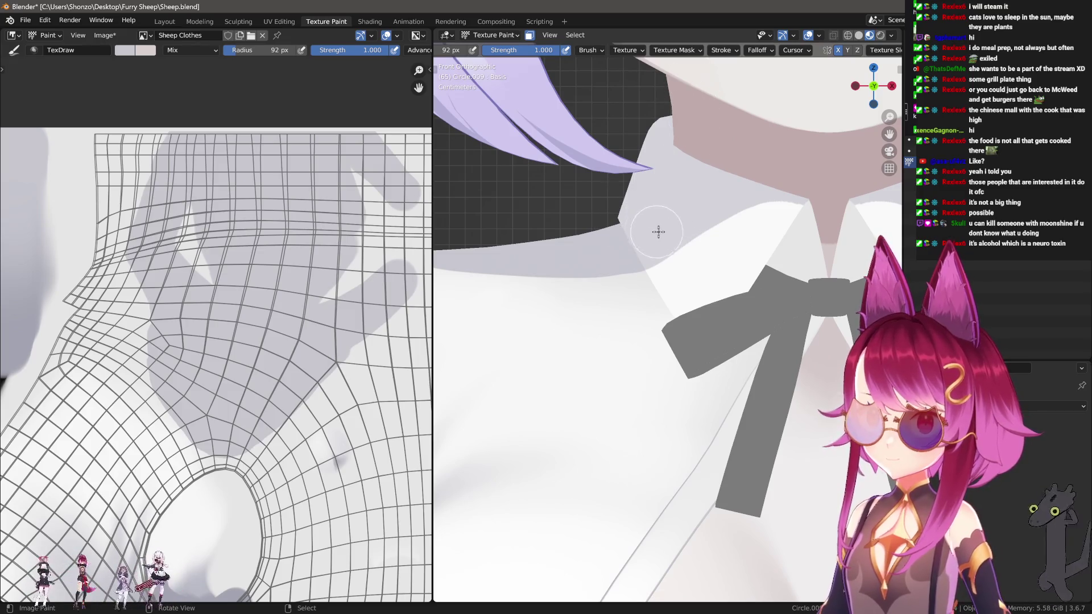
pyautogui.moveTo(796, 171)
pyautogui.mouseDown(button='middle')
pyautogui.moveTo(751, 227)
pyautogui.moveTo(712, 316)
pyautogui.moveTo(719, 282)
pyautogui.mouseUp(button='middle')
pyautogui.press('n')
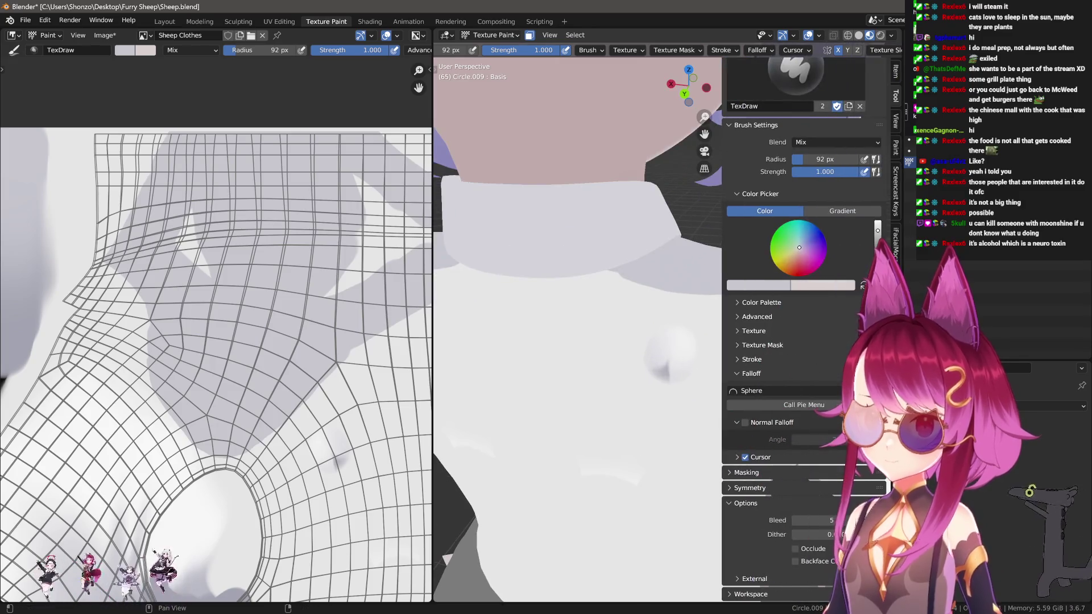
pyautogui.press('n')
# Paint a mirrored shadow band under the back of the collar with a 38 px brush.
pyautogui.press(']')
pyautogui.press(']')
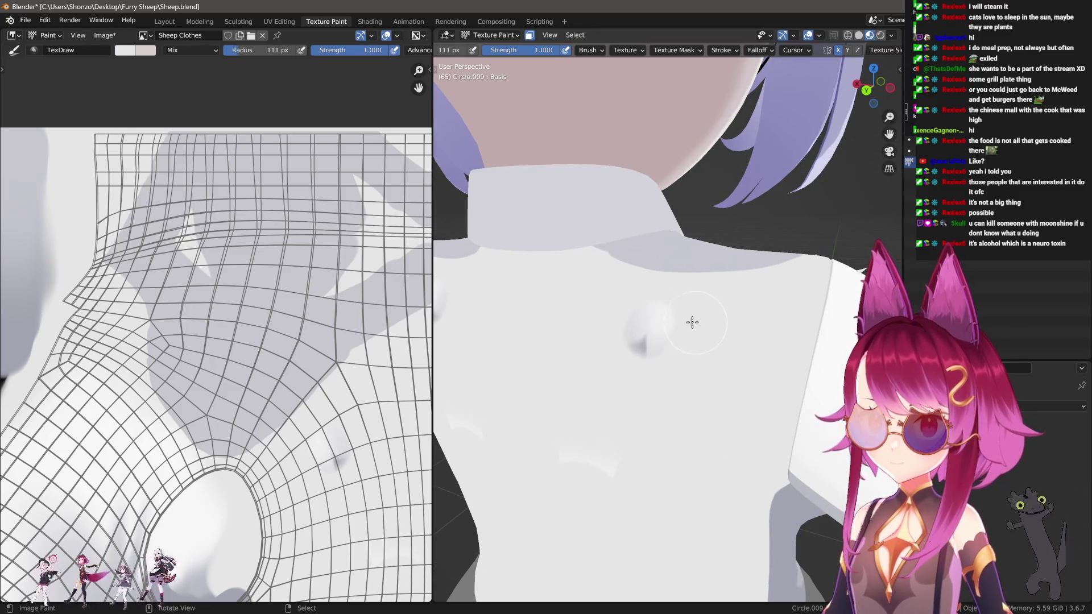
pyautogui.moveTo(704, 270); pyautogui.dragTo(728, 290, button='middle')
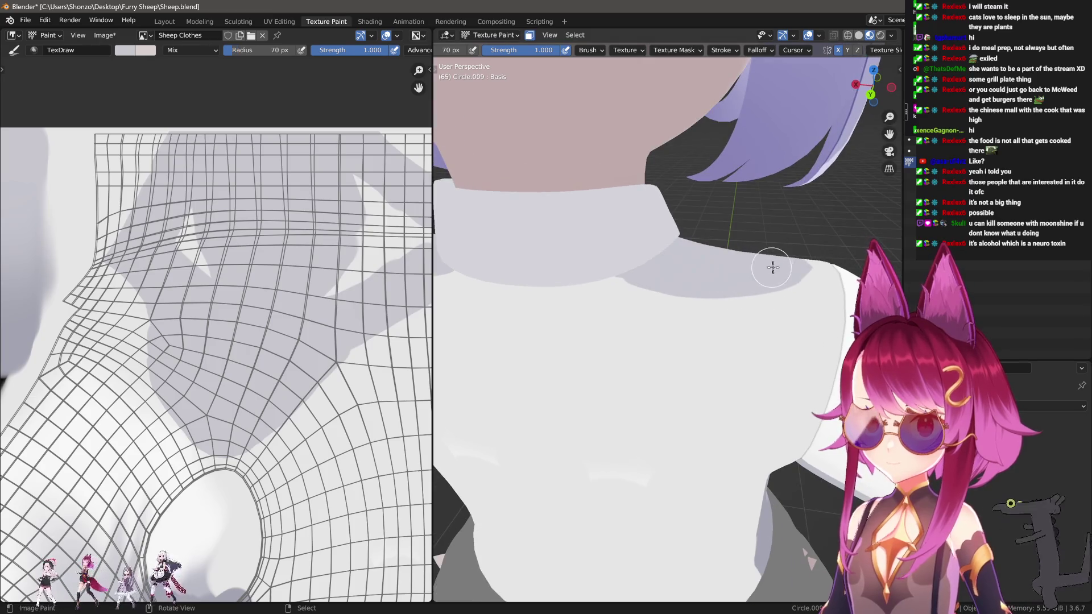
pyautogui.moveTo(514, 273); pyautogui.dragTo(607, 261, button='middle')
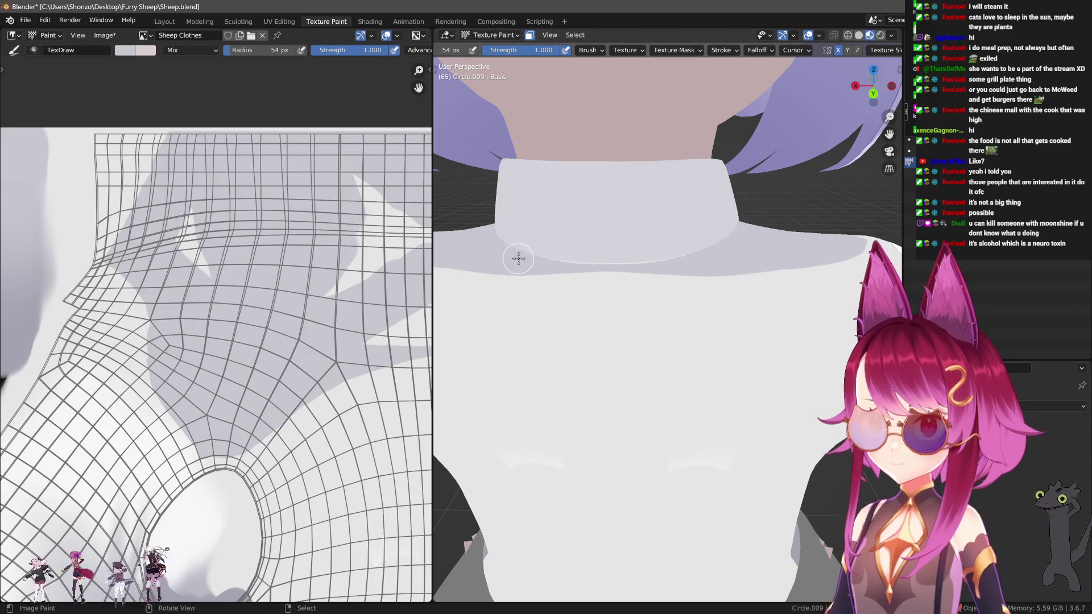
pyautogui.press('[')
pyautogui.press('[')
pyautogui.press('[')
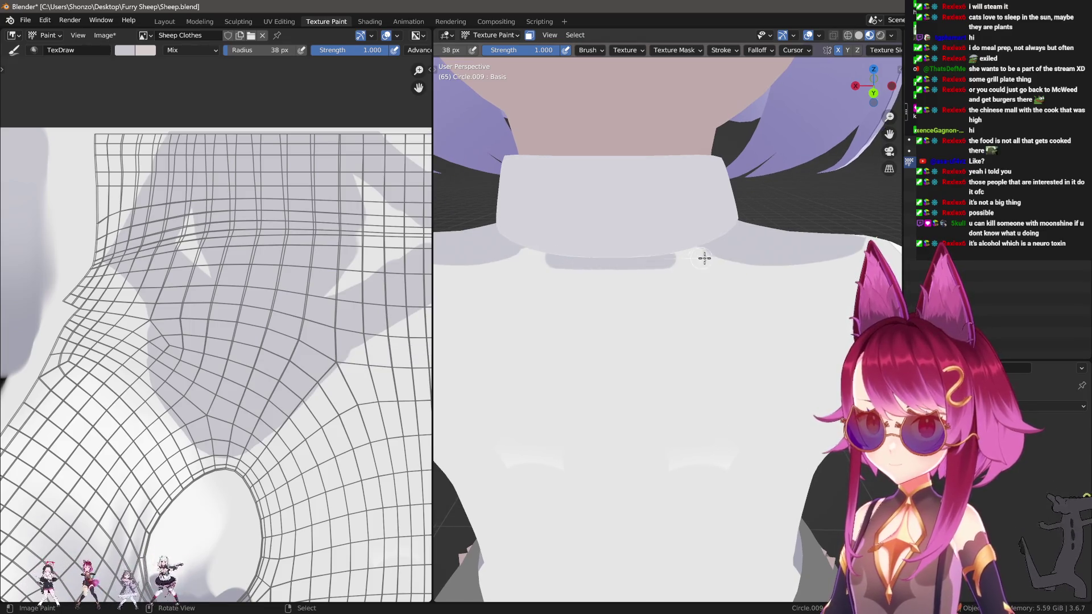
pyautogui.moveTo(701, 258); pyautogui.dragTo(761, 257)
pyautogui.moveTo(819, 249)
pyautogui.mouseDown(button='middle')
pyautogui.moveTo(676, 245)
pyautogui.moveTo(704, 219)
pyautogui.moveTo(631, 229)
pyautogui.moveTo(616, 260)
pyautogui.mouseUp(button='middle')
pyautogui.press(']')
pyautogui.press(']')
# Hide unselected faces, set the brush to 87 px, and paint a white stroke on the collar.
pyautogui.hotkey('shift', 'h')
pyautogui.press(']')
pyautogui.press(']')
pyautogui.press(']')
pyautogui.moveTo(712, 264); pyautogui.dragTo(568, 195, button='middle')
pyautogui.moveTo(567, 195); pyautogui.dragTo(575, 182)
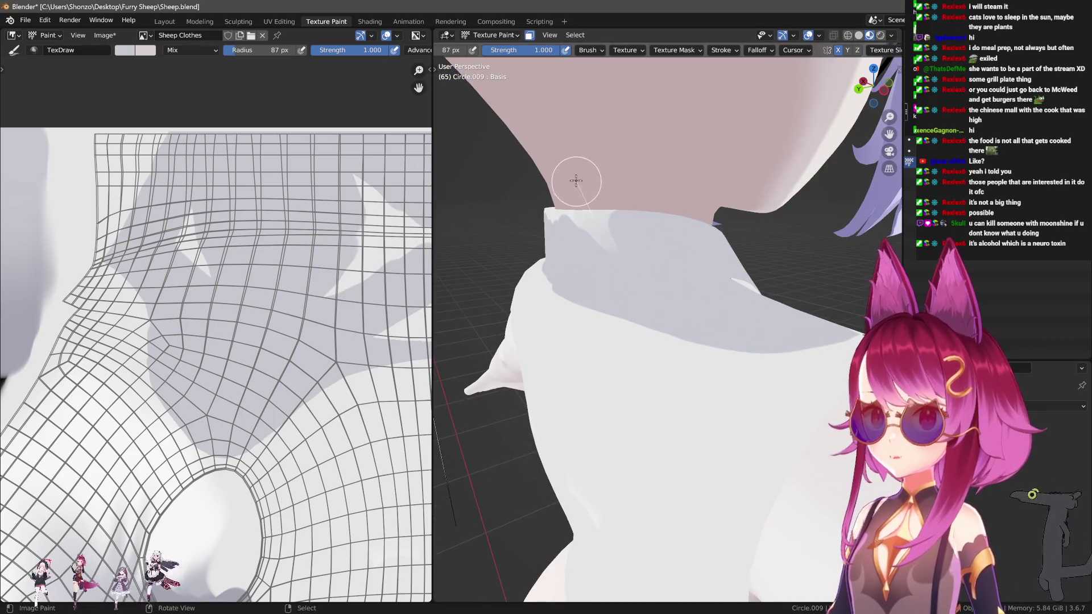
# Shrink the brush to 61 px and enter Edit Mode with a frontal collar view.
pyautogui.moveTo(575, 183); pyautogui.dragTo(633, 235, button='middle')
pyautogui.moveTo(561, 226)
pyautogui.mouseDown(button='middle')
pyautogui.moveTo(711, 263)
pyautogui.moveTo(654, 239)
pyautogui.moveTo(585, 273)
pyautogui.moveTo(614, 254)
pyautogui.mouseUp(button='middle')
pyautogui.press('[')
pyautogui.press('[')
pyautogui.press('[')
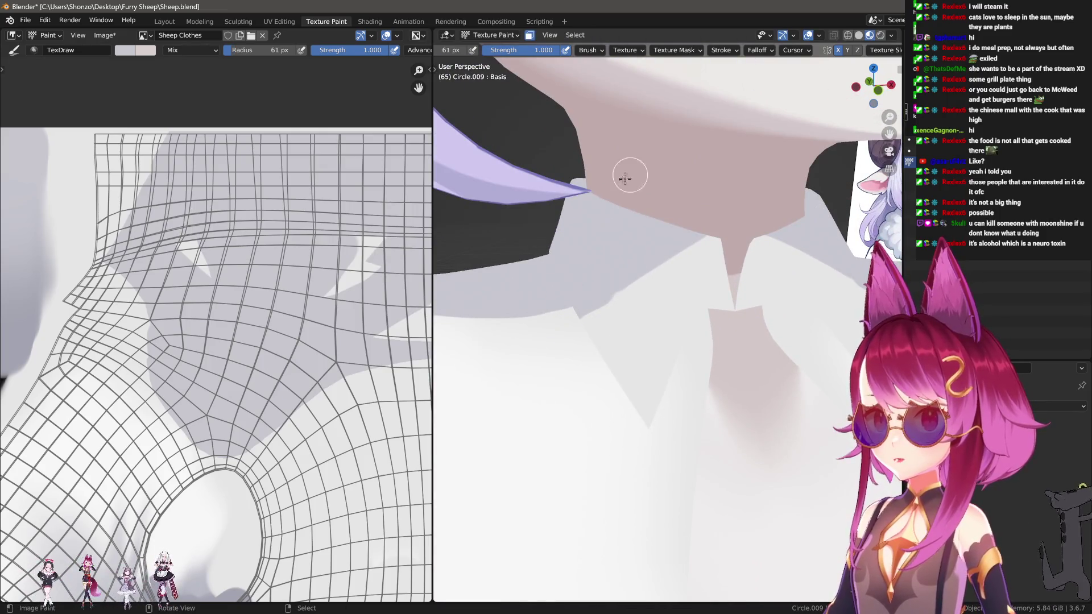
pyautogui.scroll(-5, 628, 171)
pyautogui.press('Tab')
pyautogui.moveTo(659, 291); pyautogui.dragTo(637, 267, button='middle')
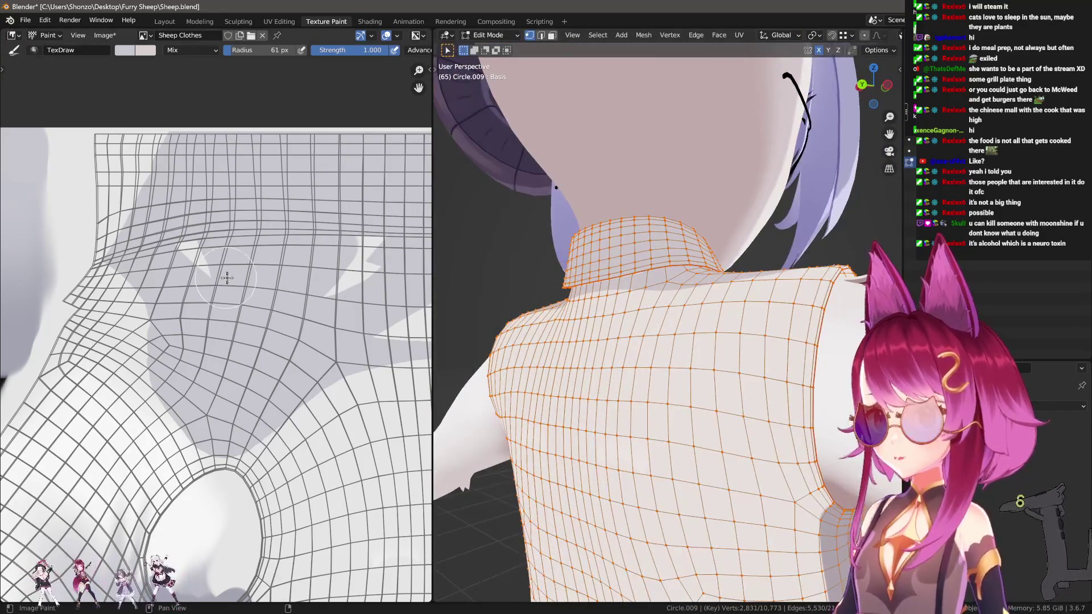
pyautogui.scroll(3, 157, 297)
pyautogui.scroll(2, 157, 297)
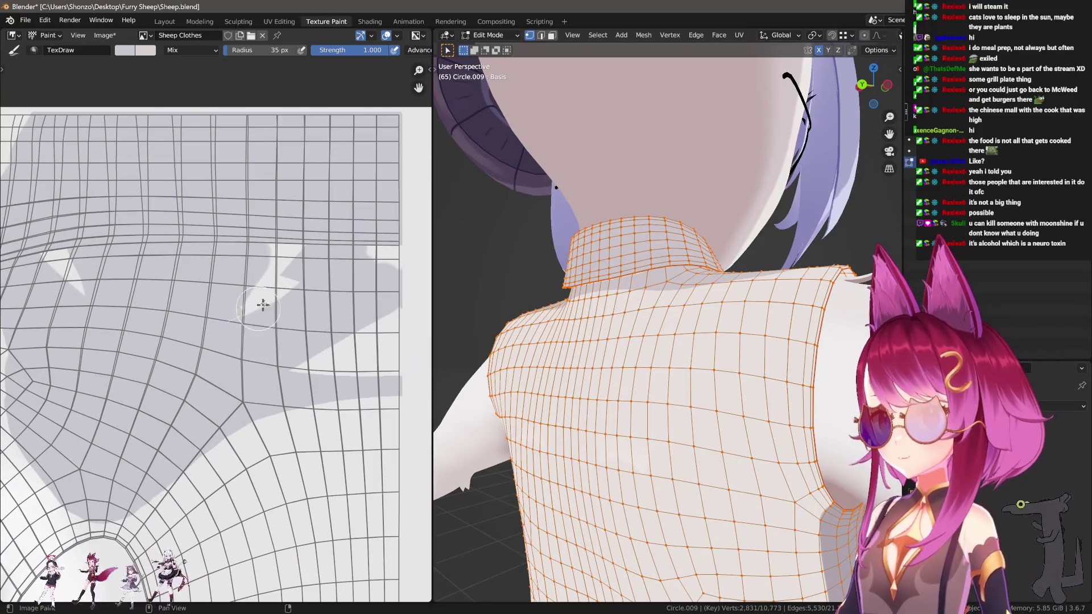
# Paint grey over the white texture patches and right-edge strip, resizing the brush to 30 then 49 px.
pyautogui.moveTo(256, 309); pyautogui.dragTo(304, 195)
pyautogui.keyDown('ctrl'); pyautogui.hscroll(5, 313, 308); pyautogui.keyUp('ctrl')
pyautogui.press('f')
pyautogui.click(326, 367)
pyautogui.moveTo(331, 370); pyautogui.dragTo(313, 193)
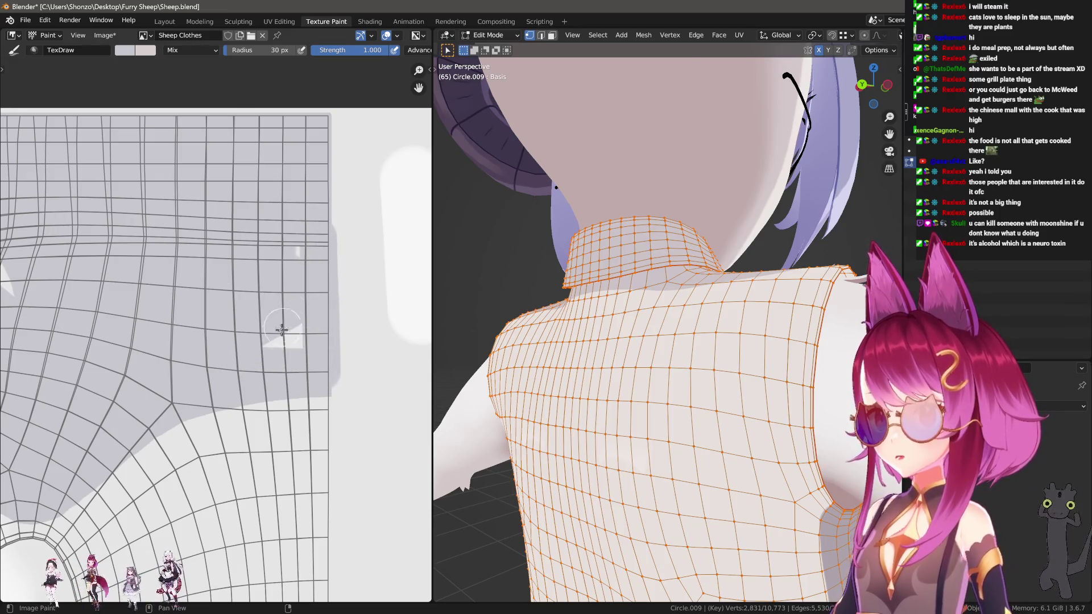
pyautogui.press('f')
pyautogui.click(90, 246)
pyautogui.moveTo(90, 247); pyautogui.dragTo(231, 305, button='middle')
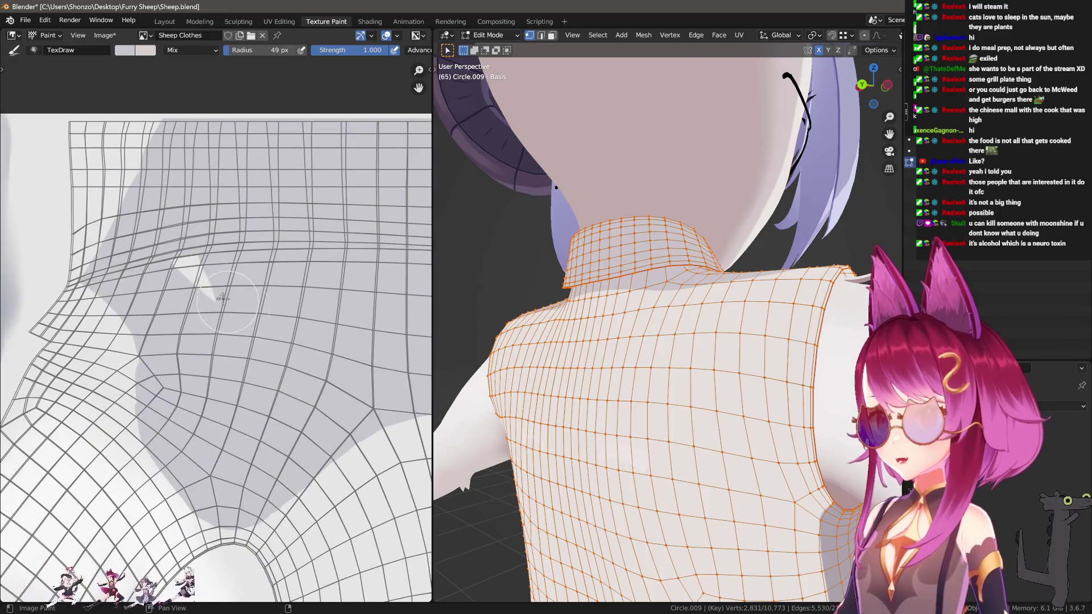
# Select the connected collar piece of the shirt mesh with L.
pyautogui.moveTo(546, 358)
pyautogui.mouseDown(button='middle')
pyautogui.moveTo(593, 354)
pyautogui.moveTo(648, 299)
pyautogui.mouseUp(button='middle')
pyautogui.click(481, 274)
pyautogui.press('l')
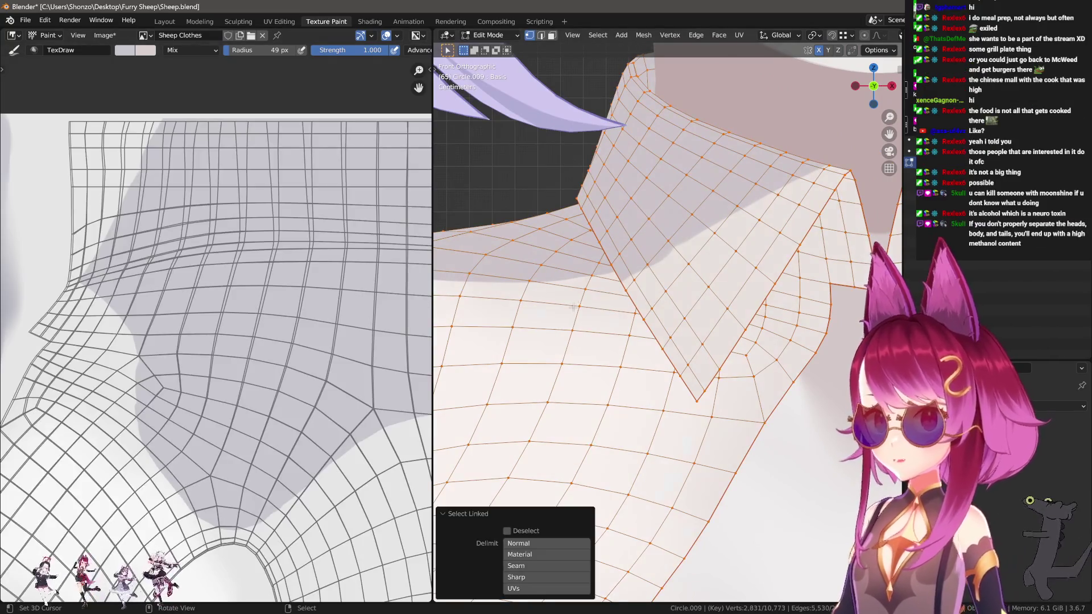
pyautogui.scroll(-3, 676, 305)
pyautogui.scroll(2, 676, 306)
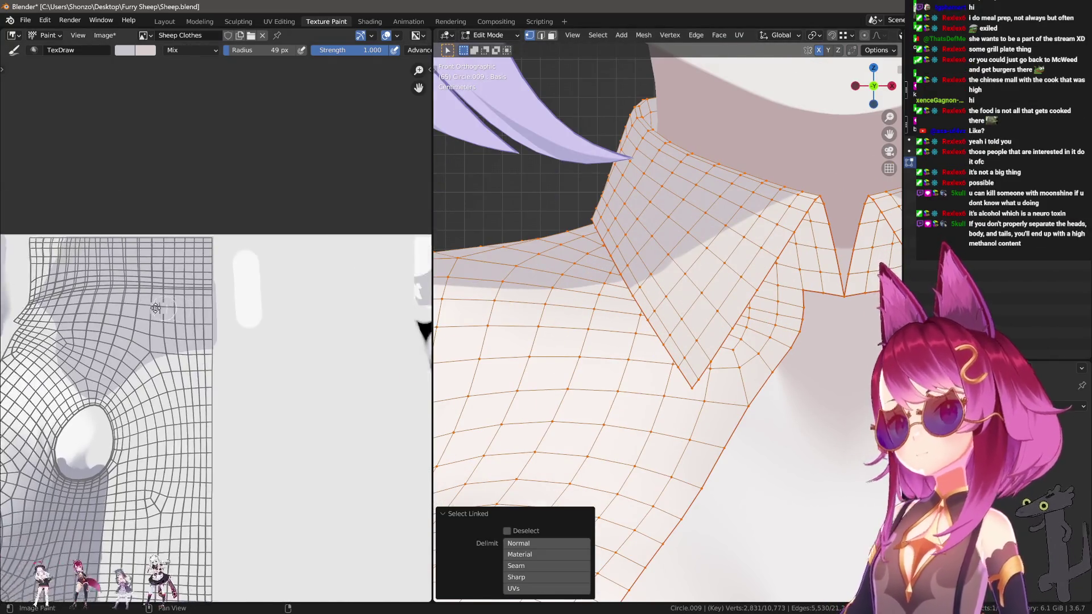
pyautogui.hotkey('alt', 'a')
pyautogui.press('l')
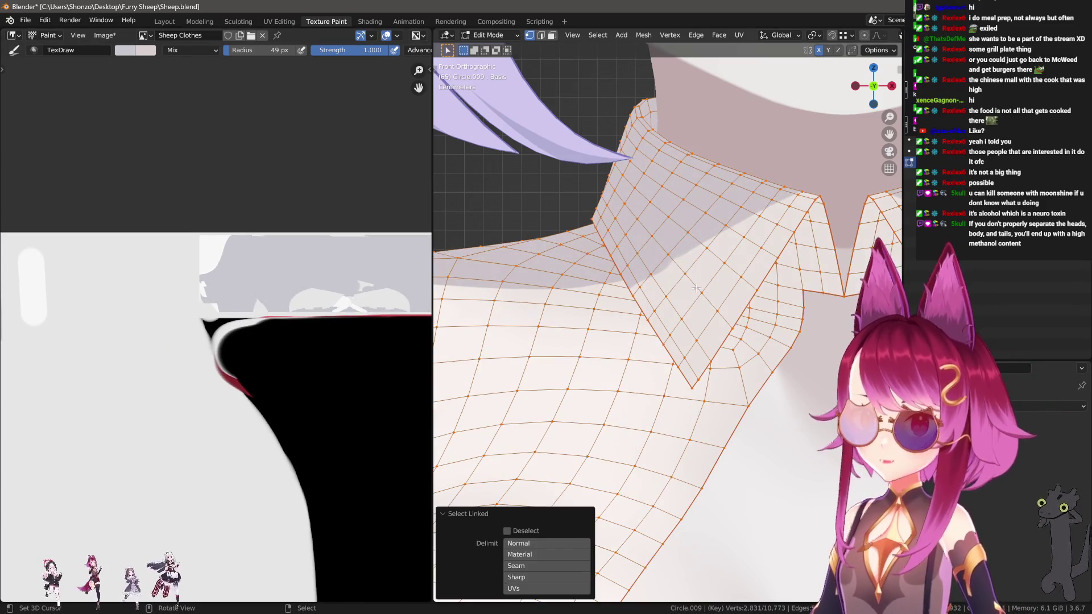
pyautogui.scroll(5, 98, 224)
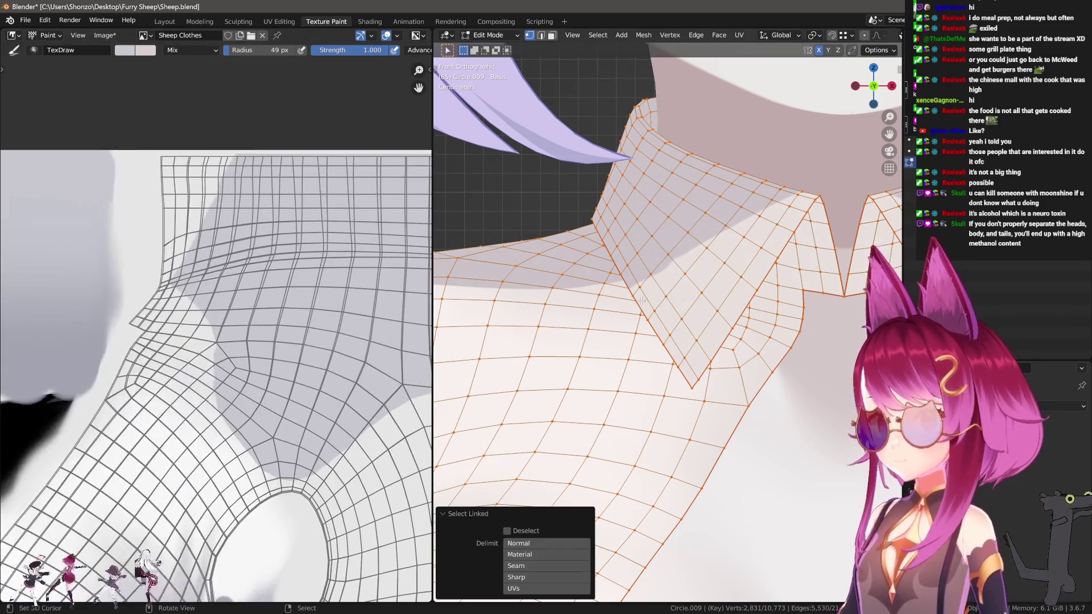
pyautogui.scroll(3, 104, 163)
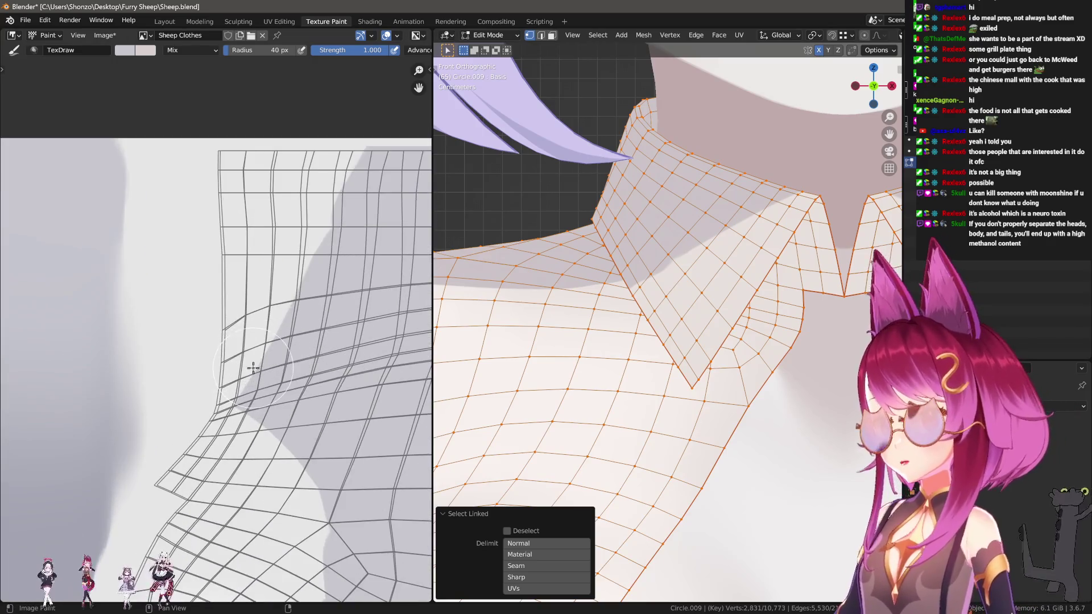
# Repaint the grey shading under the collar on the shirt texture.
pyautogui.moveTo(210, 346)
pyautogui.mouseDown()
pyautogui.moveTo(214, 127)
pyautogui.moveTo(292, 298)
pyautogui.moveTo(285, 172)
pyautogui.mouseUp()
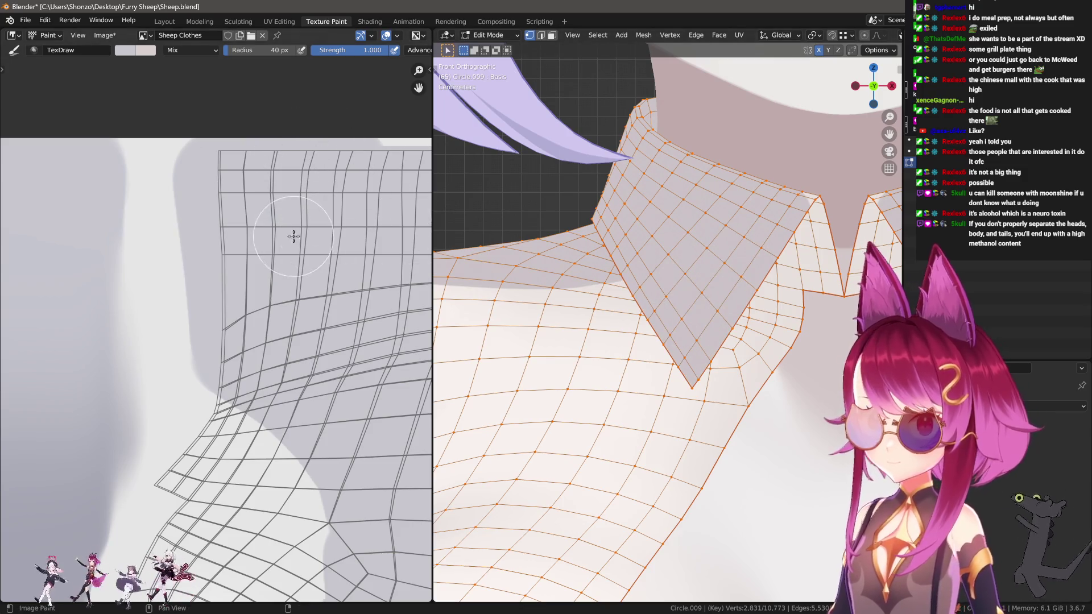
pyautogui.moveTo(387, 192); pyautogui.dragTo(270, 206, button='middle')
pyautogui.moveTo(431, 175); pyautogui.dragTo(239, 212, button='middle')
pyautogui.scroll(2, 241, 300)
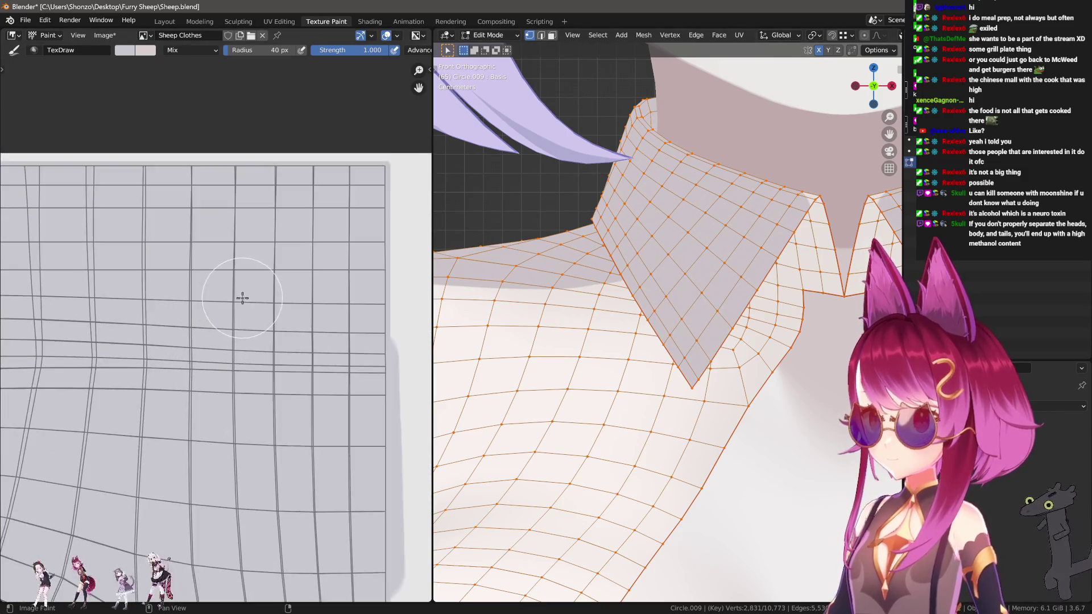
pyautogui.scroll(2, 227, 308)
pyautogui.moveTo(228, 308); pyautogui.dragTo(256, 337, button='middle')
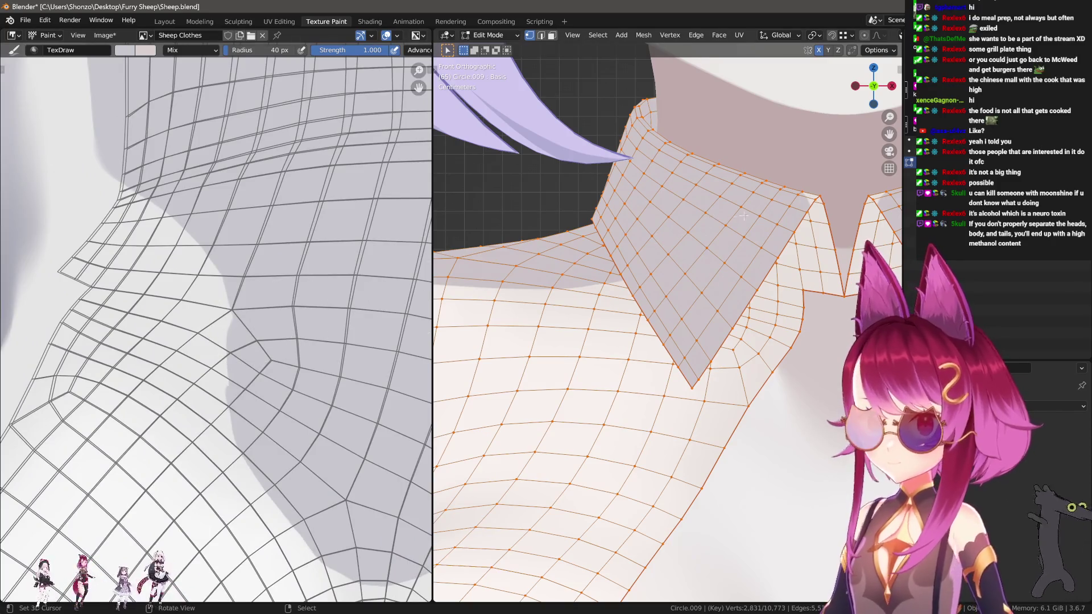
pyautogui.scroll(1, 727, 294)
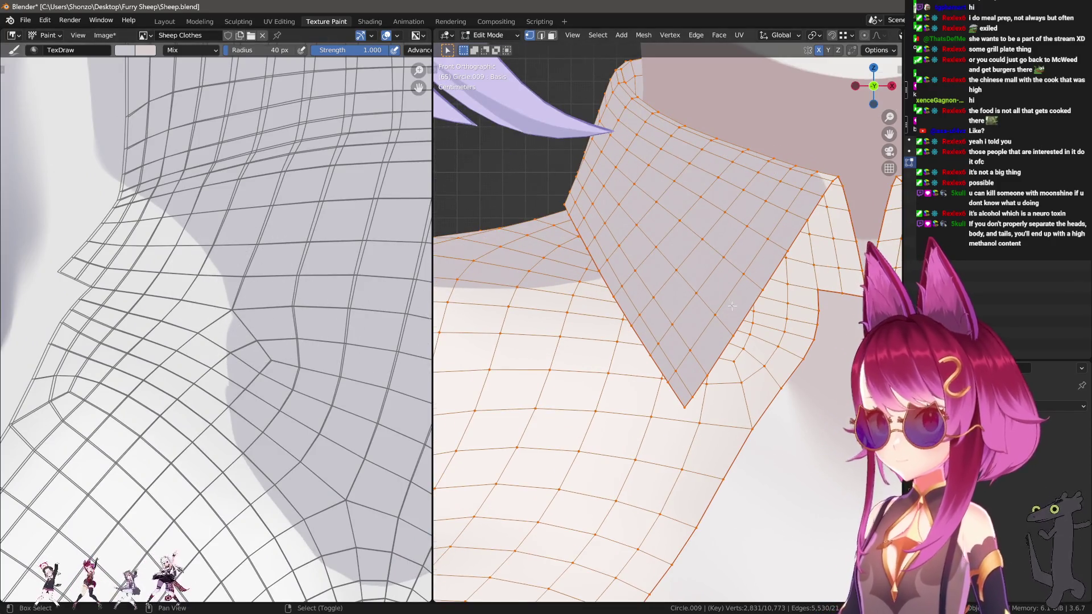
# Select the entire shirt mesh and return to Texture Paint.
pyautogui.keyDown('shift'); pyautogui.moveTo(734, 307); pyautogui.dragTo(649, 281, button='middle'); pyautogui.keyUp('shift')
pyautogui.press('l')
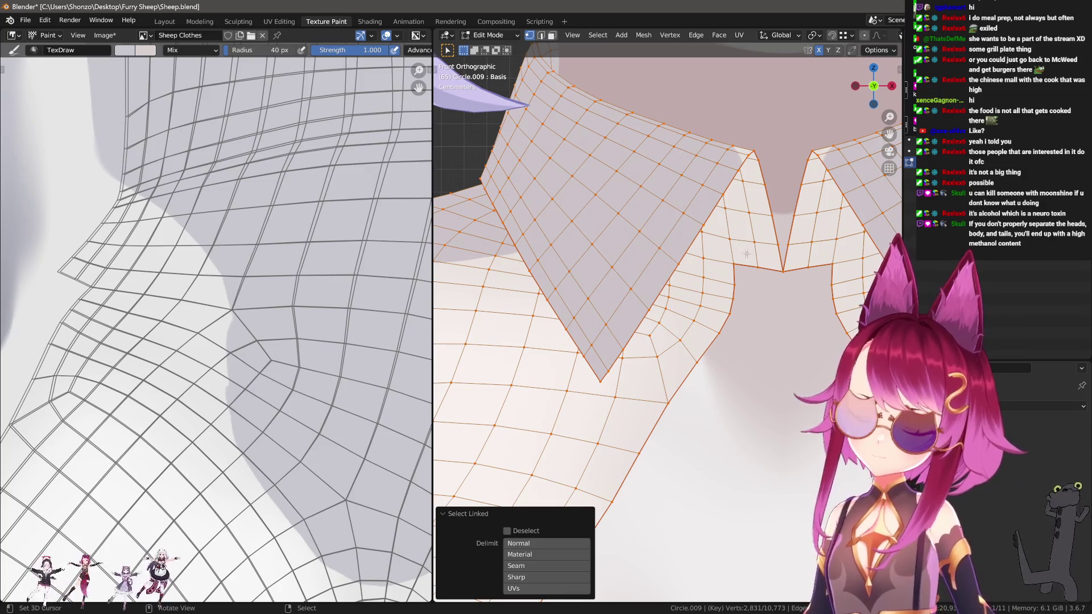
pyautogui.click(762, 258)
pyautogui.press('a')
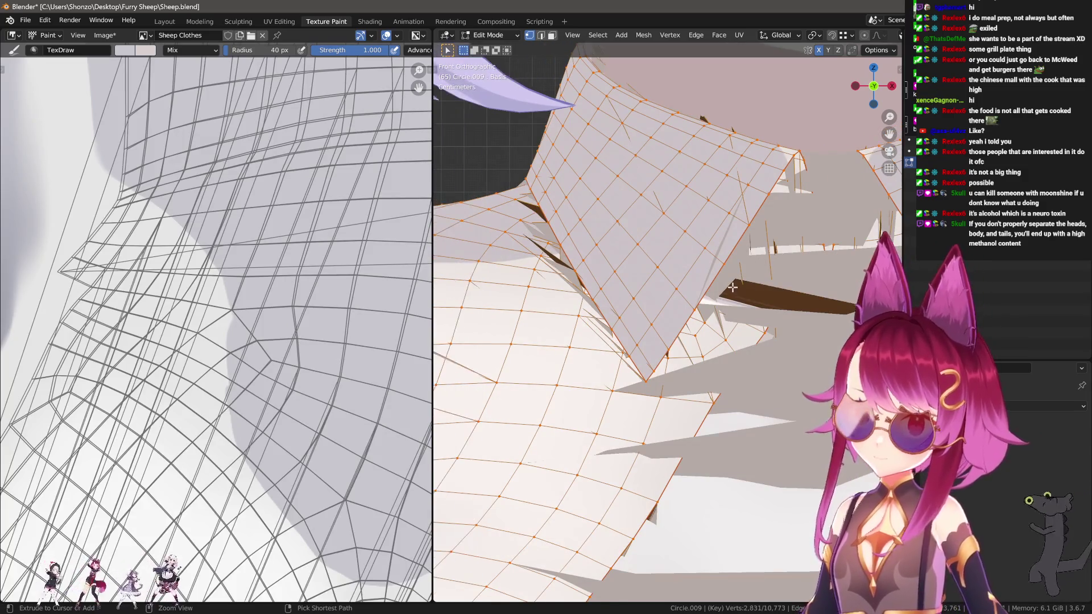
pyautogui.press('Tab')
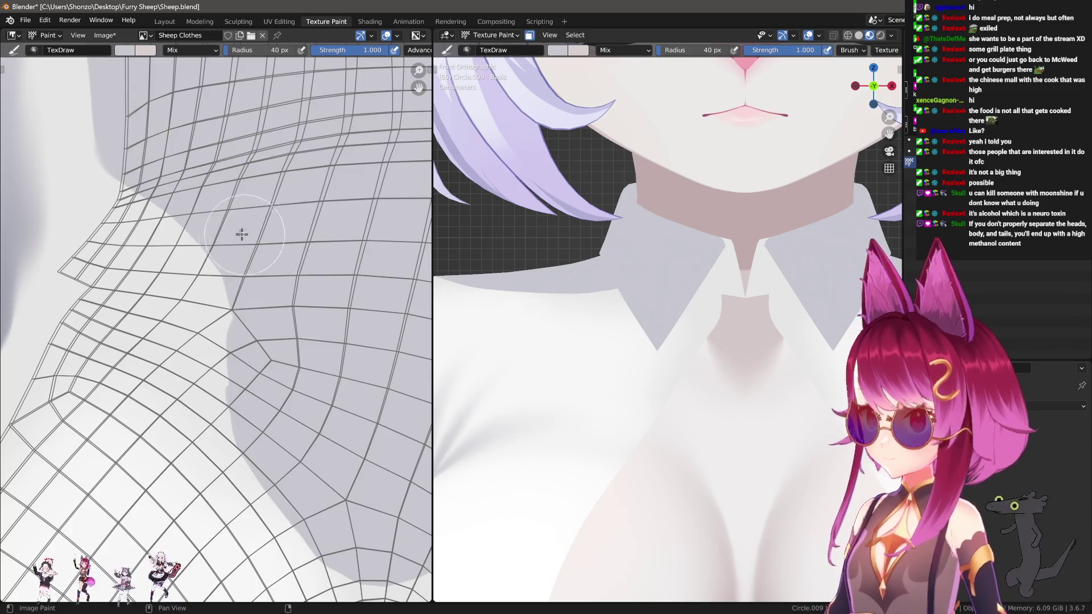
# Paint grey shading above and down along the collar edge with a 36 px brush.
pyautogui.moveTo(219, 279); pyautogui.dragTo(67, 239)
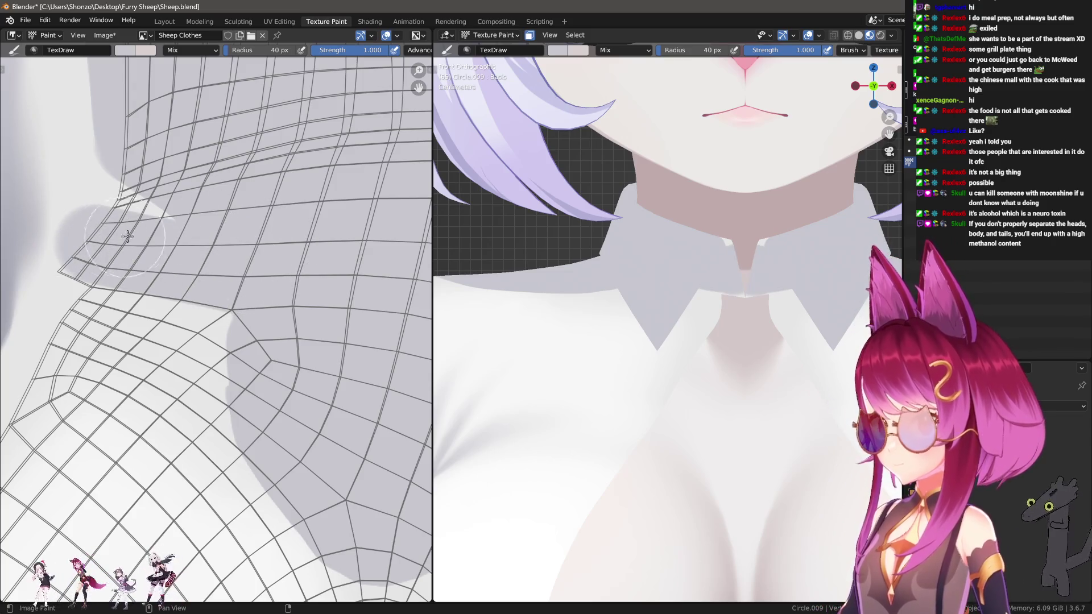
pyautogui.hotkey('ctrl', 'z')
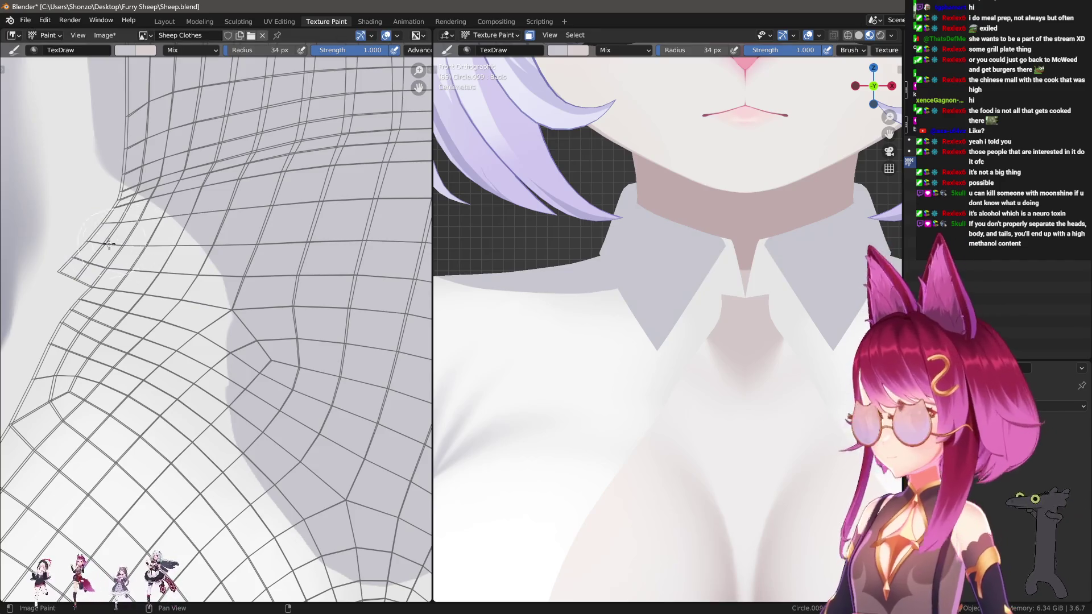
pyautogui.moveTo(74, 257)
pyautogui.mouseDown()
pyautogui.moveTo(227, 281)
pyautogui.moveTo(307, 313)
pyautogui.mouseUp()
pyautogui.press('f')
pyautogui.click(170, 265)
pyautogui.moveTo(114, 267)
pyautogui.mouseDown()
pyautogui.moveTo(137, 222)
pyautogui.moveTo(272, 266)
pyautogui.mouseUp()
pyautogui.moveTo(128, 240); pyautogui.dragTo(131, 211, button='middle')
pyautogui.moveTo(161, 233)
pyautogui.mouseDown()
pyautogui.moveTo(244, 300)
pyautogui.moveTo(274, 393)
pyautogui.mouseUp()
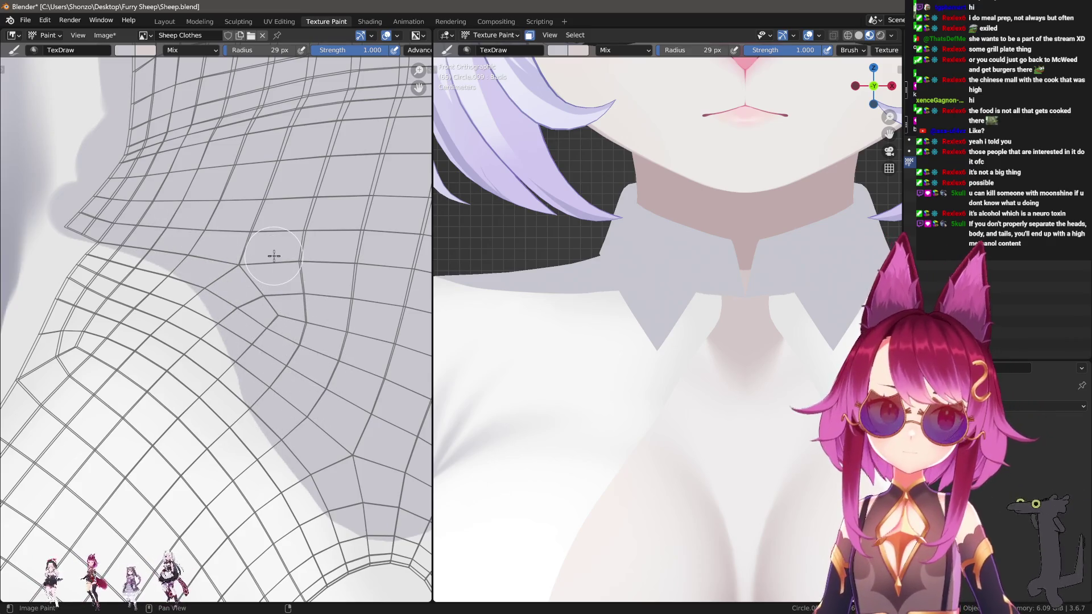
pyautogui.moveTo(227, 307); pyautogui.dragTo(288, 253, button='middle')
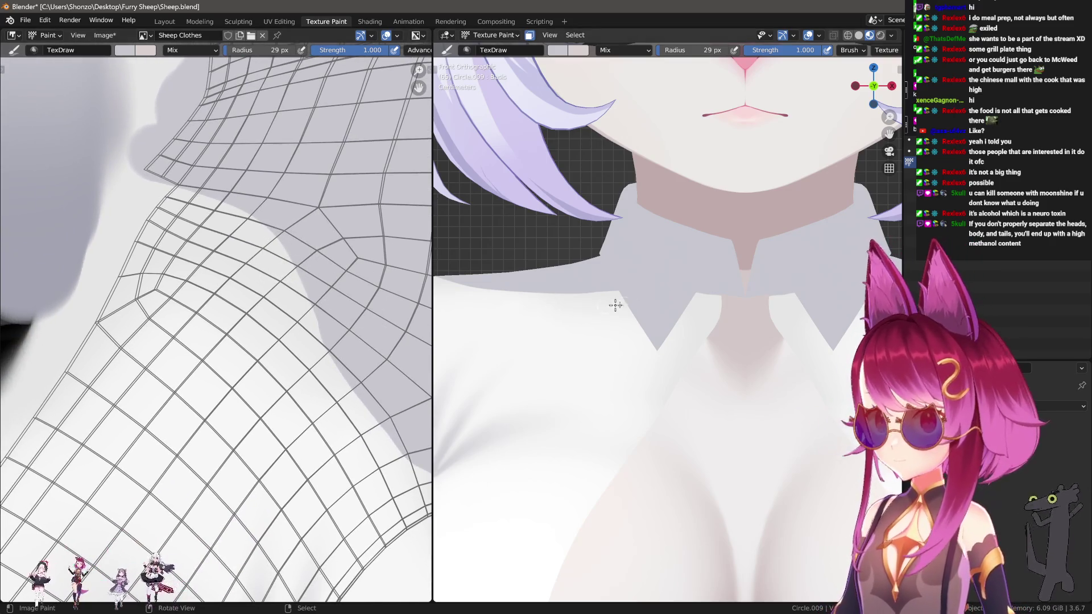
pyautogui.scroll(4, 699, 298)
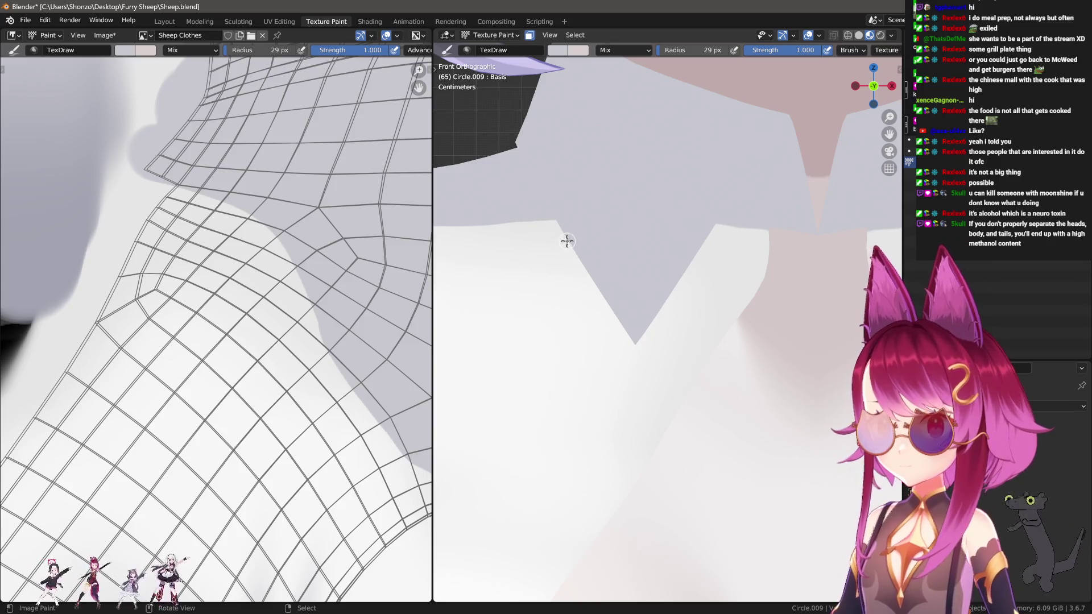
# Isolate the front collar flap faces in Edit Mode using face select, H and L.
pyautogui.press('Tab')
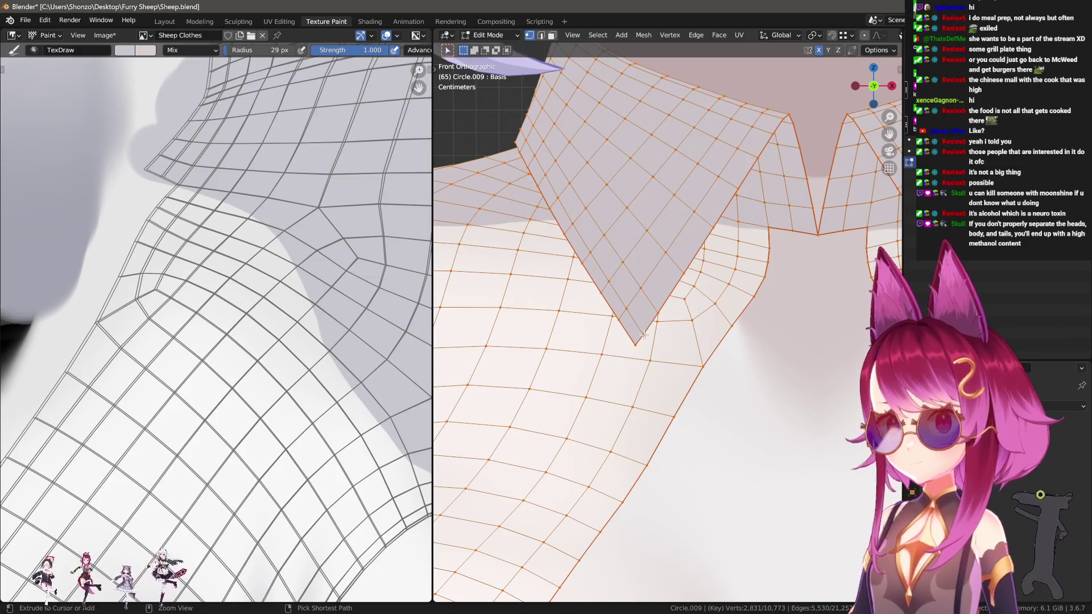
pyautogui.hotkey('ctrl', 'Tab')
pyautogui.click(612, 355)
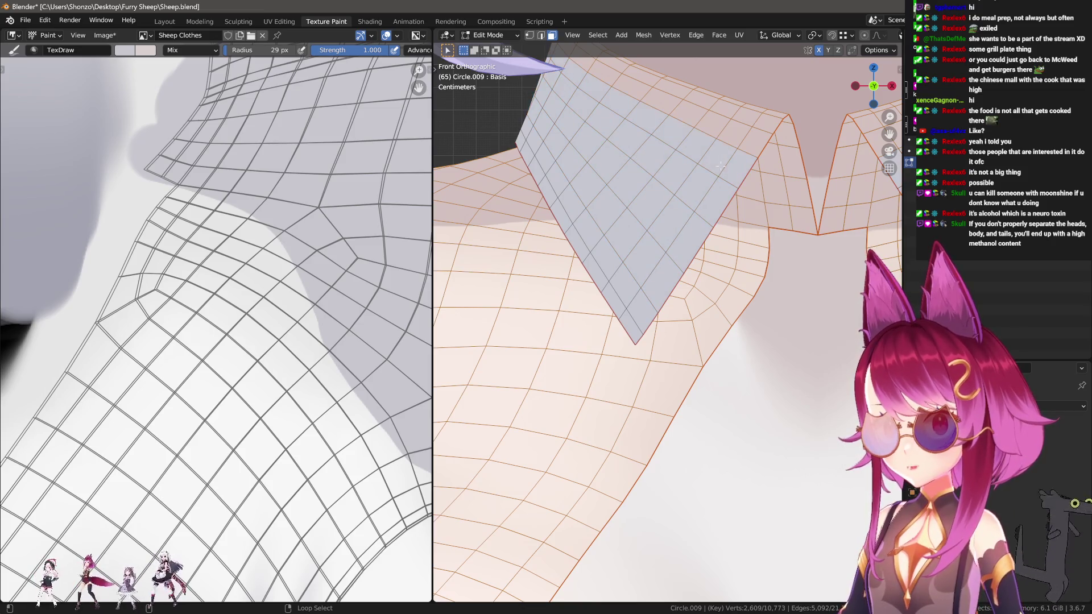
pyautogui.hotkey('alt', 'a')
pyautogui.press('Tab')
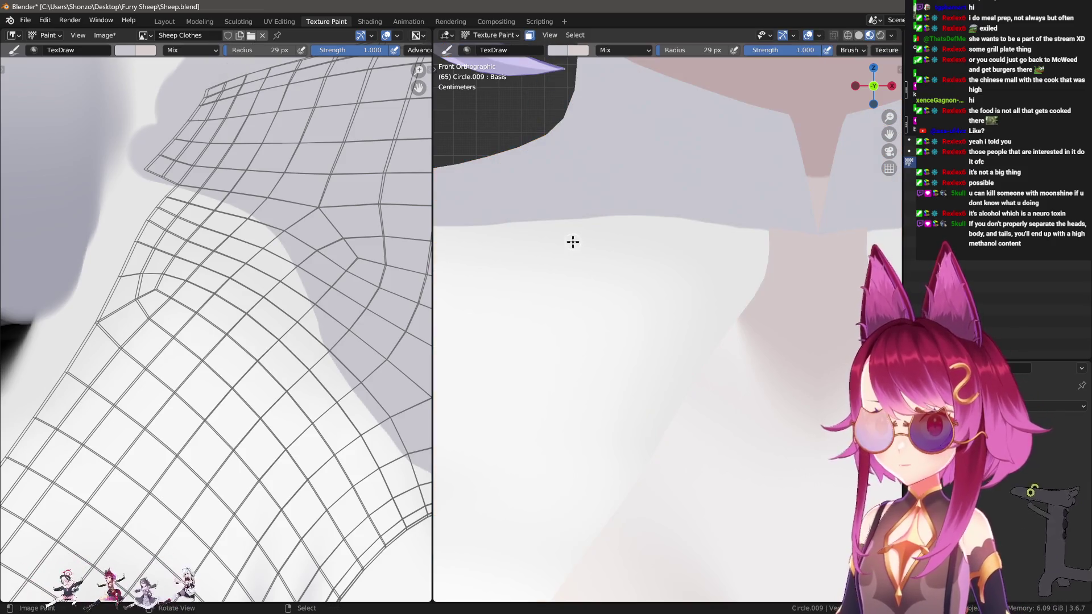
pyautogui.press('Tab')
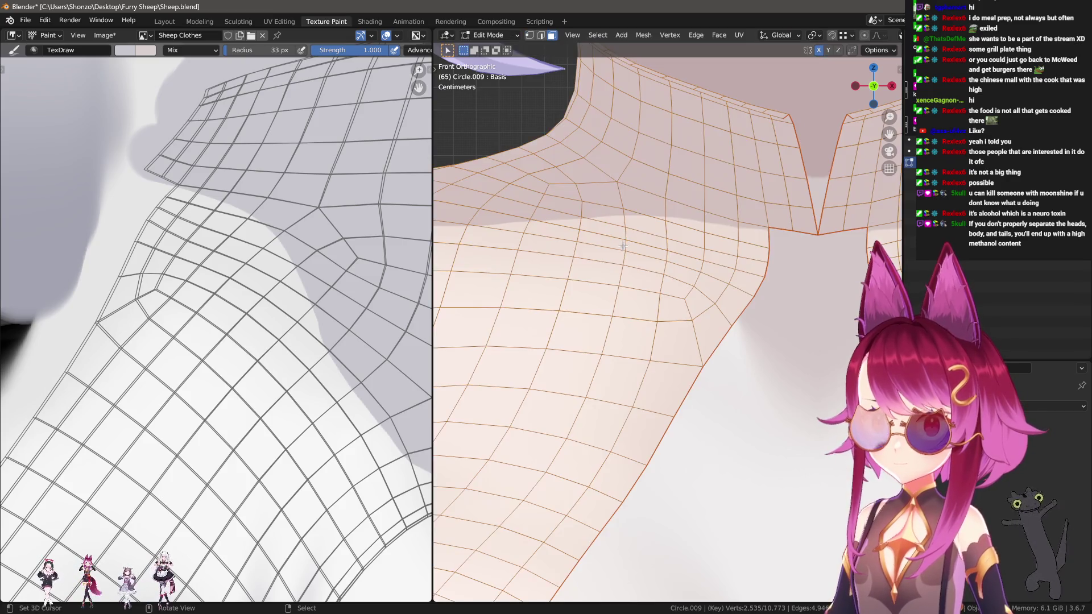
pyautogui.hotkey('alt', 'h')
pyautogui.press('h')
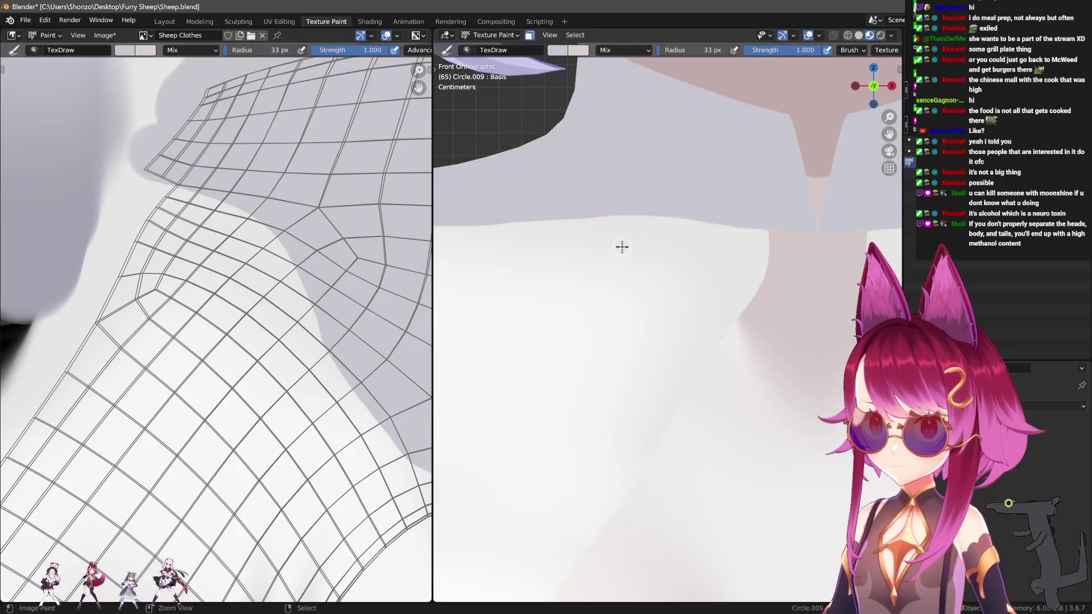
pyautogui.press('l')
pyautogui.press('Tab')
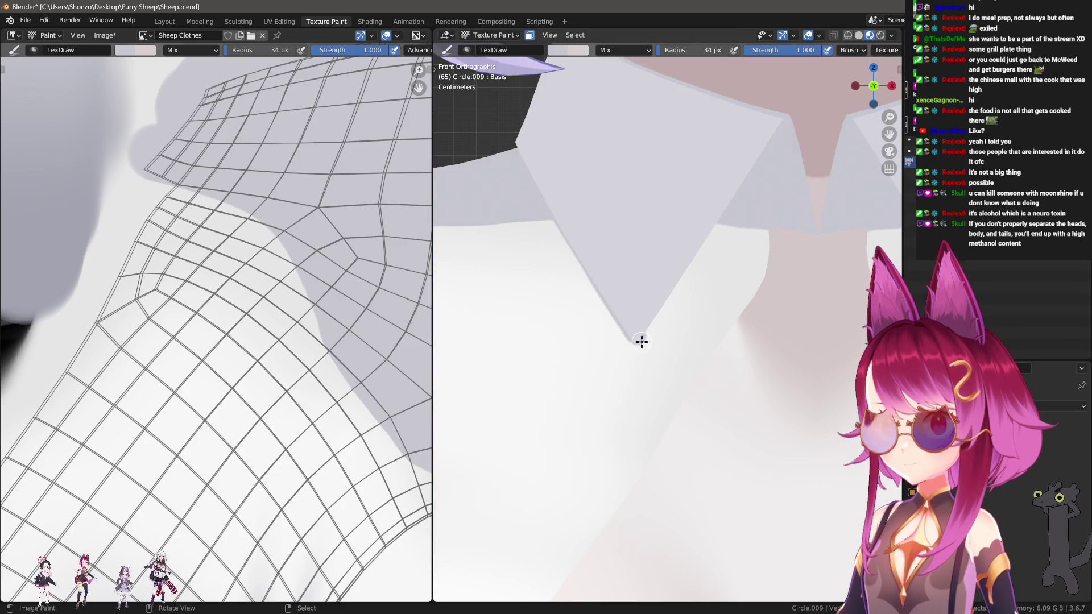
# Paint the cast shadow beneath the front collar point, resizing the brush to 91, 64, then 32 px.
pyautogui.moveTo(640, 341); pyautogui.dragTo(744, 191)
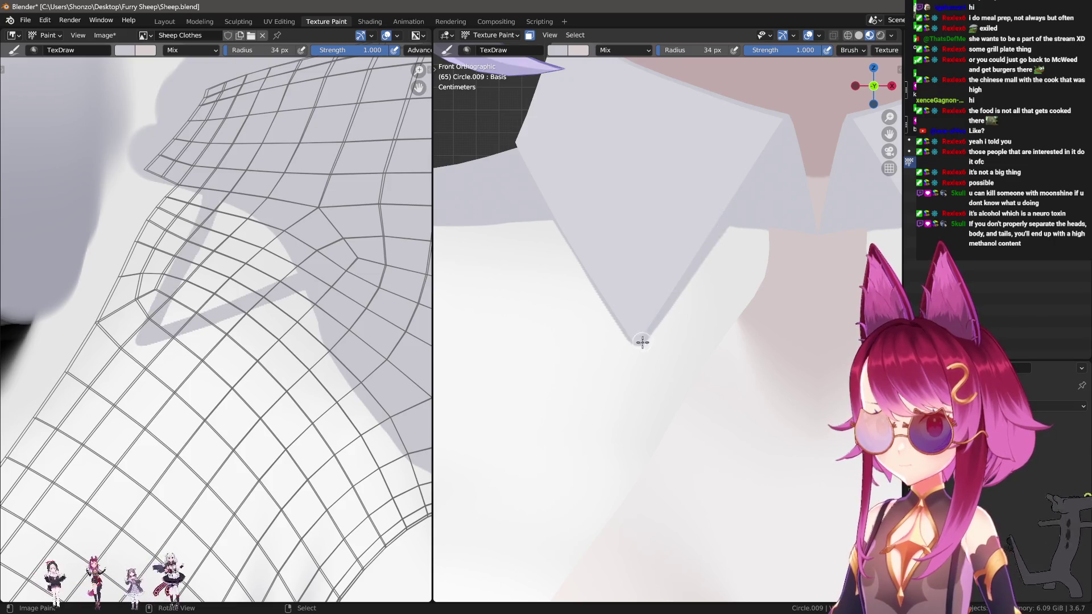
pyautogui.moveTo(640, 340); pyautogui.dragTo(703, 377)
pyautogui.press('f')
pyautogui.click(665, 324)
pyautogui.moveTo(665, 324); pyautogui.dragTo(760, 273)
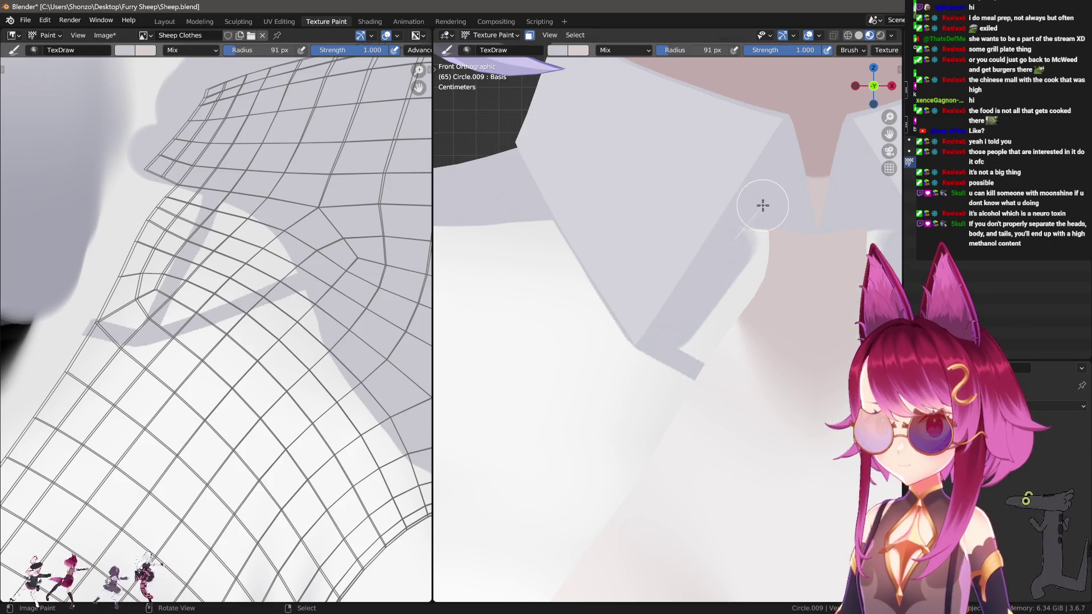
pyautogui.moveTo(692, 353); pyautogui.dragTo(762, 250)
pyautogui.press('f')
pyautogui.click(662, 287)
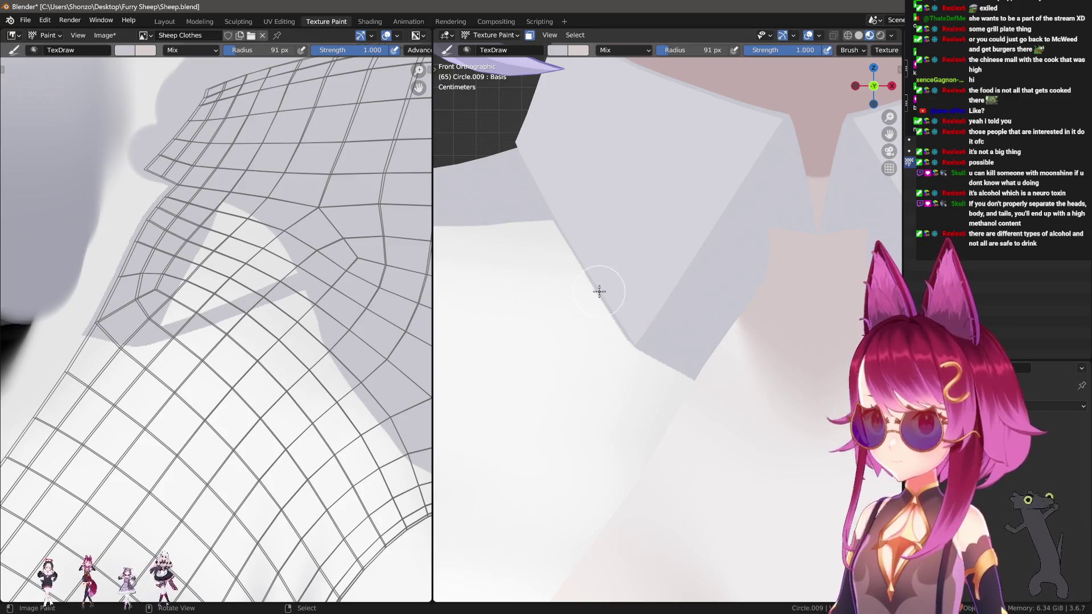
pyautogui.press('f')
pyautogui.click(176, 300)
pyautogui.moveTo(154, 312)
pyautogui.mouseDown()
pyautogui.moveTo(278, 273)
pyautogui.moveTo(207, 278)
pyautogui.moveTo(249, 182)
pyautogui.moveTo(229, 265)
pyautogui.moveTo(242, 210)
pyautogui.mouseUp()
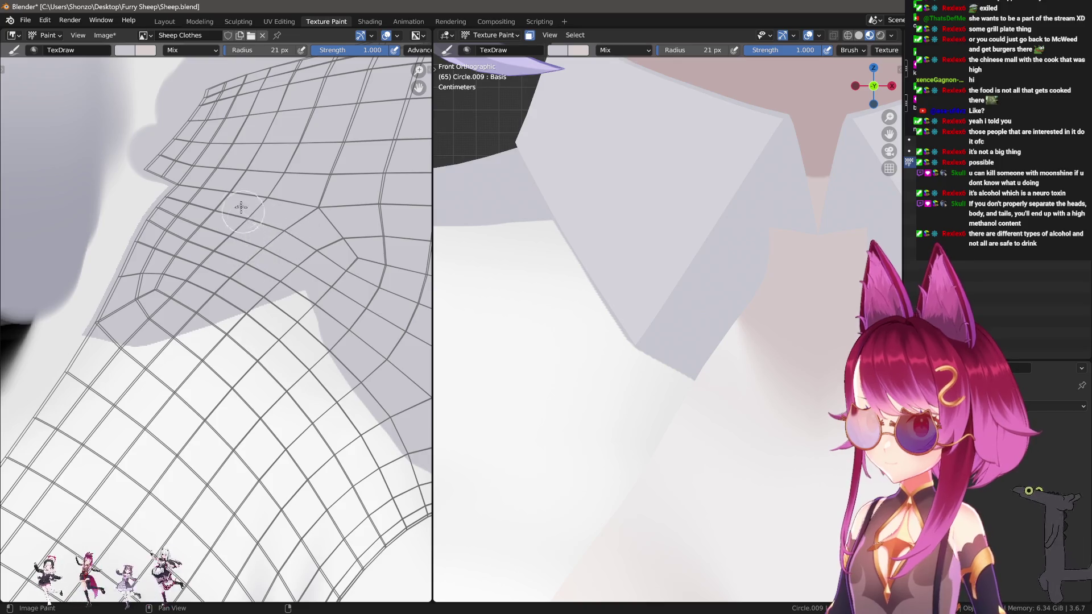
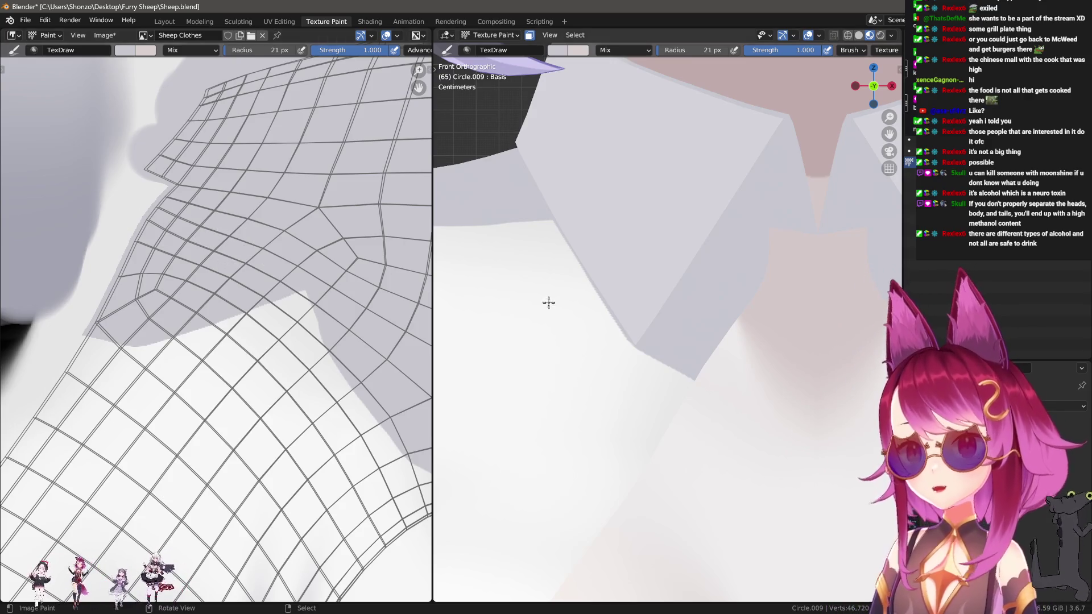
# Resize the brush to 53 px and paint grey shading down the V collar edge.
pyautogui.moveTo(285, 328); pyautogui.dragTo(280, 288, button='middle')
pyautogui.moveTo(614, 353)
pyautogui.keyDown('shift'); pyautogui.mouseDown(button='middle')
pyautogui.moveTo(612, 322)
pyautogui.moveTo(629, 290)
pyautogui.mouseUp(button='middle'); pyautogui.keyUp('shift')
pyautogui.press('f')
pyautogui.click(620, 286)
pyautogui.press('f')
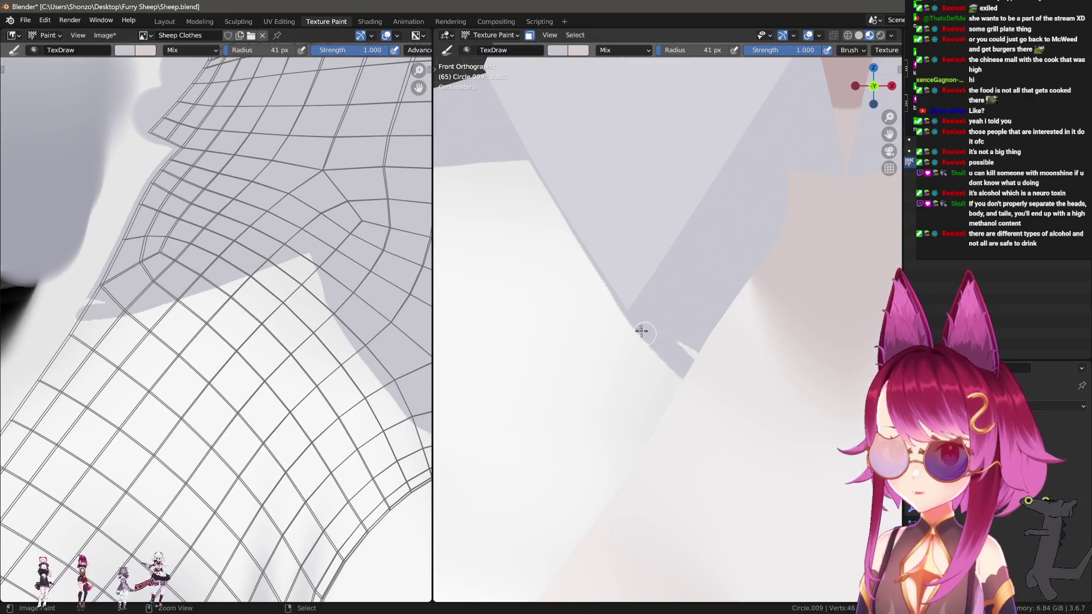
pyautogui.click(633, 307)
pyautogui.moveTo(627, 292); pyautogui.dragTo(706, 373)
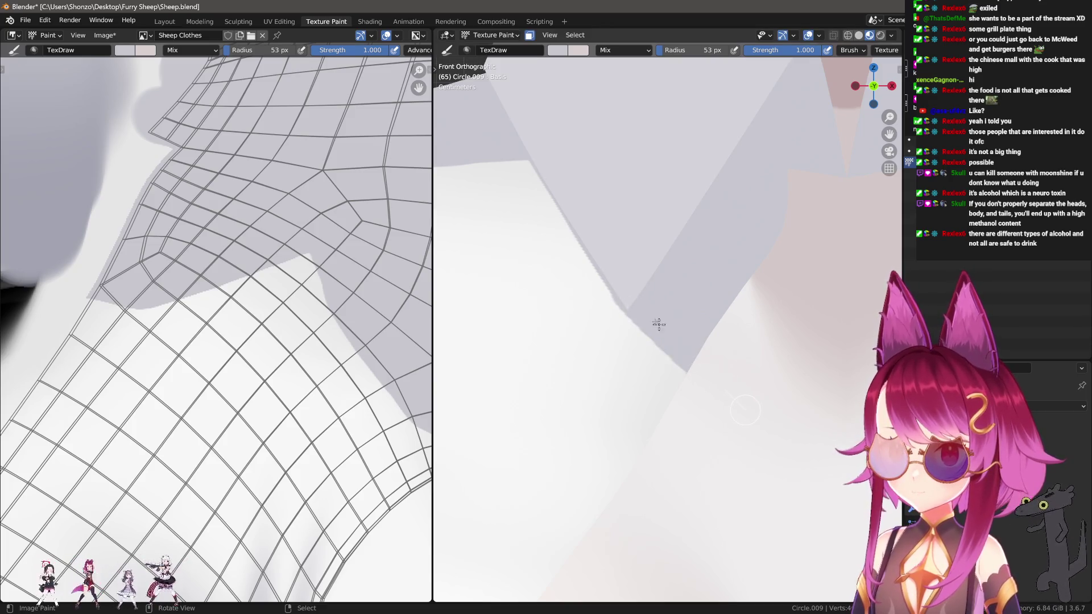
pyautogui.moveTo(626, 295); pyautogui.dragTo(697, 381)
# Sample white from the shirt, try a white stroke along the V edge, then undo it.
pyautogui.press('s')
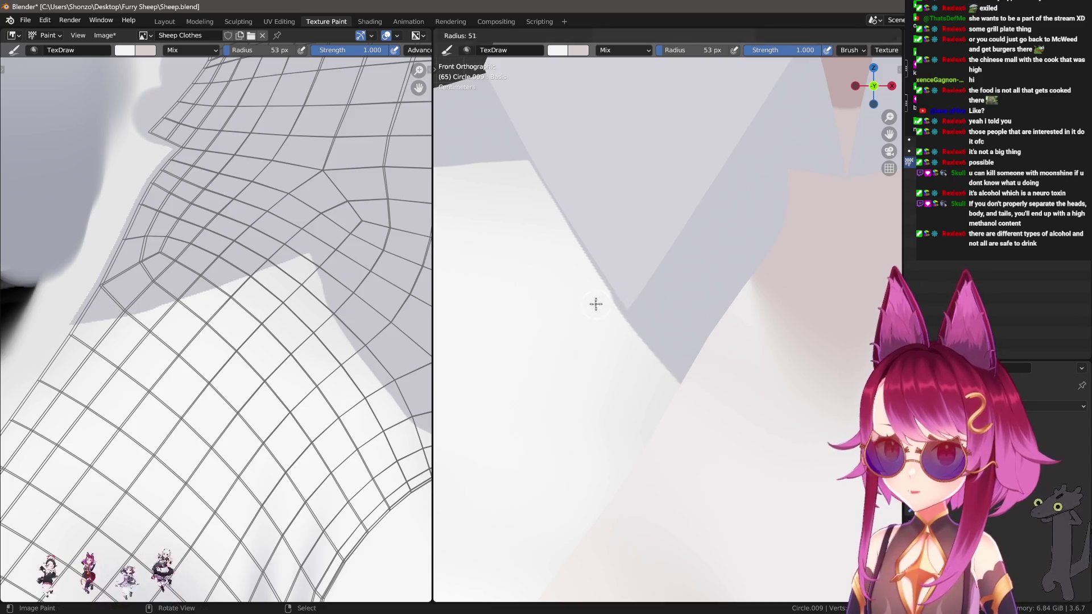
pyautogui.moveTo(600, 302)
pyautogui.mouseDown()
pyautogui.moveTo(667, 309)
pyautogui.moveTo(692, 348)
pyautogui.mouseUp()
pyautogui.hotkey('ctrl', 'z')
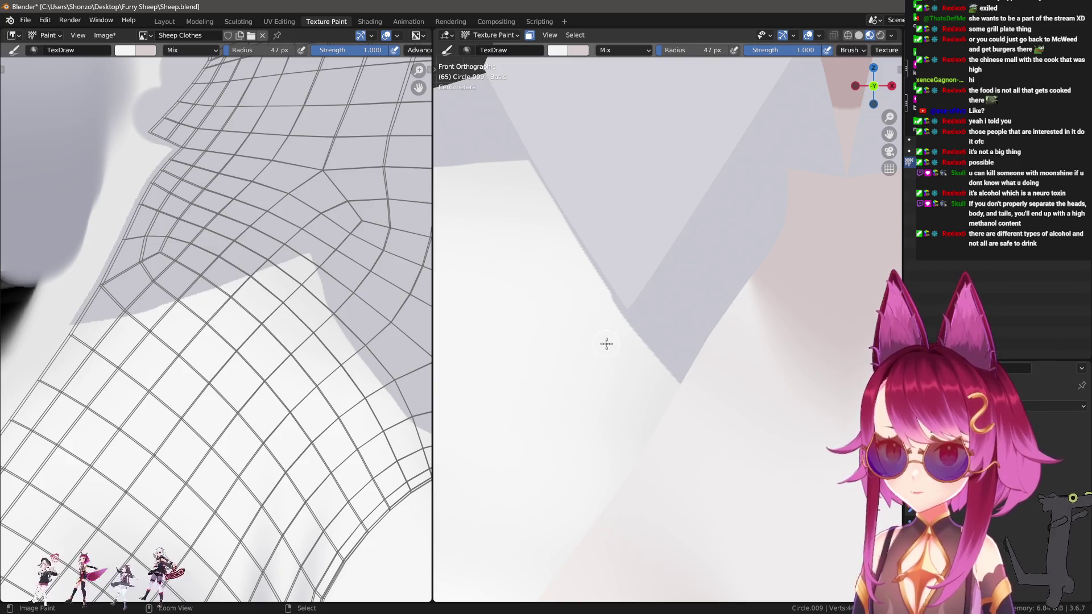
pyautogui.scroll(-1, 606, 394)
pyautogui.scroll(-1, 604, 309)
# Try brush radii of 151, 117 and 75 px, return to 53 px, and shade down-right along the collar edge.
pyautogui.press('f')
pyautogui.click(638, 315)
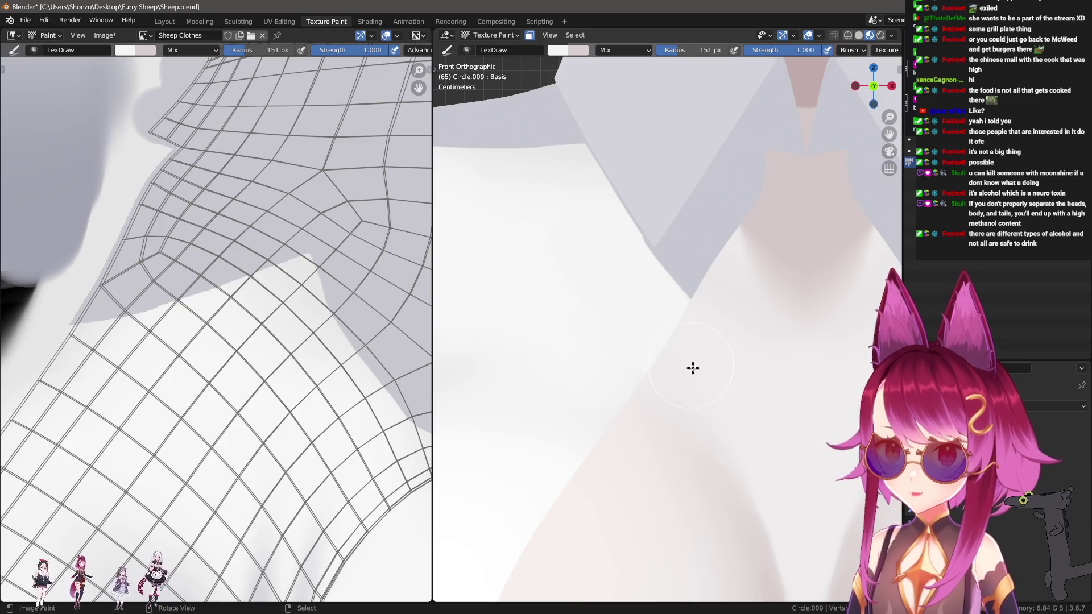
pyautogui.scroll(2, 707, 361)
pyautogui.press('f')
pyautogui.click(700, 281)
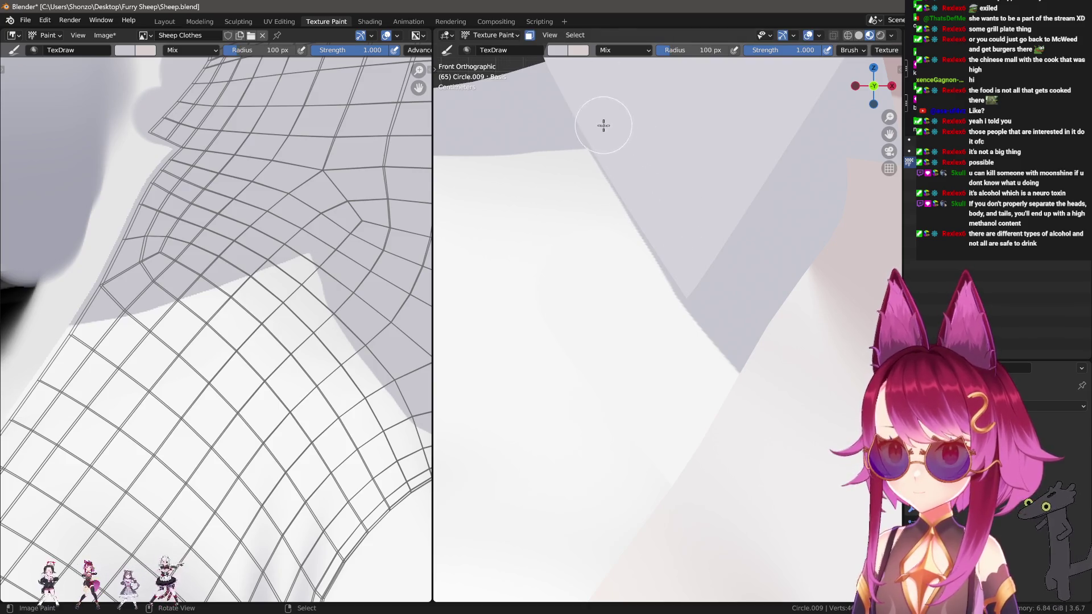
pyautogui.press('f')
pyautogui.click(623, 151)
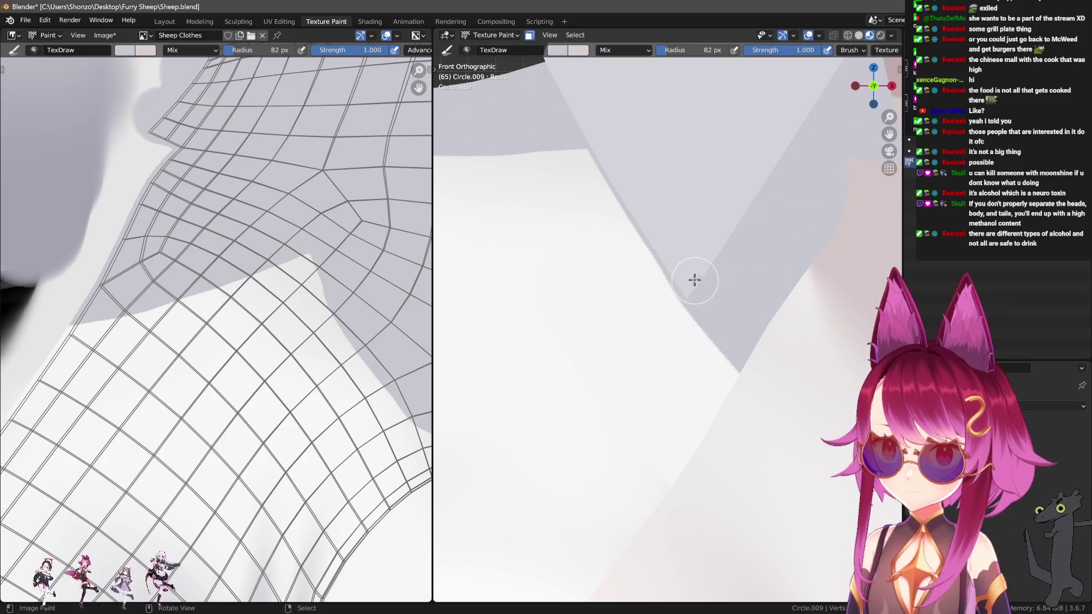
pyautogui.press('f')
pyautogui.click(597, 131)
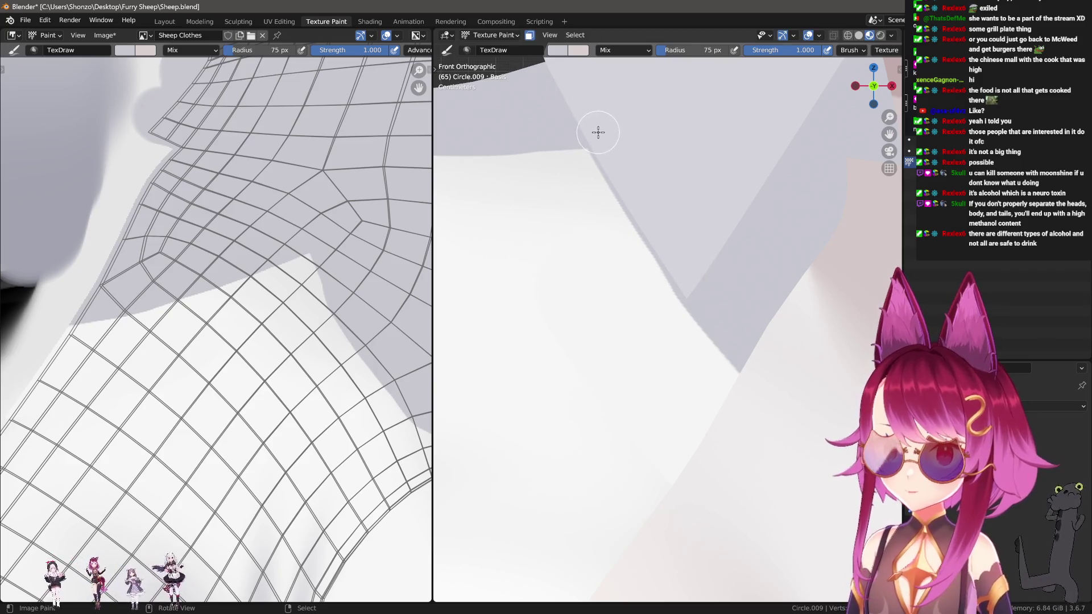
pyautogui.press('f')
pyautogui.click(621, 161)
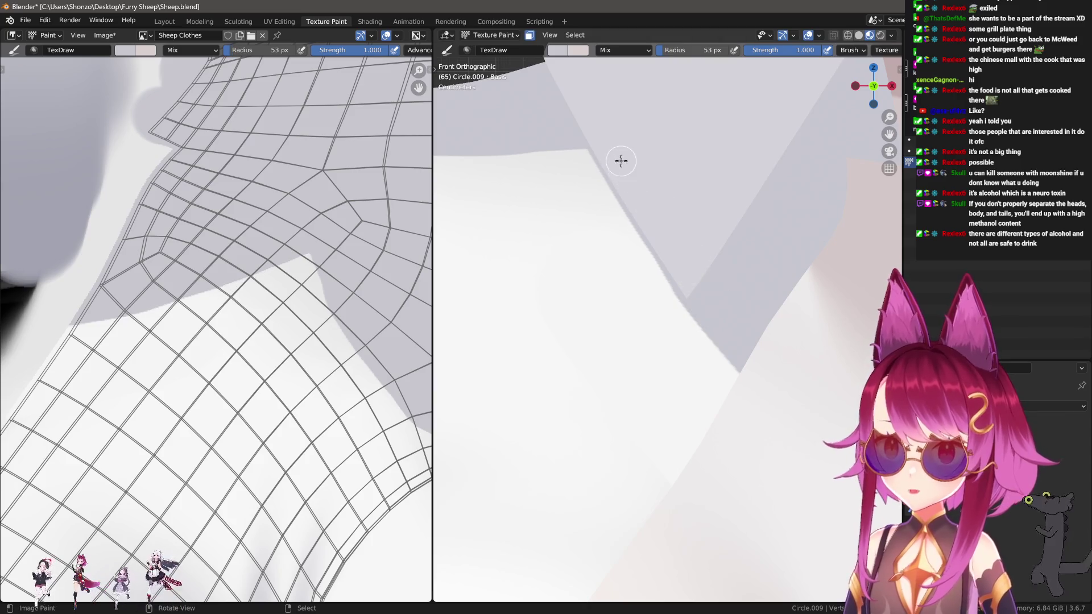
pyautogui.moveTo(660, 245); pyautogui.dragTo(728, 326)
# Sample a brighter colour from the shirt above the collar.
pyautogui.moveTo(728, 326)
pyautogui.keyDown('shift'); pyautogui.mouseDown(button='middle')
pyautogui.moveTo(673, 351)
pyautogui.moveTo(644, 278)
pyautogui.mouseUp(button='middle'); pyautogui.keyUp('shift')
pyautogui.press('s')
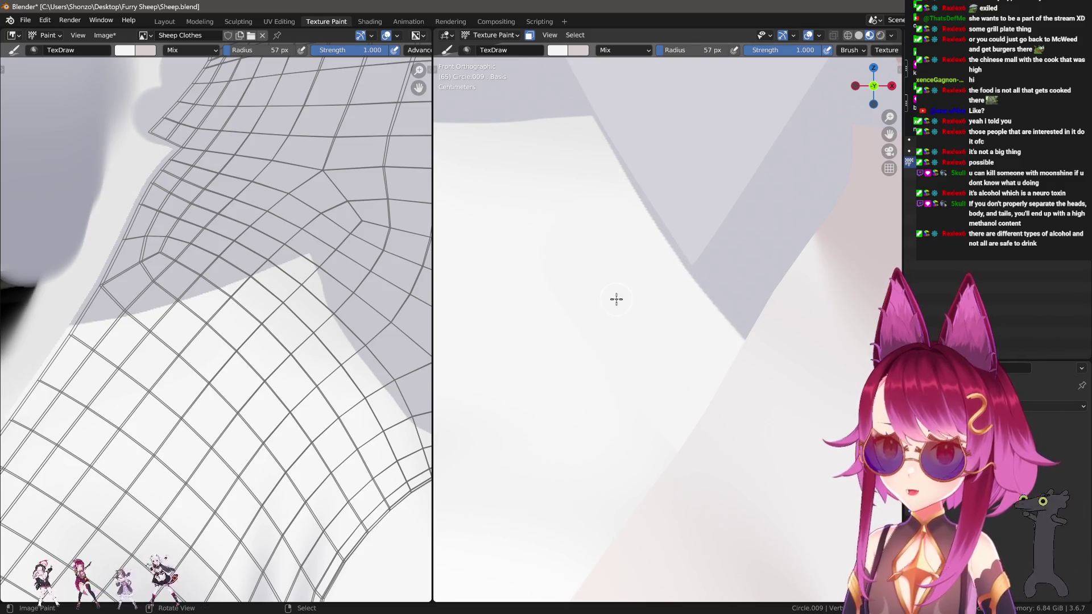
pyautogui.scroll(-4, 635, 365)
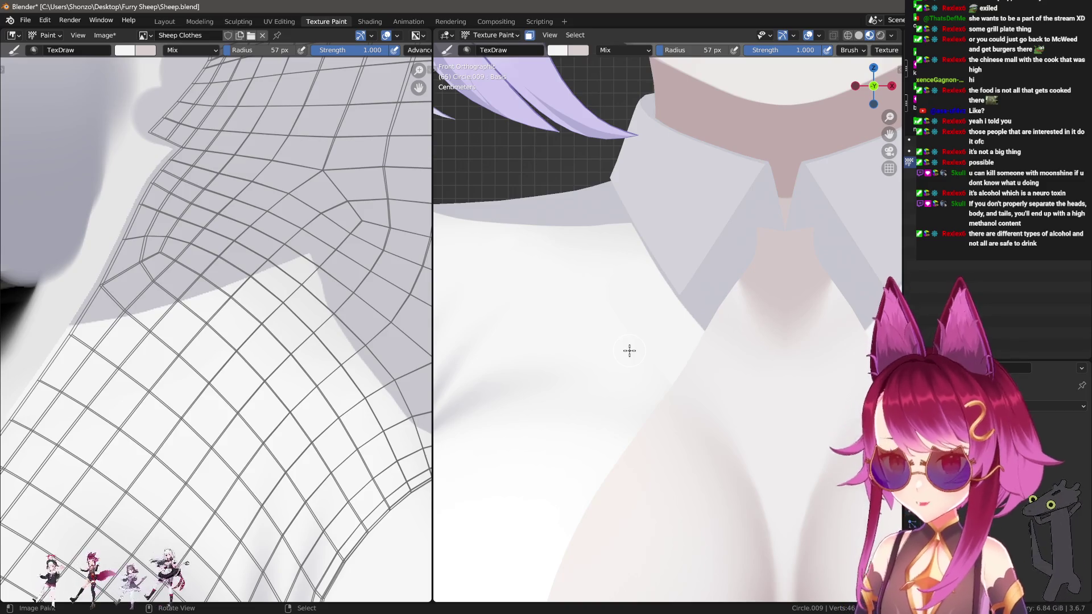
pyautogui.scroll(3, 591, 321)
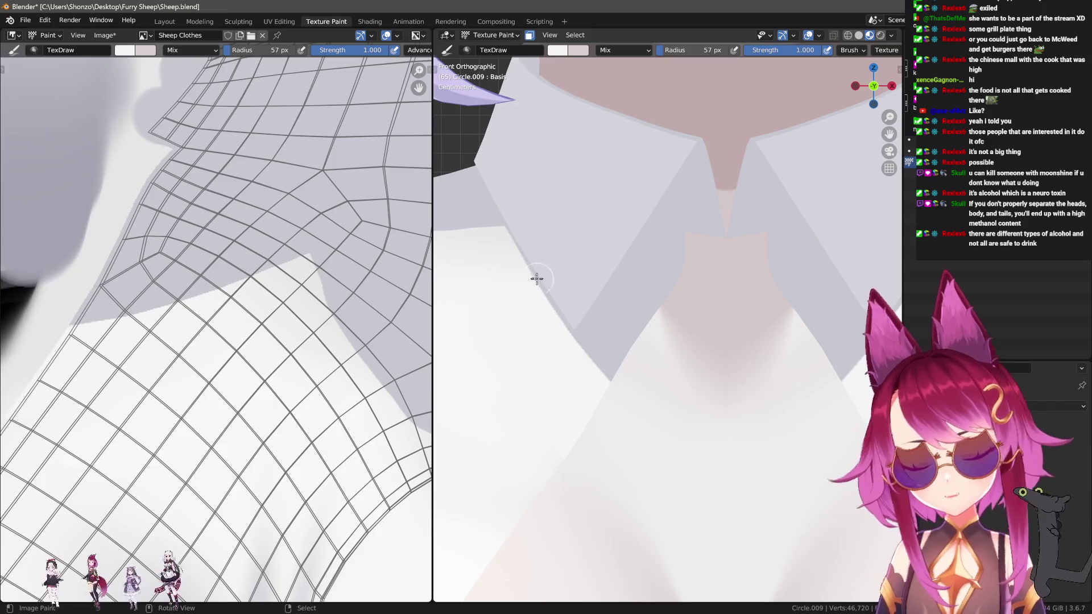
pyautogui.scroll(-3, 250, 236)
pyautogui.scroll(4, 247, 233)
# Sample the lavender grey and paint mirrored shadows under both collar flaps, plus a diagonal left-edge shadow.
pyautogui.press('s')
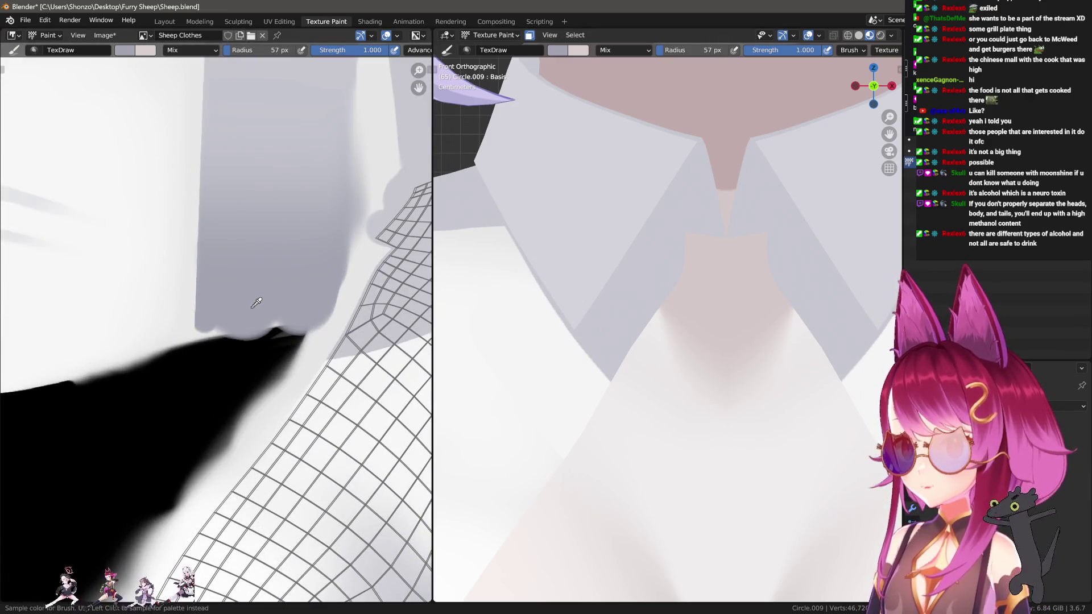
pyautogui.moveTo(673, 280)
pyautogui.mouseDown(button='middle')
pyautogui.moveTo(633, 313)
pyautogui.moveTo(605, 285)
pyautogui.moveTo(614, 261)
pyautogui.mouseUp(button='middle')
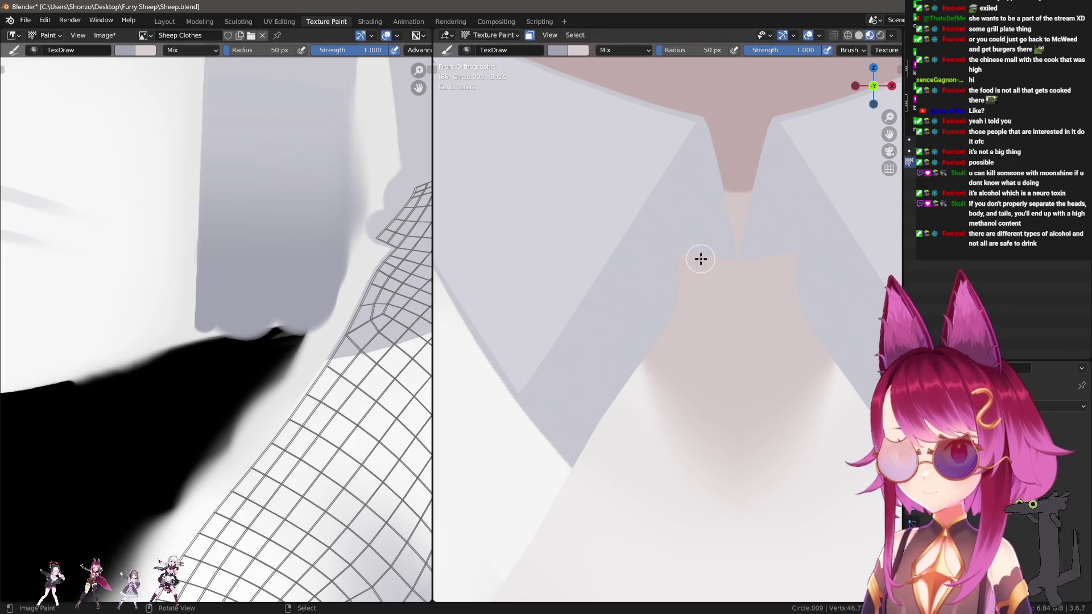
pyautogui.moveTo(693, 261)
pyautogui.mouseDown()
pyautogui.moveTo(675, 149)
pyautogui.moveTo(666, 178)
pyautogui.moveTo(693, 284)
pyautogui.mouseUp()
pyautogui.moveTo(674, 151)
pyautogui.mouseDown()
pyautogui.moveTo(602, 254)
pyautogui.moveTo(652, 186)
pyautogui.mouseUp()
# Shade across the right collar area, darkening its edge and covering the light notch.
pyautogui.keyDown('shift'); pyautogui.moveTo(579, 259); pyautogui.dragTo(673, 252, button='middle'); pyautogui.keyUp('shift')
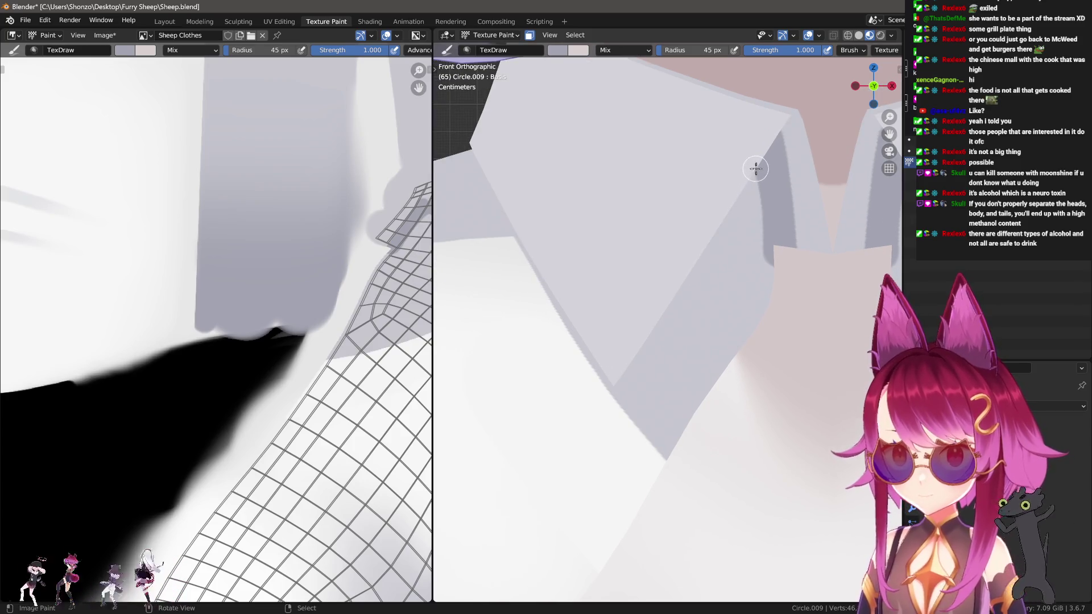
pyautogui.moveTo(773, 251)
pyautogui.mouseDown()
pyautogui.moveTo(622, 275)
pyautogui.moveTo(668, 263)
pyautogui.mouseUp()
pyautogui.moveTo(738, 192)
pyautogui.mouseDown()
pyautogui.moveTo(770, 238)
pyautogui.moveTo(754, 185)
pyautogui.mouseUp()
pyautogui.moveTo(718, 255); pyautogui.dragTo(756, 181)
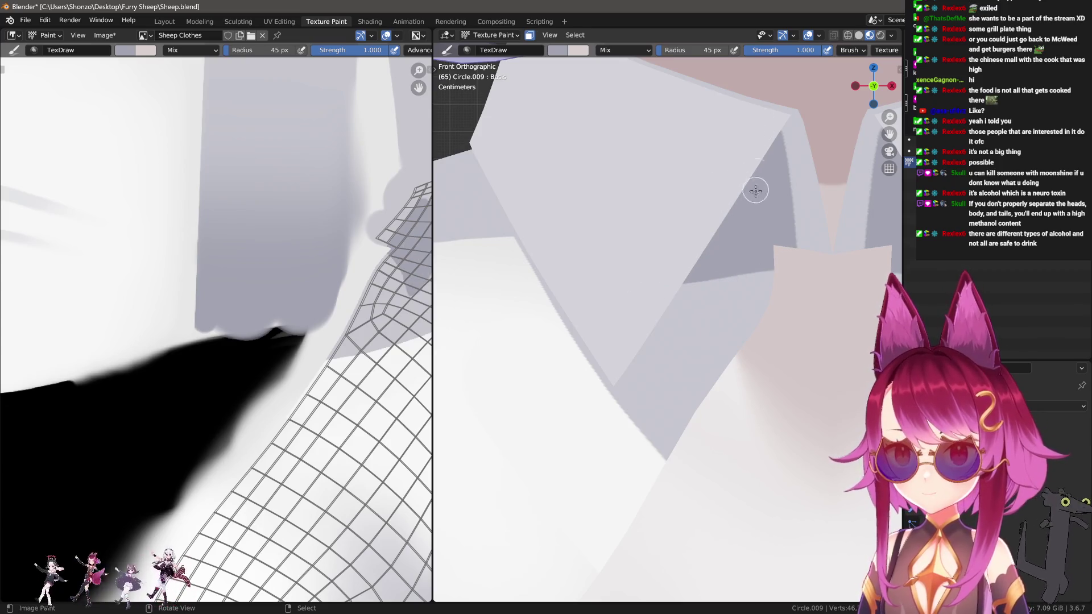
# Set the brush radius to 96 px, then 82 px, and view the shirt from an angle.
pyautogui.press('f')
pyautogui.click(666, 259)
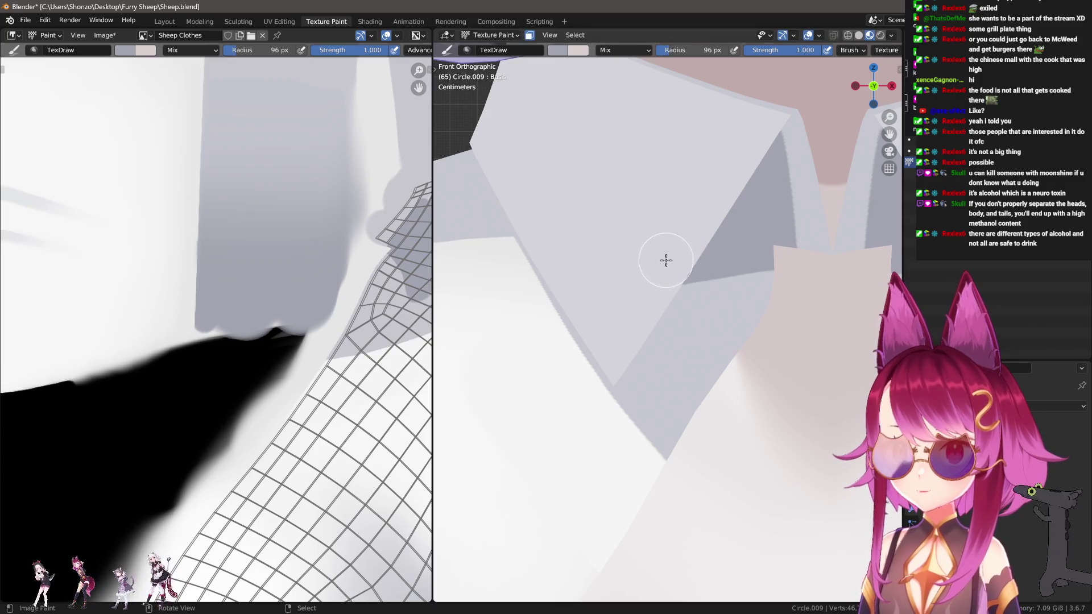
pyautogui.press('f')
pyautogui.click(678, 190)
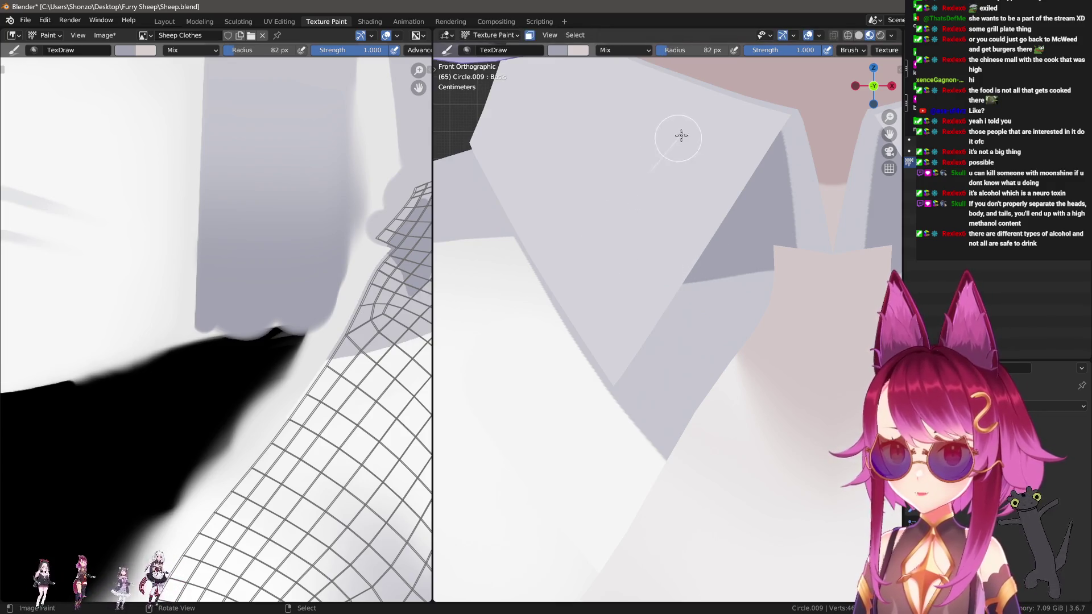
pyautogui.keyDown('shift'); pyautogui.moveTo(575, 227); pyautogui.dragTo(614, 236, button='middle'); pyautogui.keyUp('shift')
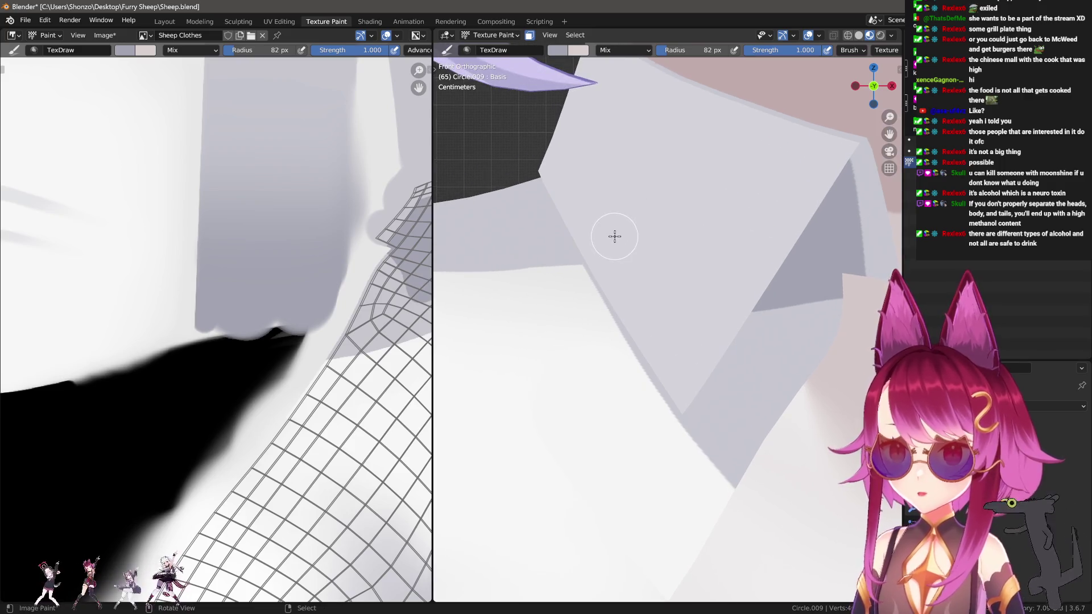
pyautogui.moveTo(574, 178)
pyautogui.mouseDown(button='middle')
pyautogui.moveTo(691, 149)
pyautogui.moveTo(685, 165)
pyautogui.moveTo(734, 283)
pyautogui.moveTo(766, 298)
pyautogui.moveTo(683, 334)
pyautogui.mouseUp(button='middle')
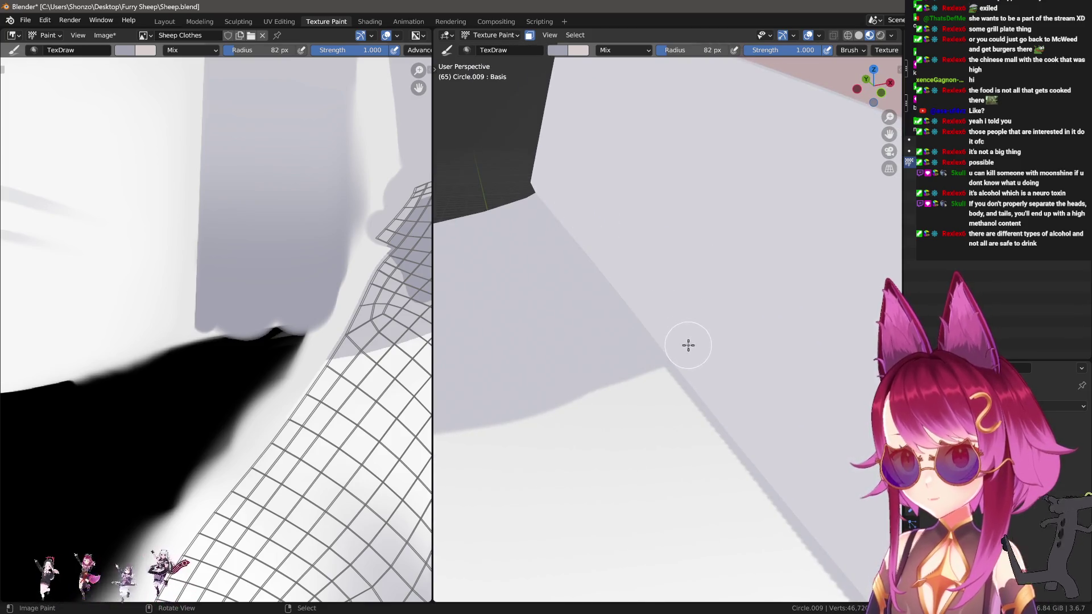
# Sample white from the shirt and paint over the hoodie strings.
pyautogui.moveTo(544, 165)
pyautogui.mouseDown(button='middle')
pyautogui.moveTo(608, 227)
pyautogui.moveTo(736, 195)
pyautogui.moveTo(762, 273)
pyautogui.mouseUp(button='middle')
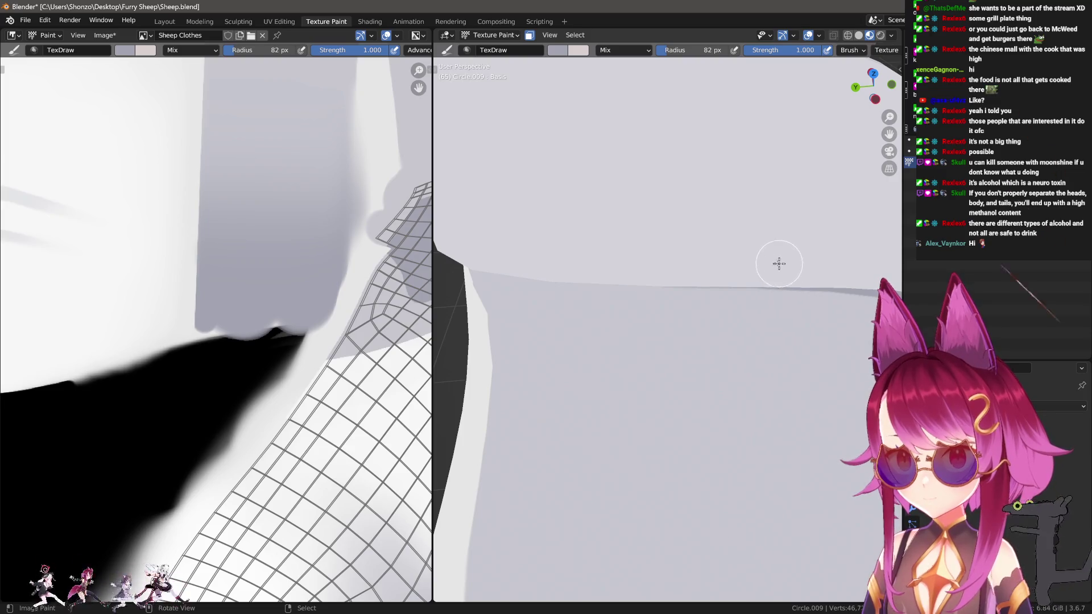
pyautogui.moveTo(541, 246)
pyautogui.mouseDown(button='middle')
pyautogui.moveTo(733, 166)
pyautogui.moveTo(637, 233)
pyautogui.mouseUp(button='middle')
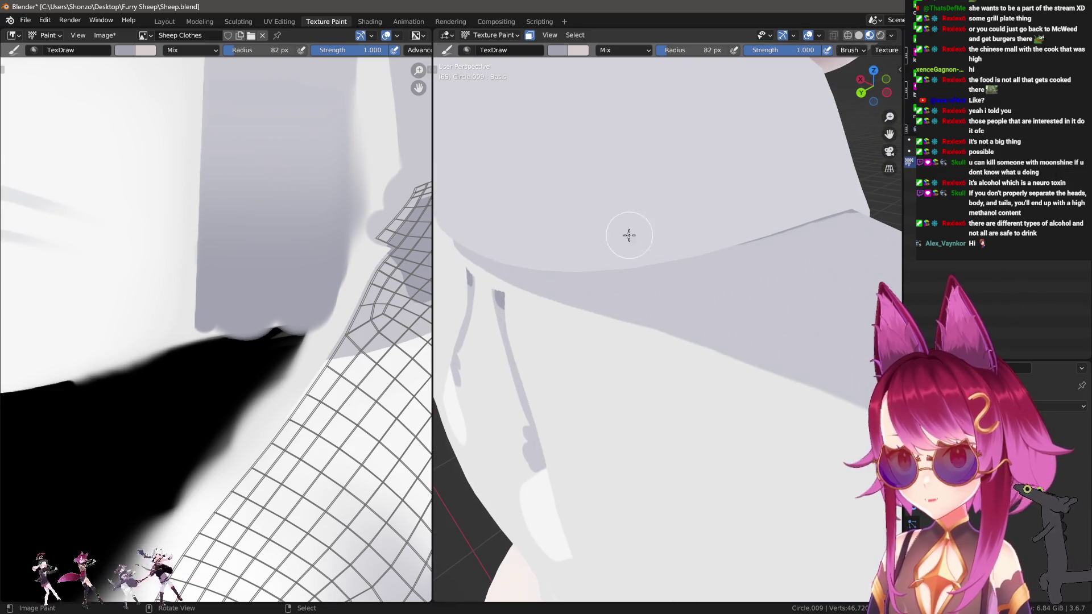
pyautogui.moveTo(554, 248)
pyautogui.mouseDown(button='middle')
pyautogui.moveTo(697, 273)
pyautogui.moveTo(763, 163)
pyautogui.mouseUp(button='middle')
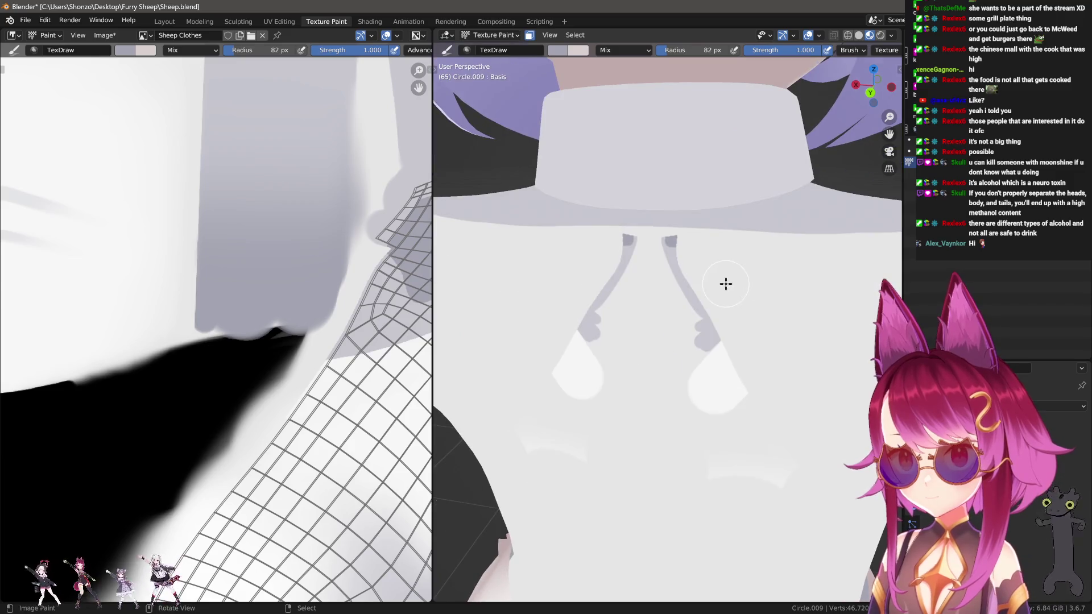
pyautogui.press('s')
pyautogui.press('n')
pyautogui.press('n')
pyautogui.moveTo(698, 256)
pyautogui.mouseDown()
pyautogui.moveTo(602, 182)
pyautogui.moveTo(638, 307)
pyautogui.moveTo(775, 463)
pyautogui.mouseUp()
pyautogui.moveTo(774, 463); pyautogui.dragTo(718, 279, button='middle')
# Set the brush to 115 px and cover the remaining string marks in white.
pyautogui.press('f')
pyautogui.click(718, 280)
pyautogui.moveTo(671, 262); pyautogui.dragTo(635, 154)
pyautogui.moveTo(715, 365); pyautogui.dragTo(699, 185, button='middle')
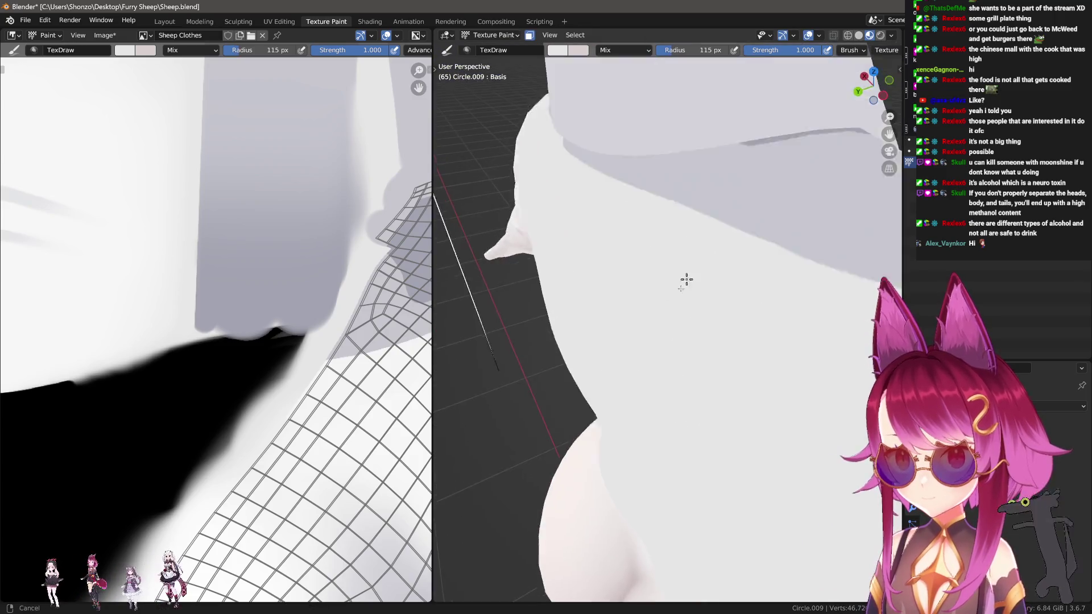
pyautogui.scroll(-3, 675, 183)
pyautogui.moveTo(730, 270)
pyautogui.mouseDown(button='middle')
pyautogui.moveTo(743, 433)
pyautogui.moveTo(758, 375)
pyautogui.mouseUp(button='middle')
# With a 72 px brush, paint dark lines leftward and rightward along the cloth edge.
pyautogui.press('f')
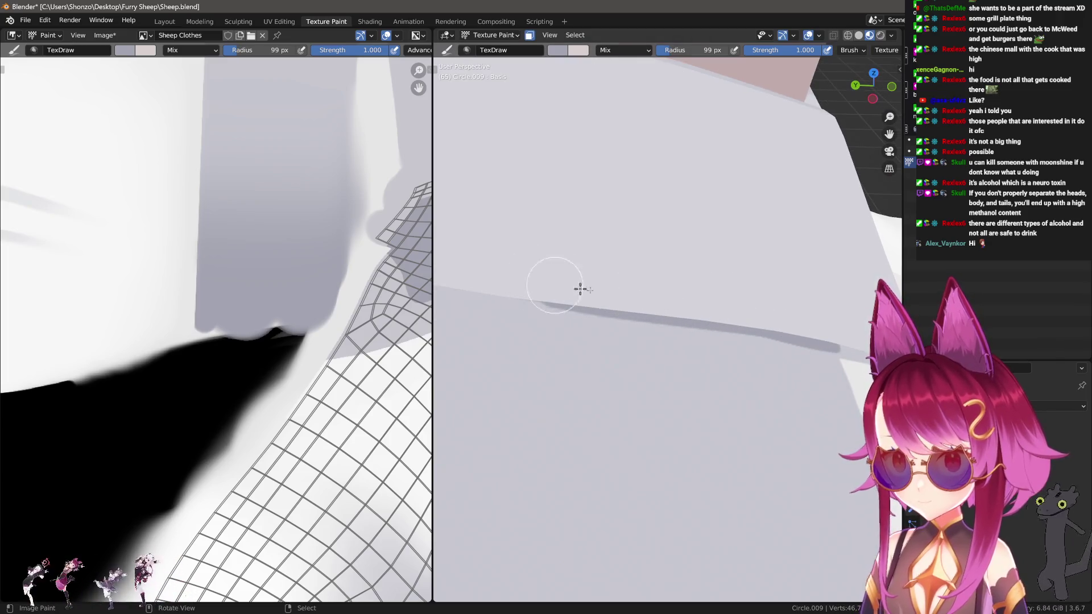
pyautogui.press('f')
pyautogui.click(546, 283)
pyautogui.moveTo(444, 187)
pyautogui.mouseDown(button='middle')
pyautogui.moveTo(612, 260)
pyautogui.moveTo(808, 215)
pyautogui.mouseUp(button='middle')
pyautogui.moveTo(828, 214)
pyautogui.mouseDown()
pyautogui.moveTo(646, 219)
pyautogui.moveTo(503, 205)
pyautogui.mouseUp()
pyautogui.moveTo(503, 204)
pyautogui.mouseDown(button='middle')
pyautogui.moveTo(546, 199)
pyautogui.moveTo(626, 159)
pyautogui.moveTo(654, 188)
pyautogui.moveTo(612, 183)
pyautogui.mouseUp(button='middle')
pyautogui.moveTo(563, 178)
pyautogui.mouseDown()
pyautogui.moveTo(811, 153)
pyautogui.moveTo(847, 160)
pyautogui.mouseUp()
pyautogui.moveTo(847, 160)
pyautogui.mouseDown(button='middle')
pyautogui.moveTo(773, 219)
pyautogui.moveTo(824, 232)
pyautogui.moveTo(705, 224)
pyautogui.moveTo(714, 231)
pyautogui.mouseUp(button='middle')
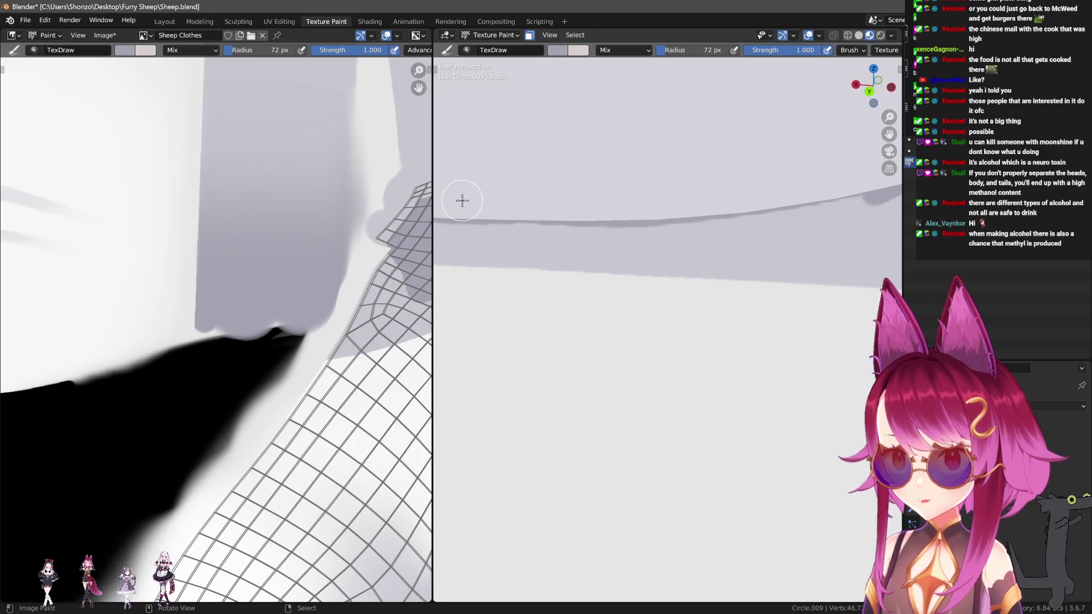
pyautogui.moveTo(515, 205); pyautogui.dragTo(672, 205)
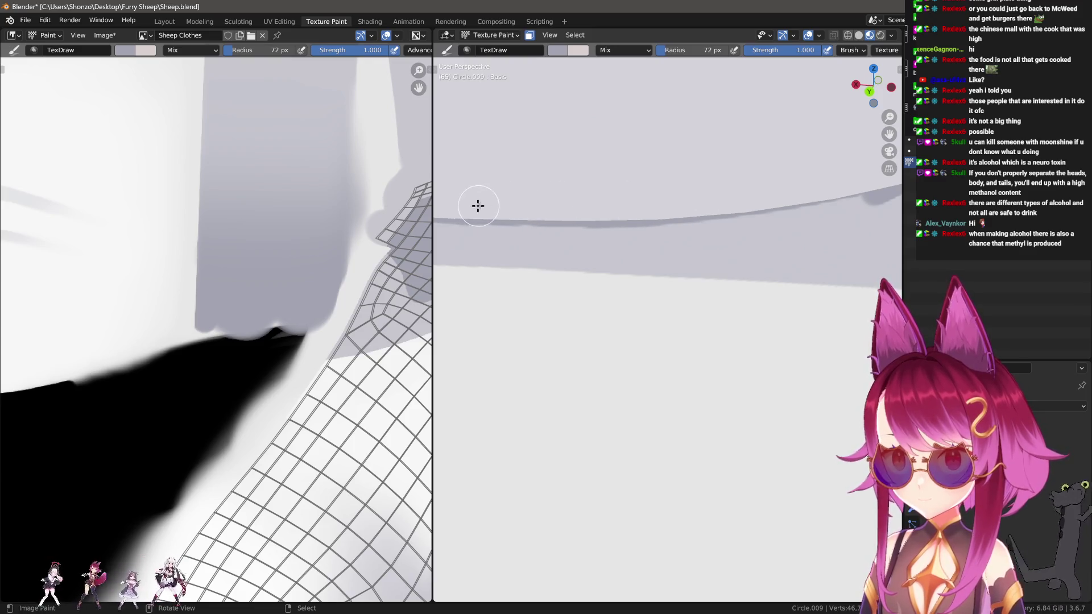
# Resample lighter and darker shading colours, sizing the brush 29, 51, then 67 px.
pyautogui.press('s')
pyautogui.press('f')
pyautogui.click(581, 239)
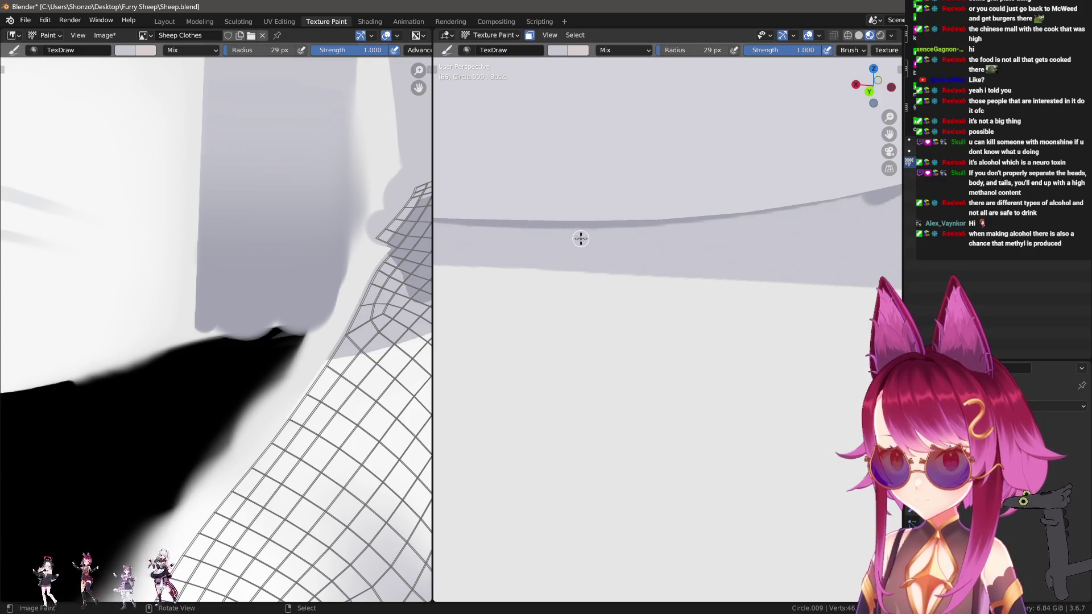
pyautogui.moveTo(721, 228)
pyautogui.mouseDown(button='middle')
pyautogui.moveTo(834, 233)
pyautogui.moveTo(627, 208)
pyautogui.moveTo(575, 215)
pyautogui.mouseUp(button='middle')
pyautogui.press('s')
pyautogui.press('f')
pyautogui.click(574, 215)
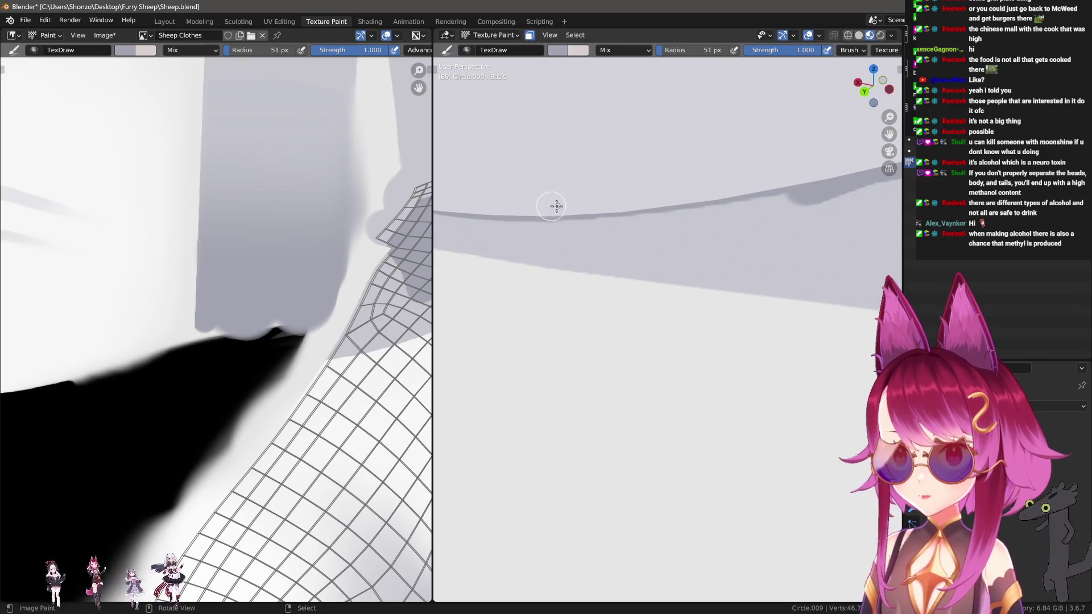
pyautogui.press('f')
pyautogui.click(546, 200)
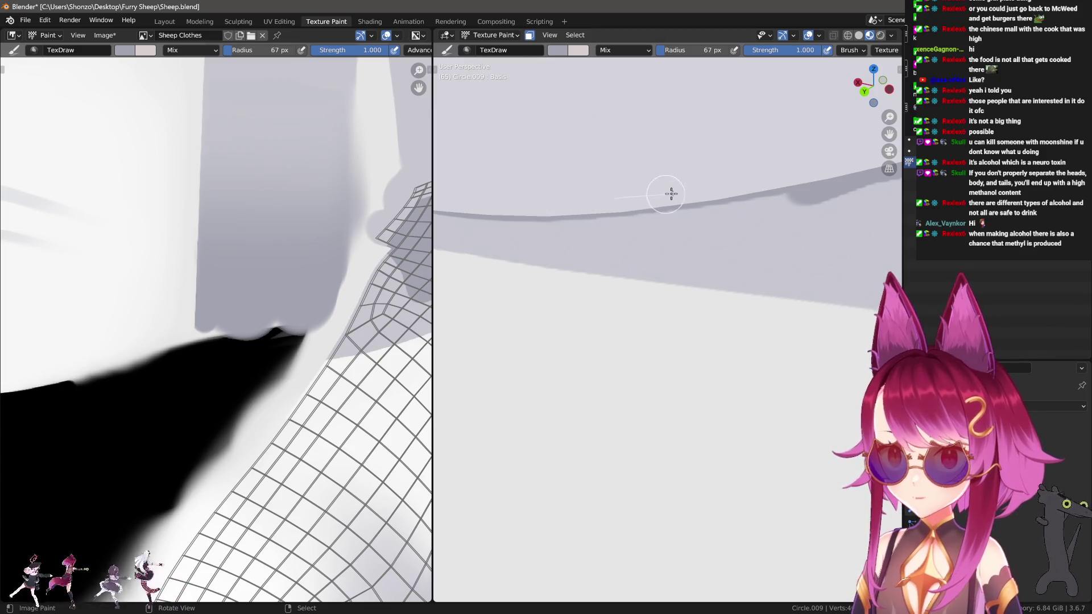
# Enlarge the brush to 86 px and lighten the shadow along the collar edge.
pyautogui.moveTo(795, 177); pyautogui.dragTo(623, 199, button='middle')
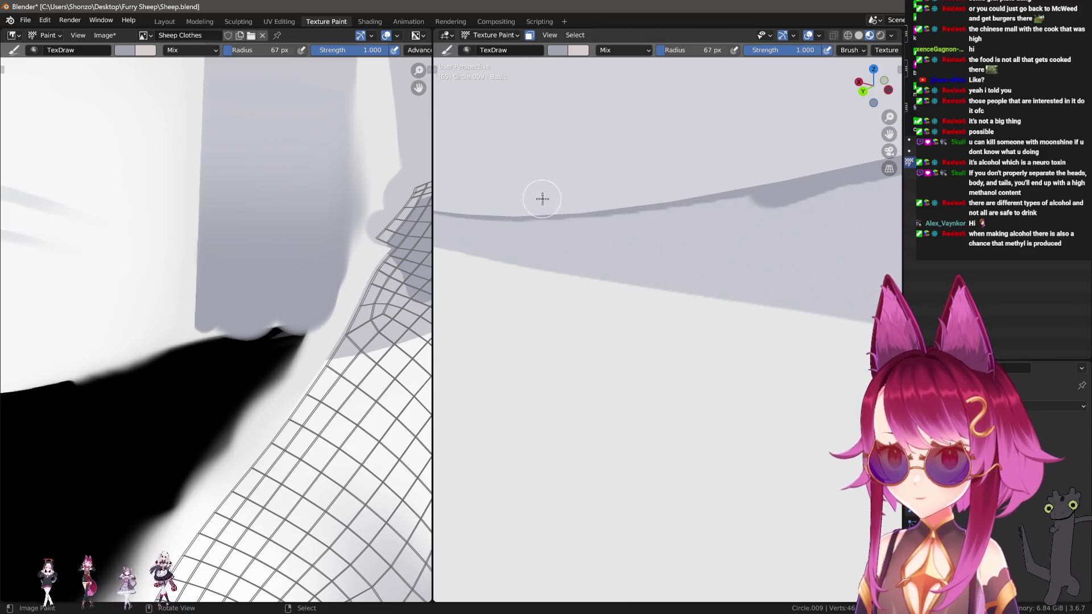
pyautogui.moveTo(795, 164)
pyautogui.mouseDown(button='middle')
pyautogui.moveTo(809, 203)
pyautogui.moveTo(694, 231)
pyautogui.moveTo(648, 217)
pyautogui.mouseUp(button='middle')
pyautogui.press('f')
pyautogui.click(638, 163)
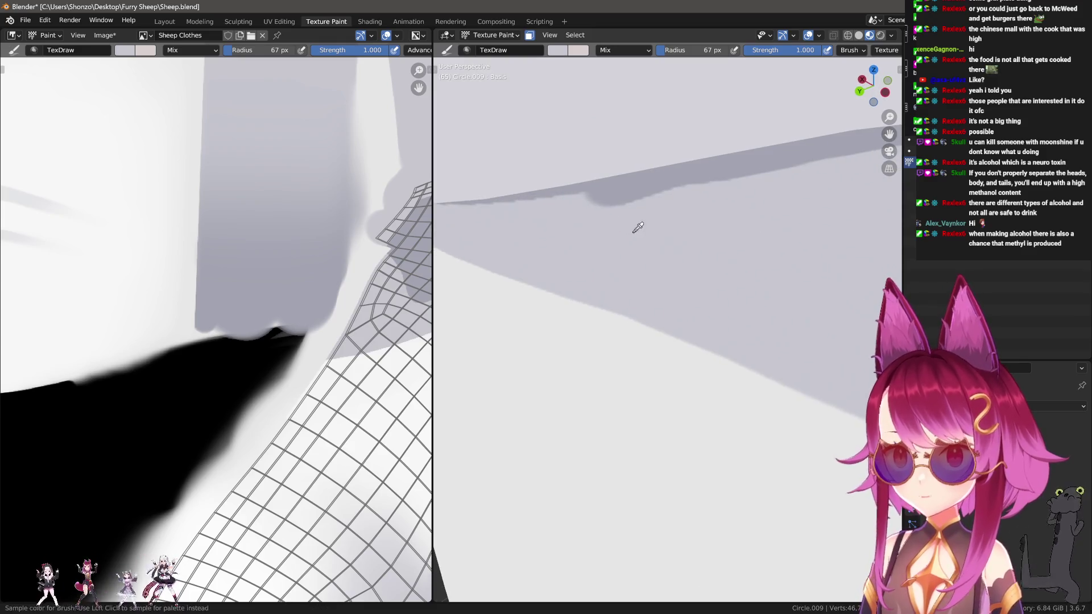
pyautogui.moveTo(591, 217)
pyautogui.mouseDown()
pyautogui.moveTo(762, 202)
pyautogui.moveTo(714, 207)
pyautogui.moveTo(718, 146)
pyautogui.moveTo(806, 185)
pyautogui.moveTo(591, 214)
pyautogui.moveTo(723, 204)
pyautogui.moveTo(879, 169)
pyautogui.mouseUp()
# View along the collar fold and adjust the brush radius through 69, 79 to 105 px.
pyautogui.moveTo(879, 169)
pyautogui.mouseDown(button='middle')
pyautogui.moveTo(675, 226)
pyautogui.moveTo(526, 250)
pyautogui.mouseUp(button='middle')
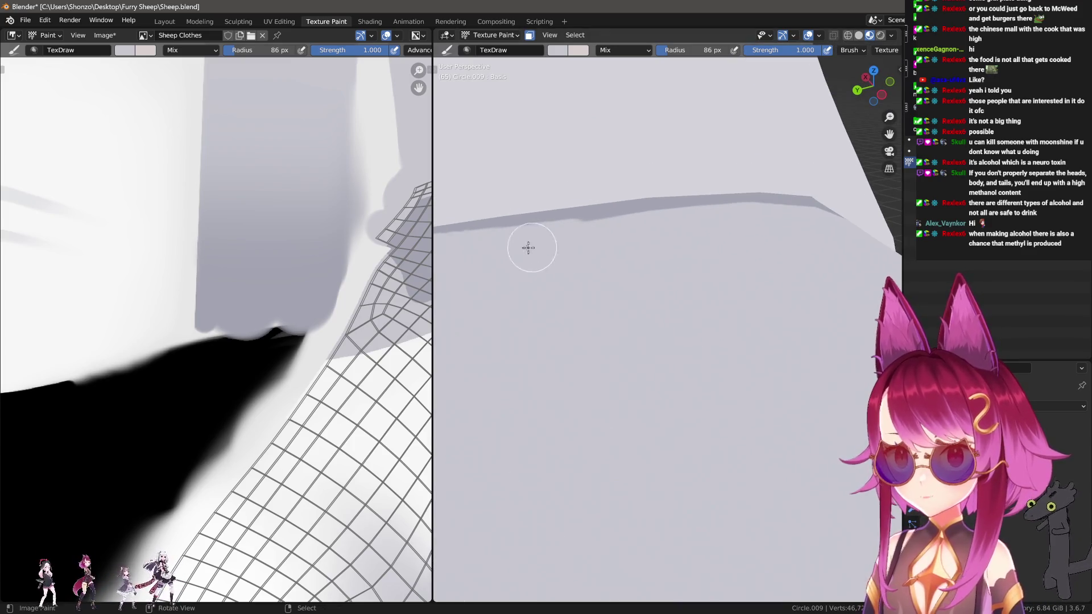
pyautogui.moveTo(804, 222)
pyautogui.mouseDown(button='middle')
pyautogui.moveTo(897, 262)
pyautogui.moveTo(710, 207)
pyautogui.mouseUp(button='middle')
pyautogui.press('[')
pyautogui.press('[')
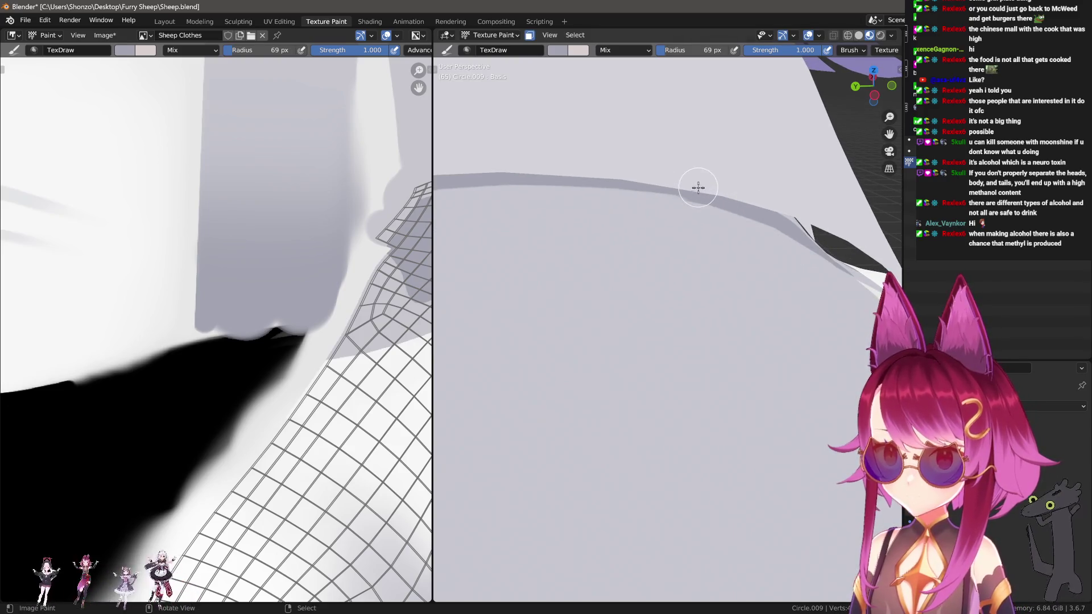
pyautogui.moveTo(544, 169)
pyautogui.mouseDown(button='middle')
pyautogui.moveTo(587, 207)
pyautogui.moveTo(520, 190)
pyautogui.moveTo(509, 196)
pyautogui.mouseUp(button='middle')
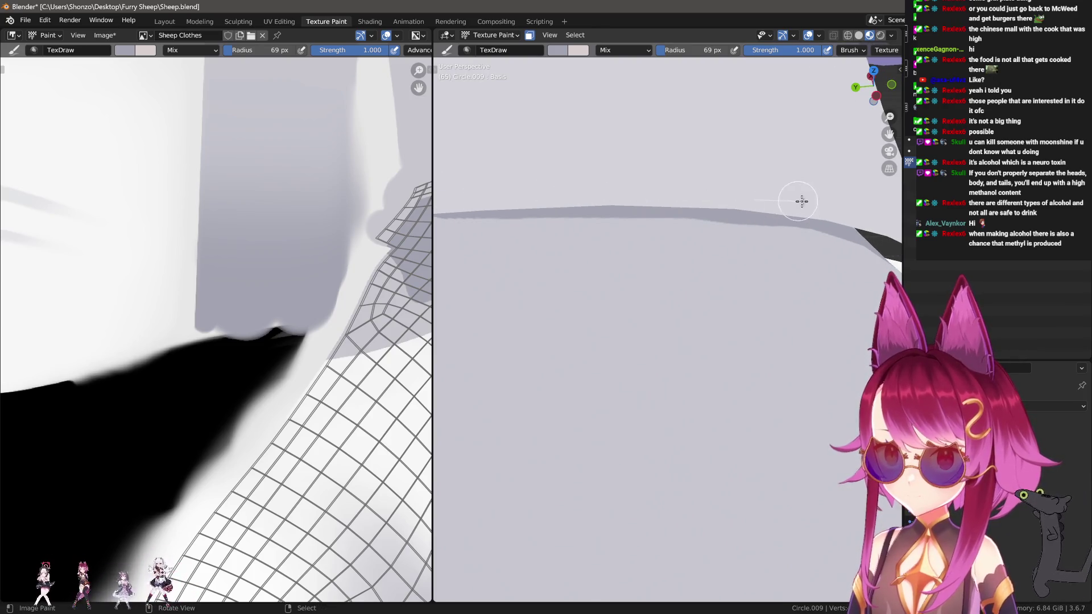
pyautogui.moveTo(796, 200); pyautogui.dragTo(792, 275, button='middle')
pyautogui.press(']')
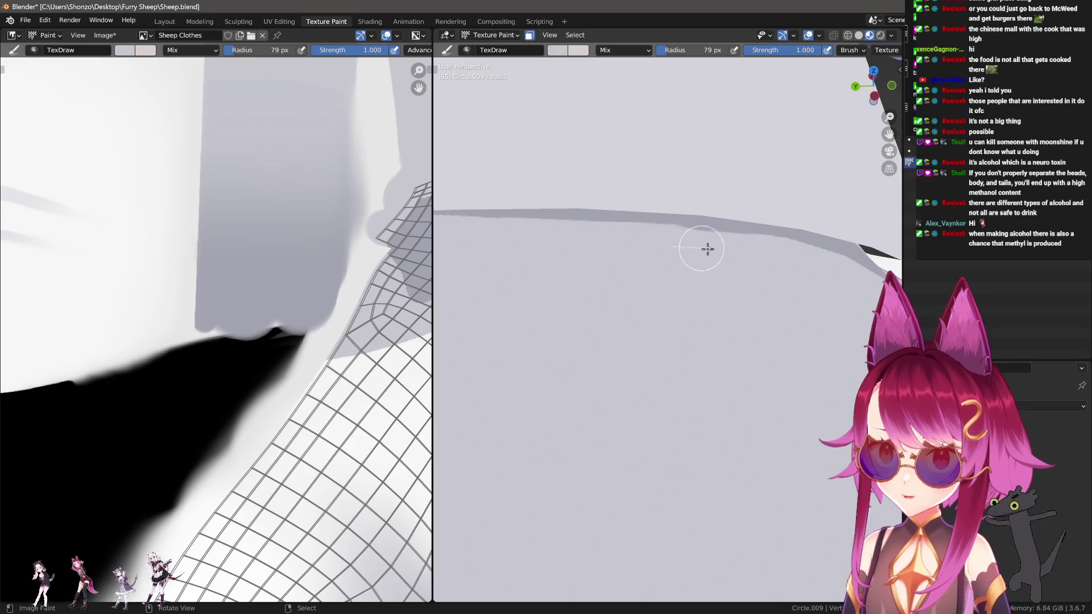
pyautogui.moveTo(818, 281)
pyautogui.mouseDown(button='middle')
pyautogui.moveTo(735, 272)
pyautogui.moveTo(641, 197)
pyautogui.moveTo(566, 253)
pyautogui.moveTo(603, 229)
pyautogui.mouseUp(button='middle')
pyautogui.press(']')
pyautogui.press(']')
pyautogui.press(']')
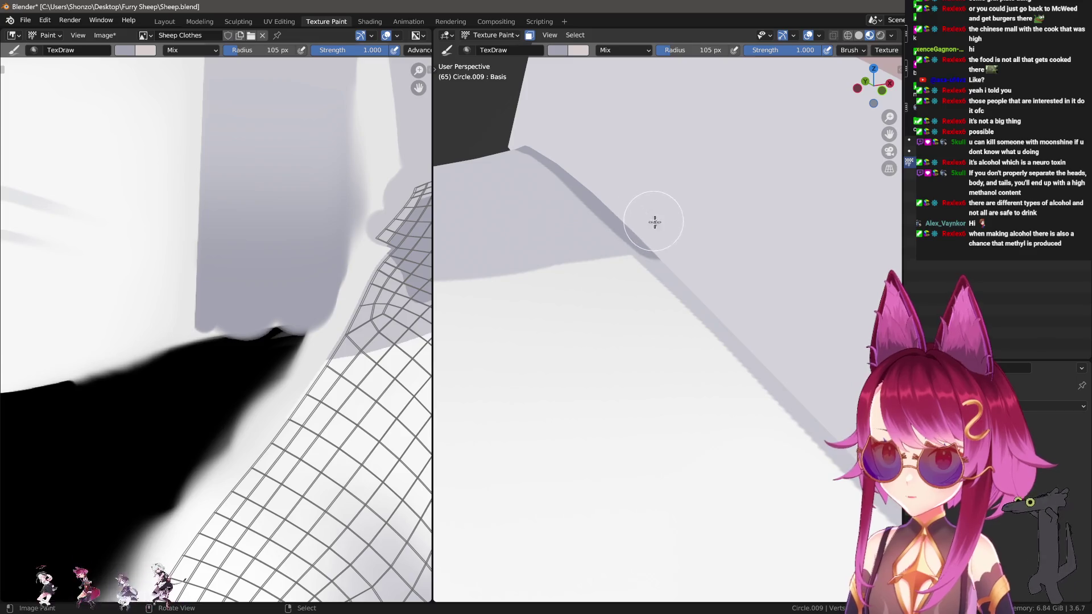
# Angle the view onto the collar fold and shrink the brush to 54, then 24 px.
pyautogui.moveTo(769, 251)
pyautogui.mouseDown(button='middle')
pyautogui.moveTo(679, 247)
pyautogui.moveTo(701, 212)
pyautogui.mouseUp(button='middle')
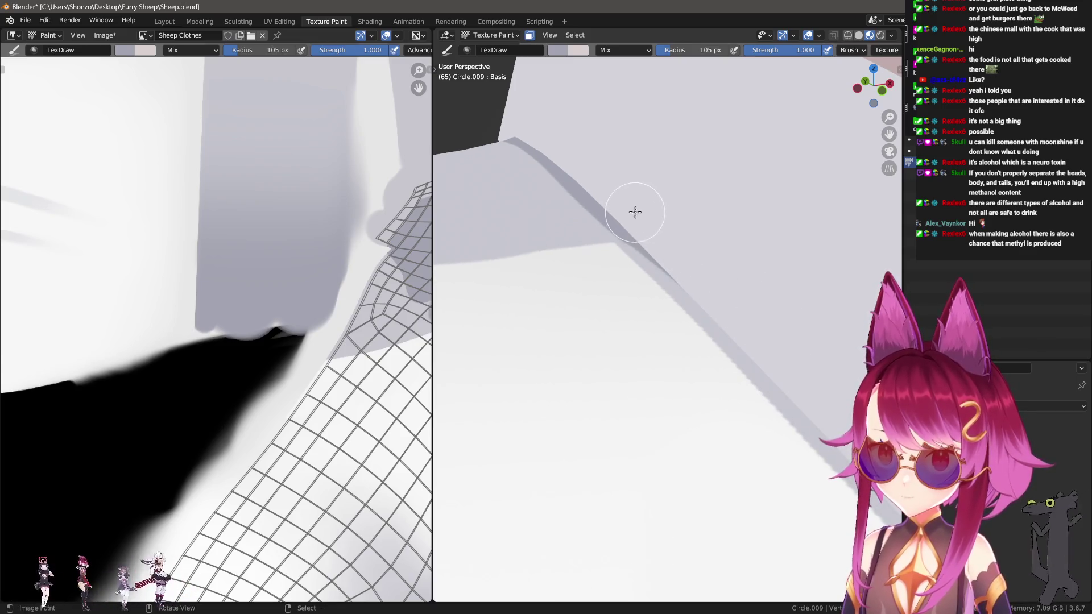
pyautogui.moveTo(777, 349)
pyautogui.mouseDown(button='middle')
pyautogui.moveTo(678, 283)
pyautogui.moveTo(660, 217)
pyautogui.mouseUp(button='middle')
pyautogui.press('[')
pyautogui.press('[')
pyautogui.press('[')
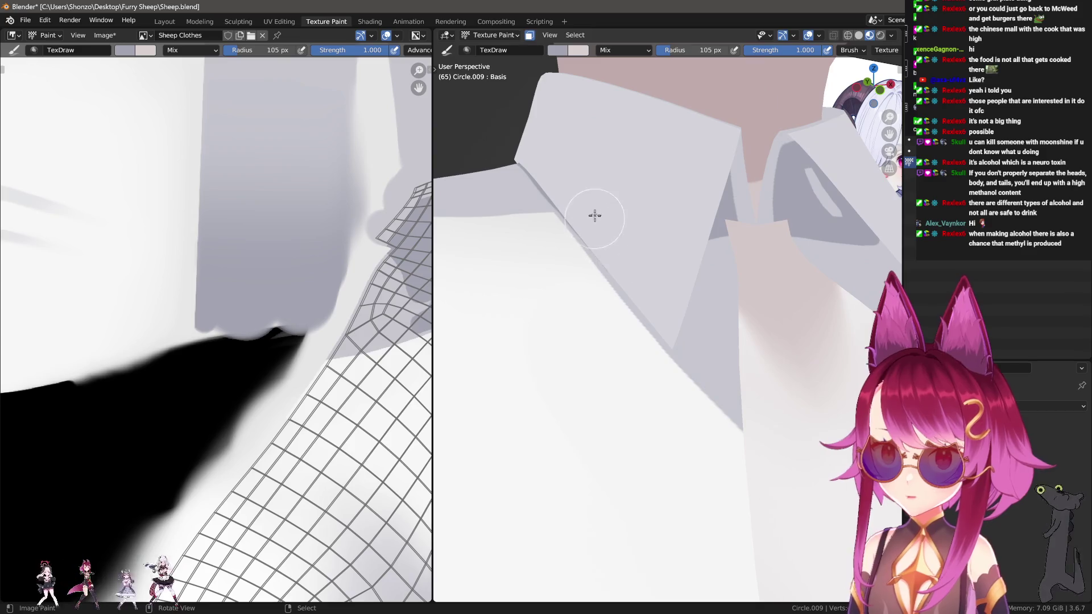
pyautogui.moveTo(577, 197); pyautogui.dragTo(535, 162, button='middle')
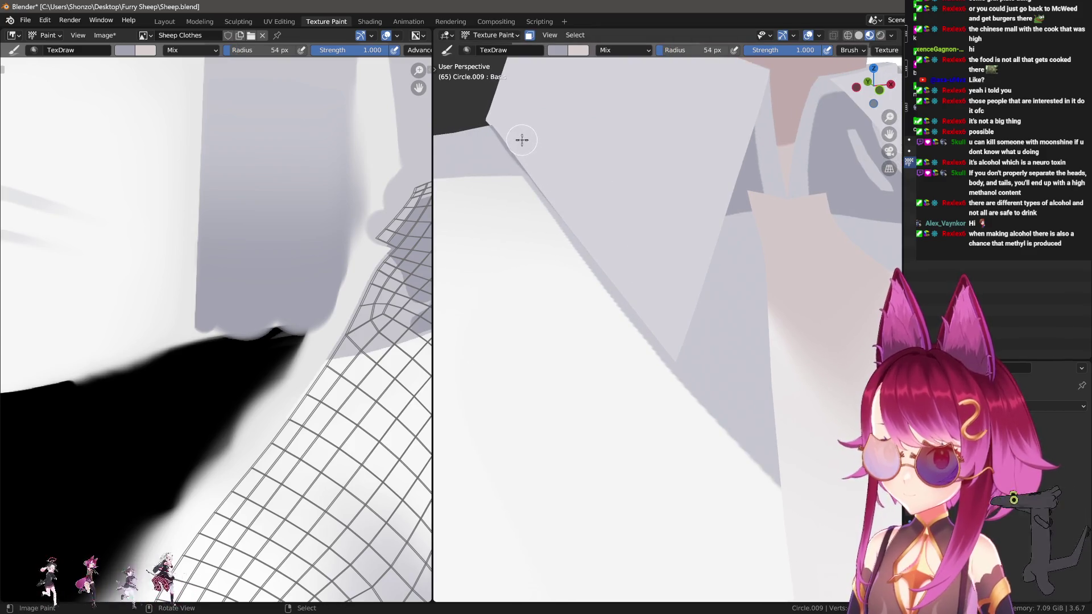
pyautogui.press('[')
pyautogui.press('[')
pyautogui.press('[')
pyautogui.moveTo(577, 207); pyautogui.dragTo(571, 171, button='middle')
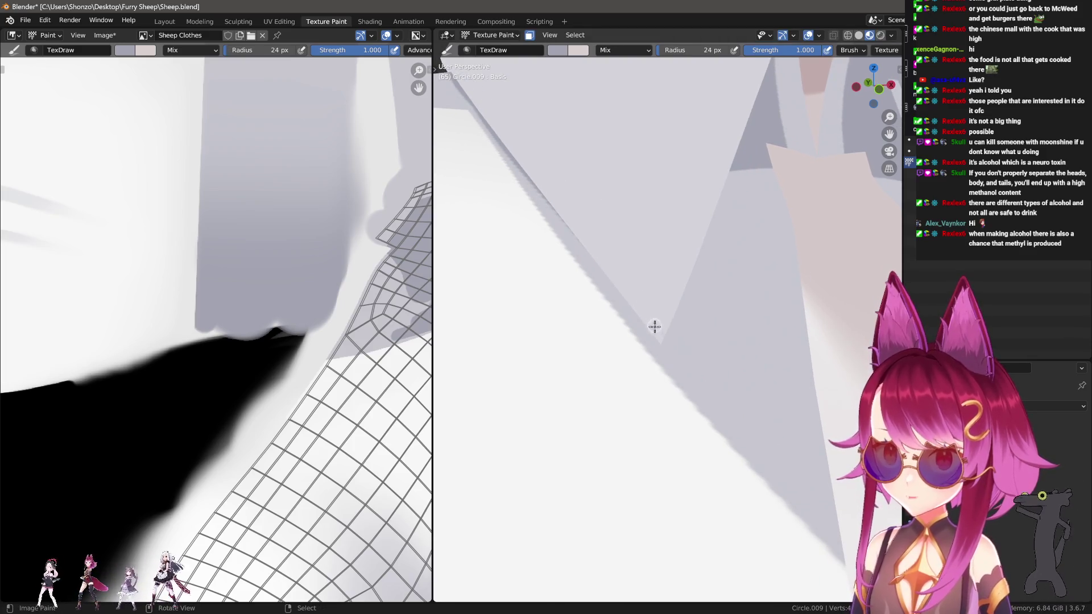
# Switch Stroke Method to Line and paint dark shadow lines along the collar fold at 24 and 17 px.
pyautogui.press('e')
pyautogui.click(649, 369)
pyautogui.moveTo(660, 345); pyautogui.dragTo(632, 308)
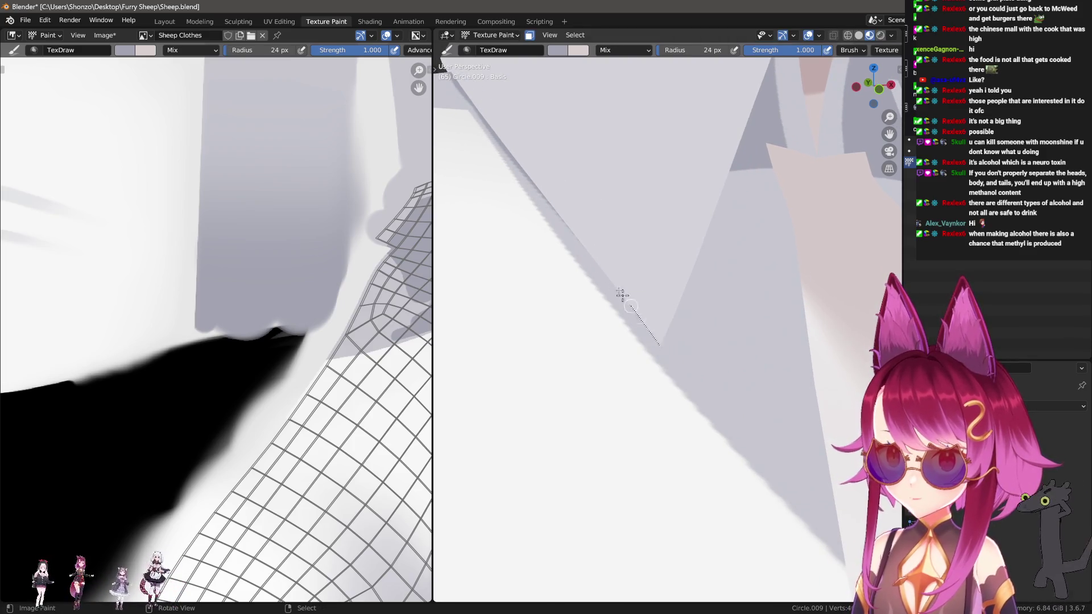
pyautogui.moveTo(499, 134); pyautogui.dragTo(500, 134)
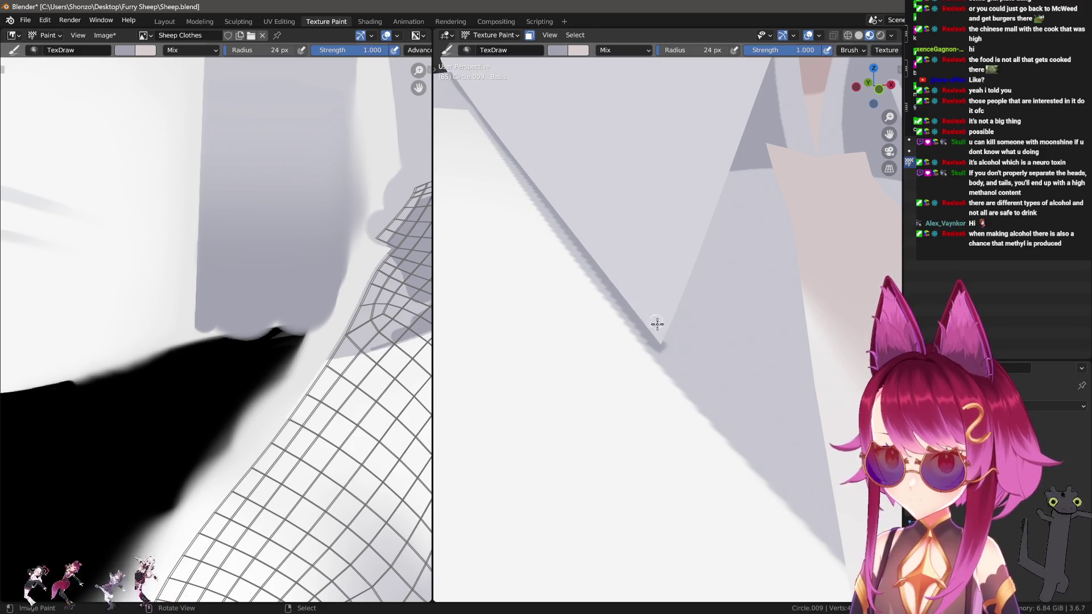
pyautogui.moveTo(735, 150); pyautogui.dragTo(734, 150)
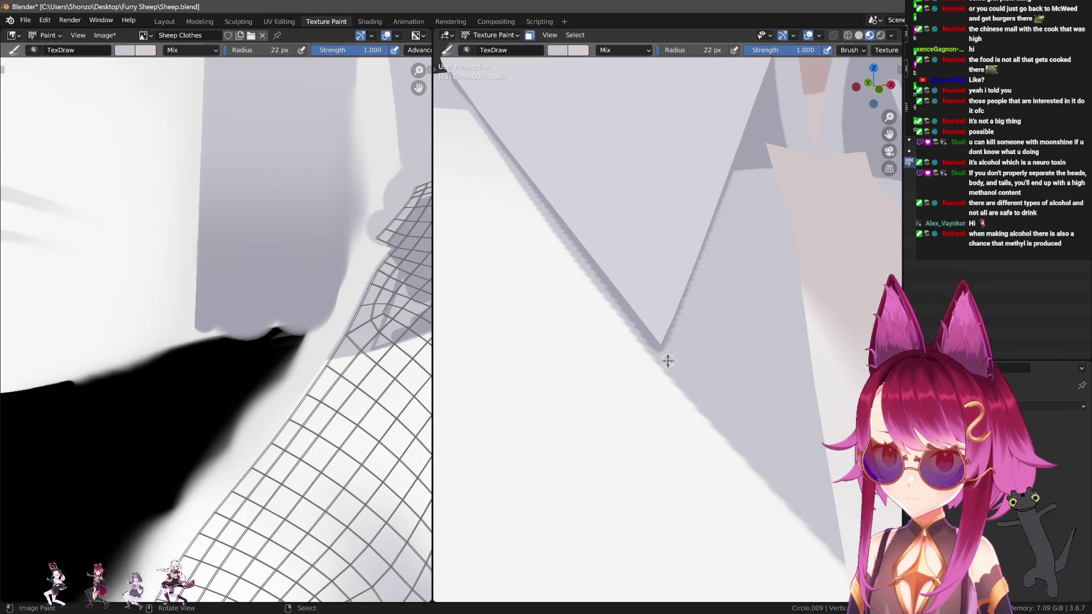
pyautogui.press('[')
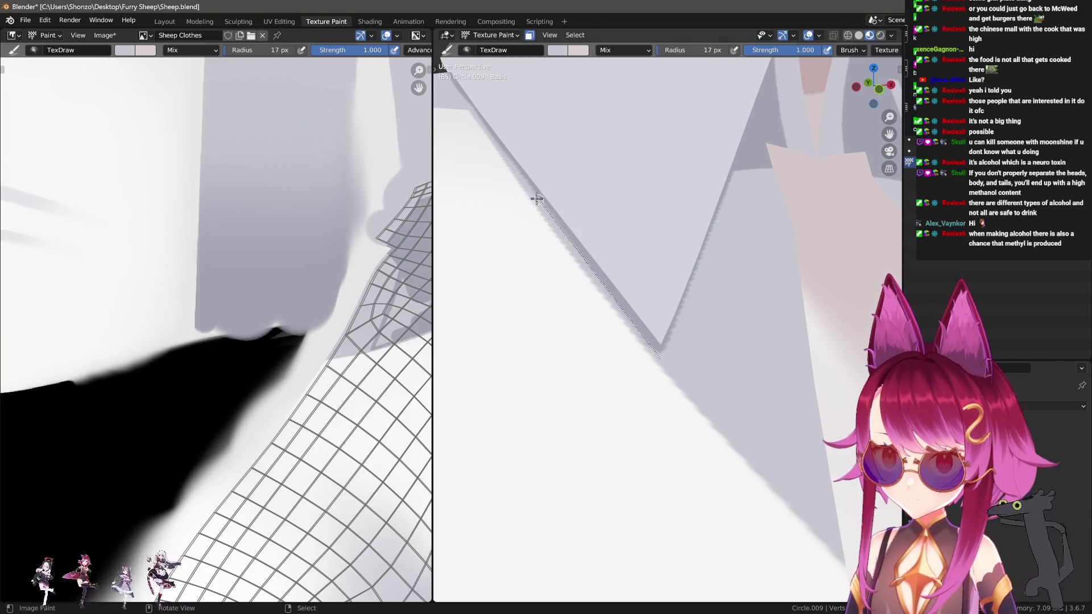
pyautogui.moveTo(523, 183); pyautogui.dragTo(522, 183)
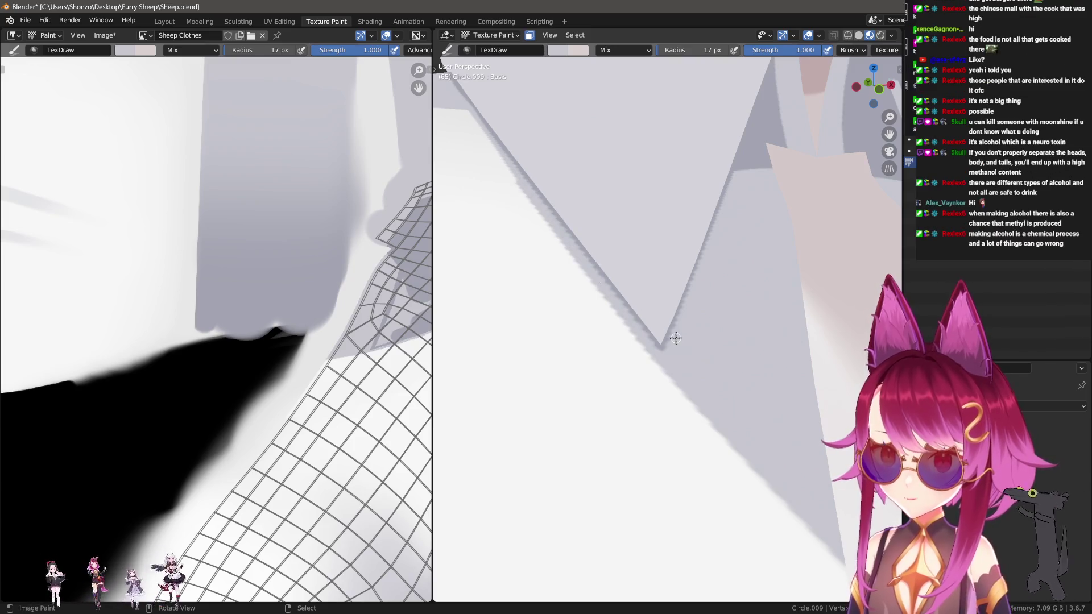
# Enlarge the brush to 40 px and paint a straight line along the collar edge.
pyautogui.keyDown('shift'); pyautogui.moveTo(556, 250); pyautogui.dragTo(579, 262, button='middle'); pyautogui.keyUp('shift')
pyautogui.press(']')
pyautogui.press(']')
pyautogui.press(']')
pyautogui.moveTo(679, 387); pyautogui.dragTo(684, 402)
pyautogui.moveTo(685, 402)
pyautogui.mouseDown(button='middle')
pyautogui.moveTo(675, 407)
pyautogui.moveTo(688, 304)
pyautogui.moveTo(677, 235)
pyautogui.mouseUp(button='middle')
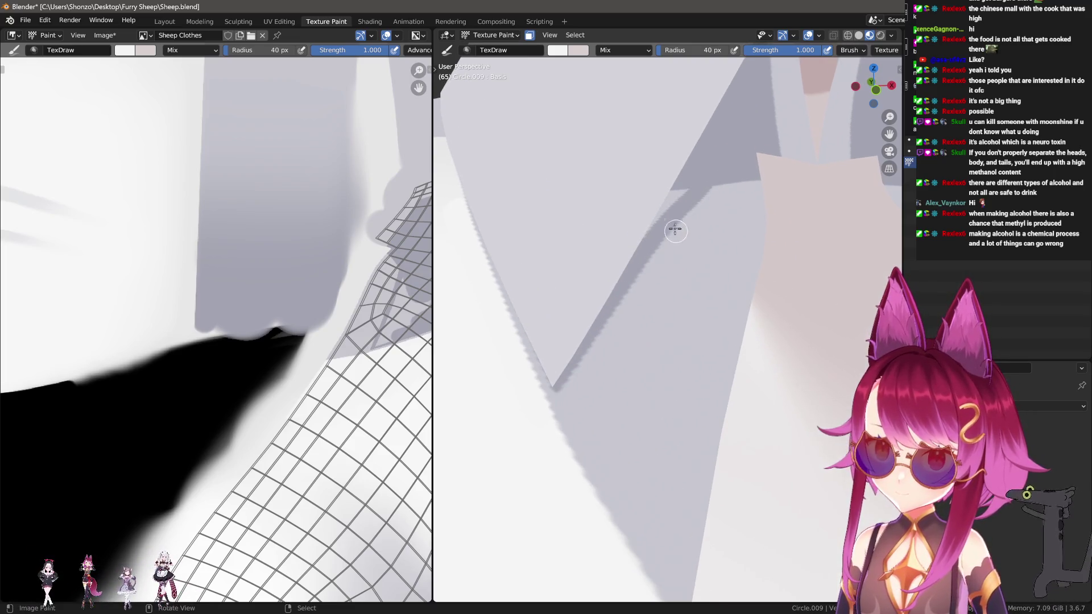
pyautogui.scroll(-3, 216, 339)
pyautogui.scroll(5, 217, 339)
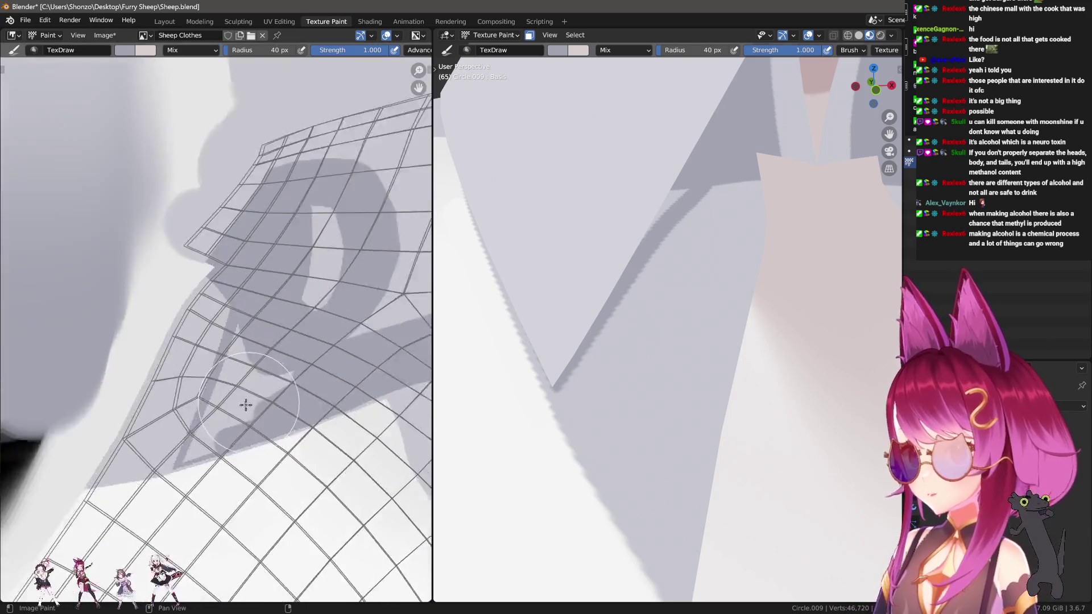
# With a tiny brush, paint thin dark lines on the texture and fill the large shadow area grey.
pyautogui.click(216, 340)
pyautogui.scroll(3, 215, 390)
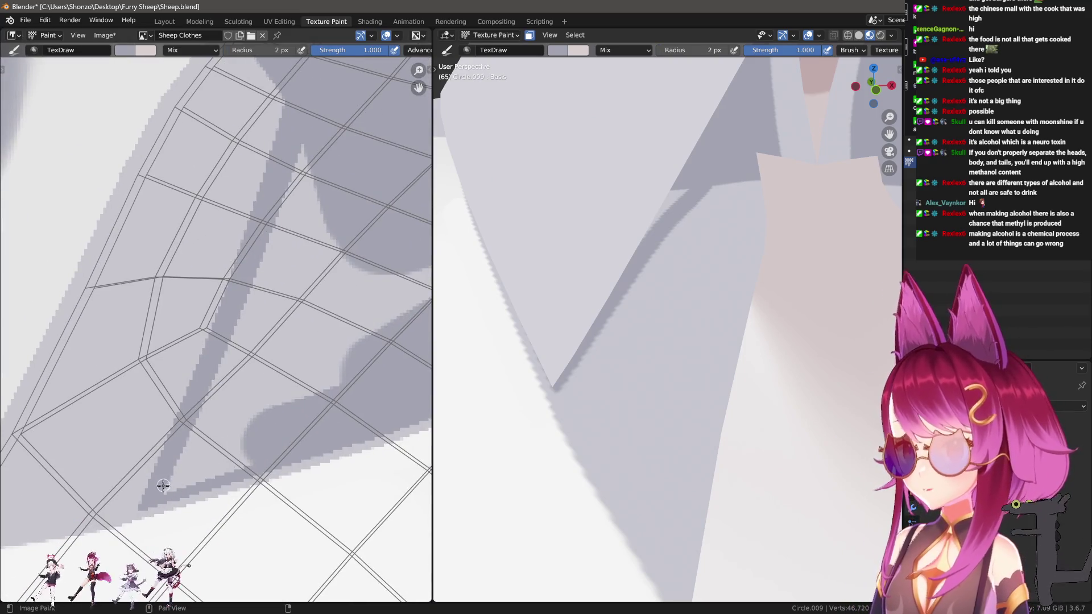
pyautogui.moveTo(316, 445); pyautogui.dragTo(221, 471)
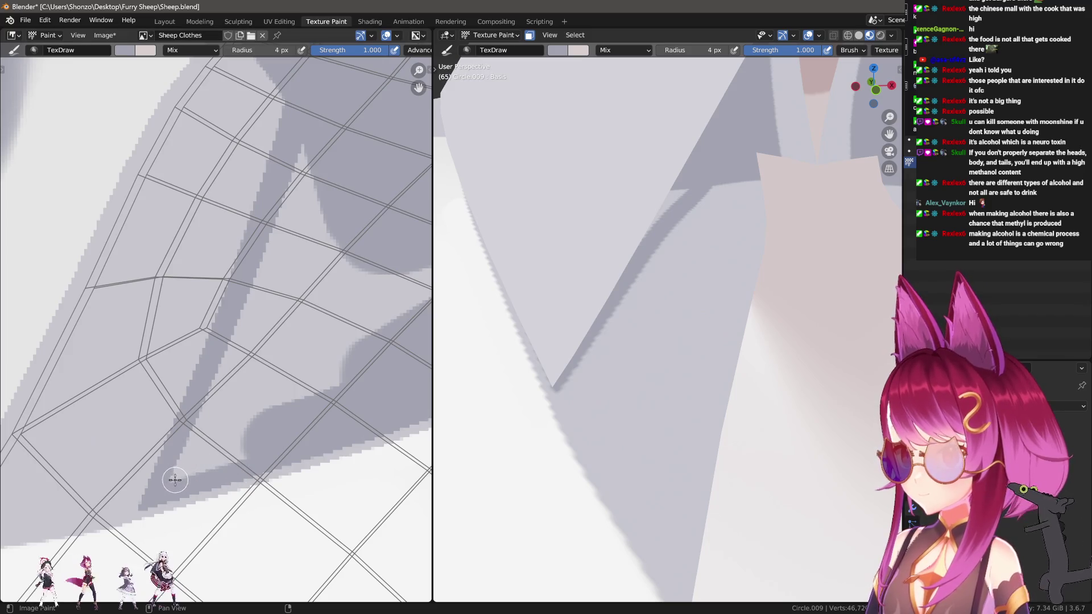
pyautogui.moveTo(312, 163); pyautogui.dragTo(312, 163)
pyautogui.moveTo(261, 426); pyautogui.dragTo(194, 442, button='middle')
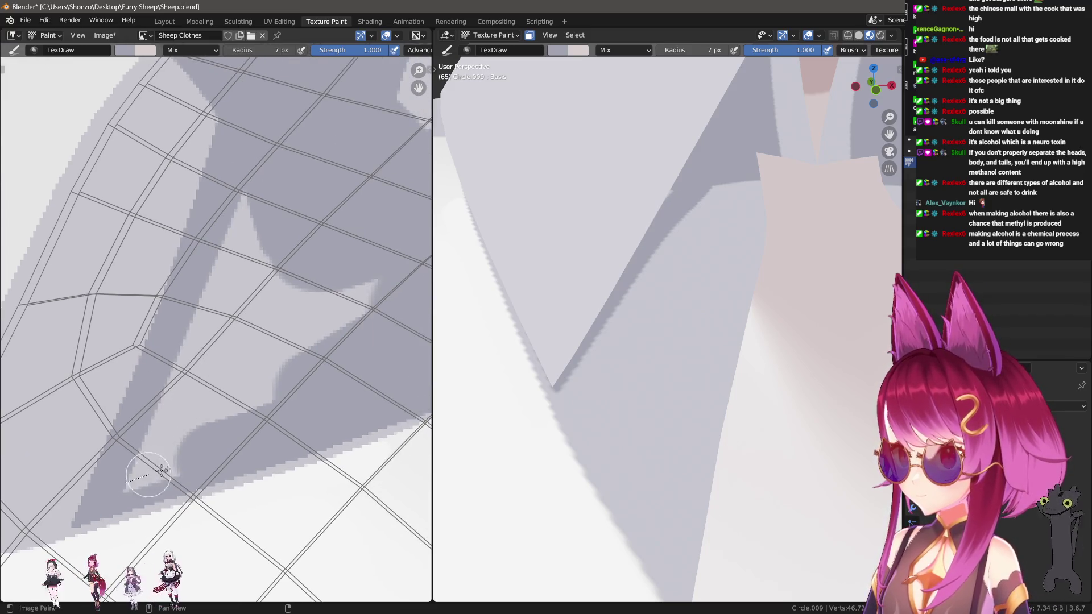
pyautogui.moveTo(137, 479); pyautogui.dragTo(148, 470)
pyautogui.moveTo(242, 192); pyautogui.dragTo(241, 192)
pyautogui.moveTo(219, 402)
pyautogui.mouseDown()
pyautogui.moveTo(263, 382)
pyautogui.moveTo(273, 236)
pyautogui.moveTo(402, 303)
pyautogui.mouseUp()
# Switch the Stroke Method back to Space.
pyautogui.scroll(-3, 317, 233)
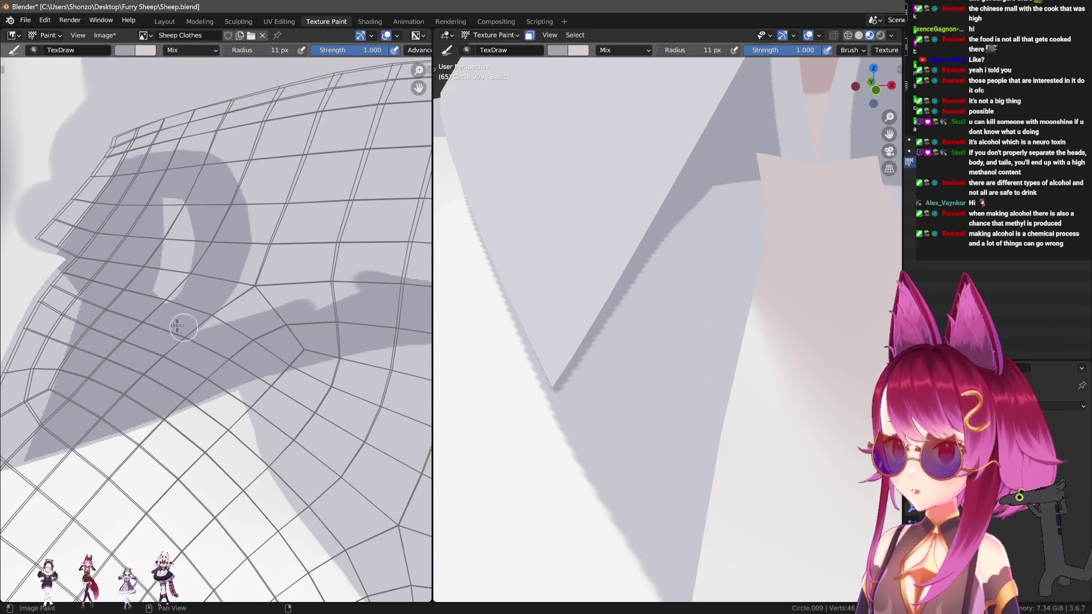
pyautogui.scroll(2, 124, 249)
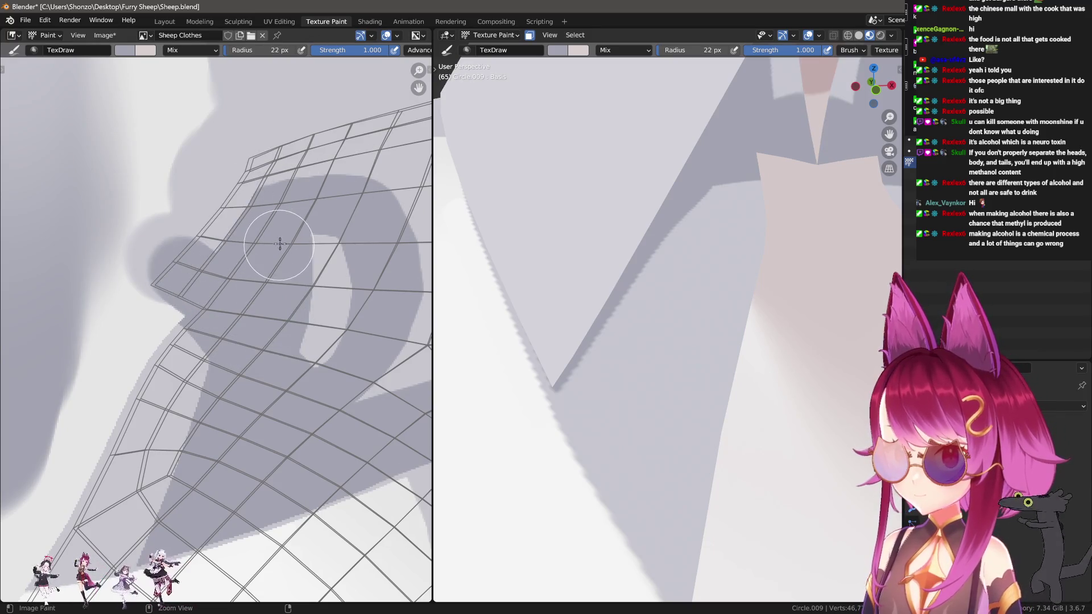
pyautogui.scroll(-2, 302, 258)
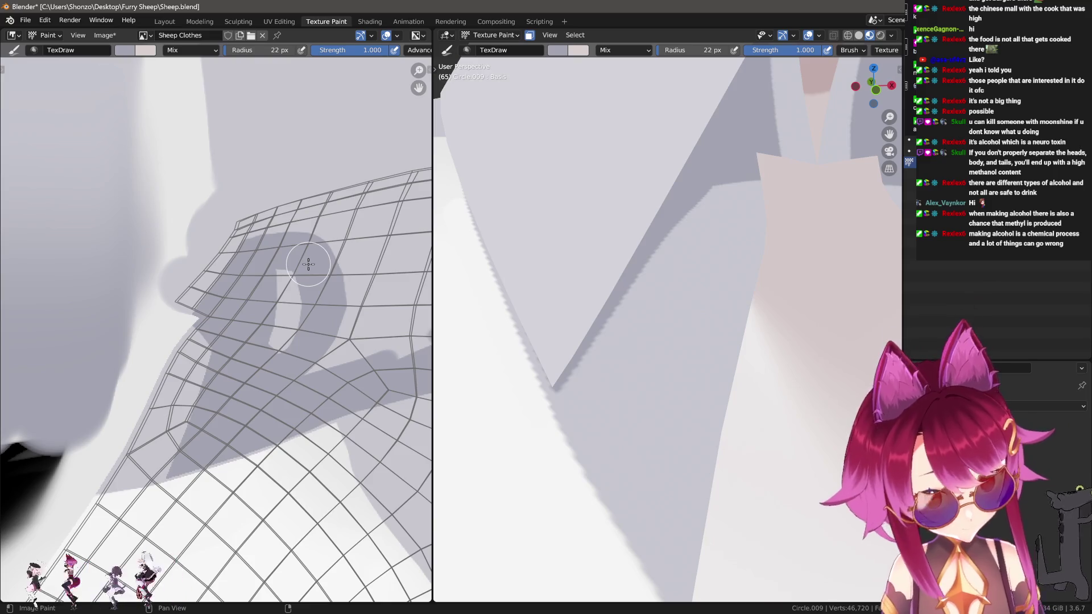
pyautogui.scroll(2, 308, 264)
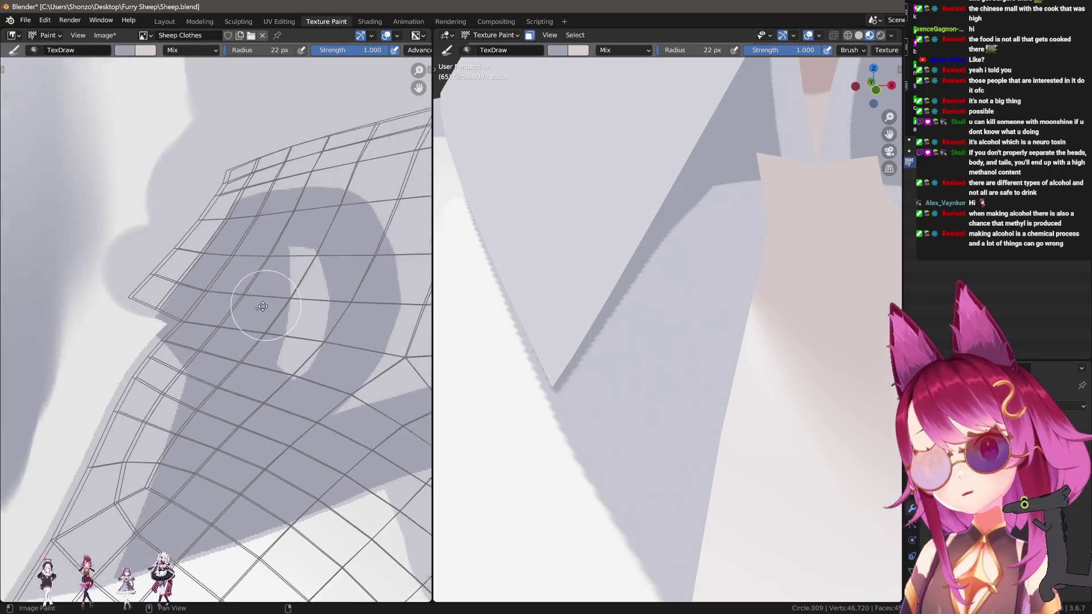
pyautogui.press('e')
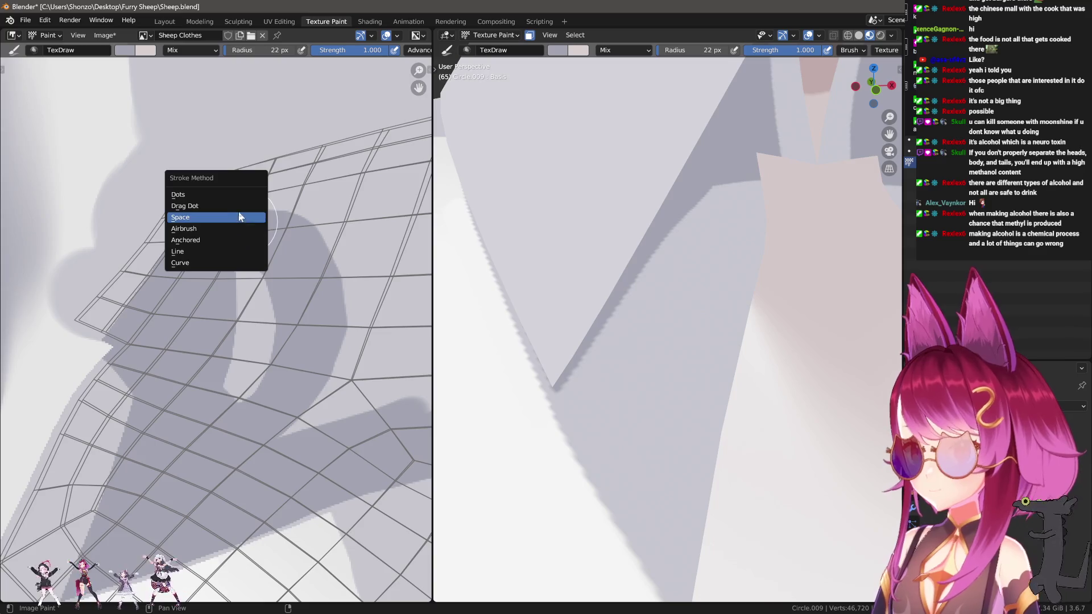
pyautogui.click(238, 215)
pyautogui.scroll(-2, 221, 364)
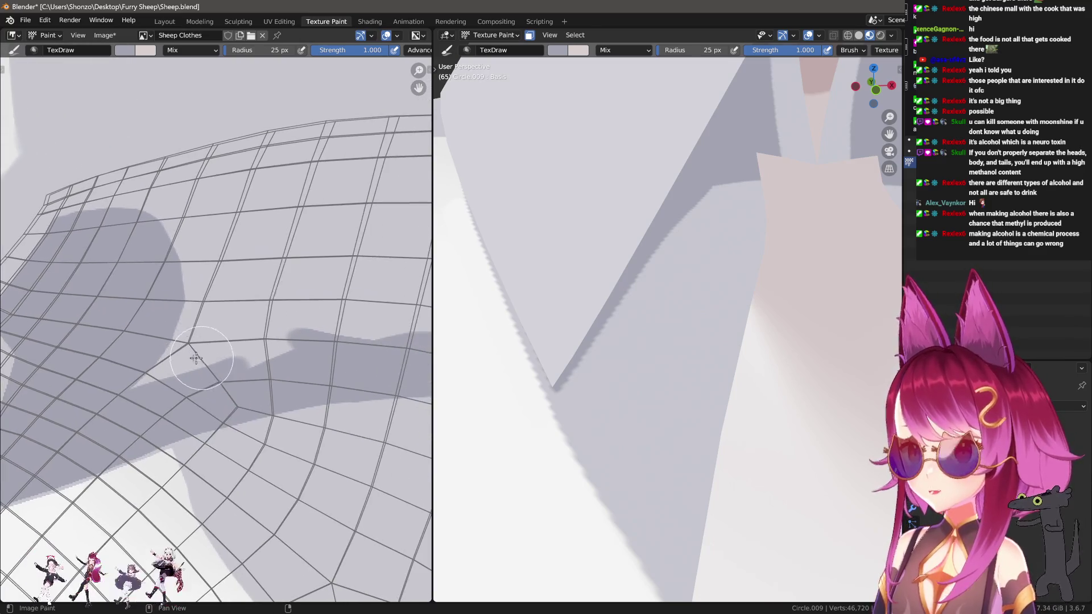
pyautogui.scroll(1, 259, 337)
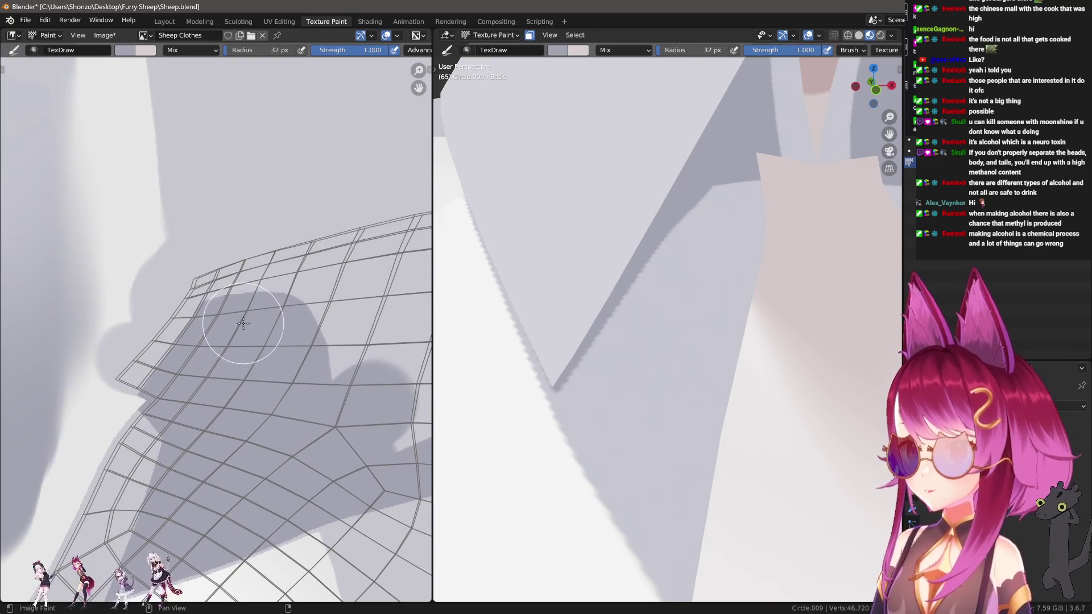
pyautogui.scroll(2, 188, 261)
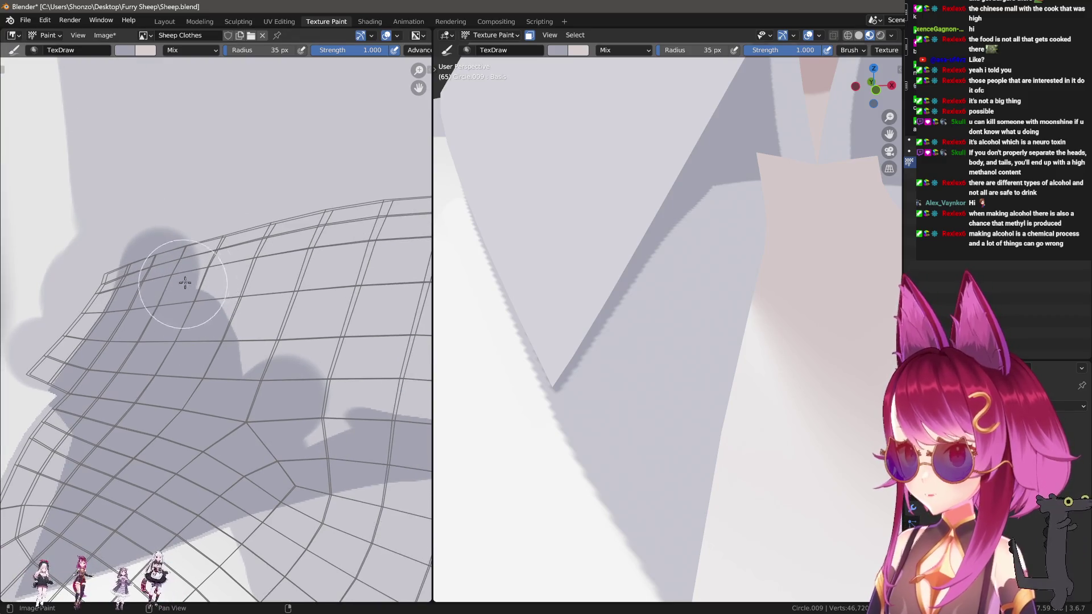
pyautogui.scroll(-2, 256, 292)
# Paint grey shadow strokes across the shirt texture with a 74 px brush.
pyautogui.moveTo(49, 365); pyautogui.dragTo(319, 344)
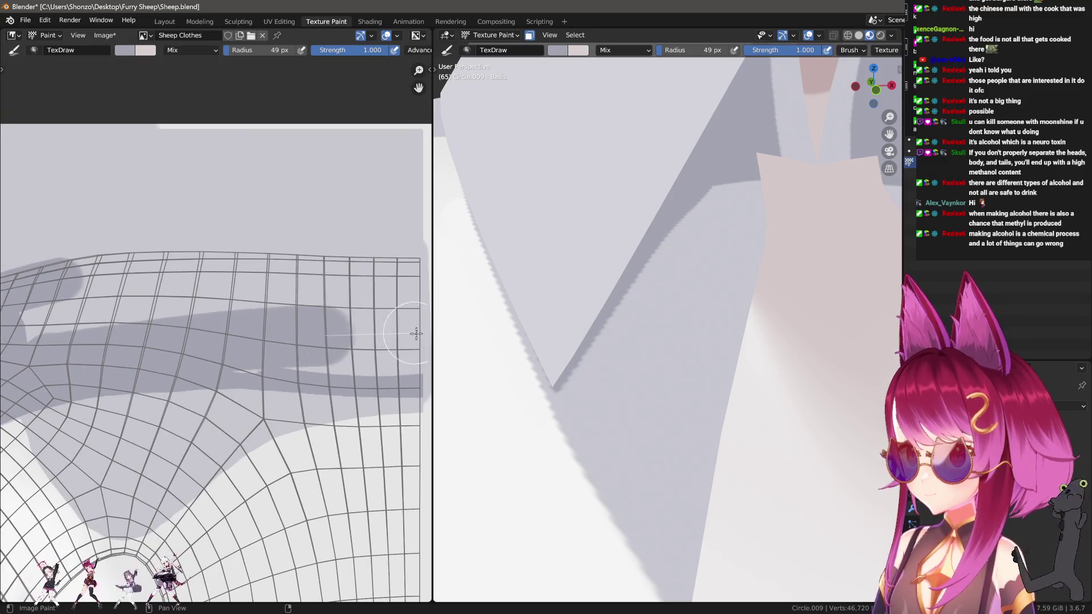
pyautogui.moveTo(318, 344); pyautogui.dragTo(373, 338, button='middle')
pyautogui.moveTo(85, 318)
pyautogui.mouseDown()
pyautogui.moveTo(188, 267)
pyautogui.moveTo(152, 286)
pyautogui.moveTo(398, 287)
pyautogui.mouseUp()
pyautogui.moveTo(398, 287); pyautogui.dragTo(244, 276, button='middle')
pyautogui.moveTo(147, 321); pyautogui.dragTo(286, 321)
pyautogui.scroll(3, 286, 321)
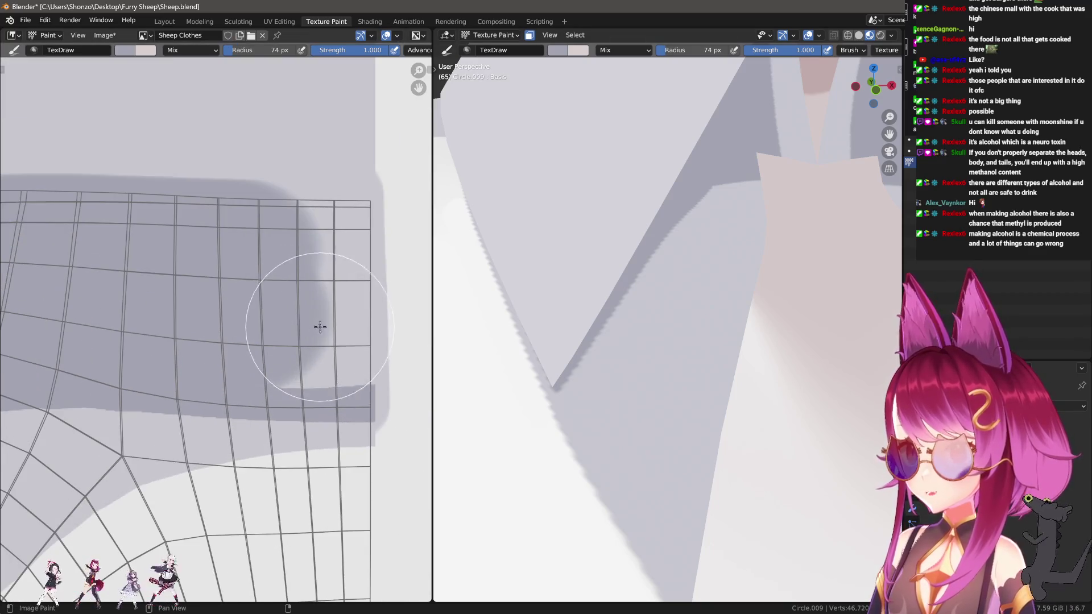
# At 23 px, extend the grey strip up the right edge and along the bottom, filling the corner.
pyautogui.press('f')
pyautogui.click(353, 370)
pyautogui.moveTo(362, 296); pyautogui.dragTo(365, 185)
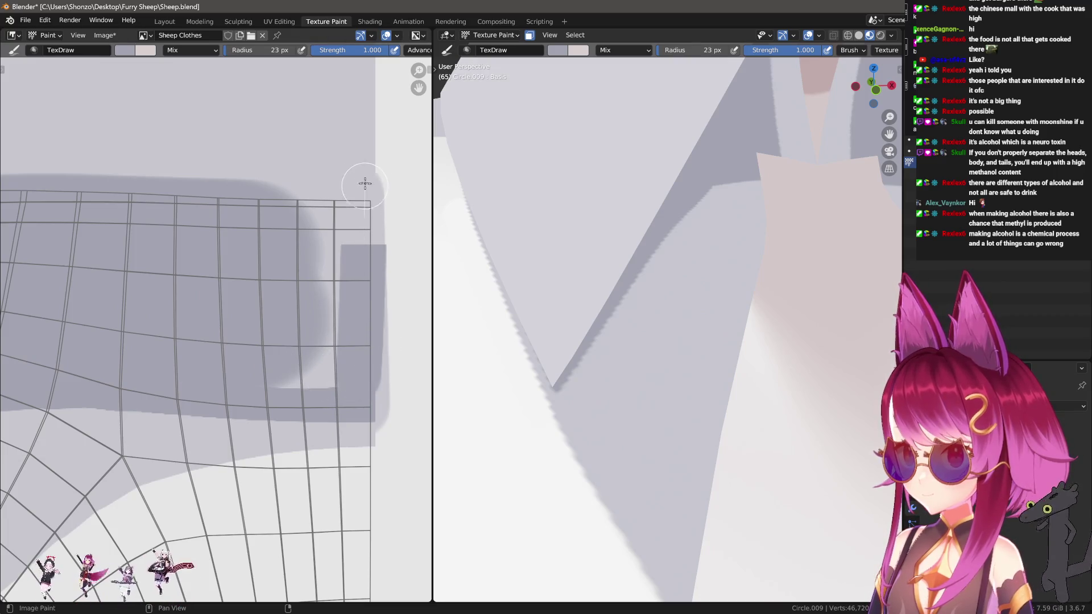
pyautogui.scroll(-1, 272, 288)
pyautogui.moveTo(319, 227)
pyautogui.mouseDown()
pyautogui.moveTo(310, 361)
pyautogui.moveTo(187, 354)
pyautogui.mouseUp()
pyautogui.moveTo(286, 314)
pyautogui.mouseDown(button='middle')
pyautogui.moveTo(182, 297)
pyautogui.moveTo(195, 348)
pyautogui.moveTo(261, 315)
pyautogui.mouseUp(button='middle')
pyautogui.moveTo(493, 256)
pyautogui.mouseDown(button='middle')
pyautogui.moveTo(654, 199)
pyautogui.moveTo(706, 288)
pyautogui.moveTo(630, 356)
pyautogui.moveTo(670, 318)
pyautogui.moveTo(877, 332)
pyautogui.moveTo(643, 373)
pyautogui.moveTo(590, 354)
pyautogui.mouseUp(button='middle')
pyautogui.scroll(3, 695, 312)
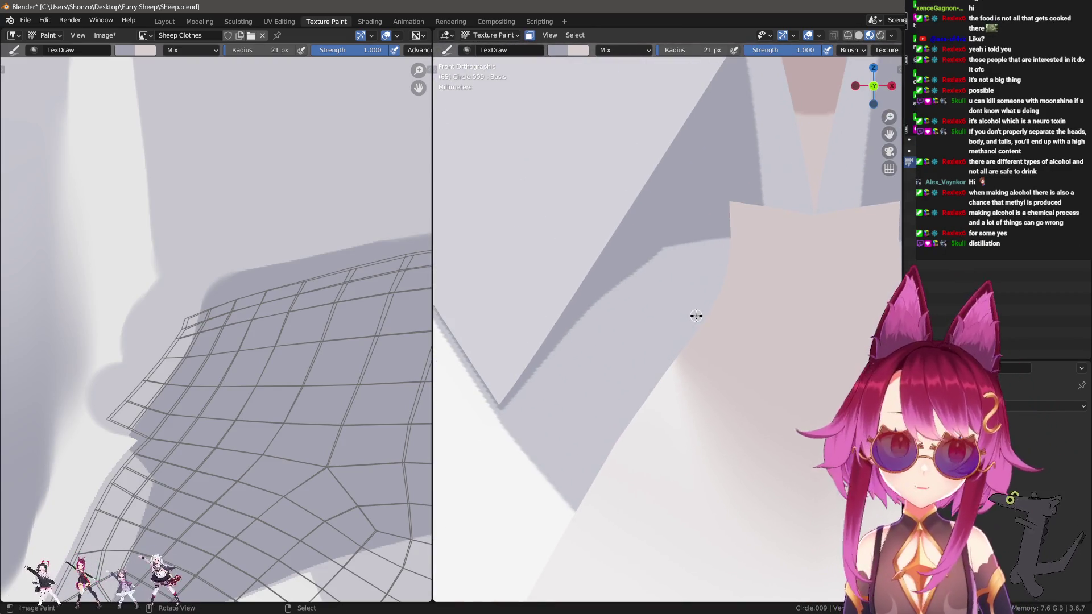
# At a 69 px brush, paint dark shadow and light strokes along the collar's diagonal fold edge.
pyautogui.scroll(2, 599, 309)
pyautogui.press('f')
pyautogui.click(560, 355)
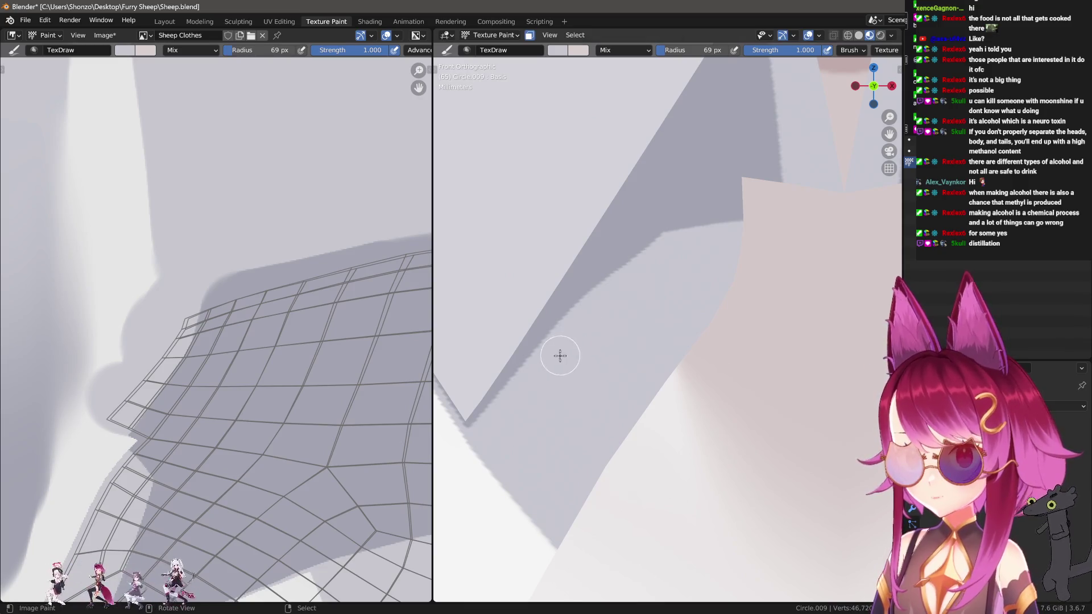
pyautogui.moveTo(602, 307); pyautogui.dragTo(687, 238)
pyautogui.moveTo(547, 367); pyautogui.dragTo(517, 400)
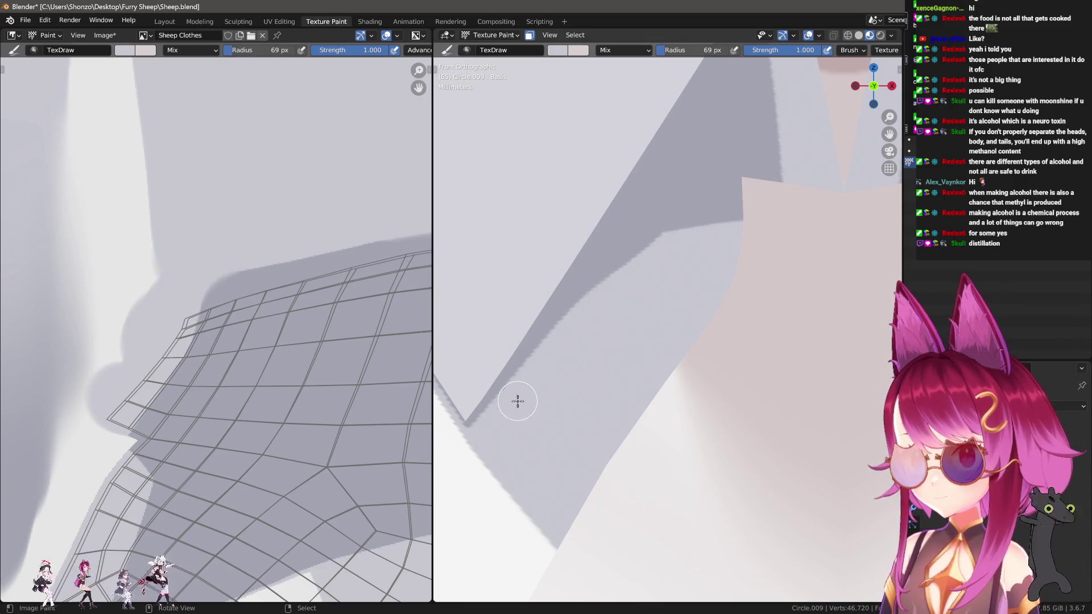
pyautogui.moveTo(587, 315)
pyautogui.mouseDown()
pyautogui.moveTo(625, 272)
pyautogui.moveTo(709, 246)
pyautogui.mouseUp()
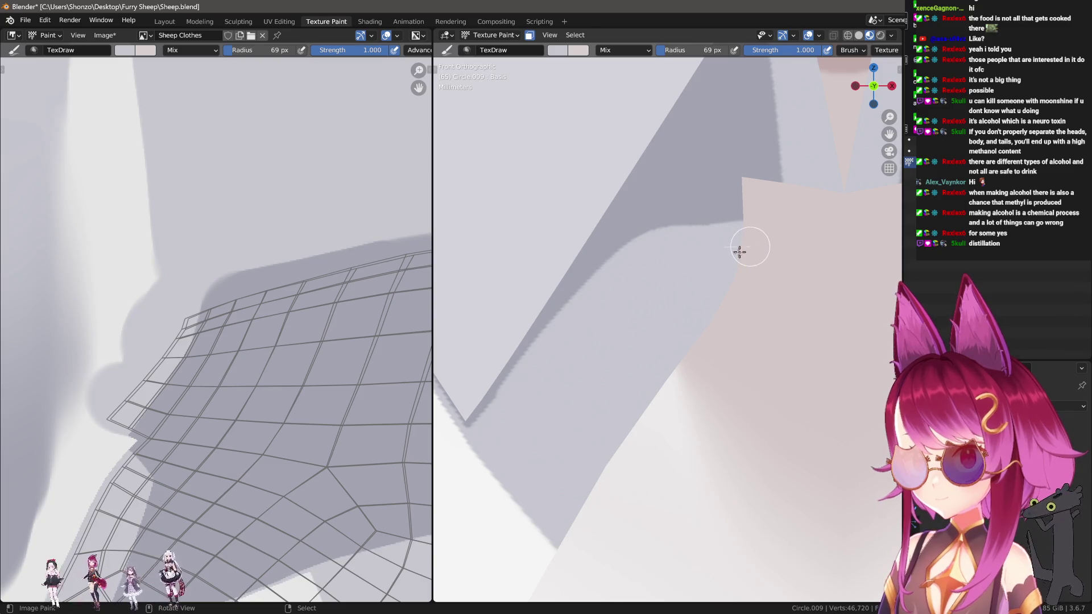
pyautogui.moveTo(562, 343); pyautogui.dragTo(507, 412)
pyautogui.moveTo(593, 312)
pyautogui.mouseDown()
pyautogui.moveTo(660, 244)
pyautogui.moveTo(762, 237)
pyautogui.moveTo(538, 448)
pyautogui.moveTo(506, 419)
pyautogui.mouseUp()
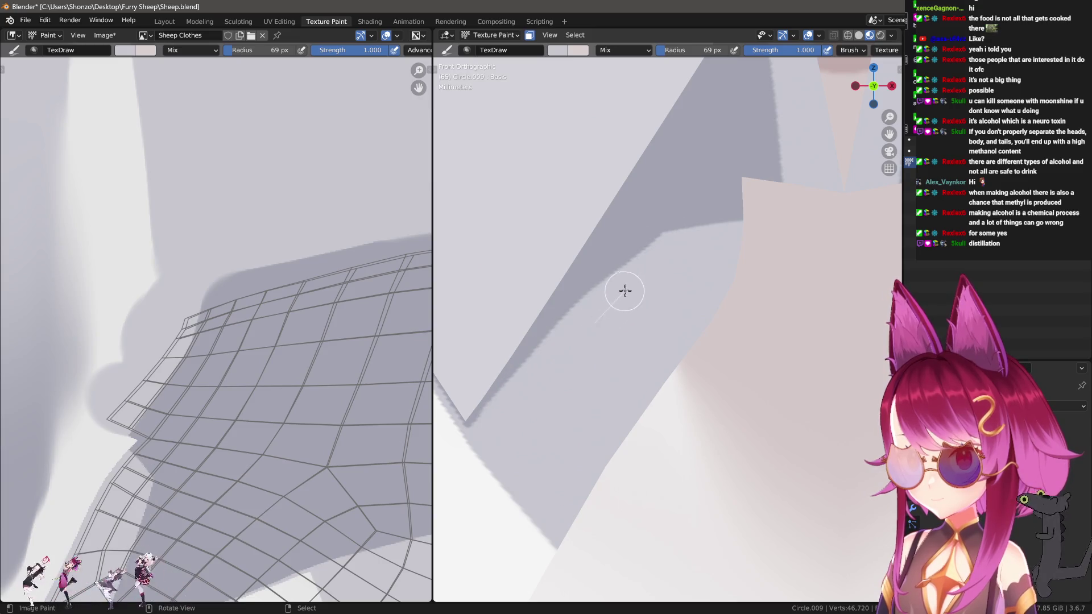
pyautogui.moveTo(570, 351); pyautogui.dragTo(587, 354)
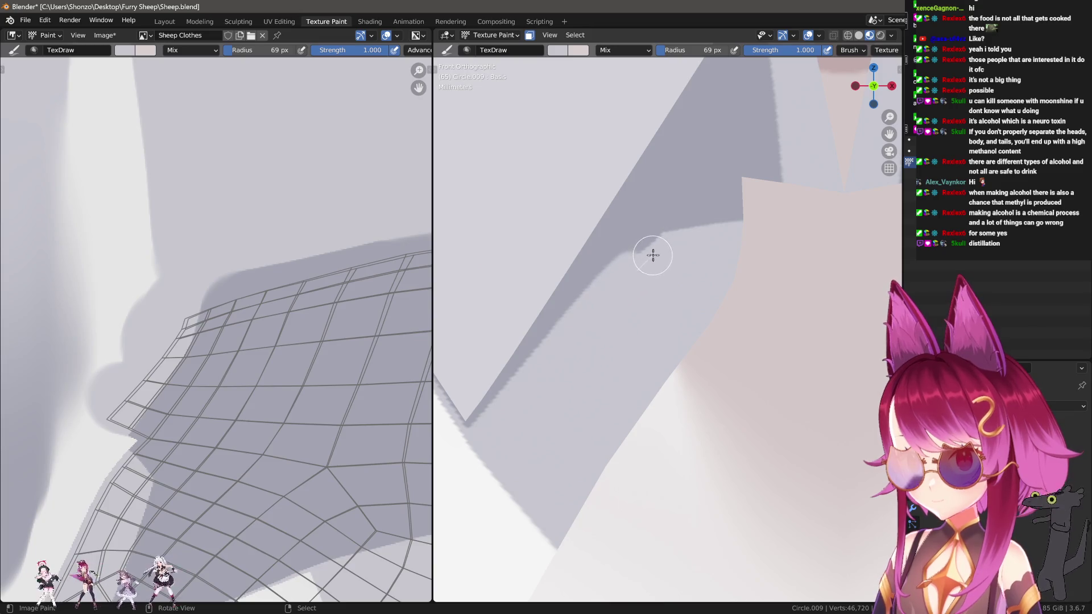
# Shrink the brush to 50 px and paint grey shading down the collar strip's edge.
pyautogui.moveTo(789, 243)
pyautogui.keyDown('shift'); pyautogui.mouseDown(button='middle')
pyautogui.moveTo(738, 239)
pyautogui.moveTo(702, 298)
pyautogui.mouseUp(button='middle'); pyautogui.keyUp('shift')
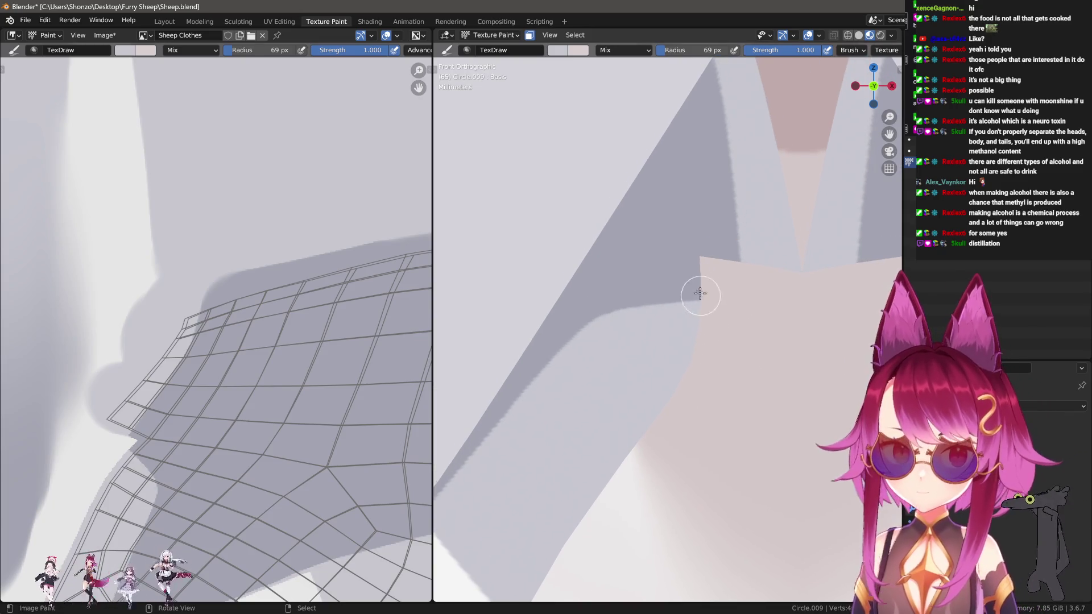
pyautogui.keyDown('shift'); pyautogui.moveTo(694, 220); pyautogui.dragTo(724, 329, button='middle'); pyautogui.keyUp('shift')
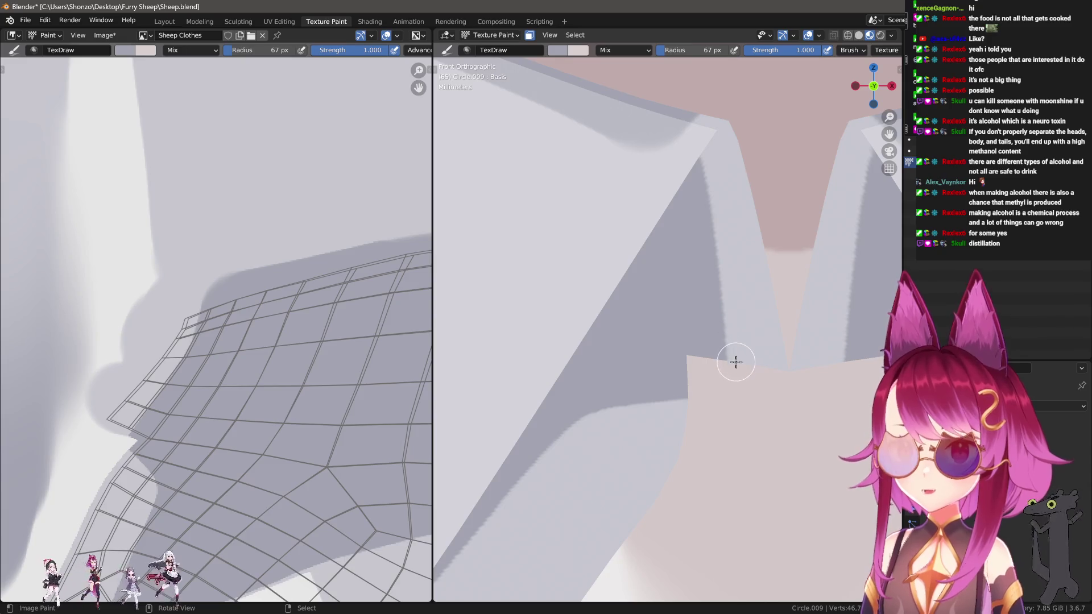
pyautogui.press('[')
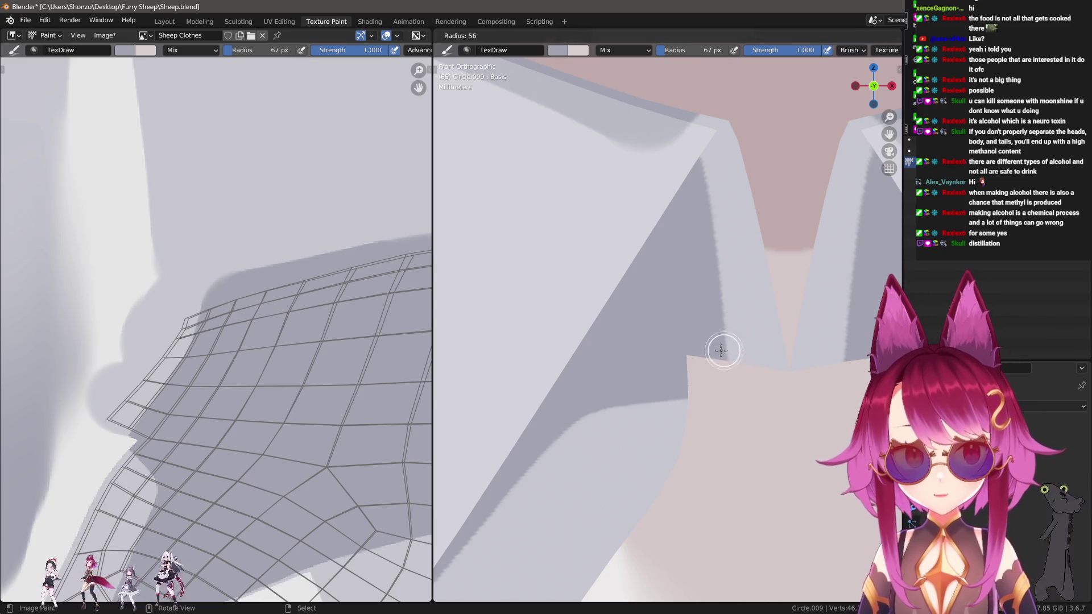
pyautogui.press('[')
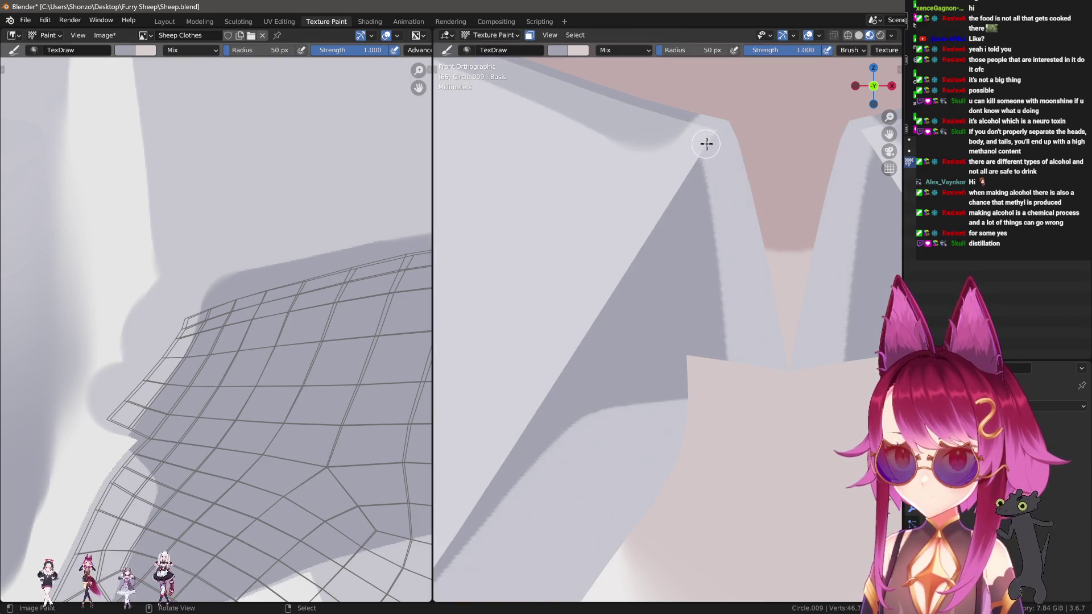
pyautogui.moveTo(707, 142)
pyautogui.mouseDown()
pyautogui.moveTo(720, 397)
pyautogui.moveTo(717, 356)
pyautogui.mouseUp()
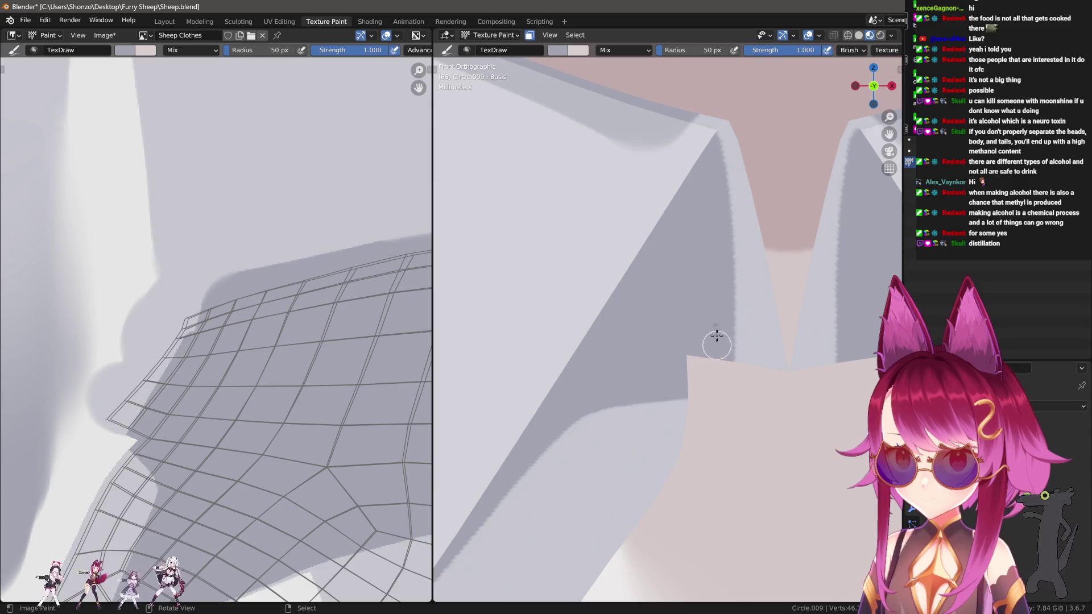
pyautogui.scroll(-2, 661, 143)
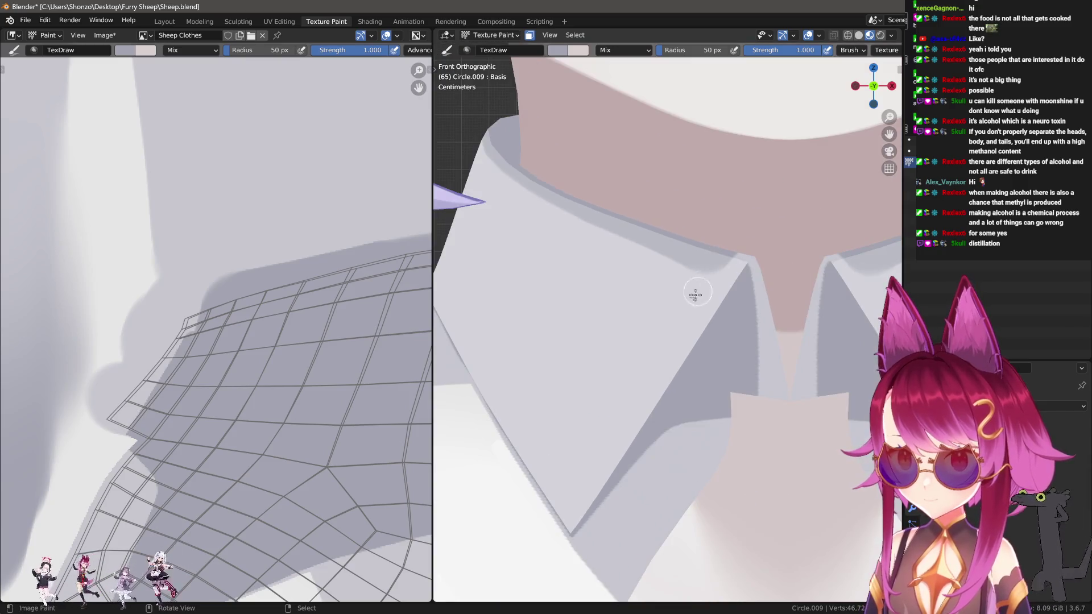
pyautogui.keyDown('shift'); pyautogui.moveTo(639, 350); pyautogui.dragTo(697, 329, button='middle'); pyautogui.keyUp('shift')
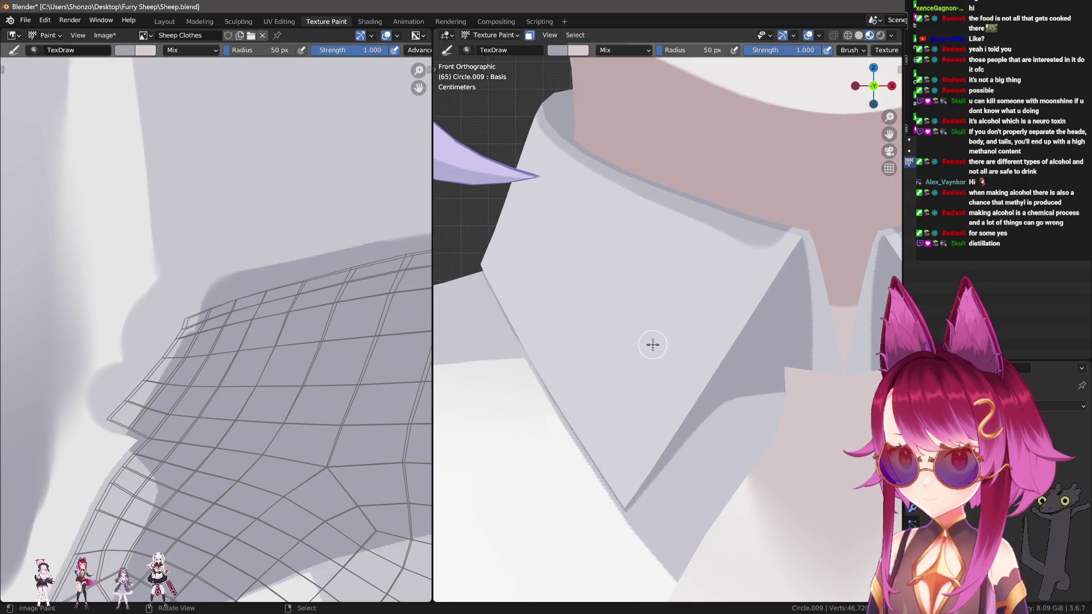
# With a 62 px brush, paint a soft light stroke along the collar's upper edge.
pyautogui.press('f')
pyautogui.click(773, 256)
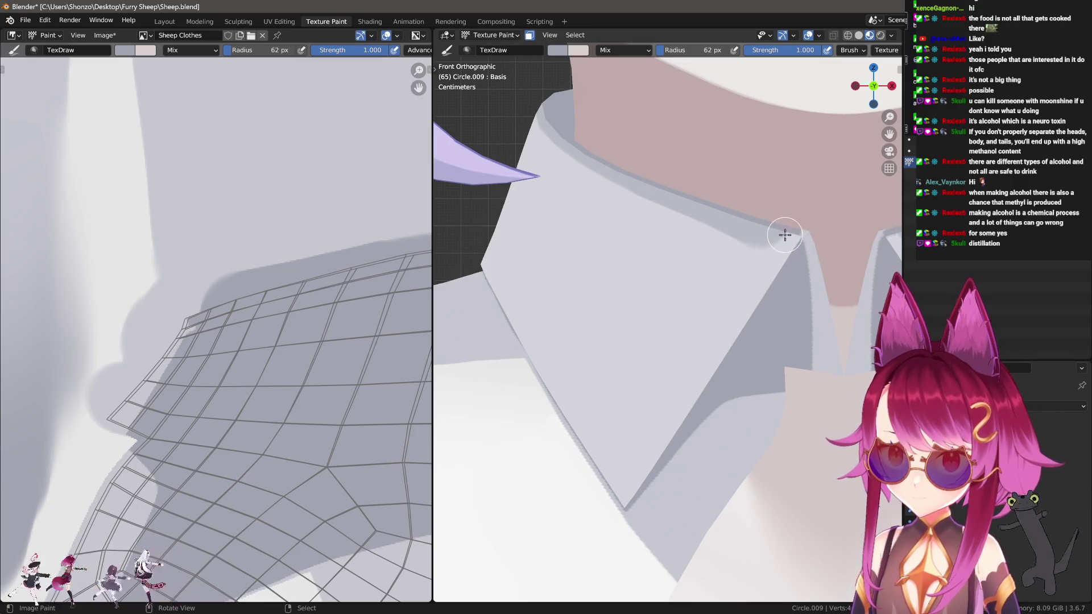
pyautogui.moveTo(817, 199)
pyautogui.mouseDown(button='middle')
pyautogui.moveTo(782, 227)
pyautogui.moveTo(734, 224)
pyautogui.moveTo(589, 368)
pyautogui.moveTo(763, 333)
pyautogui.moveTo(702, 356)
pyautogui.moveTo(738, 390)
pyautogui.moveTo(794, 388)
pyautogui.moveTo(775, 374)
pyautogui.mouseUp(button='middle')
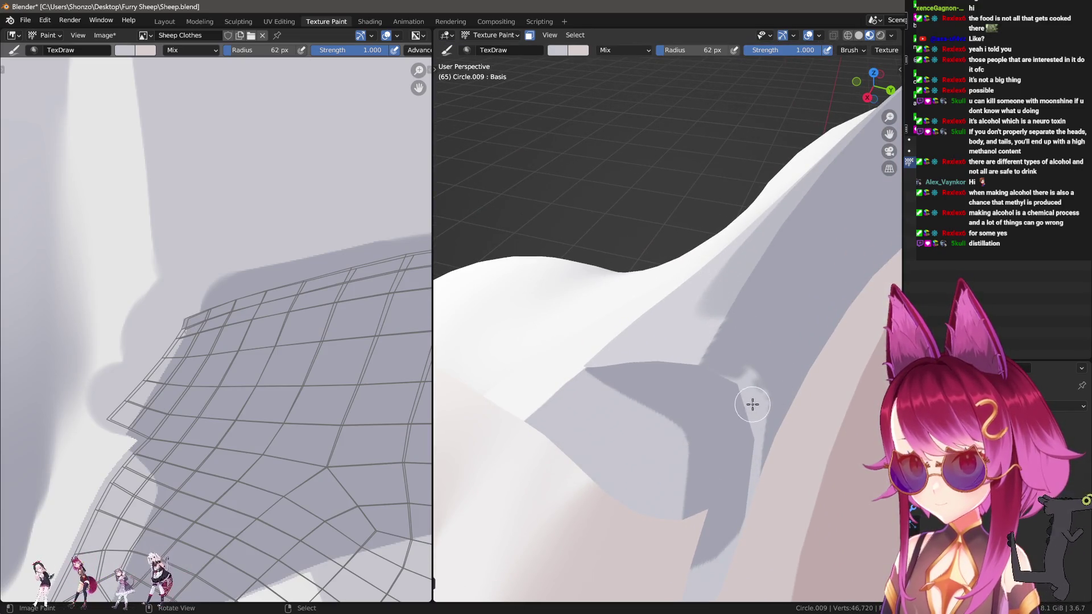
pyautogui.moveTo(749, 392)
pyautogui.mouseDown(button='middle')
pyautogui.moveTo(764, 377)
pyautogui.moveTo(761, 254)
pyautogui.mouseUp(button='middle')
pyautogui.moveTo(724, 251)
pyautogui.mouseDown()
pyautogui.moveTo(704, 228)
pyautogui.moveTo(644, 222)
pyautogui.mouseUp()
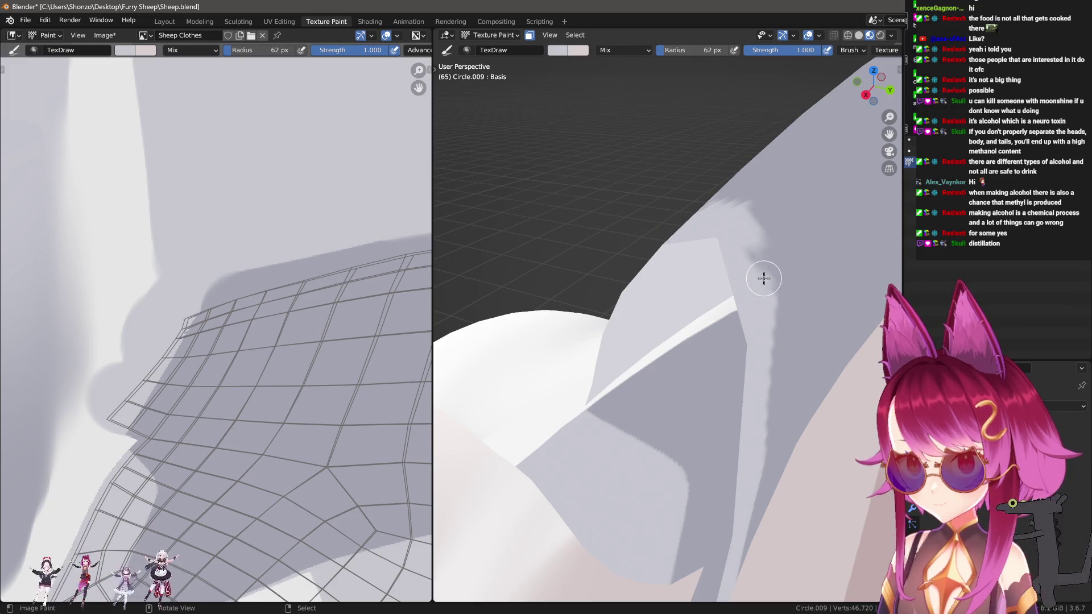
# Paint the fluffy light mark over in darker grey, ending with a 7 px brush.
pyautogui.scroll(2, 170, 307)
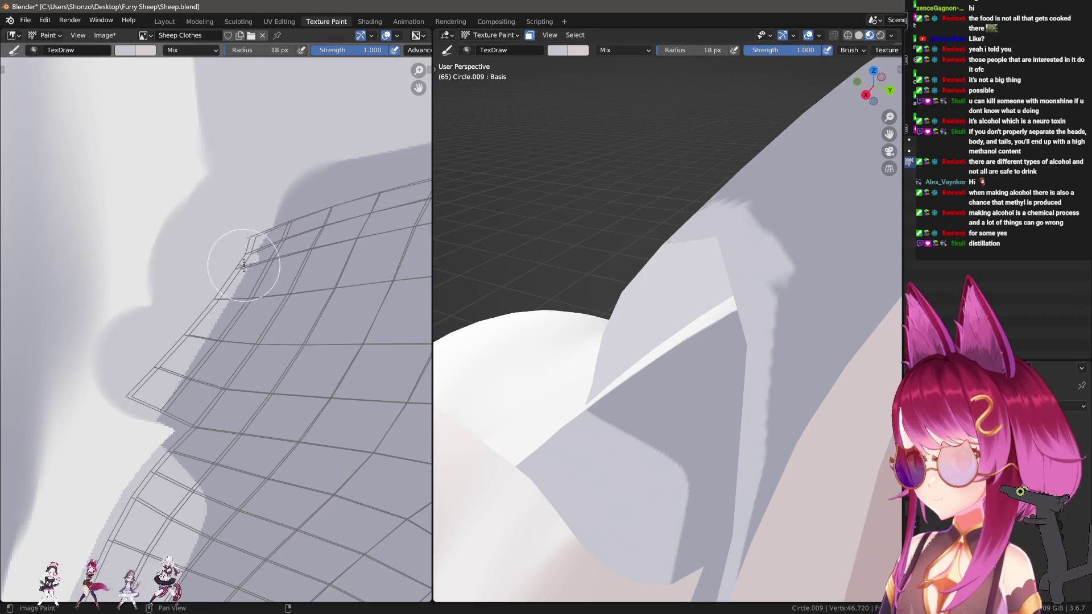
pyautogui.scroll(2, 243, 265)
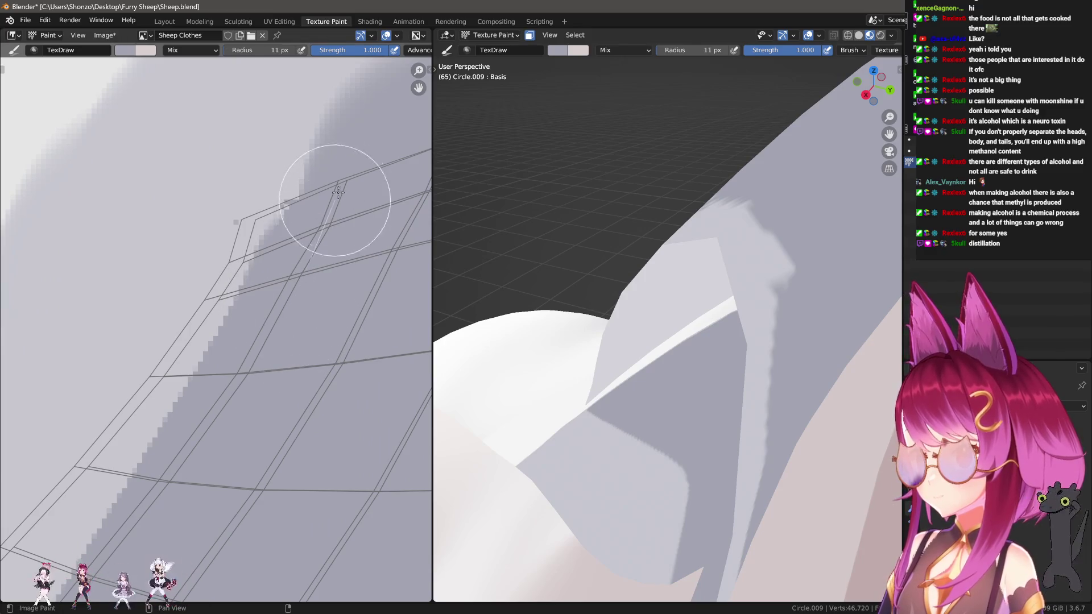
pyautogui.moveTo(336, 196); pyautogui.dragTo(316, 134)
pyautogui.press('s')
pyautogui.moveTo(195, 239); pyautogui.dragTo(291, 78)
pyautogui.press('[')
pyautogui.press('[')
pyautogui.press('[')
# Bring the collar's UV layout into view and paint a dark stroke upward from the collar.
pyautogui.moveTo(465, 162)
pyautogui.mouseDown(button='middle')
pyautogui.moveTo(845, 300)
pyautogui.moveTo(722, 304)
pyautogui.mouseUp(button='middle')
pyautogui.scroll(-3, 261, 330)
pyautogui.moveTo(261, 329); pyautogui.dragTo(190, 378, button='middle')
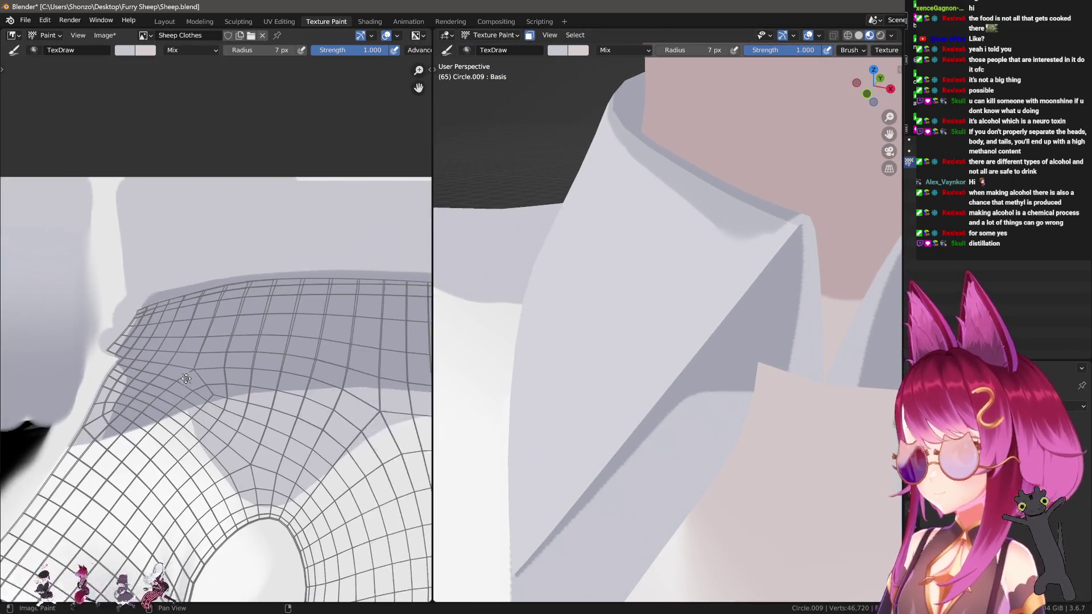
pyautogui.scroll(3, 246, 332)
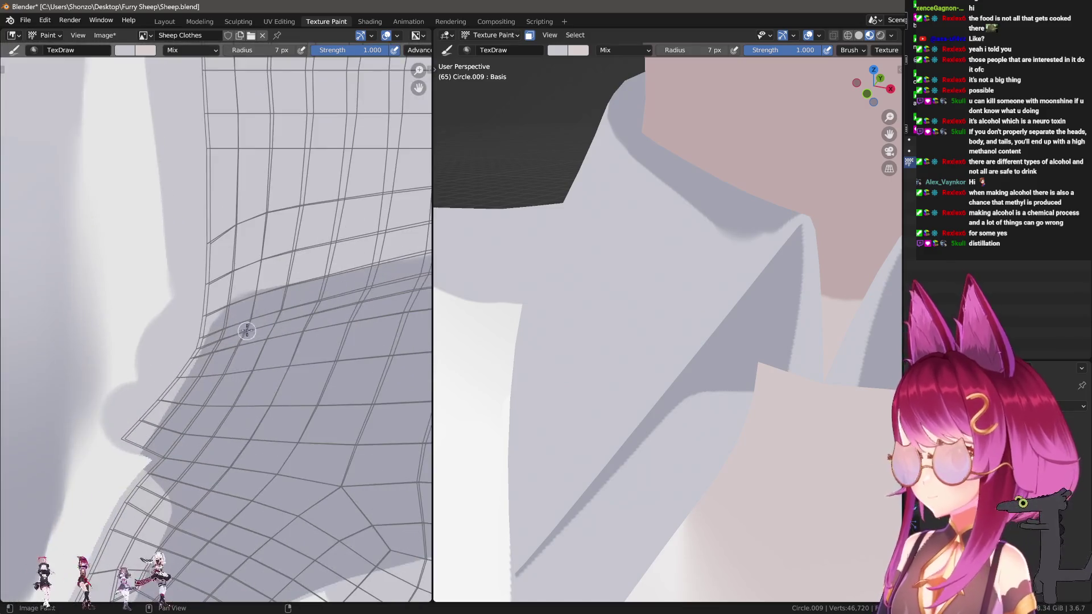
pyautogui.scroll(2, 263, 331)
pyautogui.moveTo(237, 360)
pyautogui.mouseDown()
pyautogui.moveTo(239, 173)
pyautogui.moveTo(239, 210)
pyautogui.mouseUp()
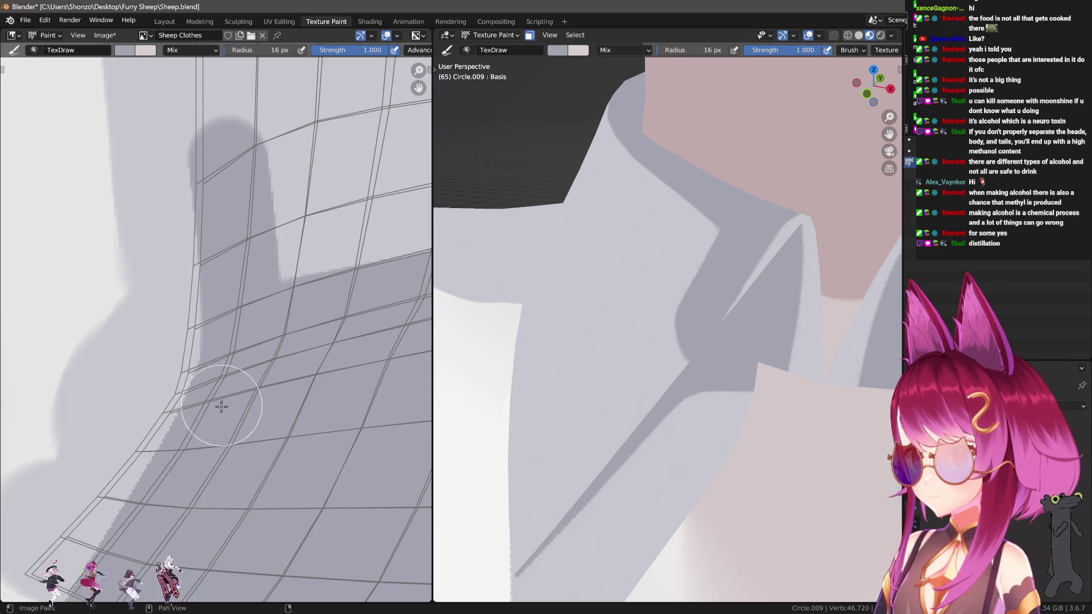
# Add more dark grey shading strokes, darkening the upper right band of the collar texture.
pyautogui.scroll(-3, 233, 137)
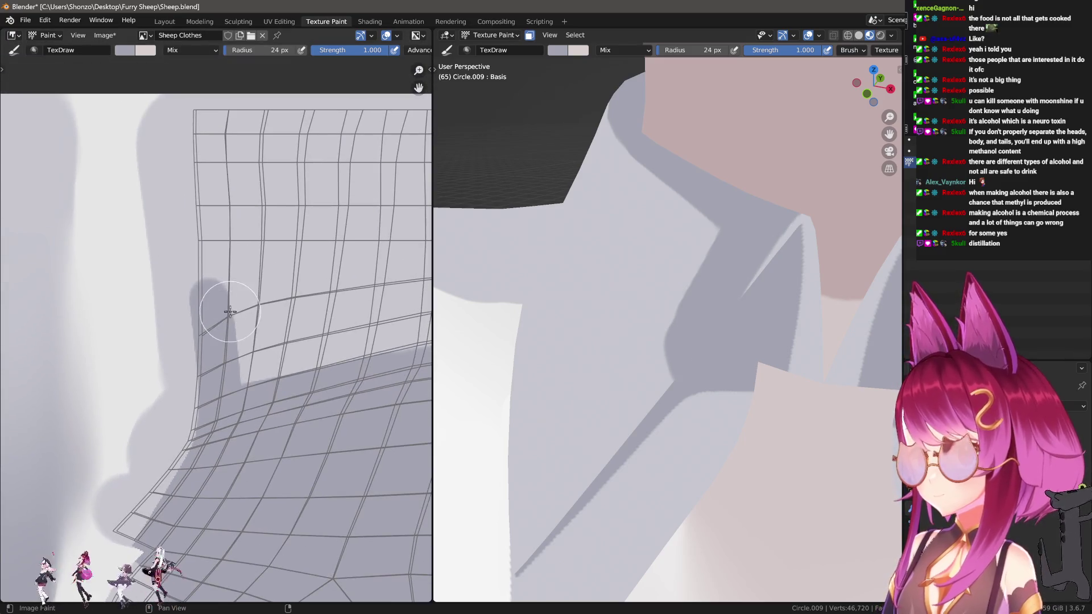
pyautogui.moveTo(222, 306); pyautogui.dragTo(207, 86)
pyautogui.scroll(-2, 228, 171)
pyautogui.moveTo(227, 227)
pyautogui.mouseDown()
pyautogui.moveTo(211, 347)
pyautogui.moveTo(349, 182)
pyautogui.mouseUp()
pyautogui.scroll(-3, 176, 238)
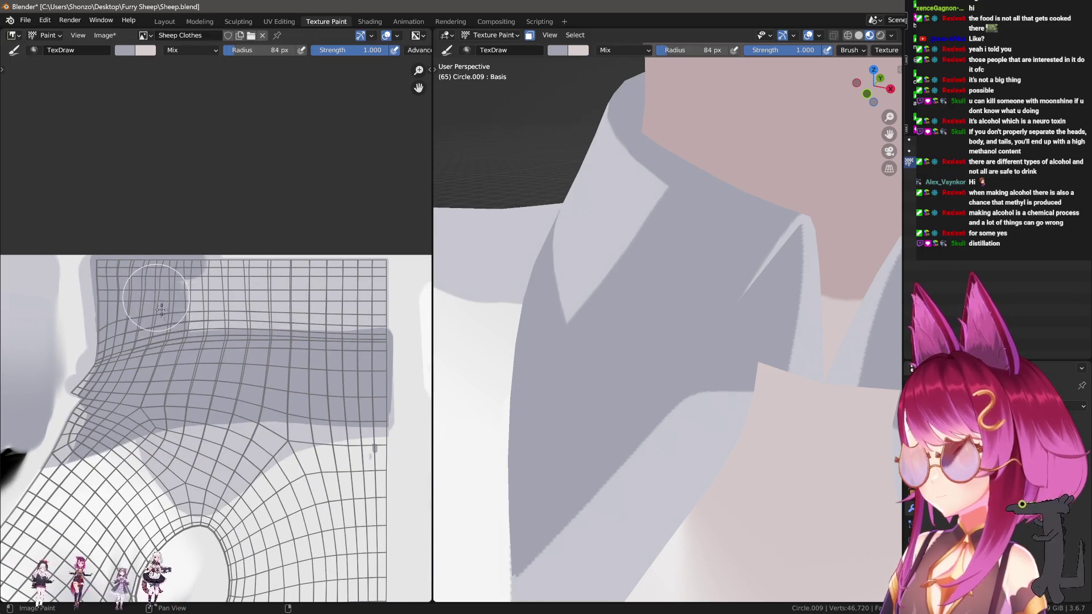
pyautogui.moveTo(238, 320)
pyautogui.mouseDown()
pyautogui.moveTo(332, 310)
pyautogui.moveTo(349, 328)
pyautogui.moveTo(355, 307)
pyautogui.mouseUp()
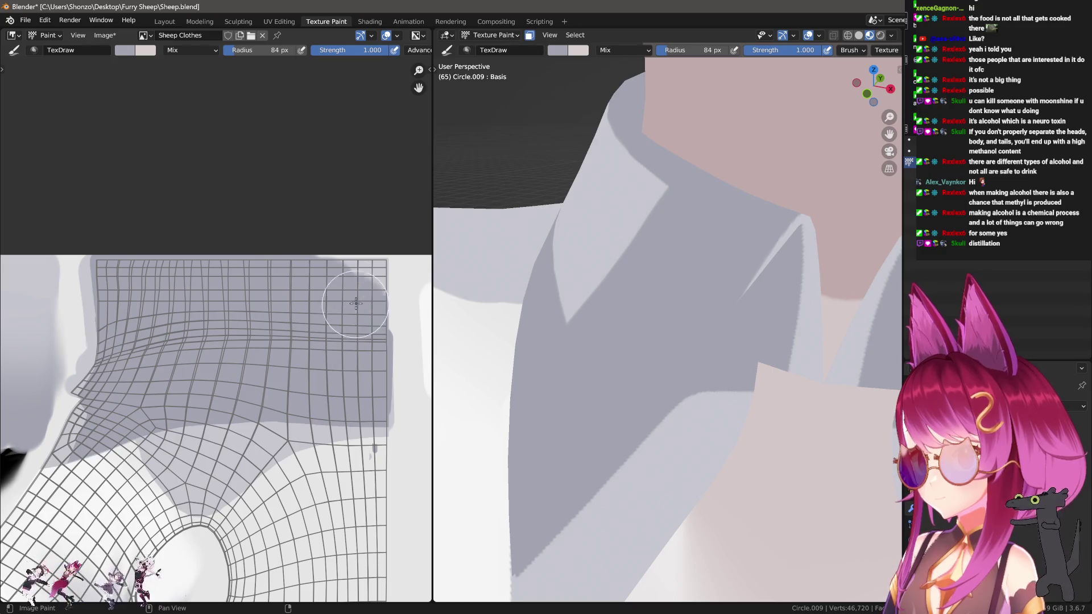
pyautogui.scroll(-4, 770, 214)
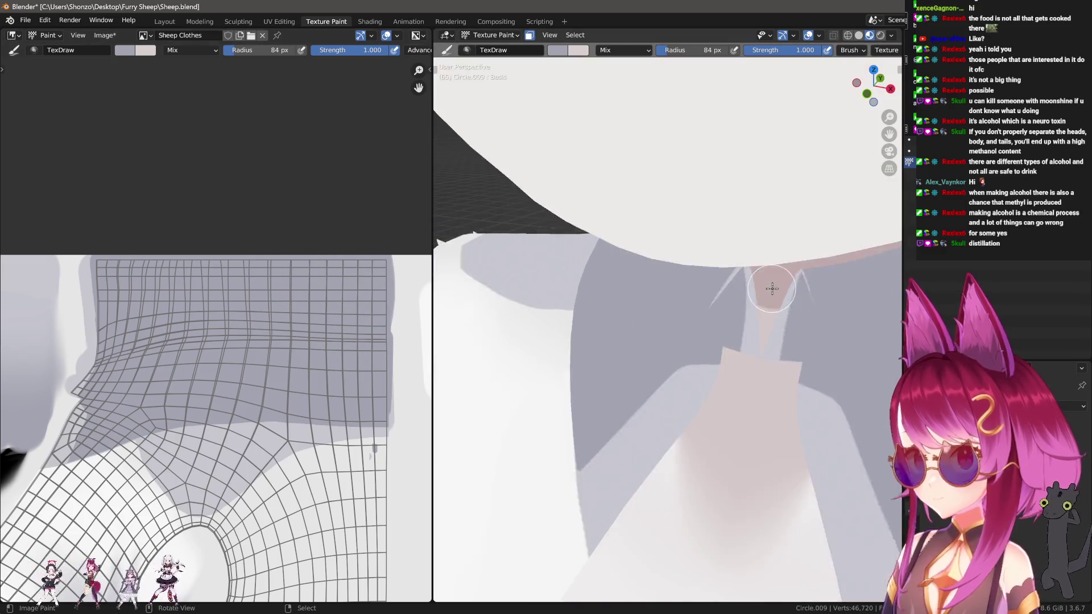
# Reveal the hidden faces, including the black bow, with Alt+H and enter Edit Mode on the collar mesh.
pyautogui.hotkey('alt', 'h')
pyautogui.scroll(-2, 754, 305)
pyautogui.scroll(5, 754, 305)
pyautogui.moveTo(754, 305)
pyautogui.mouseDown(button='middle')
pyautogui.moveTo(673, 365)
pyautogui.moveTo(642, 359)
pyautogui.moveTo(732, 376)
pyautogui.mouseUp(button='middle')
pyautogui.press('Tab')
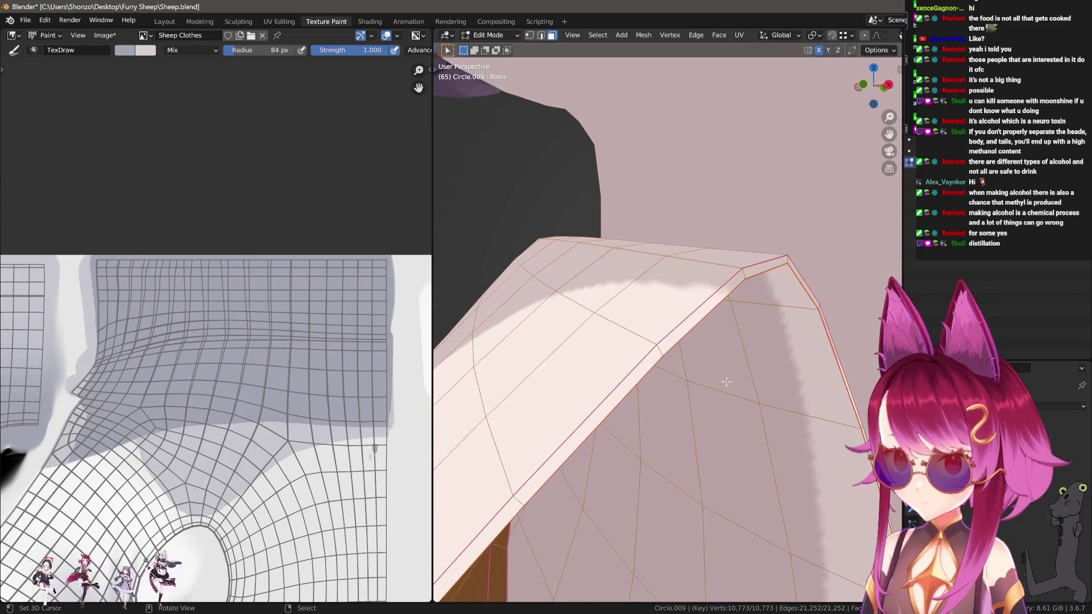
# Return to Texture Paint, view the face and black bow, and shrink the brush to 16 px.
pyautogui.press('Tab')
pyautogui.scroll(-4, 739, 387)
pyautogui.moveTo(787, 419)
pyautogui.mouseDown(button='middle')
pyautogui.moveTo(653, 366)
pyautogui.moveTo(820, 436)
pyautogui.mouseUp(button='middle')
pyautogui.scroll(-3, 695, 426)
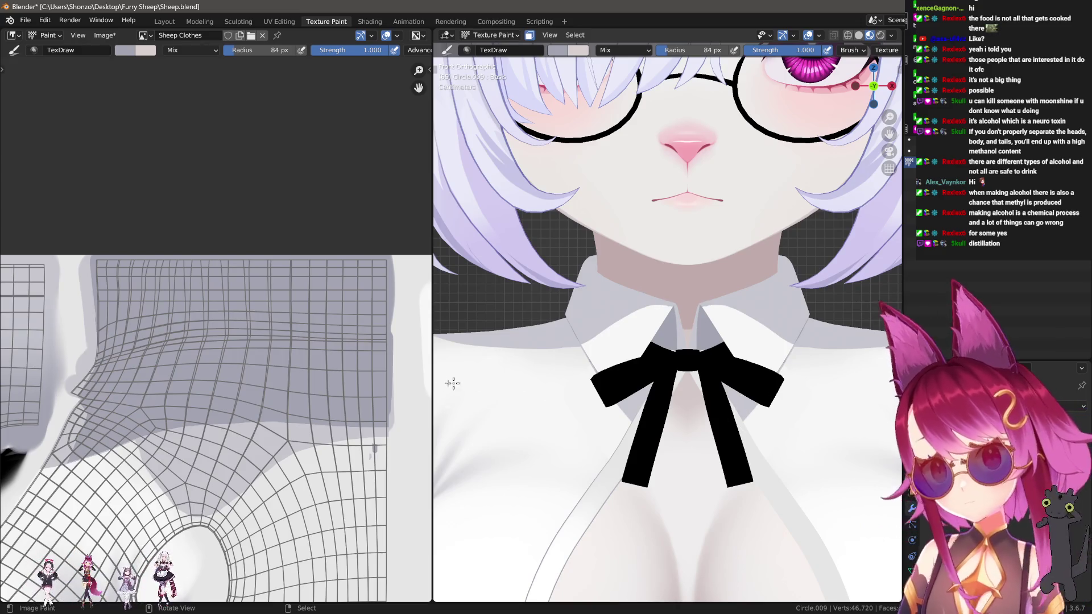
pyautogui.scroll(6, 187, 387)
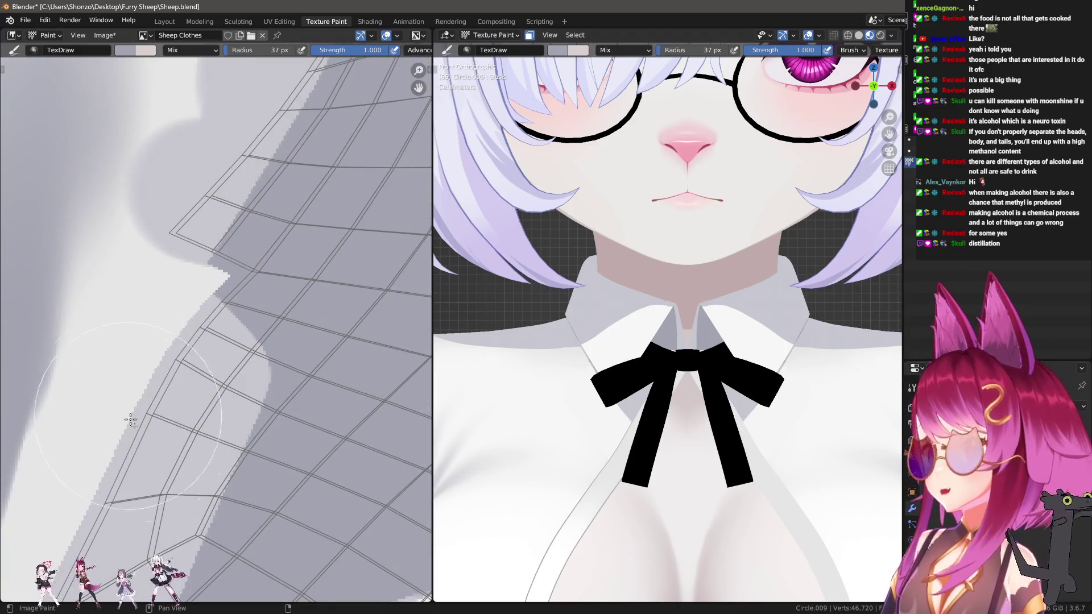
pyautogui.scroll(2, 124, 409)
pyautogui.press('[')
pyautogui.press('[')
pyautogui.press('[')
pyautogui.scroll(2, 724, 298)
pyautogui.scroll(5, 723, 298)
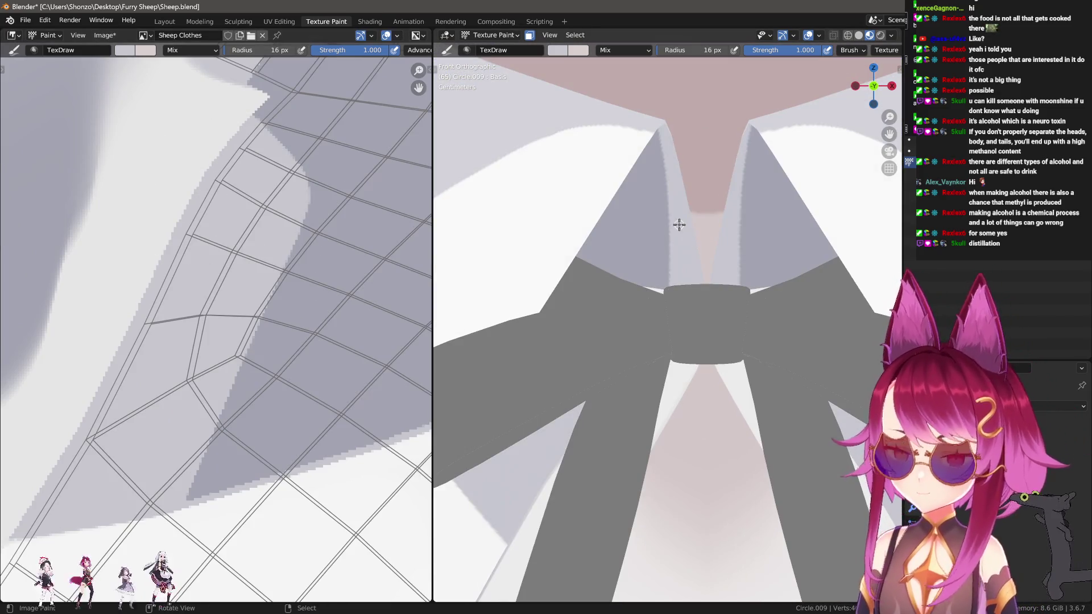
# Set the brush blend mode to Lighten with an 84 px radius.
pyautogui.rightClick(680, 211)
pyautogui.click(608, 181)
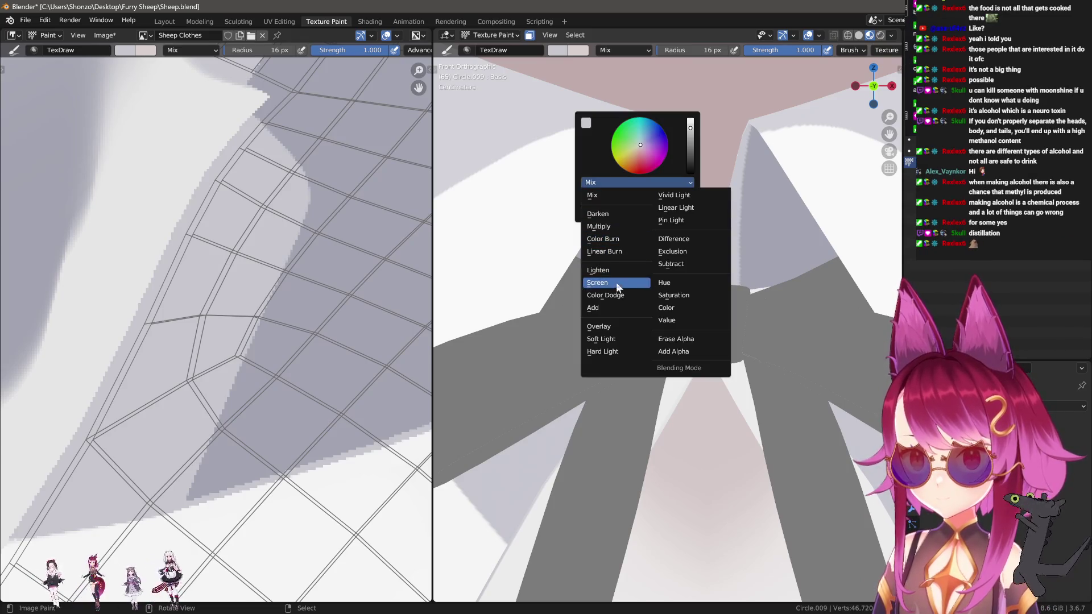
pyautogui.click(598, 271)
pyautogui.press(']')
pyautogui.press(']')
pyautogui.press(']')
pyautogui.press('[')
# Undo the stray light paint and repaint a highlight down the inner collar edges.
pyautogui.hotkey('ctrl', 'z')
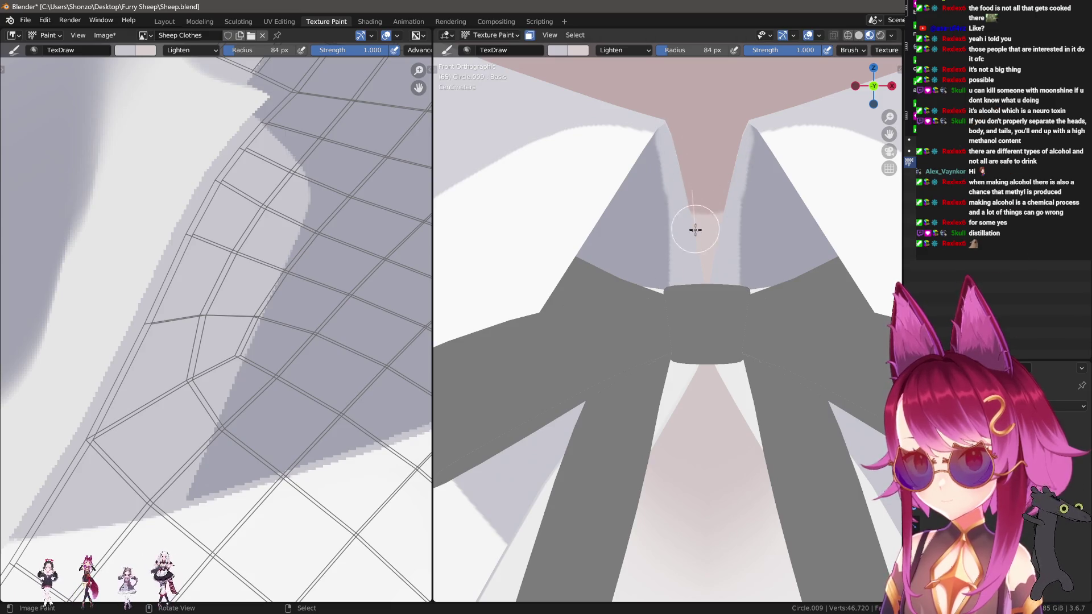
pyautogui.hotkey('ctrl', 'z')
pyautogui.moveTo(684, 138); pyautogui.dragTo(687, 290)
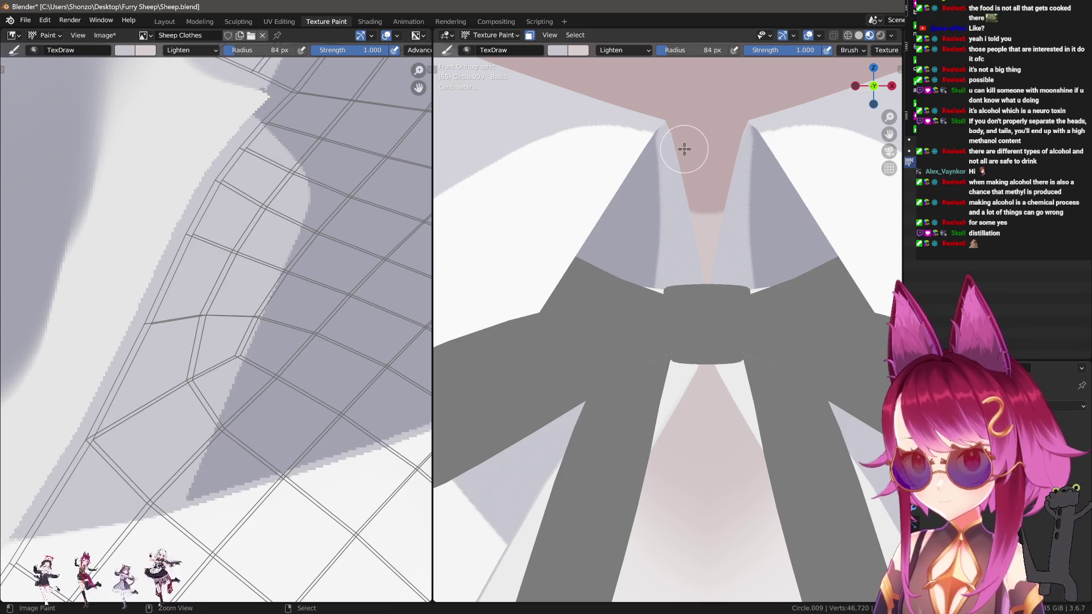
pyautogui.hotkey('ctrl', 'z')
pyautogui.moveTo(684, 134); pyautogui.dragTo(676, 324)
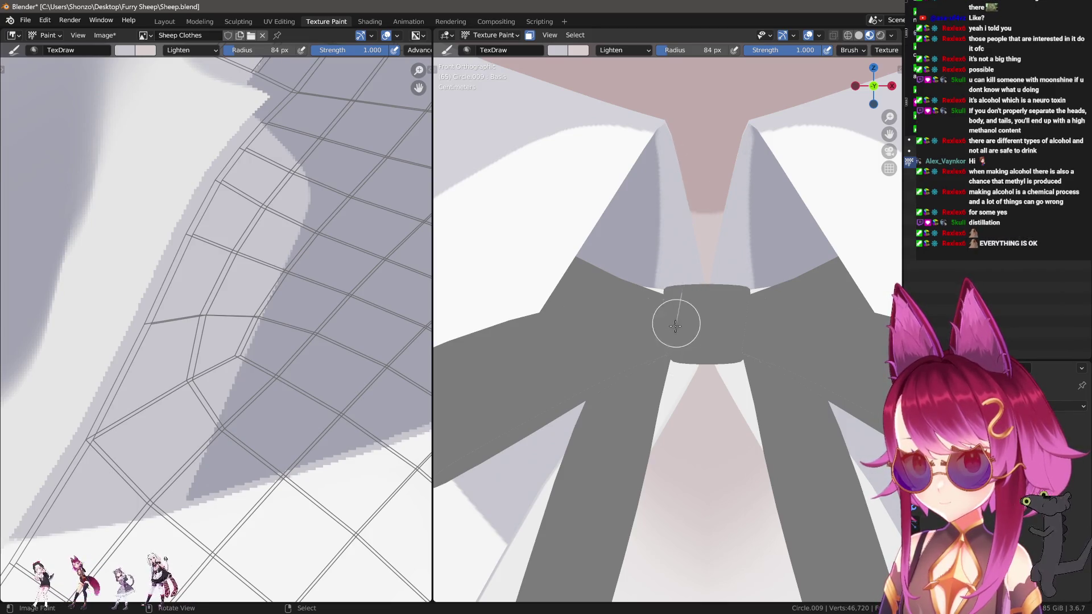
# Paint a light patch onto the tilted collar, then enlarge the brush to 26 px.
pyautogui.moveTo(682, 350)
pyautogui.mouseDown(button='middle')
pyautogui.moveTo(699, 341)
pyautogui.moveTo(688, 370)
pyautogui.moveTo(687, 323)
pyautogui.mouseUp(button='middle')
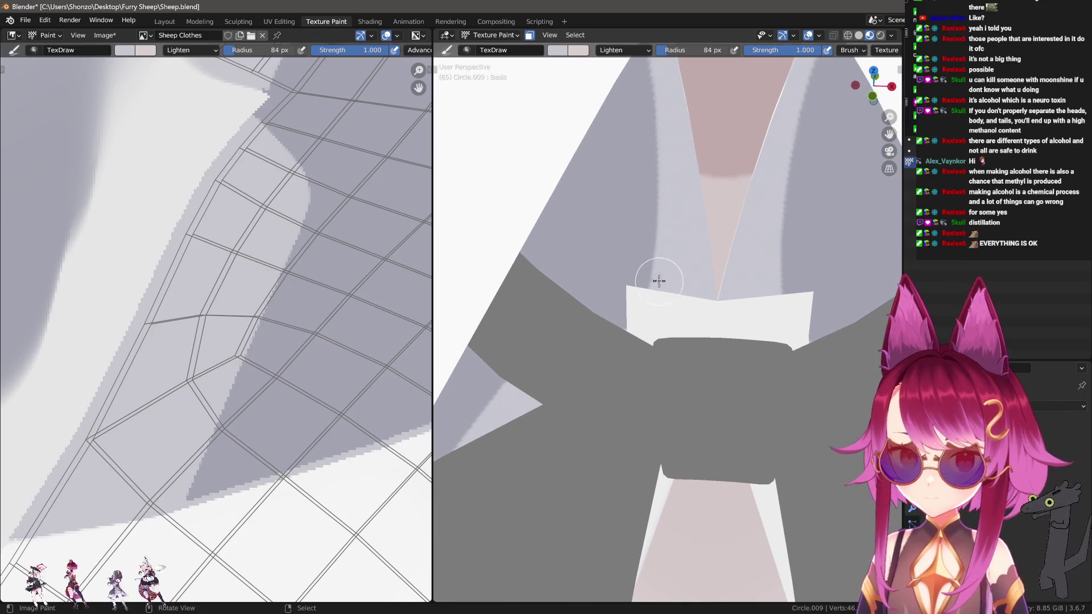
pyautogui.scroll(-3, 121, 189)
pyautogui.scroll(4, 286, 302)
pyautogui.scroll(2, 306, 330)
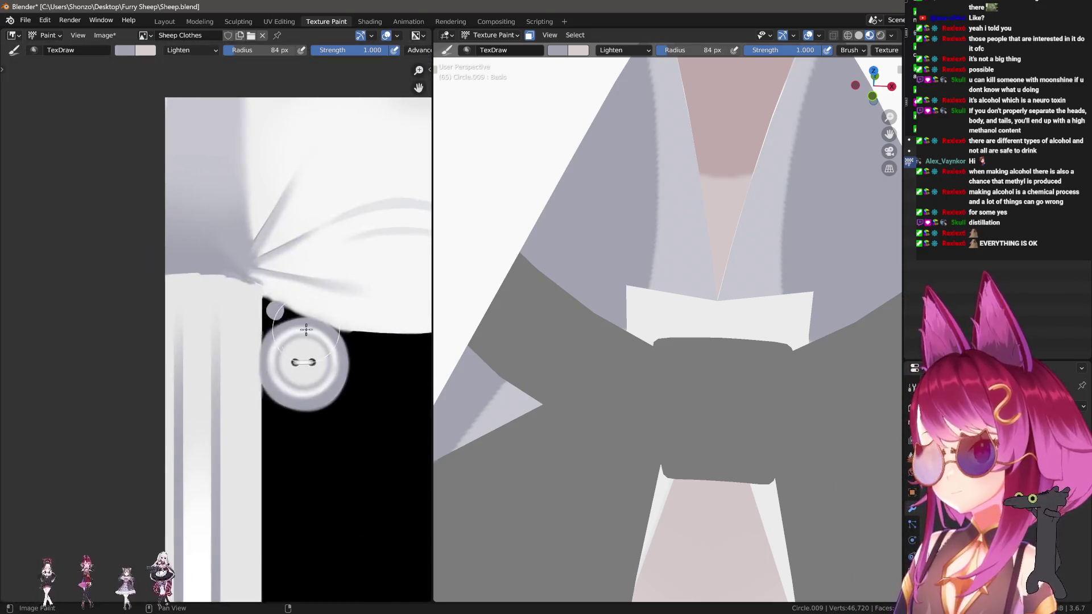
pyautogui.moveTo(680, 317); pyautogui.dragTo(659, 307)
pyautogui.scroll(5, 207, 334)
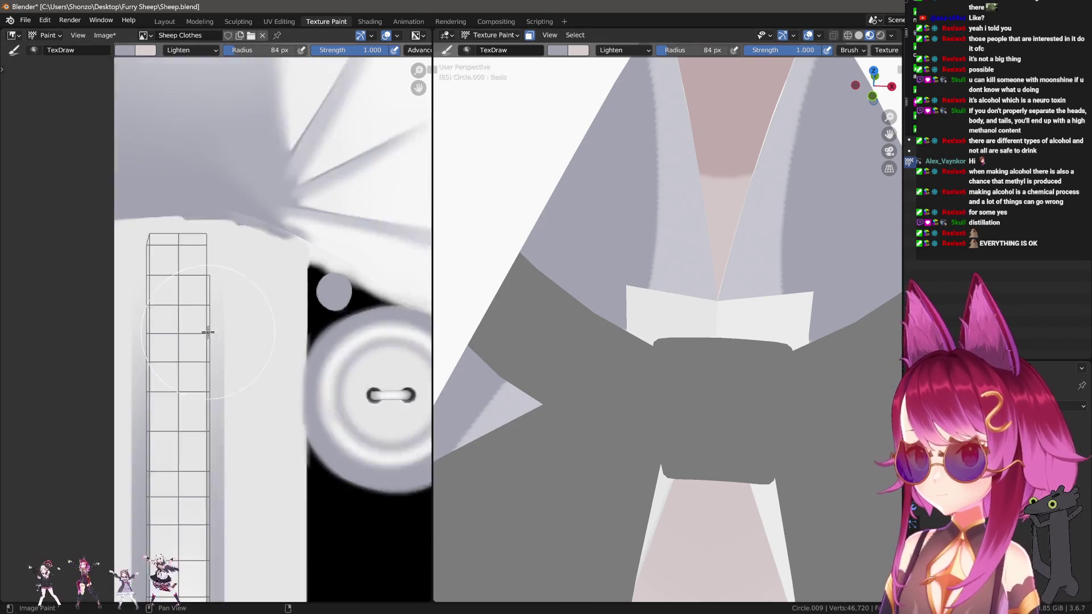
pyautogui.press(']')
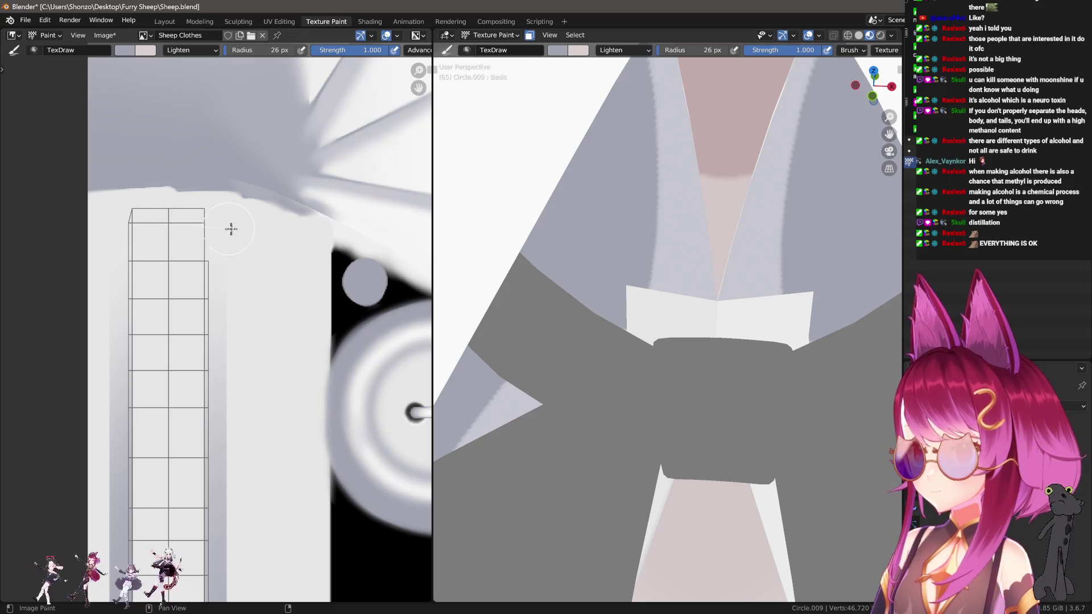
# Switch the brush blend mode from Lighten to Mix.
pyautogui.moveTo(228, 228); pyautogui.dragTo(243, 251, button='middle')
pyautogui.rightClick(154, 256)
pyautogui.click(164, 267)
pyautogui.click(152, 253)
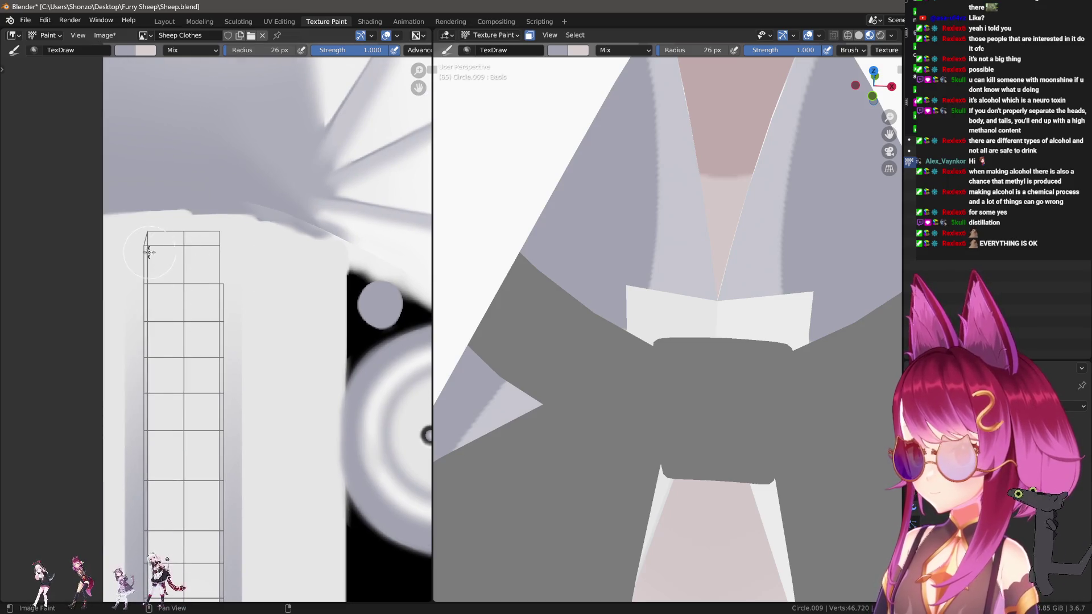
# Undo the white patch, darken the light edges in grey, and turn toward the ribbon bow.
pyautogui.hotkey('ctrl', 'z')
pyautogui.scroll(-2, 196, 295)
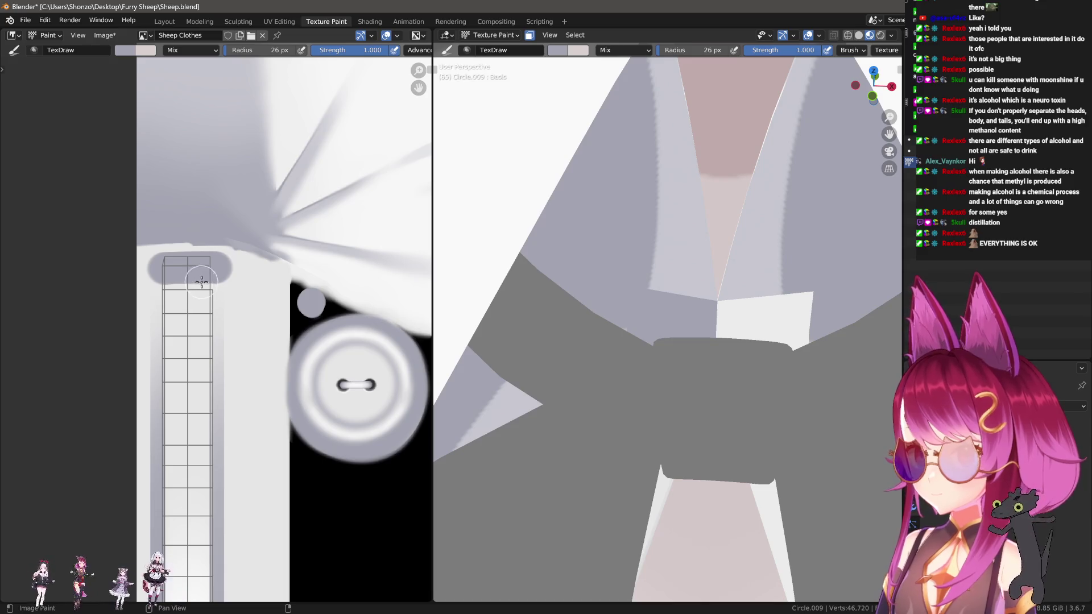
pyautogui.scroll(1, 710, 308)
pyautogui.moveTo(724, 307)
pyautogui.mouseDown()
pyautogui.moveTo(633, 256)
pyautogui.moveTo(707, 297)
pyautogui.moveTo(629, 222)
pyautogui.moveTo(689, 291)
pyautogui.mouseUp()
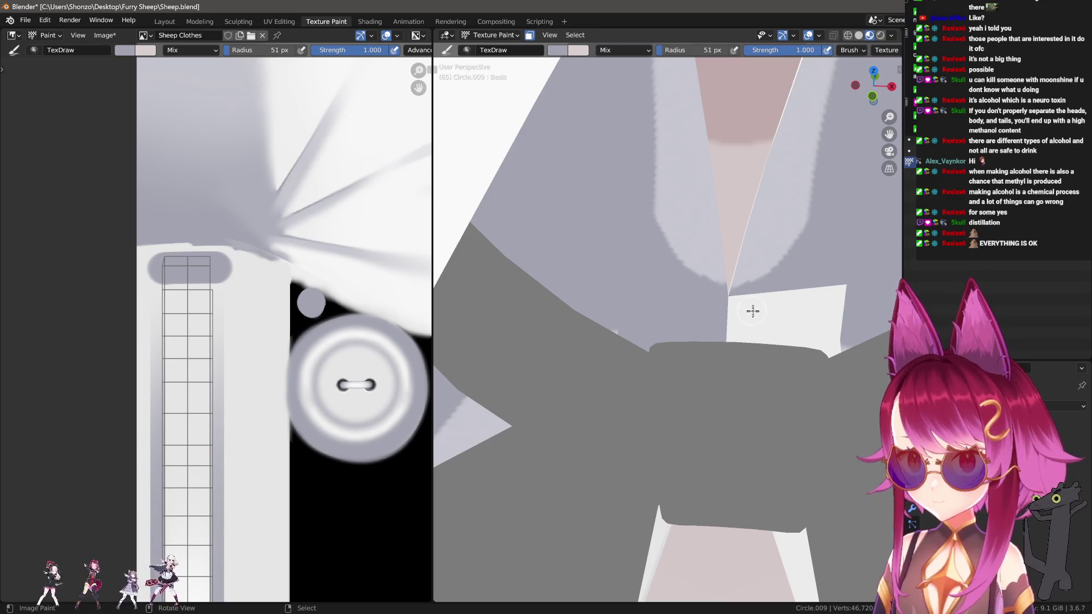
pyautogui.moveTo(625, 330)
pyautogui.mouseDown(button='middle')
pyautogui.moveTo(675, 341)
pyautogui.moveTo(694, 332)
pyautogui.moveTo(692, 383)
pyautogui.moveTo(732, 427)
pyautogui.moveTo(675, 380)
pyautogui.mouseUp(button='middle')
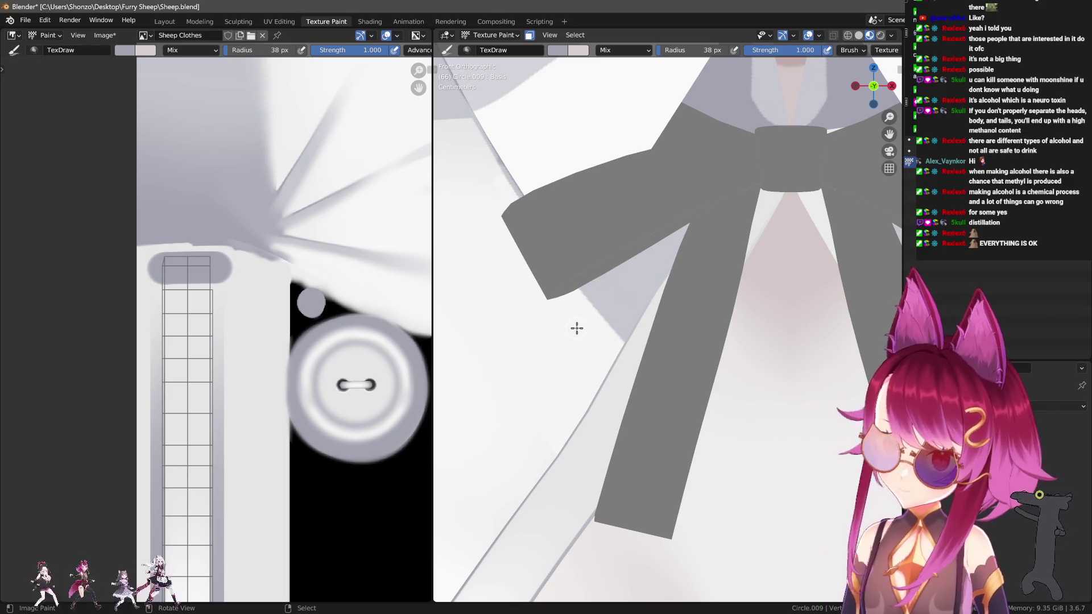
# Switch the paint colour to white and paint over the grey under the bow's left loop.
pyautogui.press('s')
pyautogui.moveTo(575, 314); pyautogui.dragTo(648, 259)
pyautogui.hotkey('ctrl', 'z')
pyautogui.moveTo(580, 319)
pyautogui.mouseDown()
pyautogui.moveTo(636, 286)
pyautogui.moveTo(584, 308)
pyautogui.mouseUp()
pyautogui.moveTo(646, 274); pyautogui.dragTo(680, 256)
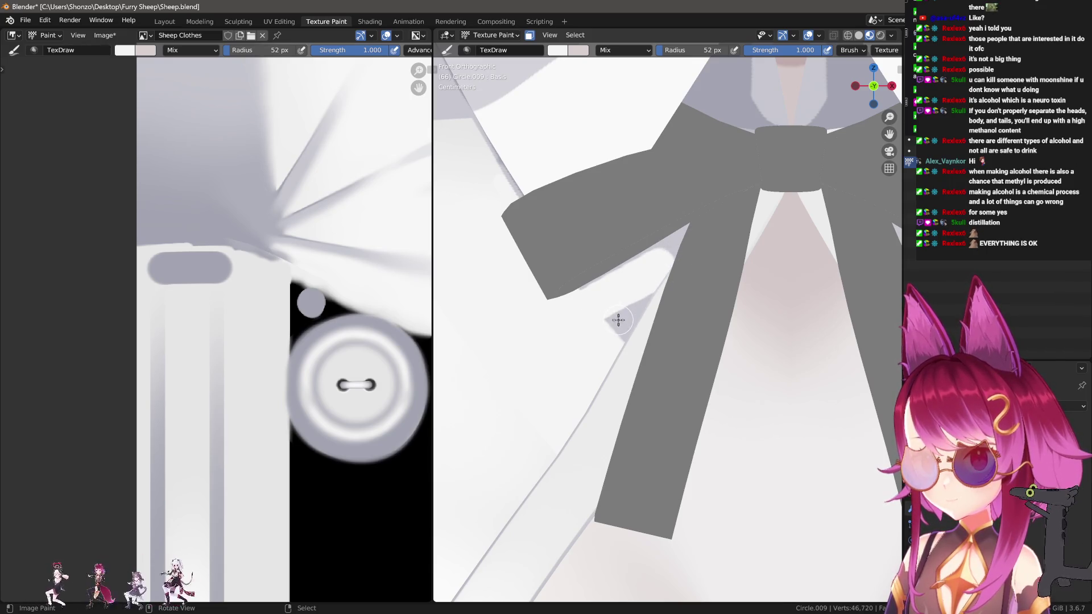
# With a smaller brush, repaint the tip and edge of the bow loop in white.
pyautogui.press('f')
pyautogui.click(549, 284)
pyautogui.keyDown('shift'); pyautogui.moveTo(543, 236); pyautogui.dragTo(624, 267, button='middle'); pyautogui.keyUp('shift')
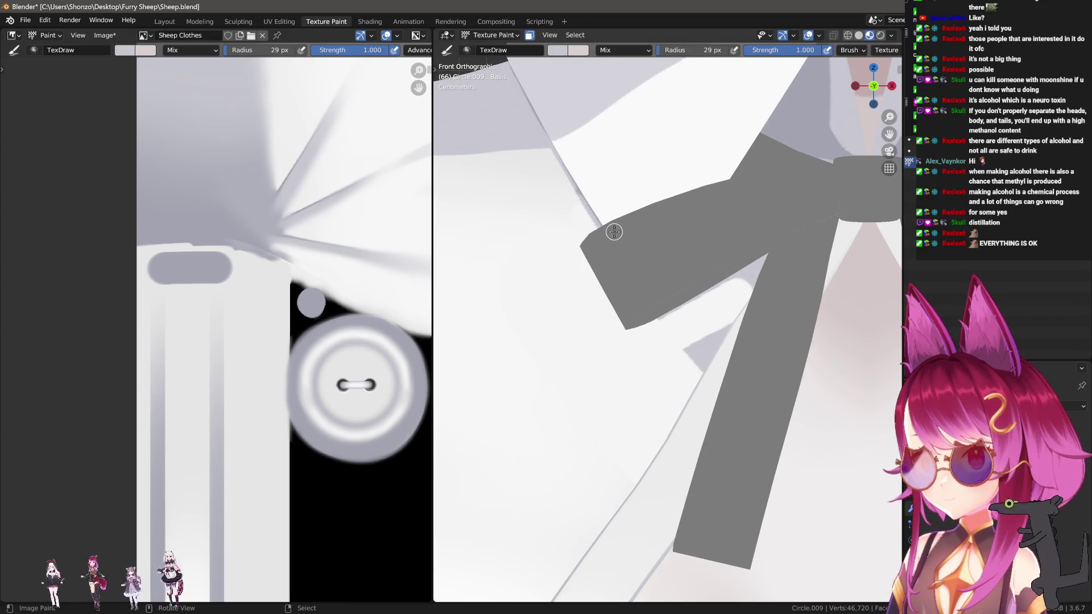
pyautogui.moveTo(580, 248)
pyautogui.mouseDown()
pyautogui.moveTo(621, 312)
pyautogui.moveTo(614, 237)
pyautogui.moveTo(607, 304)
pyautogui.moveTo(630, 337)
pyautogui.moveTo(773, 247)
pyautogui.mouseUp()
# At a 39 px radius, paint white over the grey patch beside the bow.
pyautogui.press('f')
pyautogui.click(677, 347)
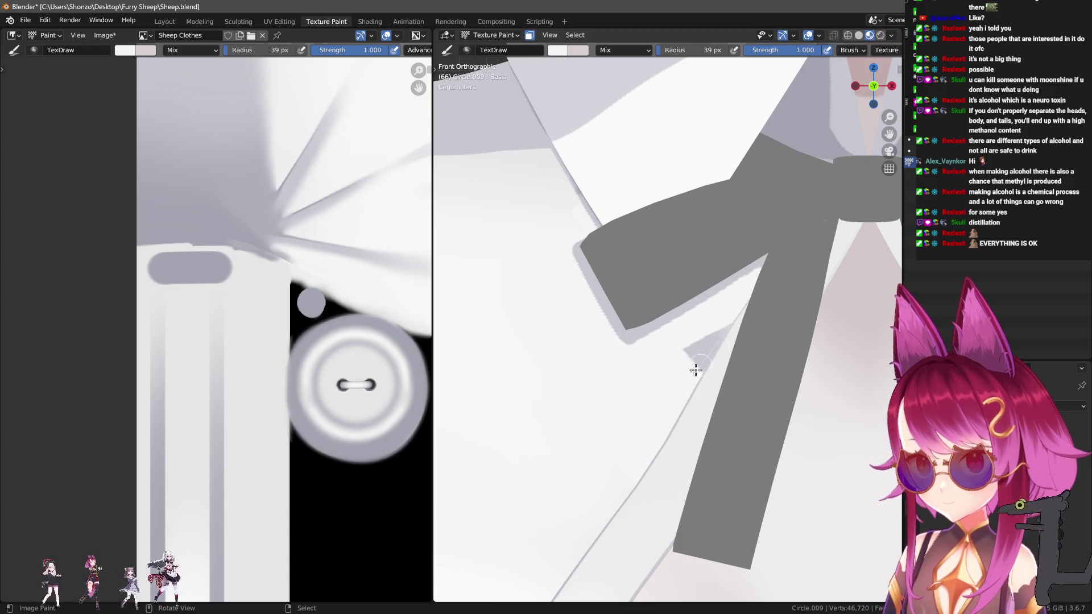
pyautogui.moveTo(701, 364); pyautogui.dragTo(719, 332)
pyautogui.scroll(4, 625, 417)
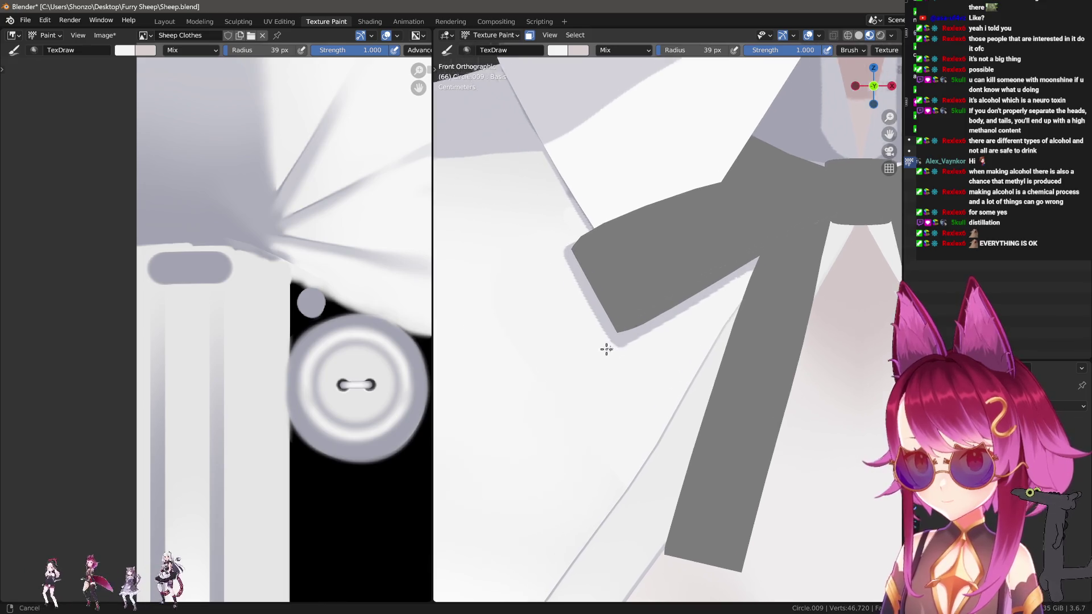
pyautogui.keyDown('shift'); pyautogui.moveTo(639, 373); pyautogui.dragTo(668, 341, button='middle'); pyautogui.keyUp('shift')
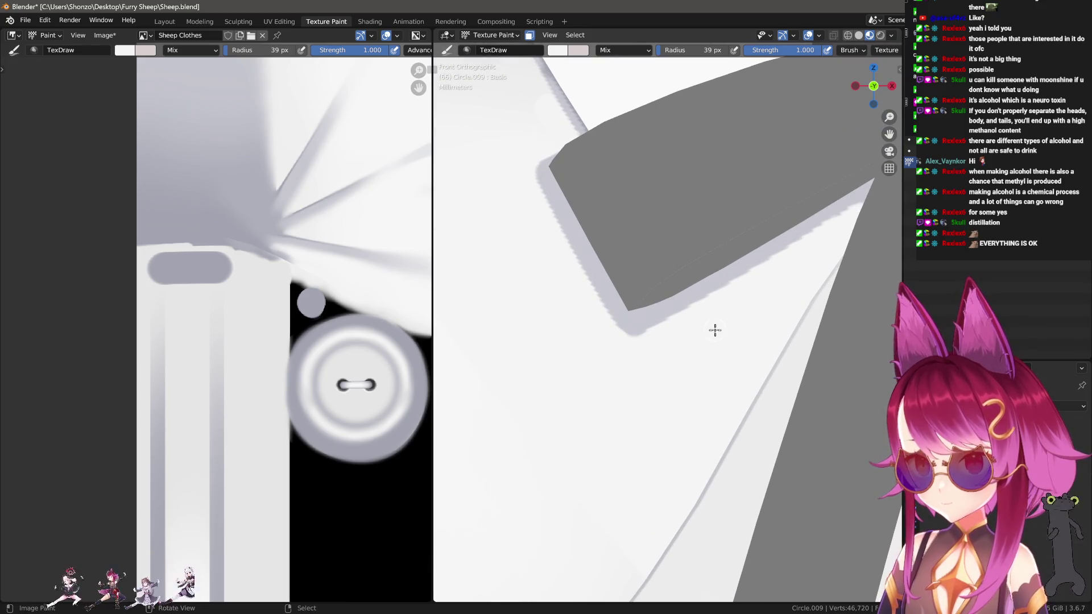
# Give the brush a smooth falloff at a 51 px radius.
pyautogui.hotkey('shift', 'alt', 'f')
pyautogui.click(791, 327)
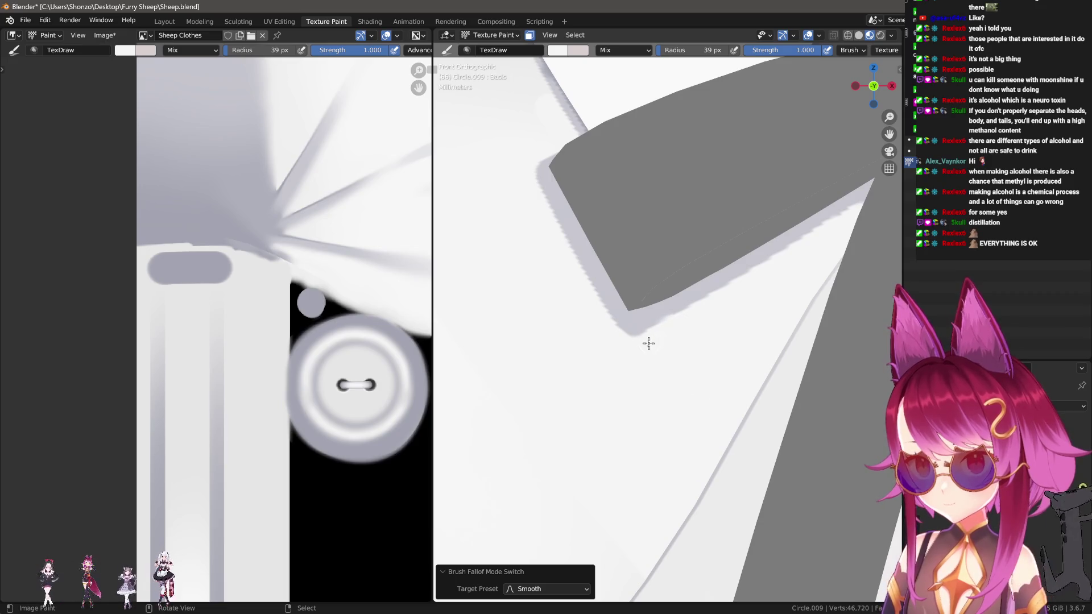
pyautogui.click(660, 341)
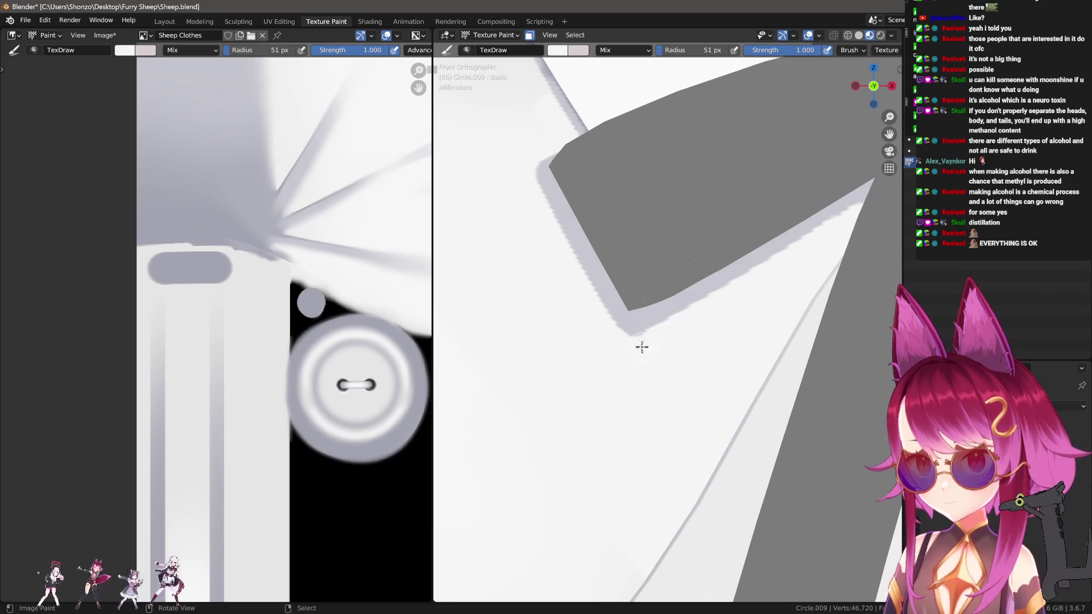
pyautogui.moveTo(519, 231)
pyautogui.mouseDown(button='middle')
pyautogui.moveTo(658, 380)
pyautogui.moveTo(680, 359)
pyautogui.moveTo(659, 321)
pyautogui.mouseUp(button='middle')
# Sample a darker grey from the model and try a stroke over the light strip, then undo it.
pyautogui.press('s')
pyautogui.scroll(-4, 226, 344)
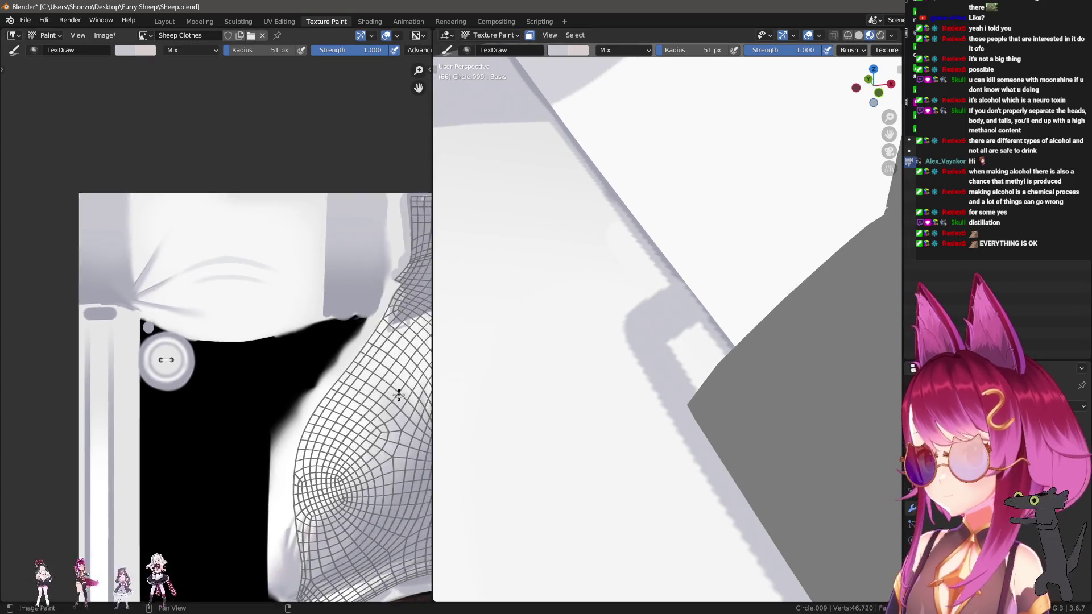
pyautogui.scroll(8, 159, 341)
pyautogui.scroll(-1, 169, 369)
pyautogui.scroll(5, 131, 398)
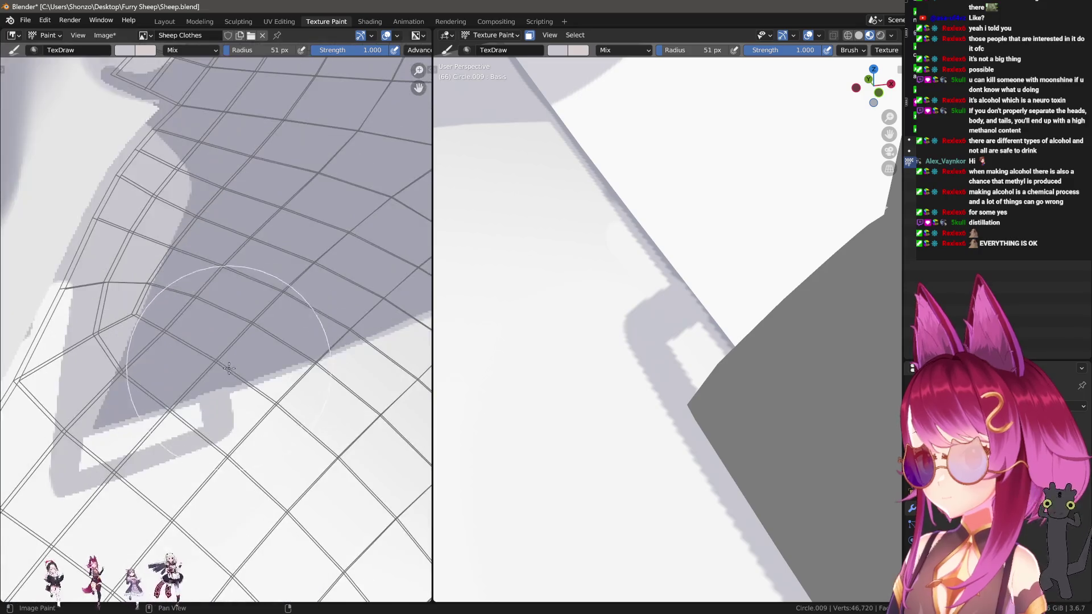
pyautogui.moveTo(122, 409)
pyautogui.mouseDown()
pyautogui.moveTo(244, 371)
pyautogui.moveTo(227, 364)
pyautogui.moveTo(110, 394)
pyautogui.moveTo(143, 388)
pyautogui.mouseUp()
pyautogui.hotkey('ctrl', 'z')
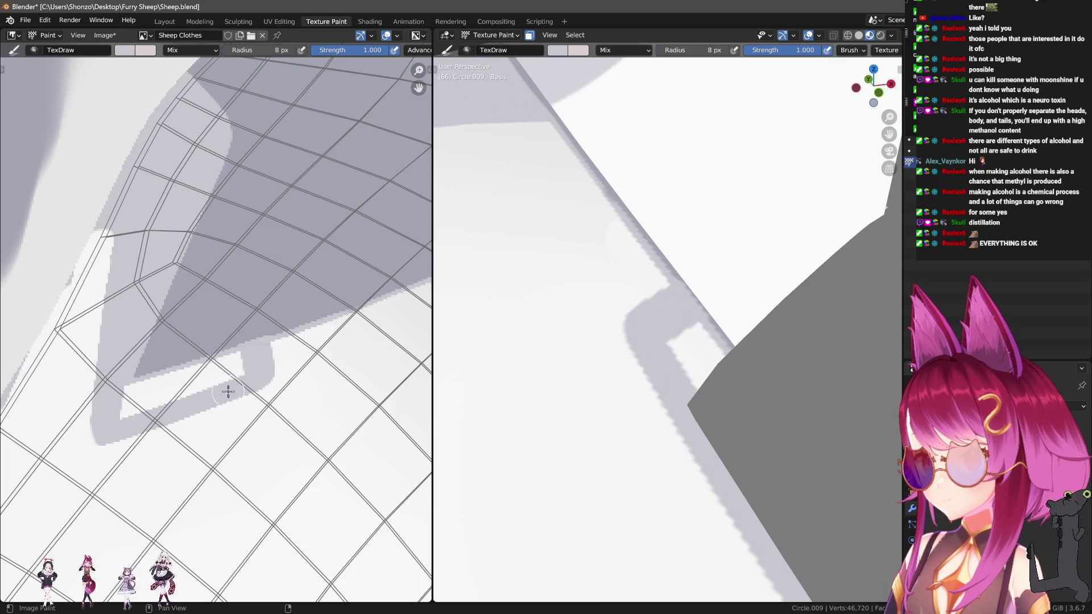
# Use a sphere falloff to paint the light strip dark grey, tidying the boundary at 7 px.
pyautogui.hotkey('shift', 'f')
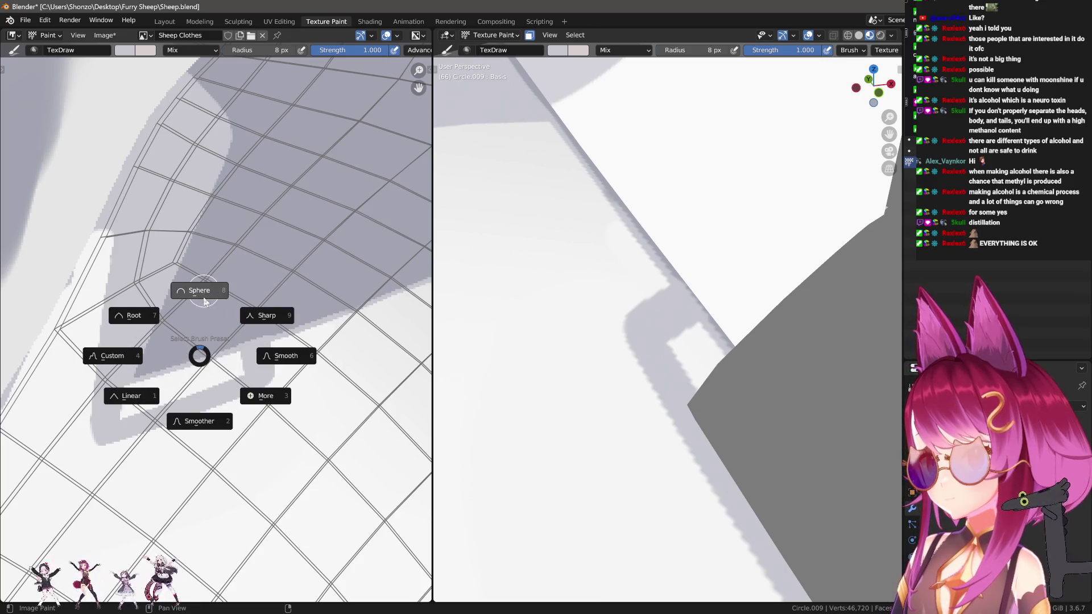
pyautogui.click(130, 395)
pyautogui.moveTo(260, 359)
pyautogui.mouseDown()
pyautogui.moveTo(105, 419)
pyautogui.moveTo(246, 301)
pyautogui.mouseUp()
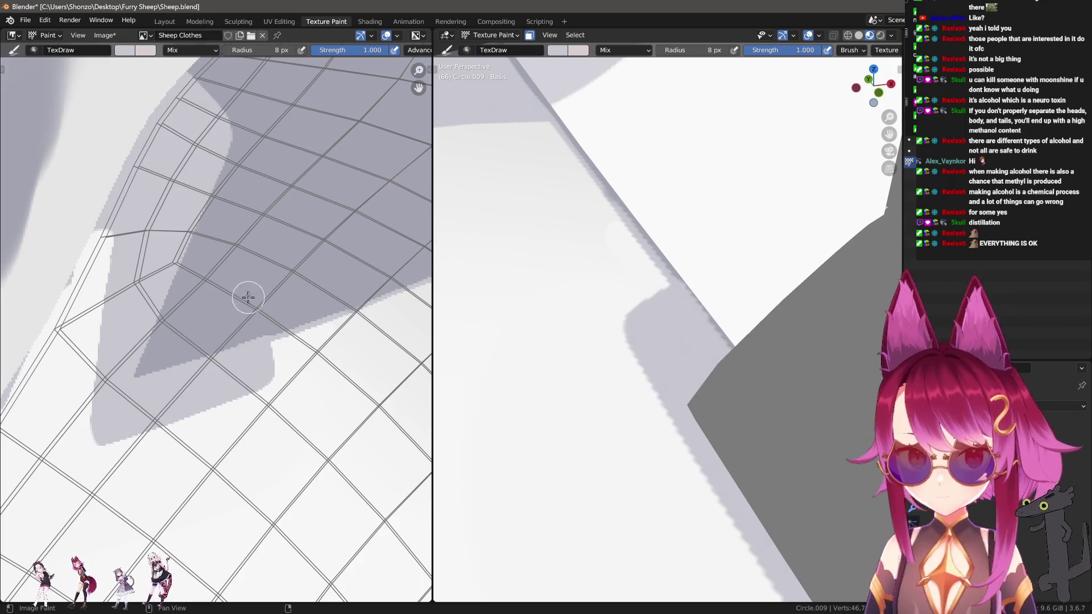
pyautogui.moveTo(289, 298); pyautogui.dragTo(273, 344, button='middle')
pyautogui.press('[')
pyautogui.moveTo(165, 391)
pyautogui.mouseDown()
pyautogui.moveTo(370, 327)
pyautogui.moveTo(192, 383)
pyautogui.moveTo(287, 350)
pyautogui.mouseUp()
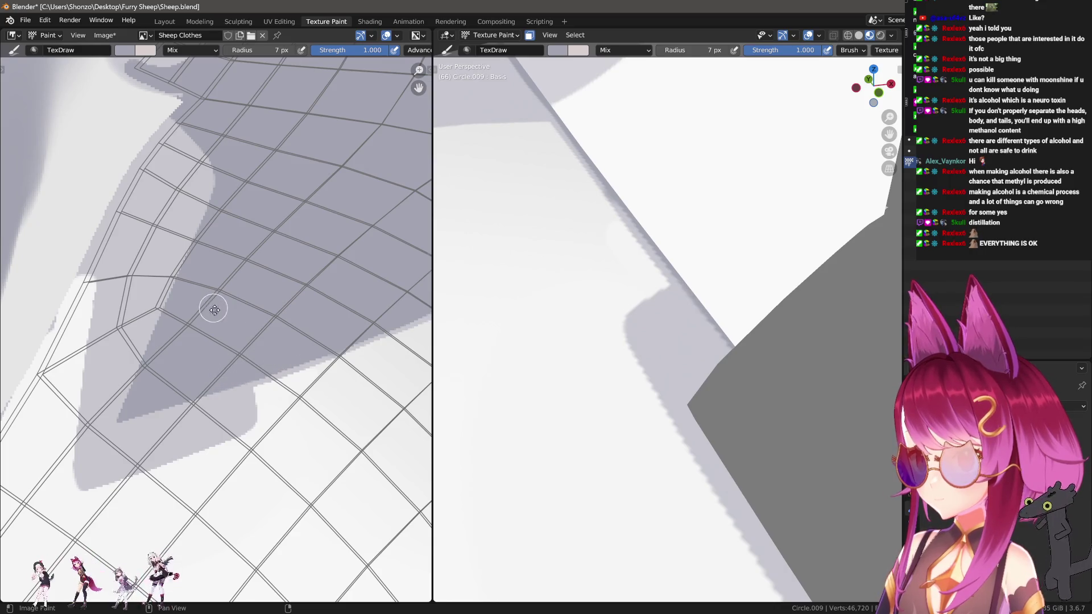
# Bring the lower part of the shadow into view and sample a new colour from the model.
pyautogui.moveTo(213, 307); pyautogui.dragTo(251, 361, button='middle')
pyautogui.scroll(5, 670, 283)
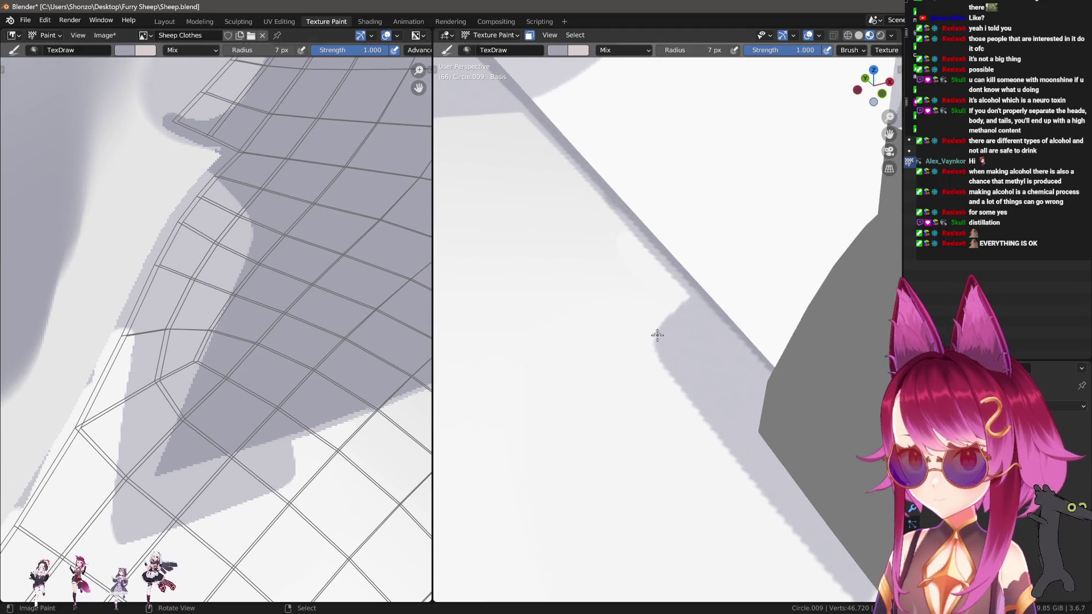
pyautogui.moveTo(187, 251); pyautogui.dragTo(168, 411, button='middle')
pyautogui.scroll(5, 168, 412)
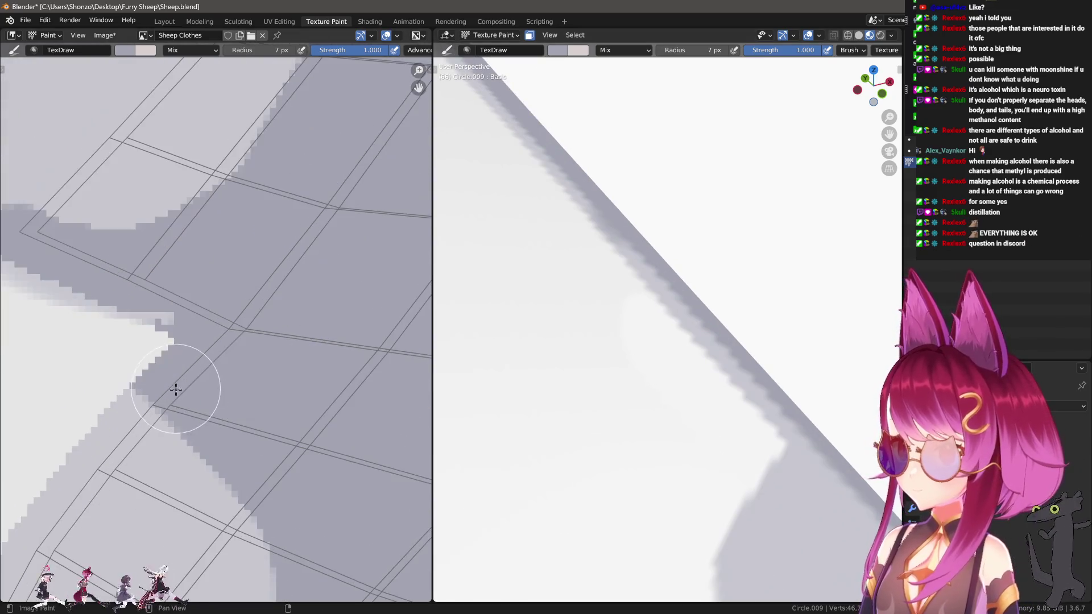
pyautogui.press('s')
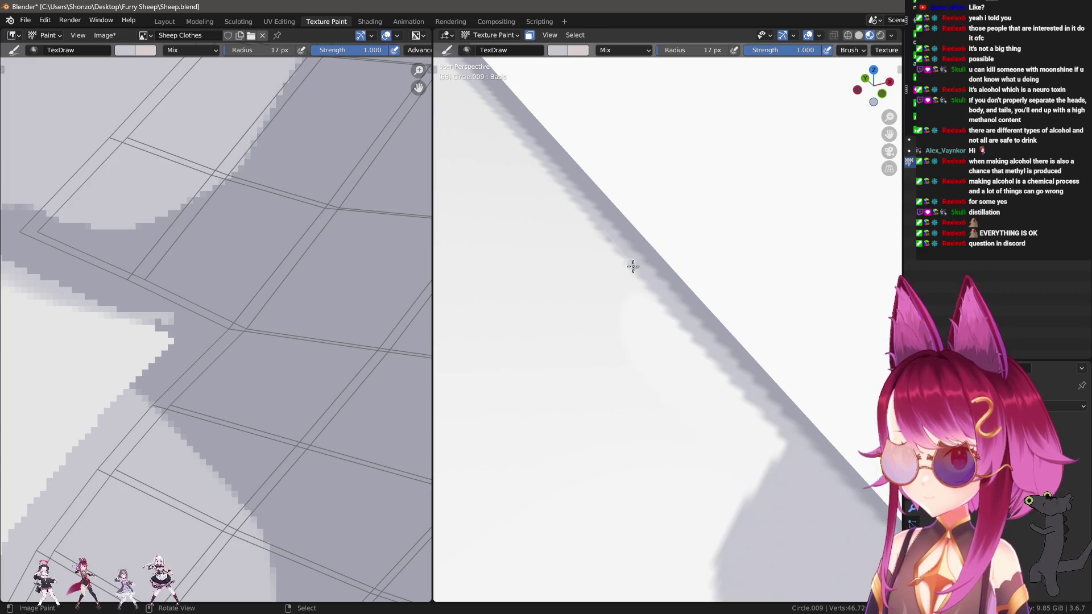
pyautogui.scroll(-6, 711, 455)
pyautogui.scroll(6, 699, 401)
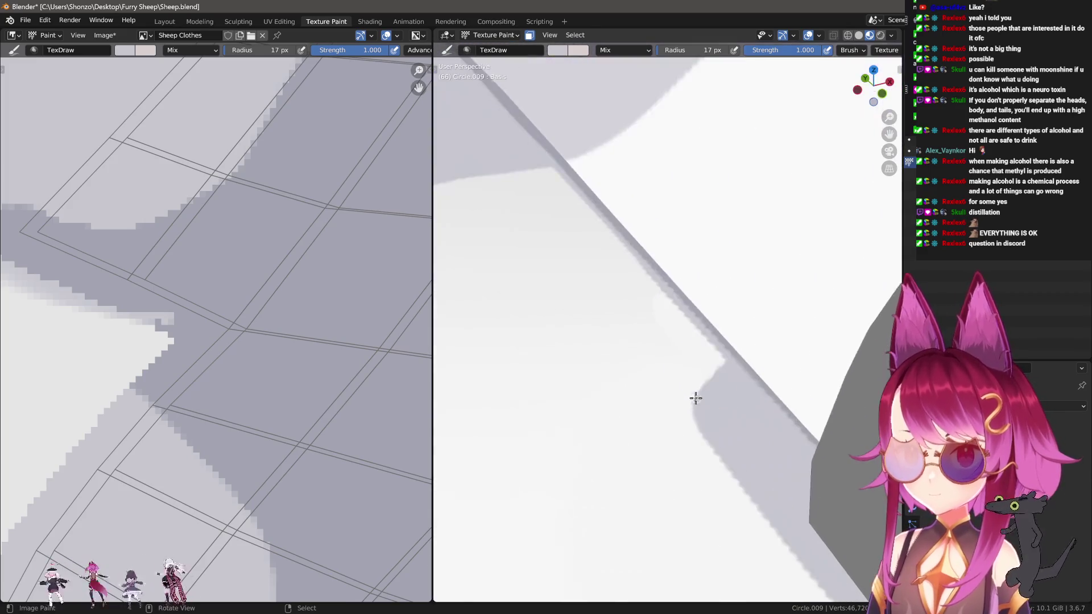
# Select the Soften brush and set its radius to about 14 px.
pyautogui.press('2')
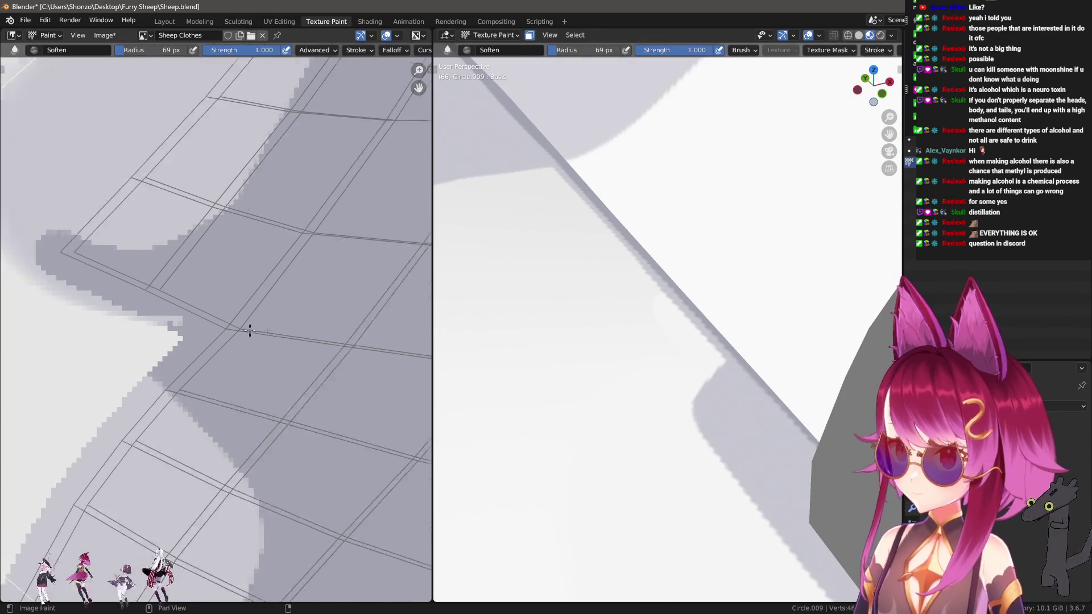
pyautogui.scroll(-4, 220, 330)
pyautogui.press('1')
pyautogui.scroll(8, 273, 319)
pyautogui.press('2')
pyautogui.press('f')
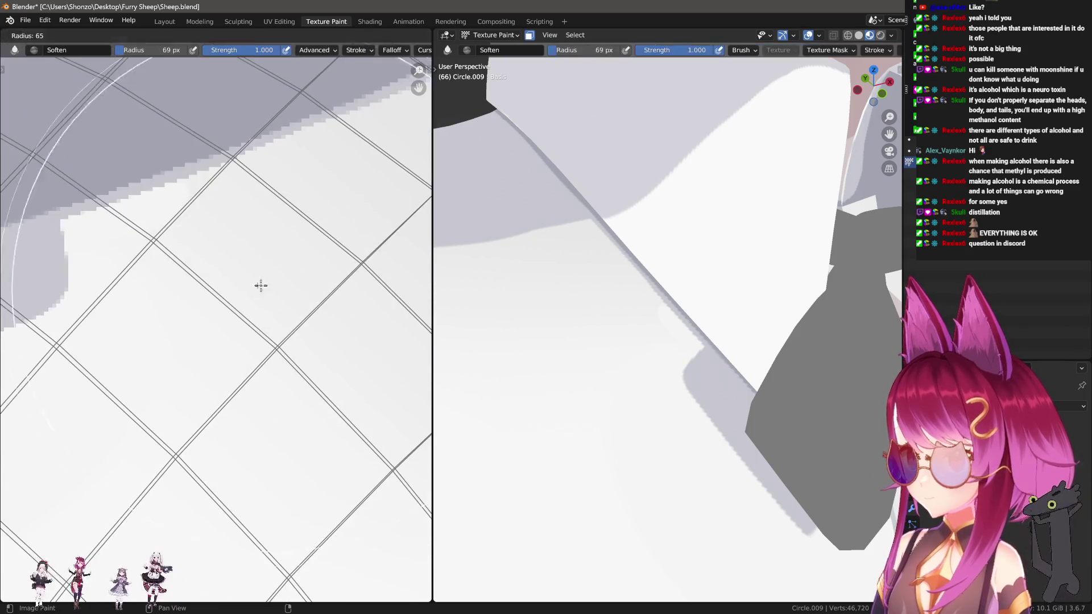
pyautogui.click(281, 260)
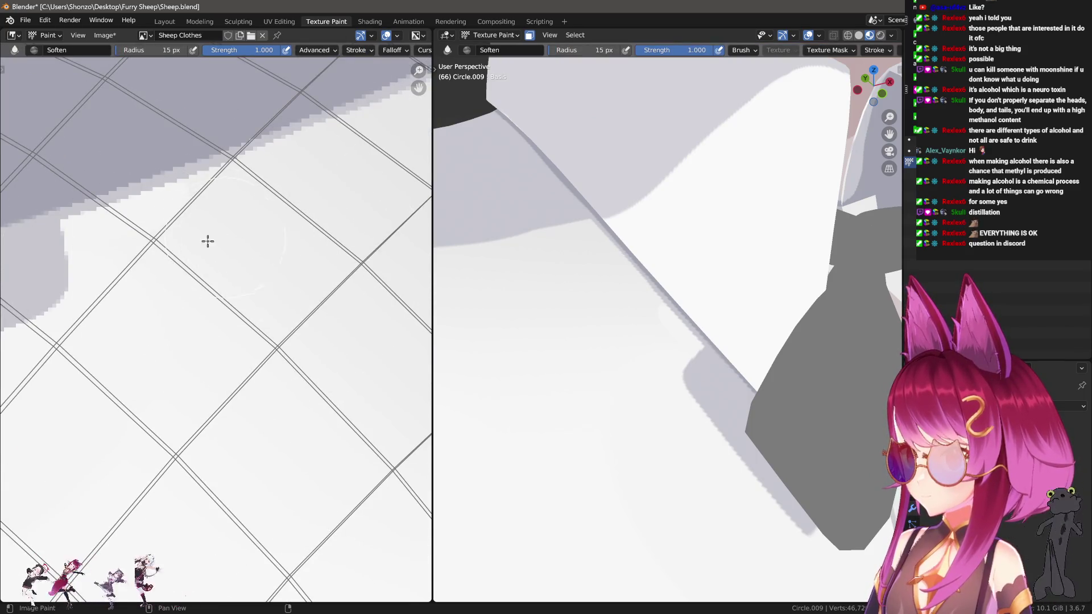
# Switch to the Smear brush and orbit out to see the collar and face.
pyautogui.scroll(-1, 178, 281)
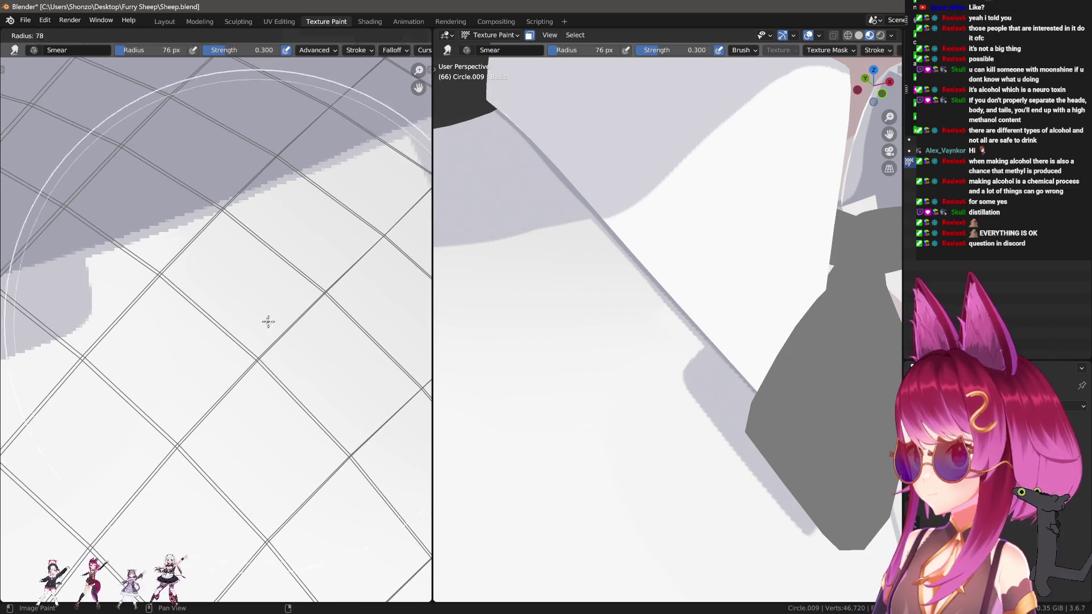
pyautogui.press('3')
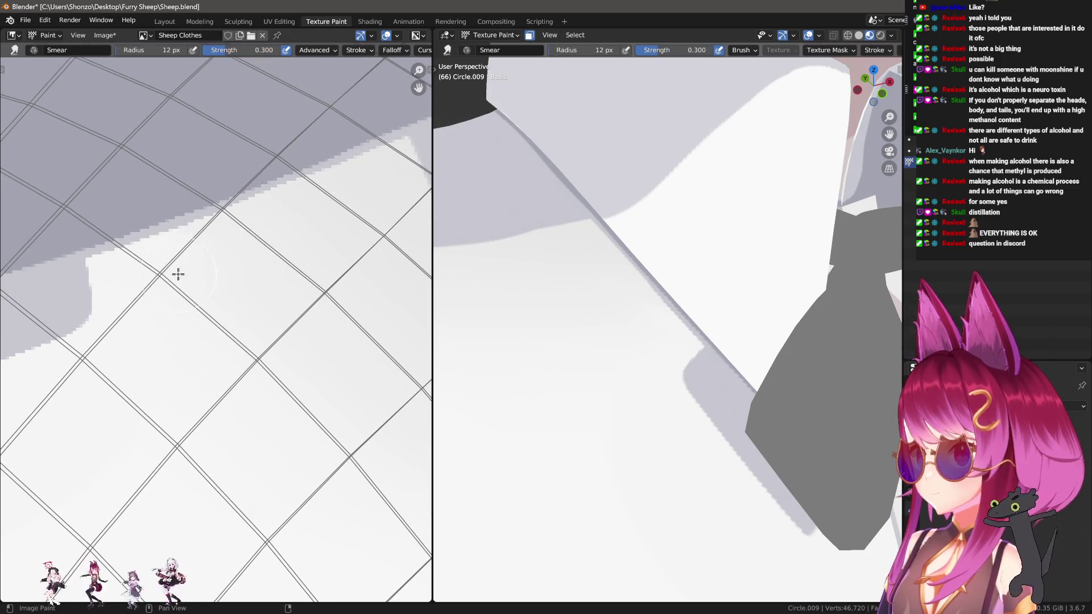
pyautogui.scroll(-6, 738, 451)
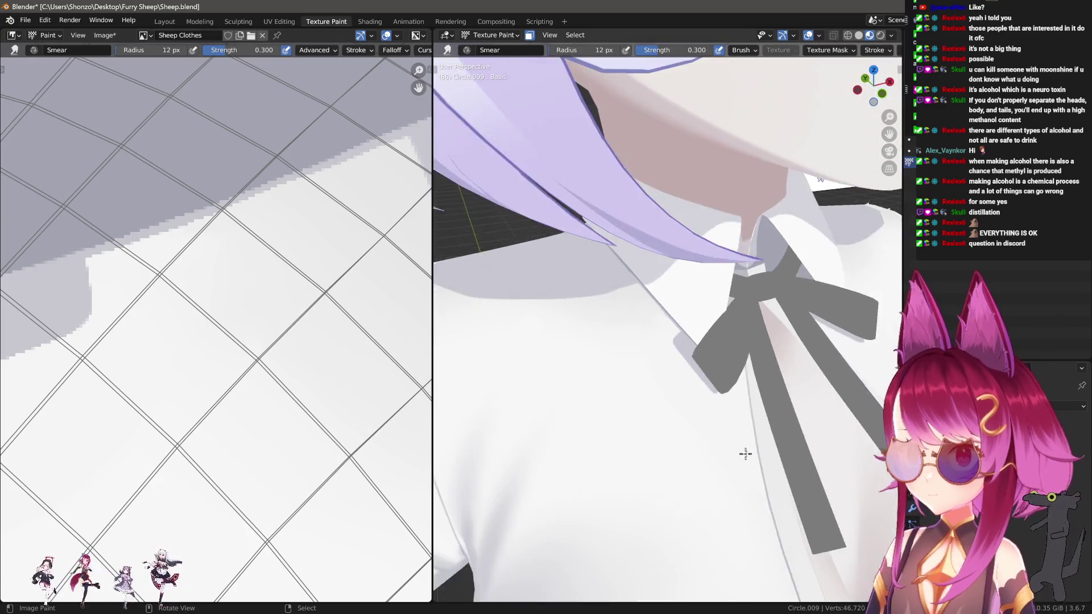
pyautogui.moveTo(682, 387)
pyautogui.mouseDown(button='middle')
pyautogui.moveTo(647, 354)
pyautogui.moveTo(721, 397)
pyautogui.mouseUp(button='middle')
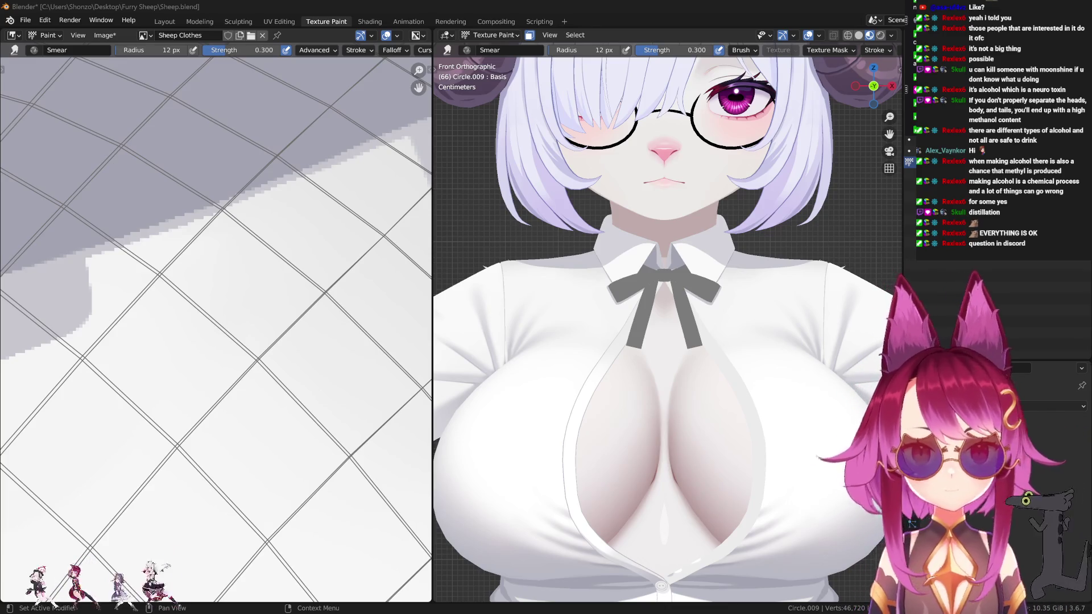
# Return to the TexDraw brush at a 7 px radius and orbit to a closer shirt view.
pyautogui.scroll(-5, 230, 349)
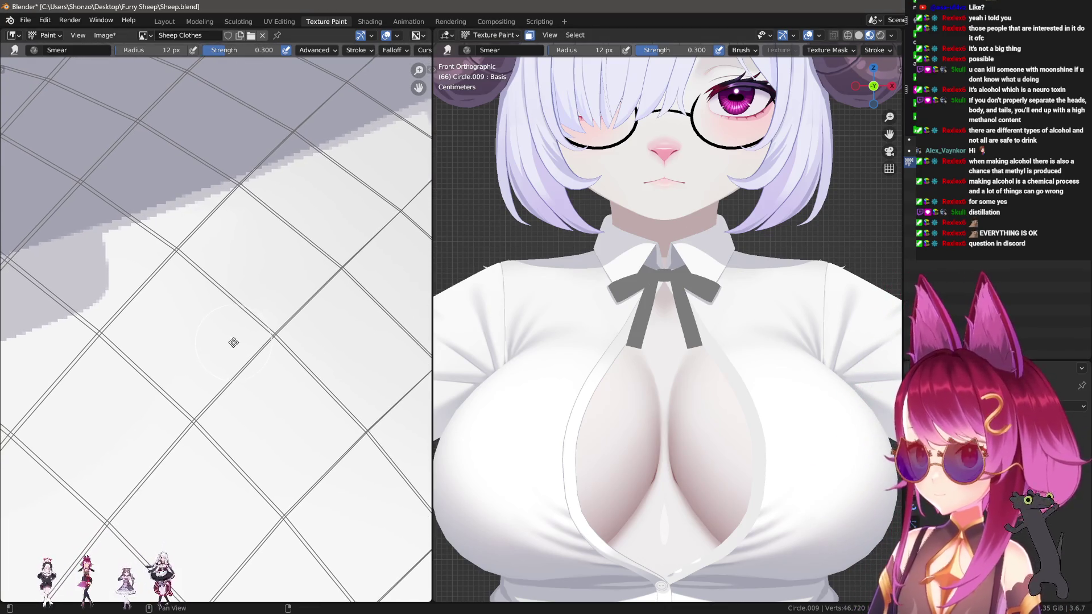
pyautogui.scroll(4, 213, 349)
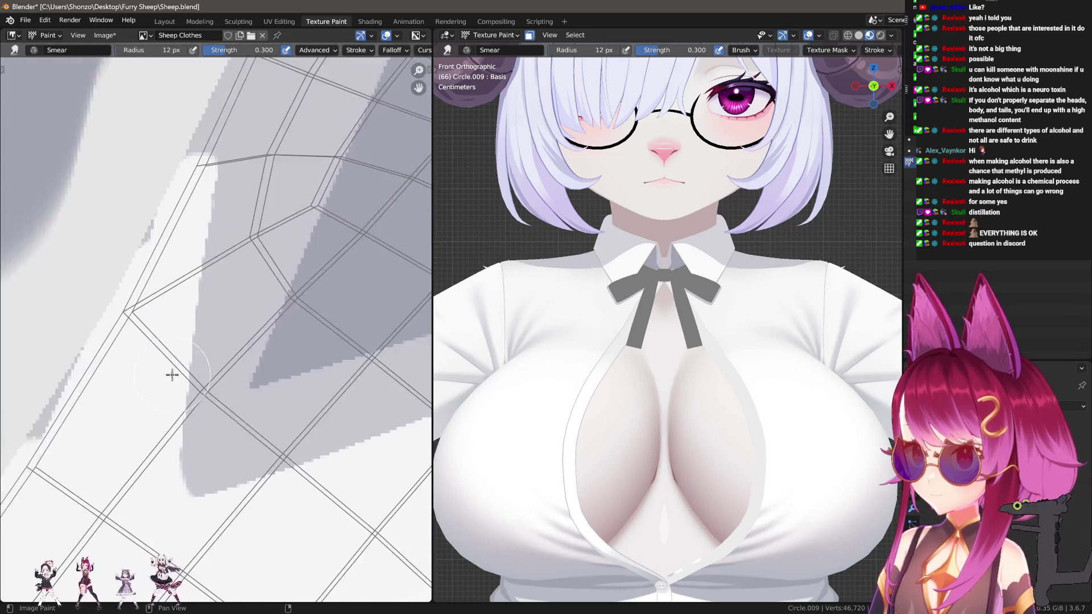
pyautogui.press('1')
pyautogui.scroll(2, 242, 278)
pyautogui.press('f')
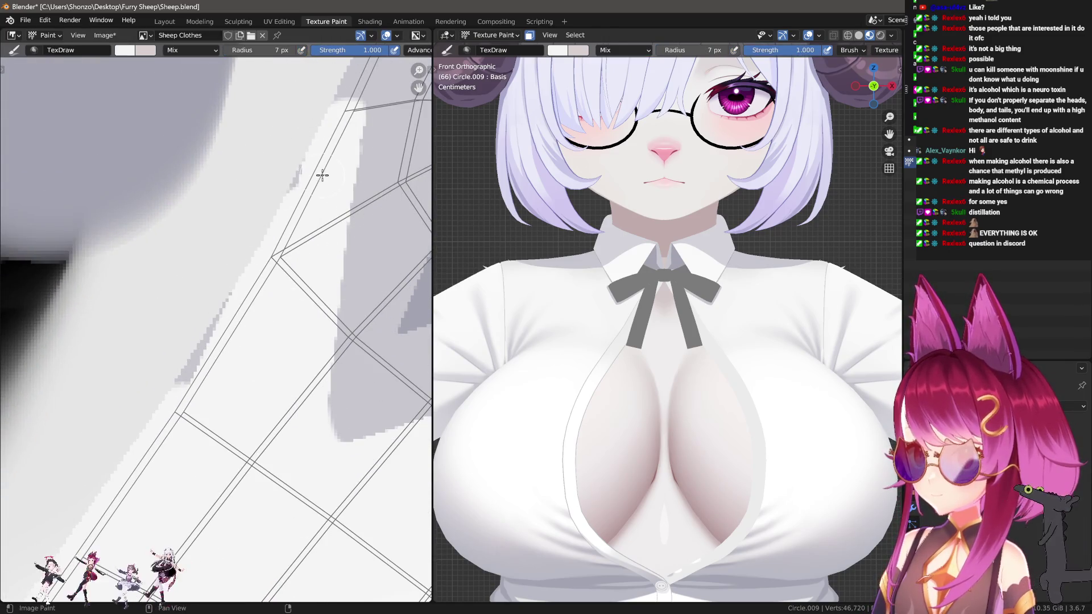
pyautogui.click(321, 171)
pyautogui.scroll(-4, 179, 486)
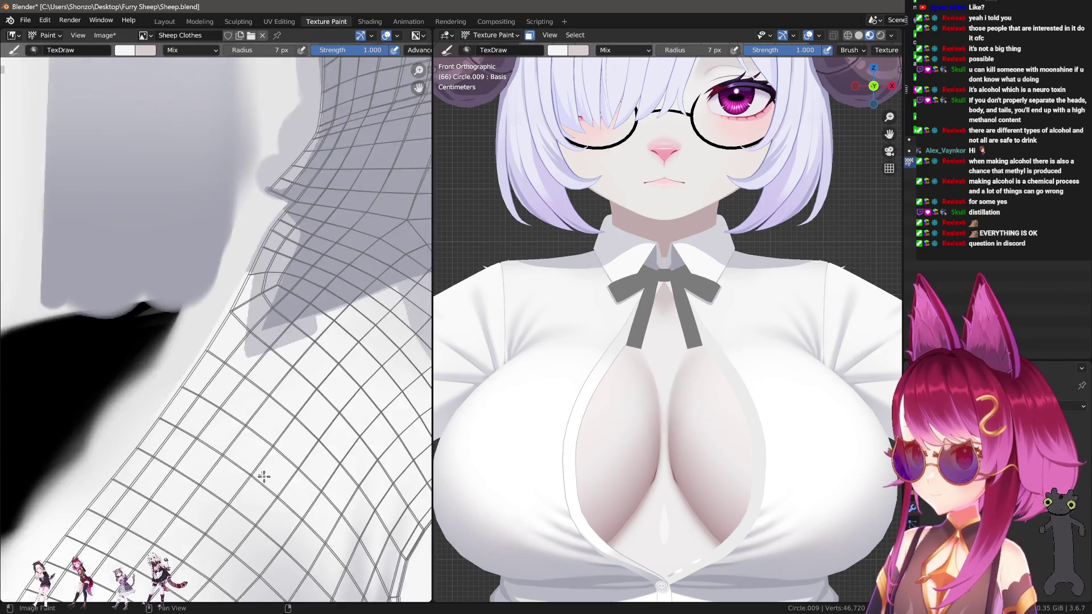
pyautogui.scroll(2, 201, 345)
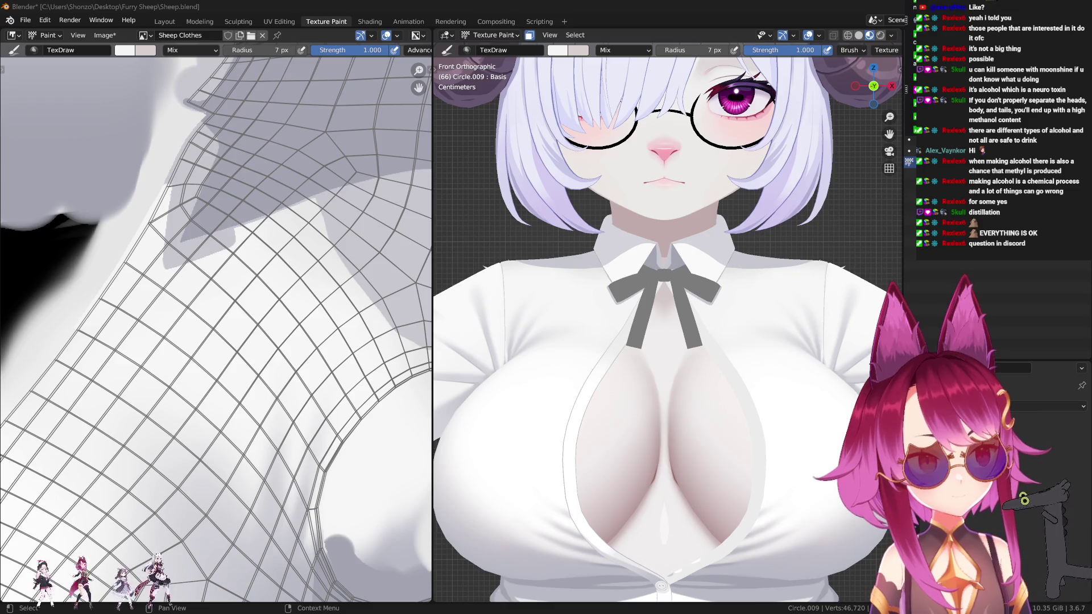
pyautogui.scroll(4, 537, 303)
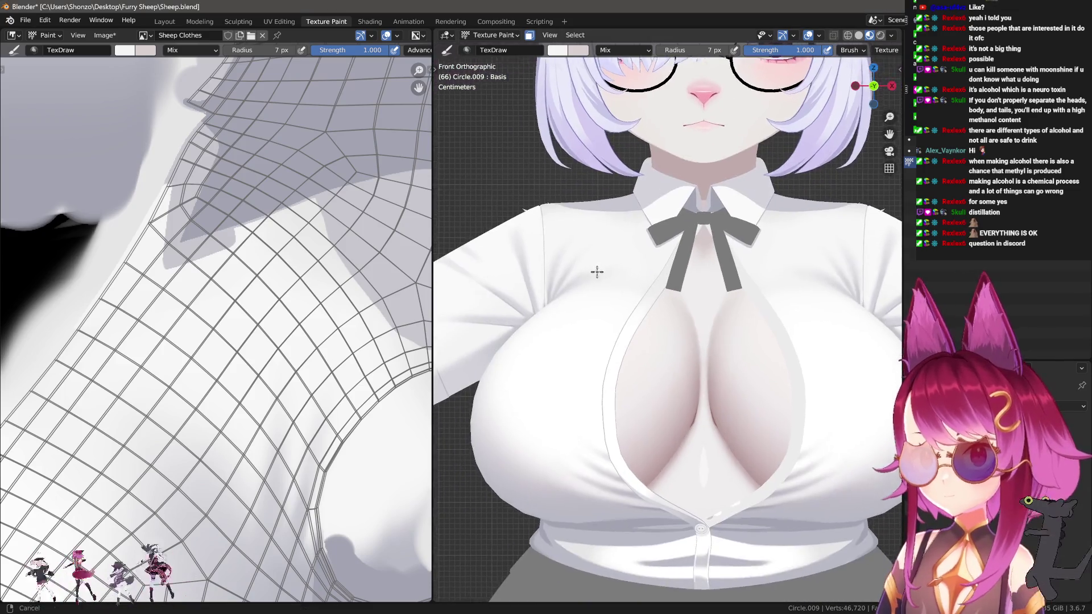
pyautogui.moveTo(568, 239)
pyautogui.mouseDown(button='middle')
pyautogui.moveTo(611, 313)
pyautogui.moveTo(732, 329)
pyautogui.moveTo(711, 317)
pyautogui.moveTo(759, 267)
pyautogui.moveTo(680, 219)
pyautogui.mouseUp(button='middle')
# Resize the brush to 55 px and paint white over the grey marks under the hat.
pyautogui.press('f')
pyautogui.click(662, 216)
pyautogui.moveTo(630, 181); pyautogui.dragTo(552, 224)
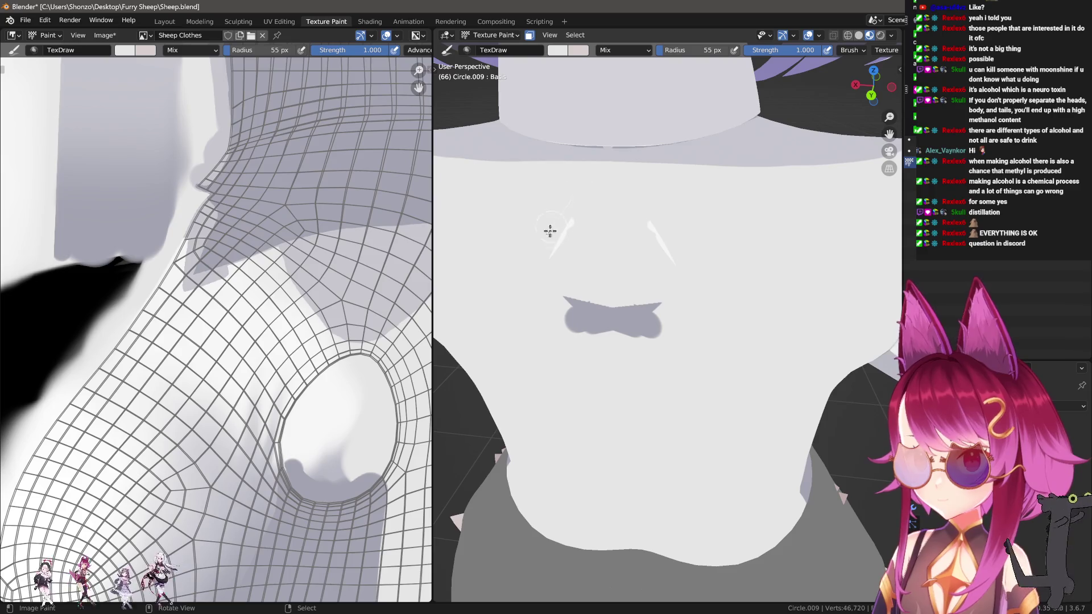
pyautogui.moveTo(563, 342)
pyautogui.mouseDown()
pyautogui.moveTo(585, 302)
pyautogui.moveTo(682, 309)
pyautogui.mouseUp()
# Undo the stray line accidentally drawn across the back of the shirt.
pyautogui.moveTo(682, 309)
pyautogui.mouseDown(button='middle')
pyautogui.moveTo(663, 243)
pyautogui.moveTo(504, 267)
pyautogui.mouseUp(button='middle')
pyautogui.scroll(5, 680, 273)
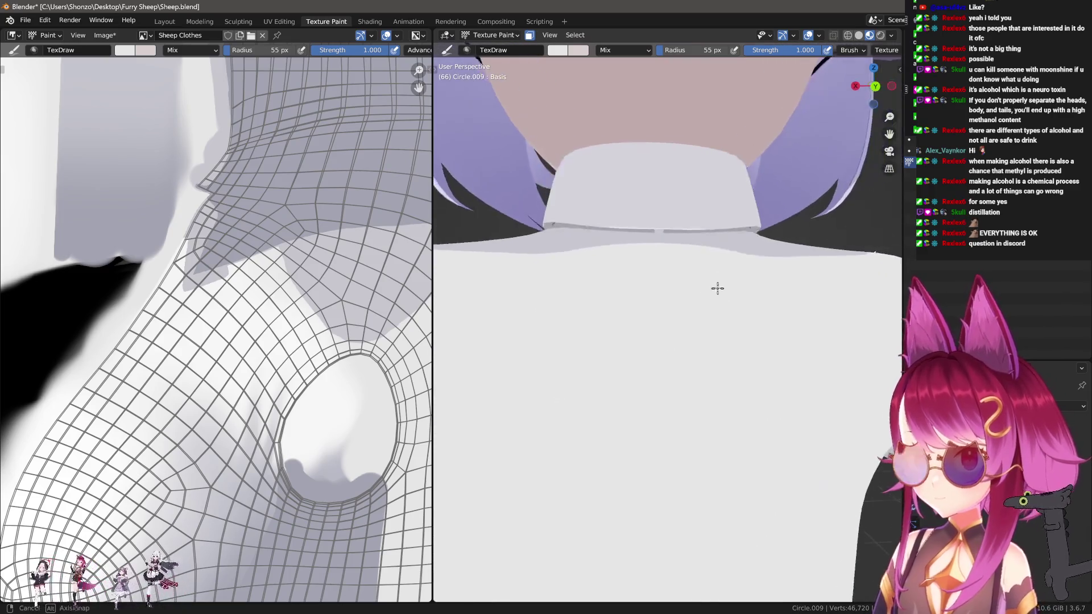
pyautogui.scroll(2, 726, 325)
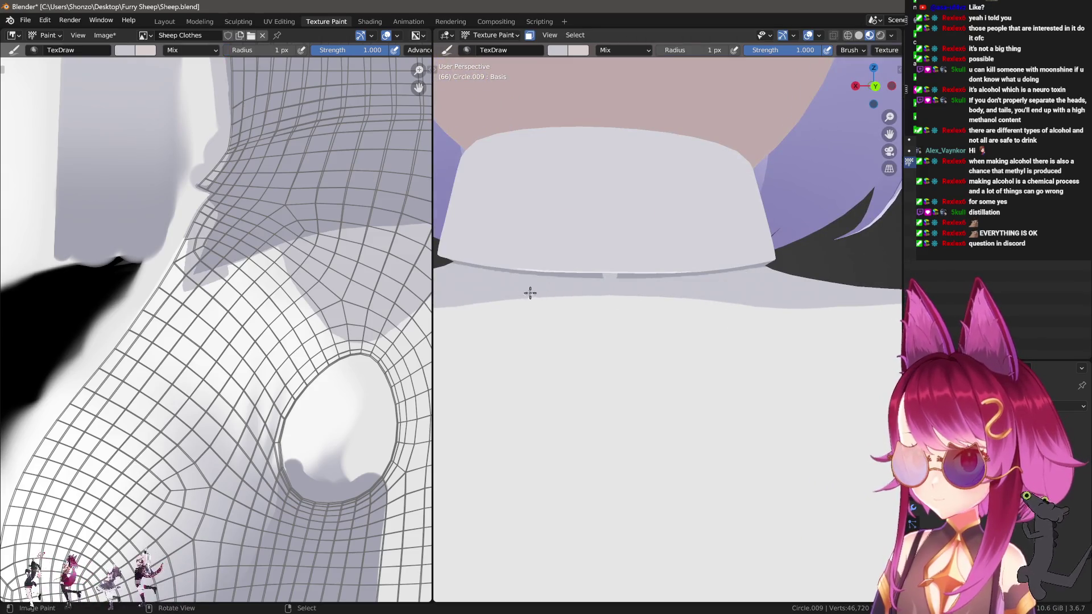
pyautogui.moveTo(660, 299)
pyautogui.mouseDown()
pyautogui.moveTo(445, 300)
pyautogui.moveTo(817, 307)
pyautogui.mouseUp()
pyautogui.press(']')
pyautogui.press(']')
pyautogui.press(']')
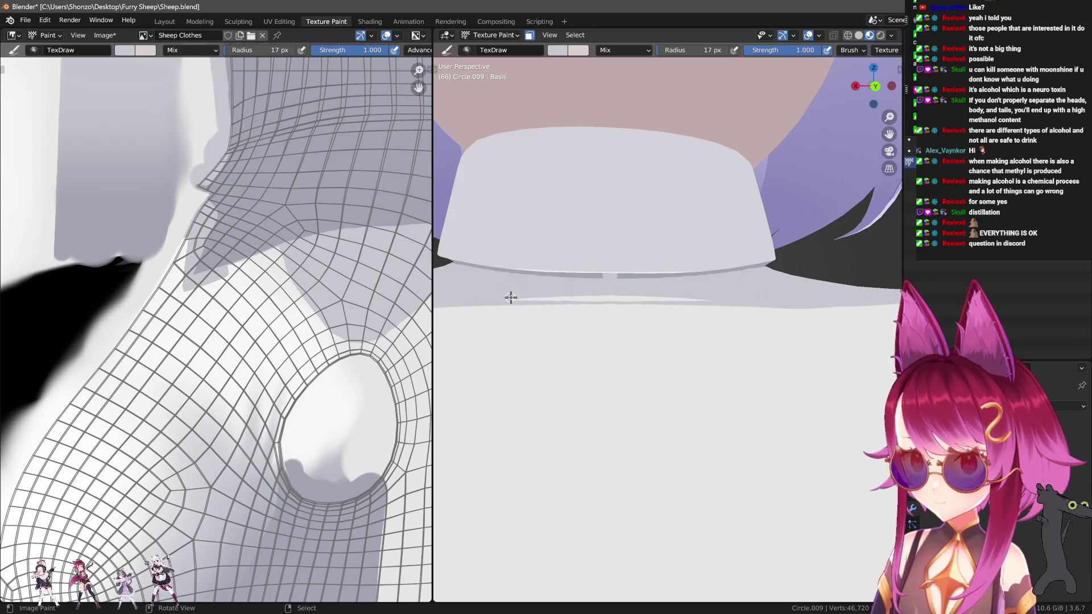
pyautogui.hotkey('ctrl', 'z')
pyautogui.hotkey('ctrl', 'z')
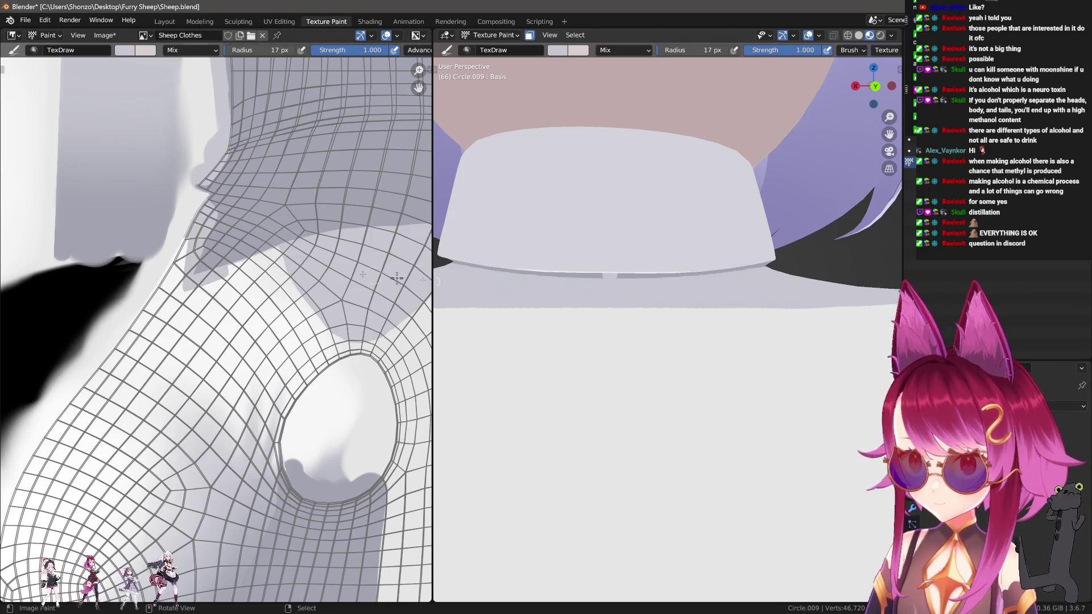
pyautogui.scroll(5, 188, 372)
pyautogui.keyDown('shift'); pyautogui.scroll(-4, 188, 373); pyautogui.keyUp('shift')
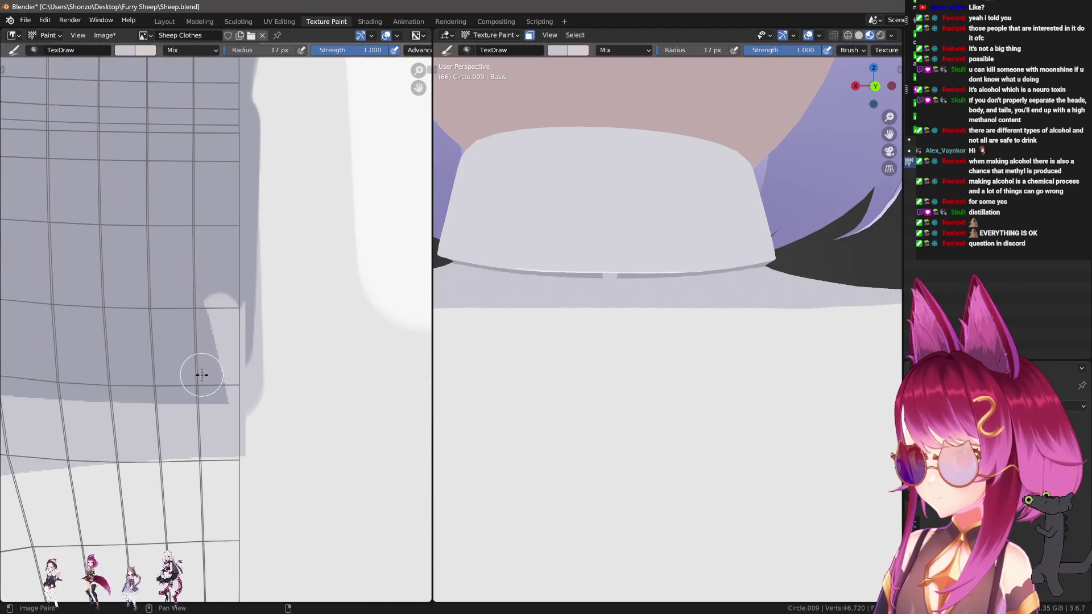
# Fill the light notch in the shirt's shading with grey using a 12 px brush.
pyautogui.press('[')
pyautogui.press('[')
pyautogui.press('[')
pyautogui.moveTo(208, 393)
pyautogui.mouseDown()
pyautogui.moveTo(262, 396)
pyautogui.moveTo(237, 398)
pyautogui.mouseUp()
pyautogui.press(']')
pyautogui.hotkey('ctrl', 'z')
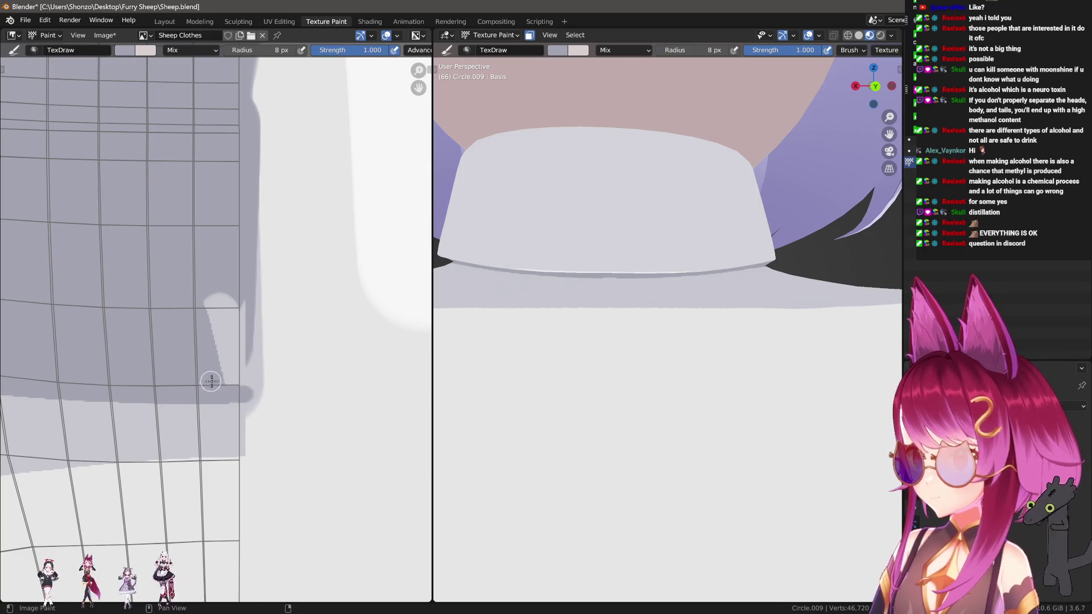
pyautogui.press(']')
pyautogui.press(']')
pyautogui.moveTo(236, 401)
pyautogui.mouseDown()
pyautogui.moveTo(234, 288)
pyautogui.moveTo(220, 345)
pyautogui.moveTo(185, 200)
pyautogui.mouseUp()
pyautogui.moveTo(626, 306)
pyautogui.mouseDown(button='middle')
pyautogui.moveTo(653, 329)
pyautogui.moveTo(690, 246)
pyautogui.moveTo(711, 267)
pyautogui.mouseUp(button='middle')
# Orbit to show the collar and bow, and set the brush radius to 26 px.
pyautogui.scroll(-3, 195, 299)
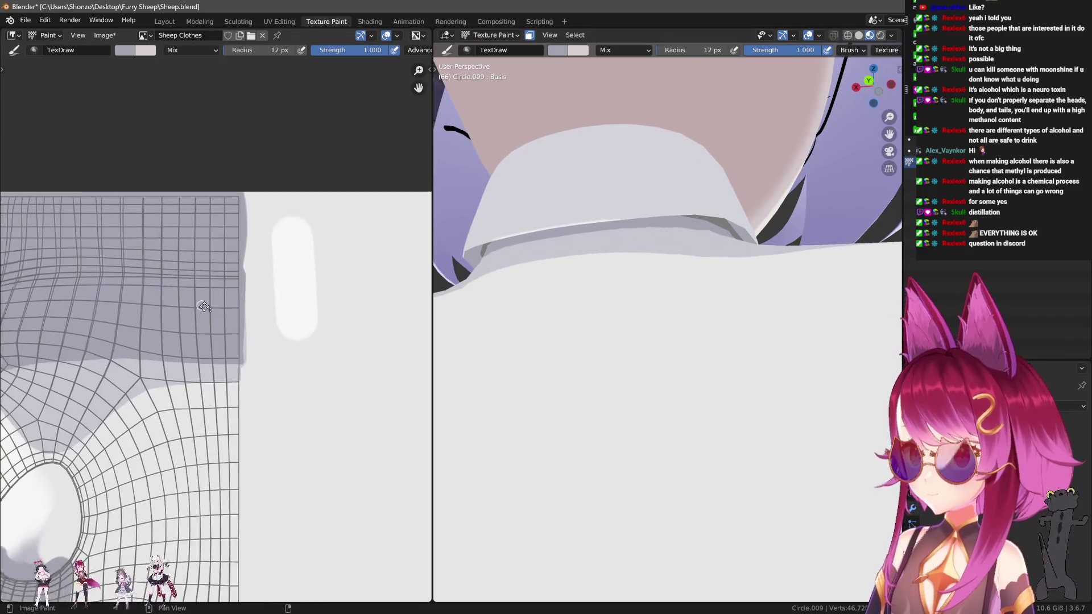
pyautogui.moveTo(195, 299); pyautogui.dragTo(311, 361, button='middle')
pyautogui.scroll(-3, 312, 360)
pyautogui.scroll(3, 145, 242)
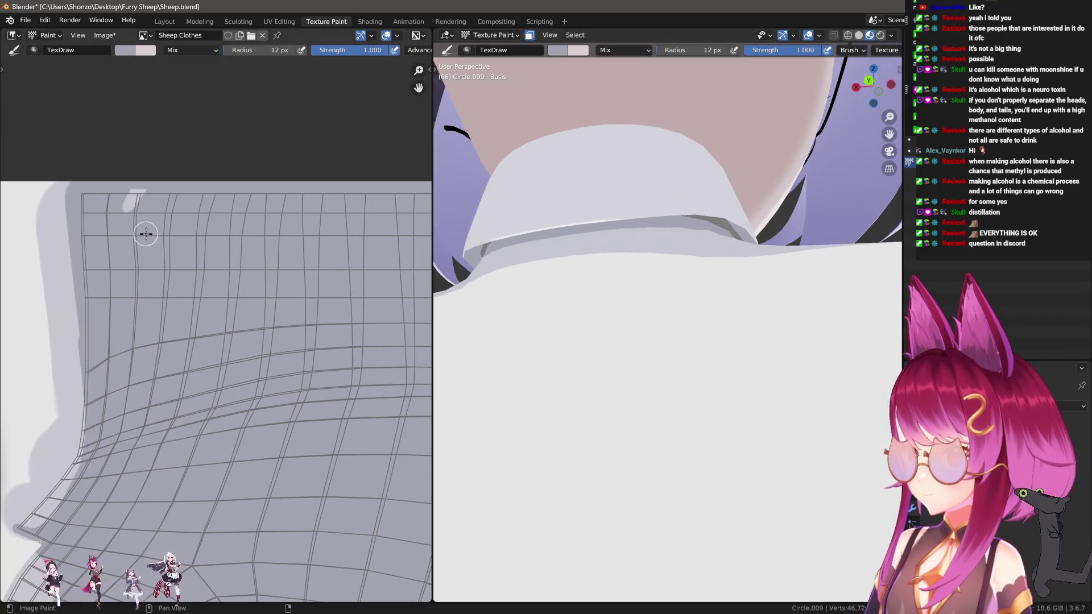
pyautogui.moveTo(612, 238); pyautogui.dragTo(637, 267, button='middle')
pyautogui.scroll(-2, 156, 237)
pyautogui.scroll(5, 300, 333)
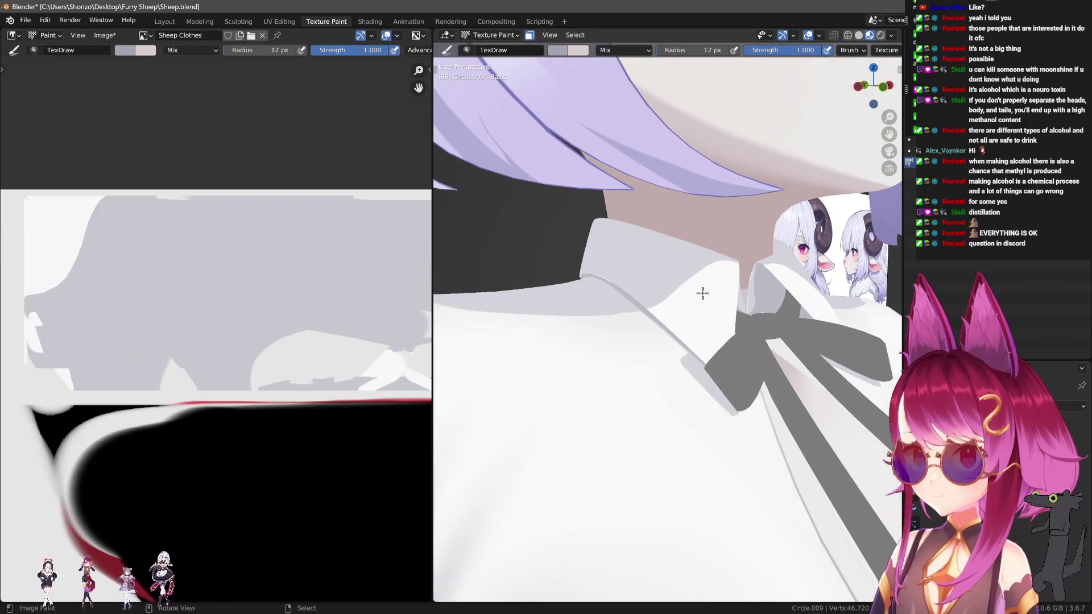
pyautogui.press('f')
pyautogui.click(188, 230)
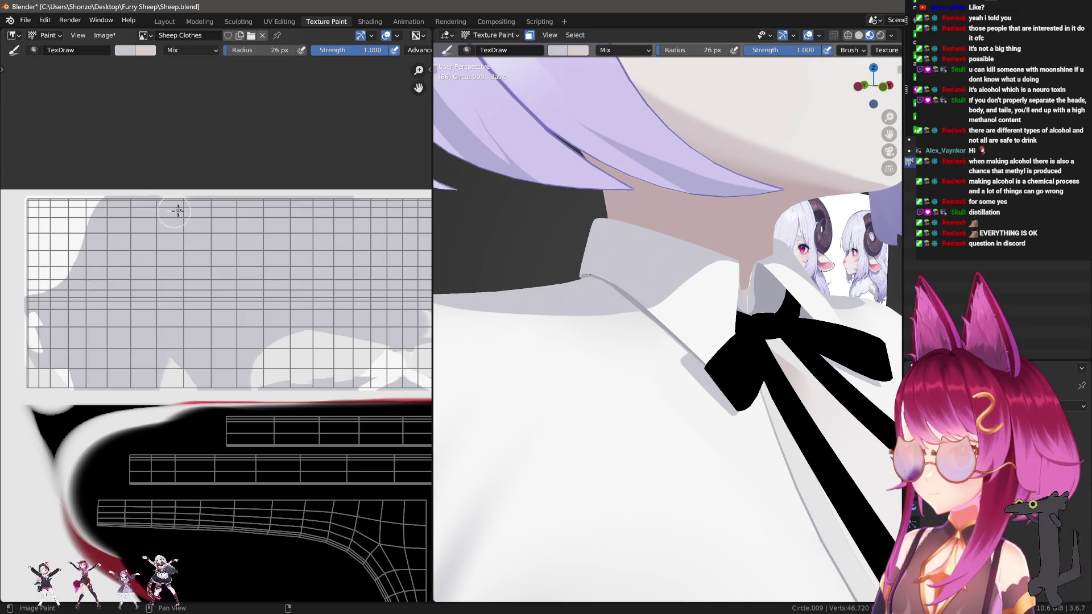
# Paint light grey across the texture and over the white bow shapes.
pyautogui.moveTo(397, 275); pyautogui.dragTo(280, 269, button='middle')
pyautogui.scroll(2, 523, 307)
pyautogui.moveTo(523, 307)
pyautogui.mouseDown(button='middle')
pyautogui.moveTo(762, 292)
pyautogui.moveTo(833, 254)
pyautogui.moveTo(764, 271)
pyautogui.moveTo(609, 273)
pyautogui.moveTo(642, 267)
pyautogui.moveTo(546, 290)
pyautogui.mouseUp(button='middle')
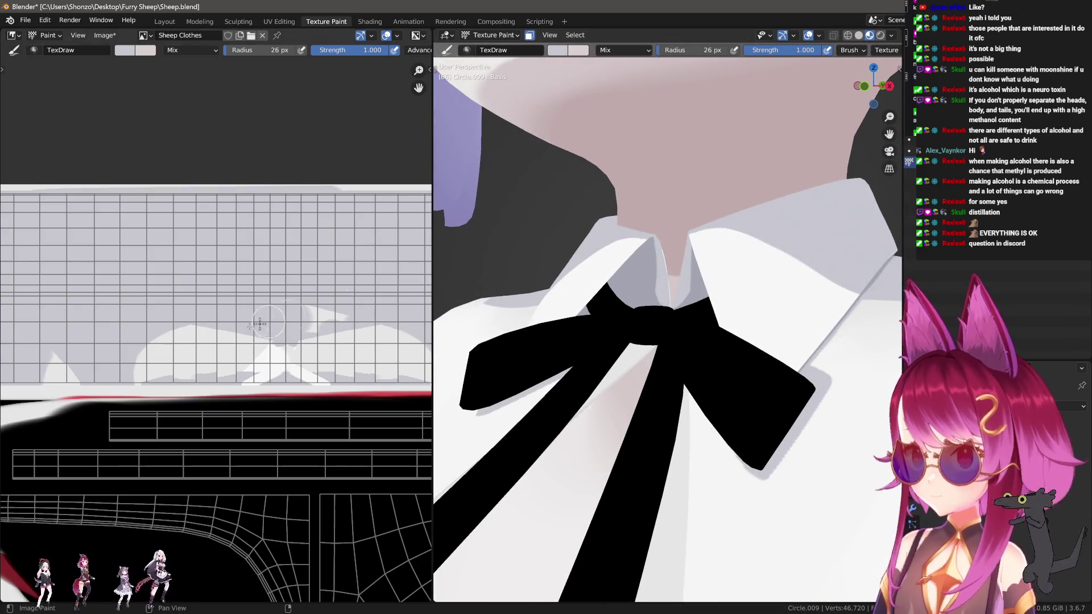
pyautogui.scroll(2, 279, 319)
pyautogui.moveTo(80, 382)
pyautogui.mouseDown()
pyautogui.moveTo(352, 386)
pyautogui.moveTo(251, 419)
pyautogui.mouseUp()
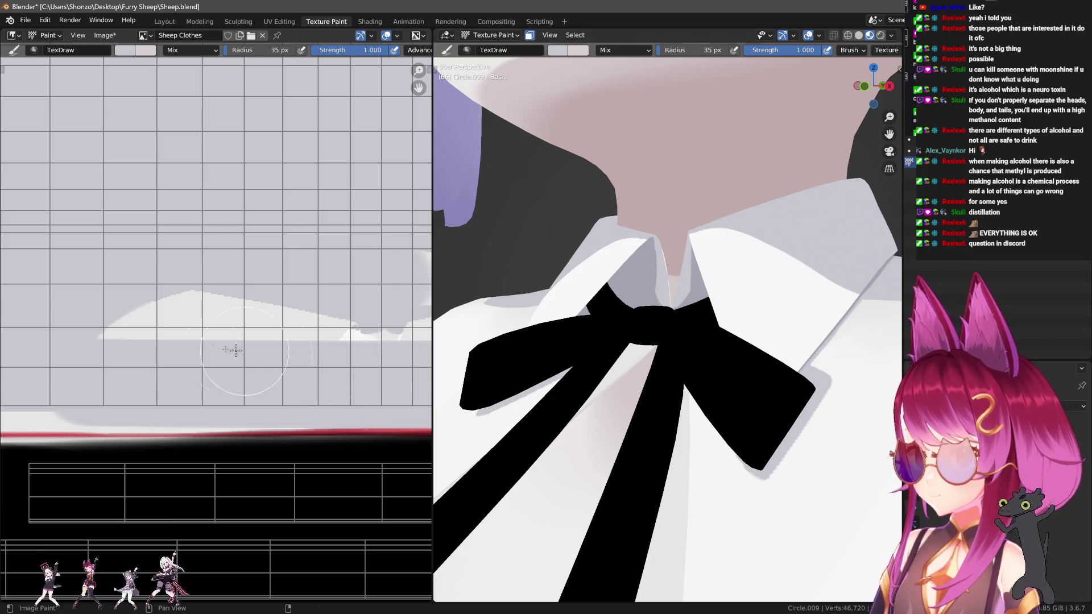
pyautogui.scroll(-2, 250, 419)
pyautogui.moveTo(147, 341); pyautogui.dragTo(423, 340)
pyautogui.moveTo(140, 319); pyautogui.dragTo(421, 322)
# With a 27 px brush, paint grey down the left edge and over the bottom's white patches.
pyautogui.keyDown('ctrl'); pyautogui.hscroll(5, 329, 314); pyautogui.keyUp('ctrl')
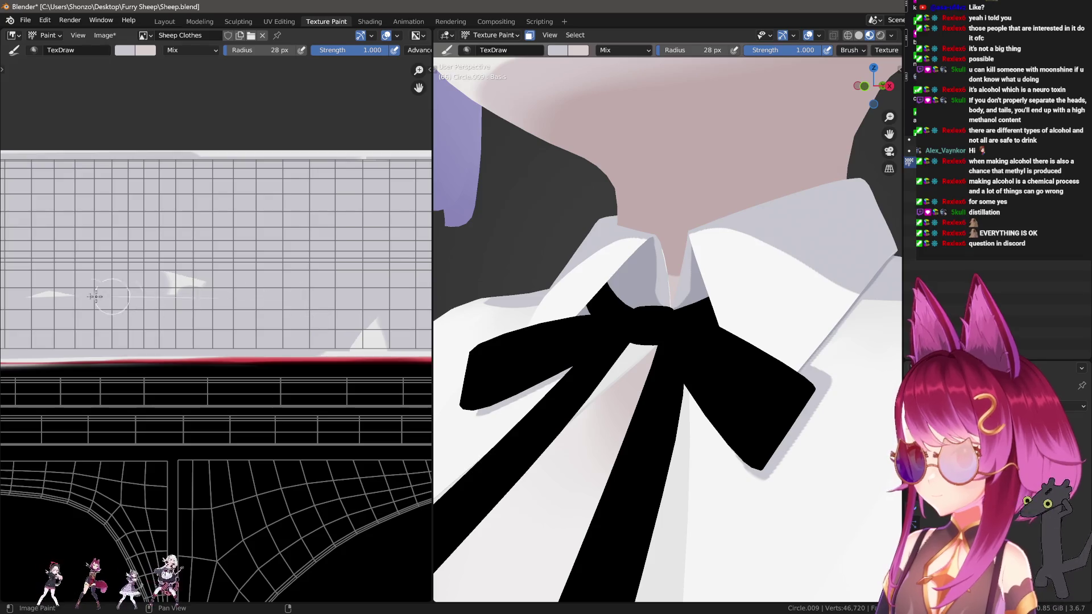
pyautogui.keyDown('ctrl'); pyautogui.hscroll(-5, 190, 309); pyautogui.keyUp('ctrl')
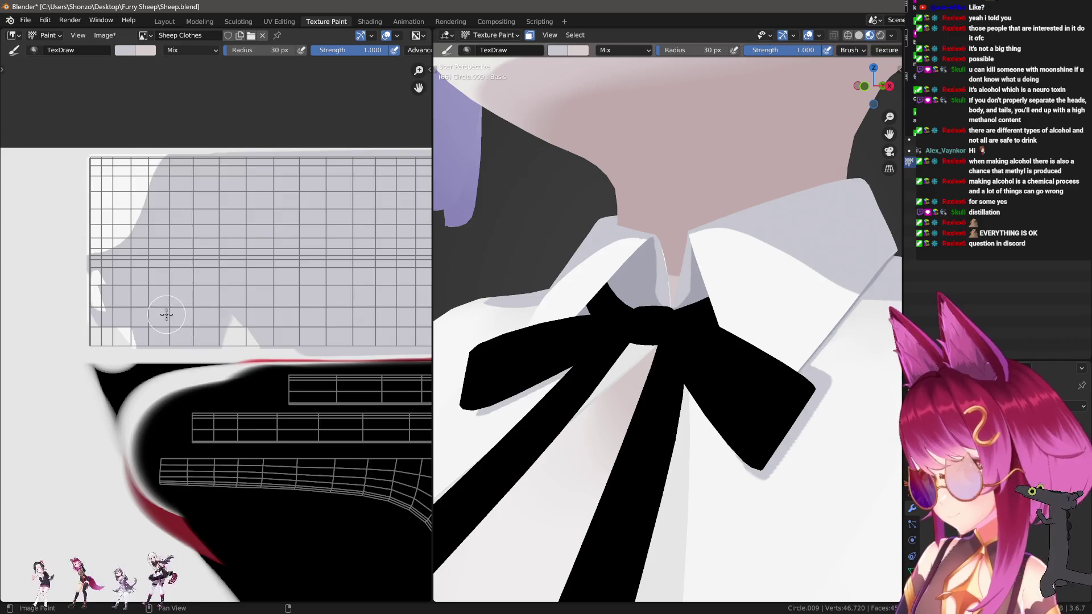
pyautogui.keyDown('ctrl'); pyautogui.hscroll(-3, 170, 310); pyautogui.keyUp('ctrl')
pyautogui.scroll(1, 228, 299)
pyautogui.press('[')
pyautogui.moveTo(160, 268)
pyautogui.mouseDown()
pyautogui.moveTo(171, 353)
pyautogui.moveTo(274, 348)
pyautogui.mouseUp()
pyautogui.moveTo(177, 347); pyautogui.dragTo(398, 358)
# Cover the right edge, bottom-right corner and white notch triangle in grey, ending at a 9 px brush.
pyautogui.scroll(3, 195, 318)
pyautogui.moveTo(219, 297); pyautogui.dragTo(190, 320, button='middle')
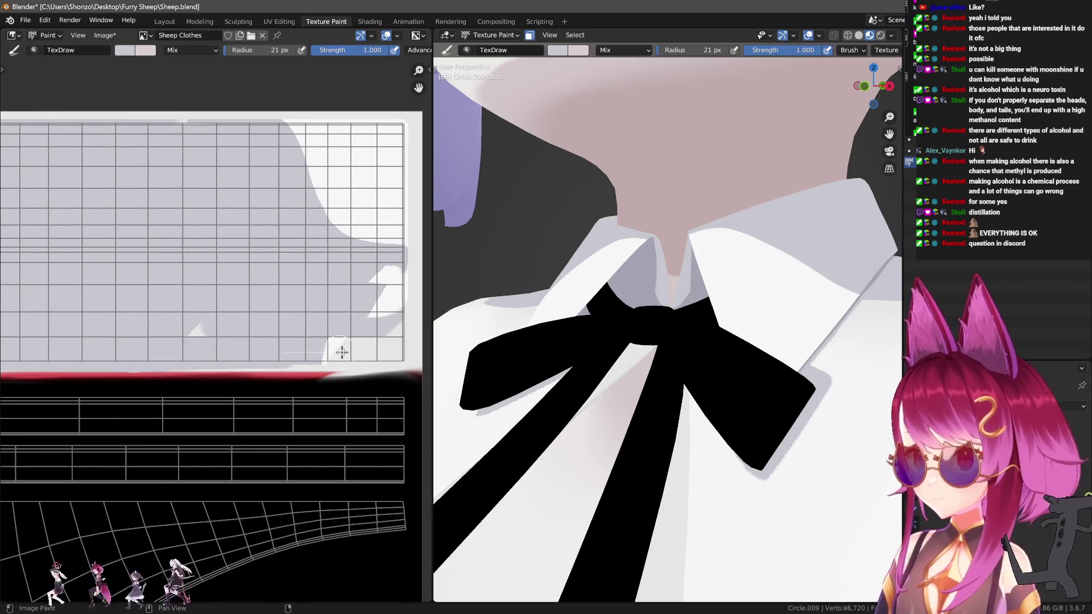
pyautogui.moveTo(352, 318); pyautogui.dragTo(195, 332, button='middle')
pyautogui.scroll(3, 225, 269)
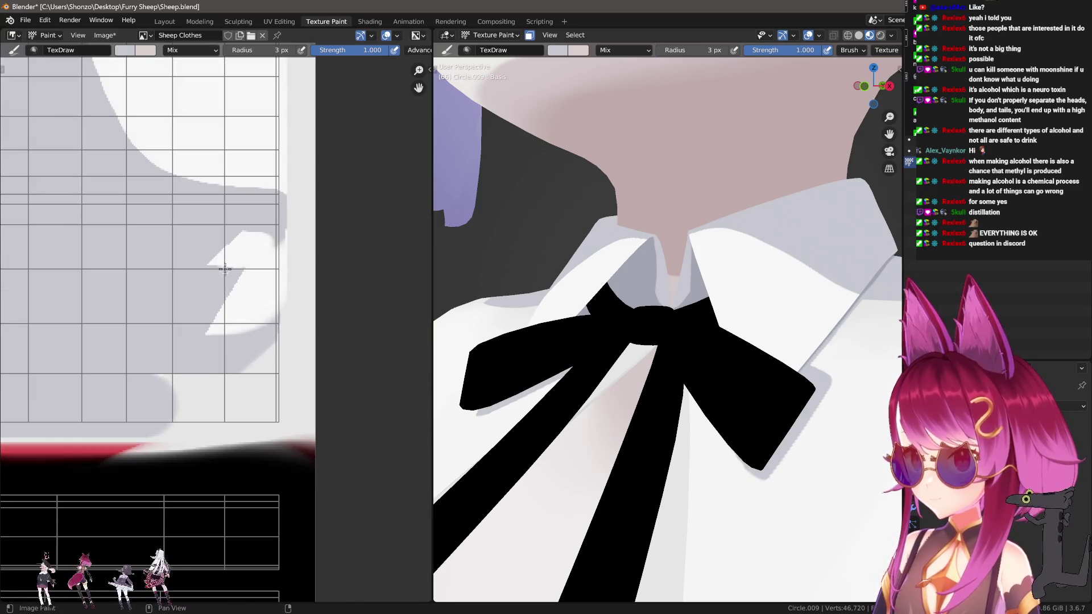
pyautogui.moveTo(266, 243)
pyautogui.mouseDown()
pyautogui.moveTo(273, 446)
pyautogui.moveTo(26, 409)
pyautogui.mouseUp()
pyautogui.press(']')
pyautogui.press(']')
pyautogui.press(']')
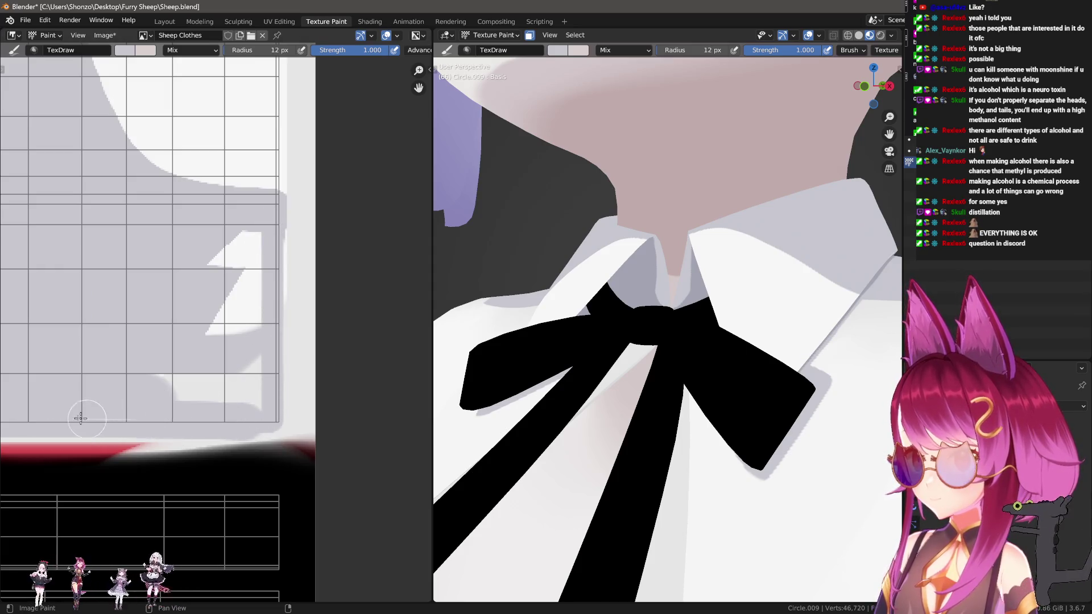
pyautogui.moveTo(255, 398)
pyautogui.mouseDown()
pyautogui.moveTo(244, 236)
pyautogui.moveTo(216, 318)
pyautogui.moveTo(187, 310)
pyautogui.mouseUp()
pyautogui.moveTo(130, 357)
pyautogui.mouseDown()
pyautogui.moveTo(257, 263)
pyautogui.moveTo(242, 392)
pyautogui.moveTo(122, 405)
pyautogui.moveTo(243, 381)
pyautogui.moveTo(32, 383)
pyautogui.mouseUp()
pyautogui.press('[')
pyautogui.press('[')
pyautogui.press('[')
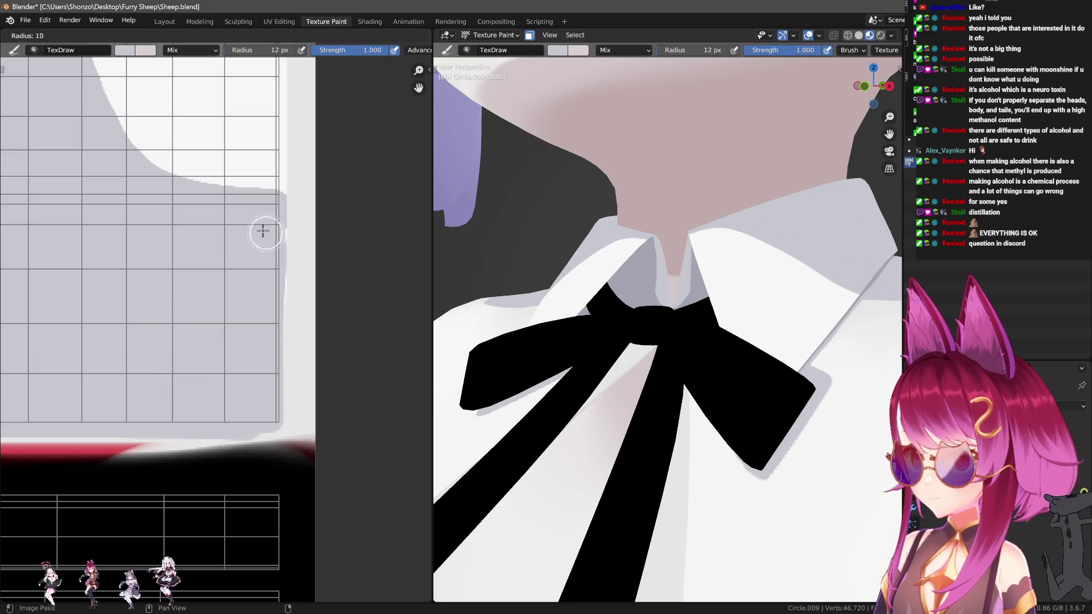
pyautogui.moveTo(286, 246)
pyautogui.mouseDown()
pyautogui.moveTo(280, 434)
pyautogui.moveTo(112, 422)
pyautogui.moveTo(134, 404)
pyautogui.mouseUp()
# Extend the grey along the texture's right and bottom edges.
pyautogui.scroll(-2, 134, 404)
pyautogui.moveTo(134, 403); pyautogui.dragTo(187, 311, button='middle')
pyautogui.scroll(1, 171, 348)
# Switch the colour to black, use the Line stroke method, and paint over the red edge line.
pyautogui.press('x')
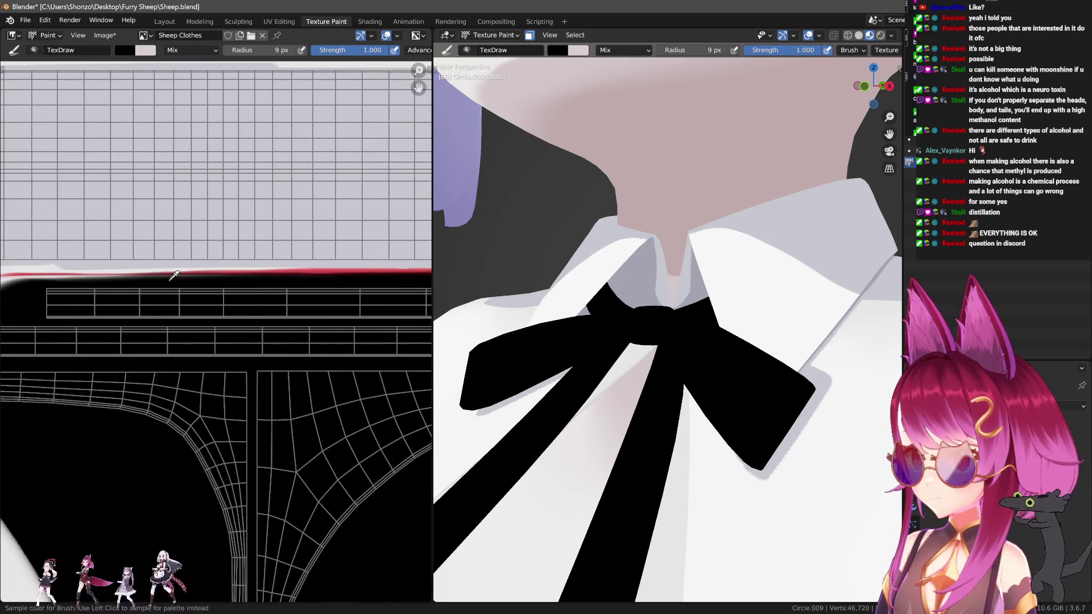
pyautogui.scroll(-1, 187, 310)
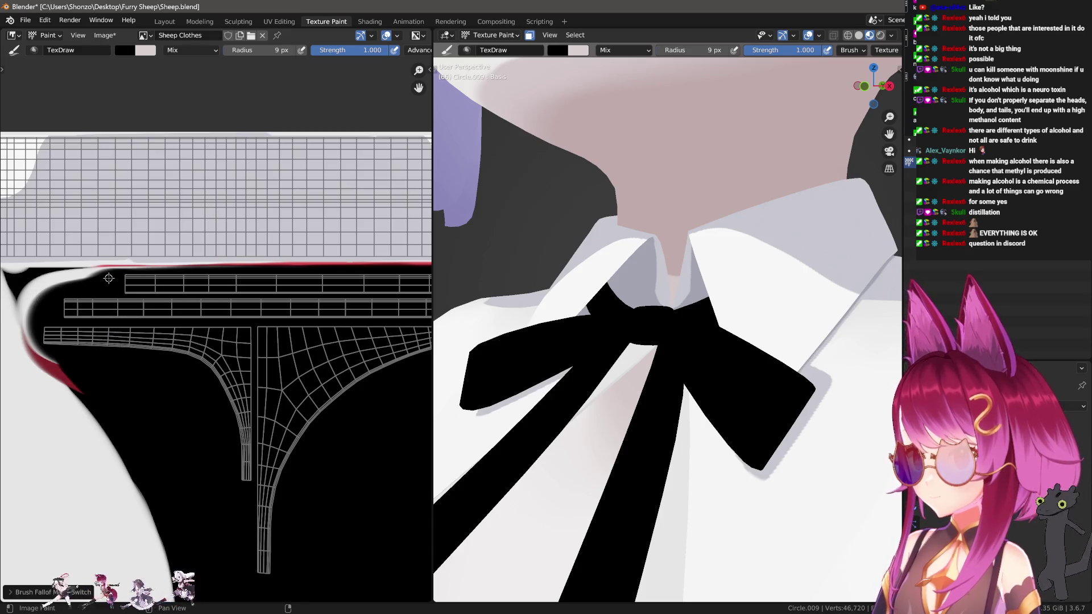
pyautogui.press('e')
pyautogui.click(39, 263)
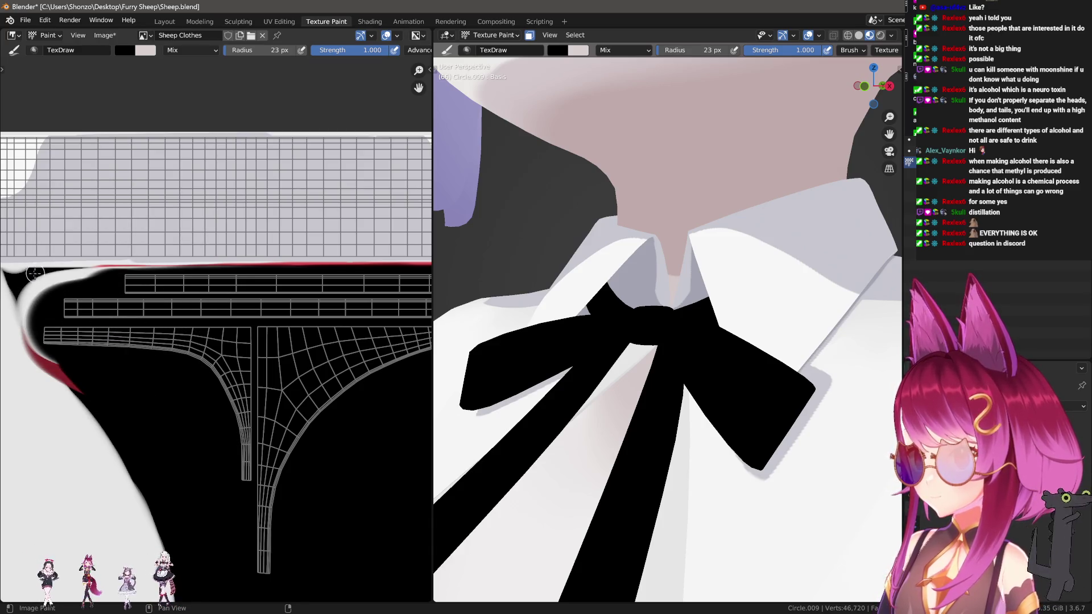
pyautogui.moveTo(21, 270)
pyautogui.mouseDown()
pyautogui.moveTo(655, 278)
pyautogui.moveTo(512, 274)
pyautogui.mouseUp()
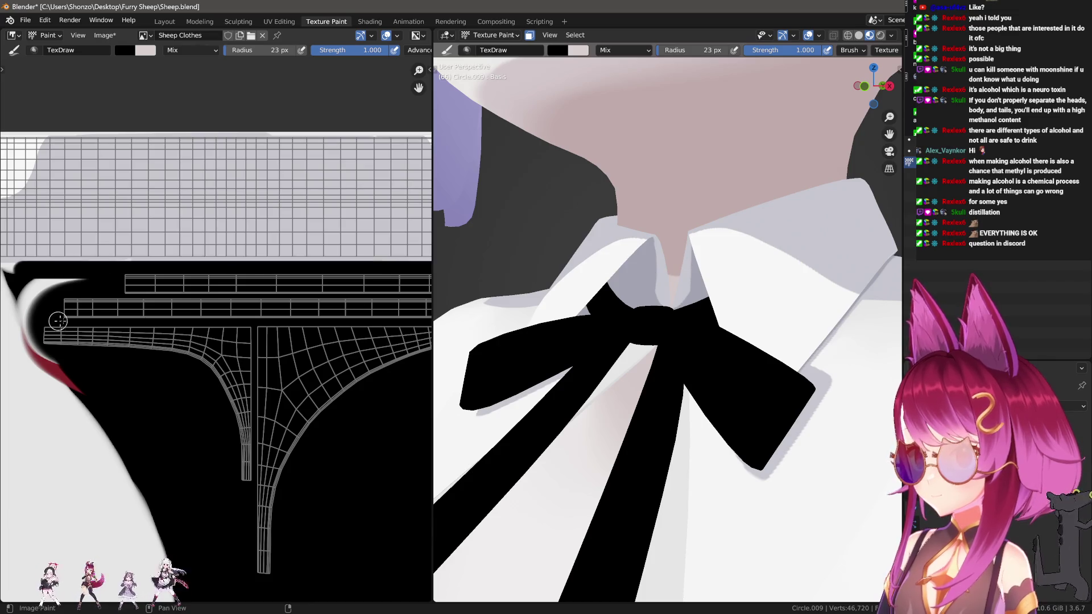
pyautogui.scroll(1, 166, 277)
# With a 37 px brush, paint the white sliver and upper-left grey wedge black.
pyautogui.press('f')
pyautogui.click(178, 297)
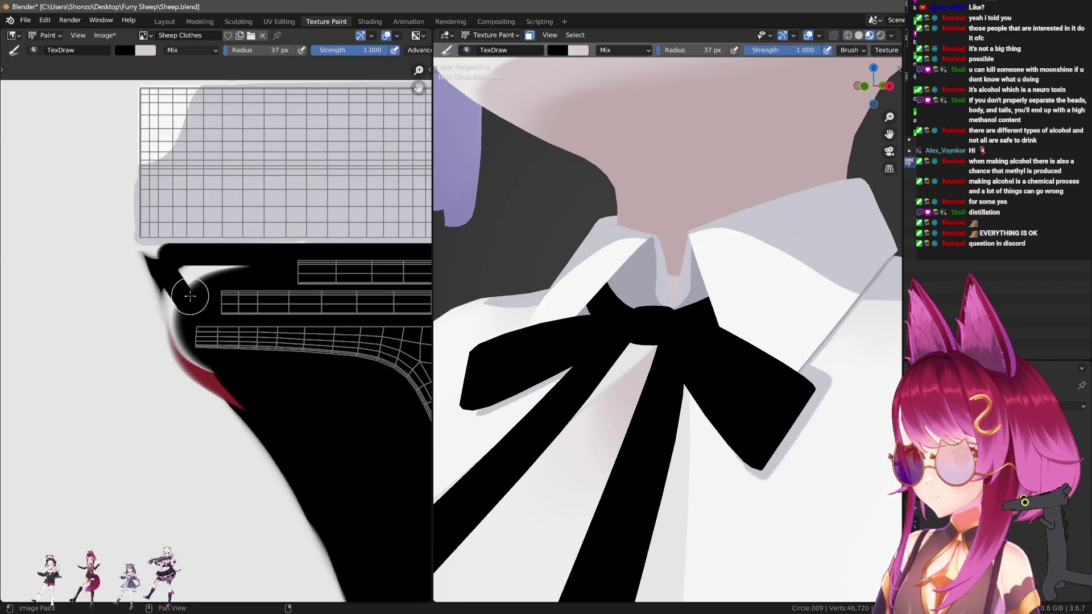
pyautogui.moveTo(168, 270); pyautogui.dragTo(245, 401)
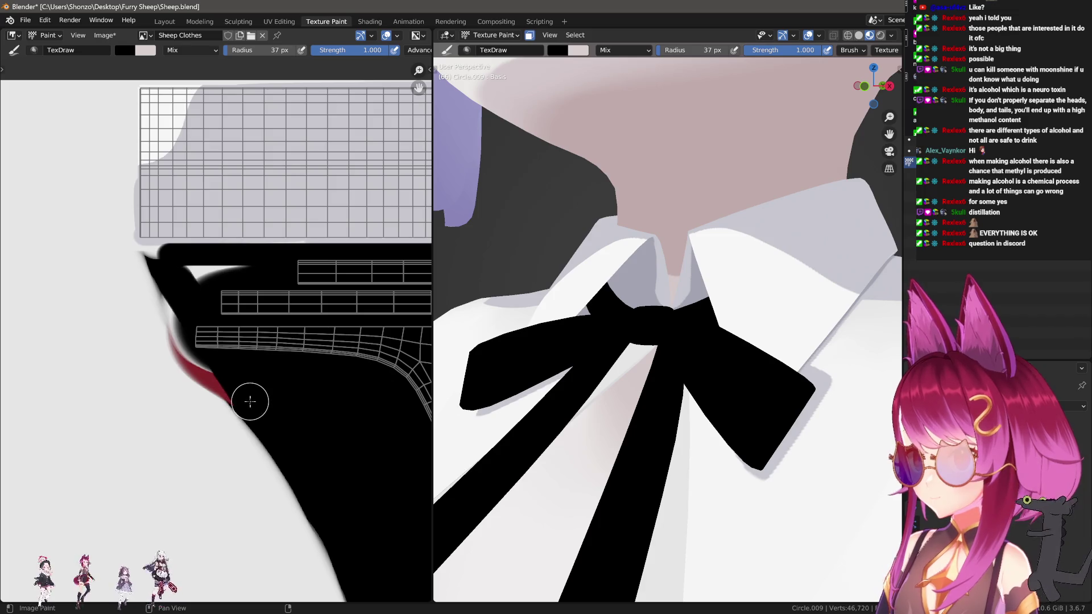
pyautogui.moveTo(171, 271); pyautogui.dragTo(244, 269)
pyautogui.scroll(2, 193, 345)
pyautogui.press('f')
pyautogui.click(142, 293)
pyautogui.moveTo(114, 273)
pyautogui.mouseDown()
pyautogui.moveTo(96, 267)
pyautogui.moveTo(178, 270)
pyautogui.moveTo(106, 268)
pyautogui.mouseUp()
# Draw a 37 px black line along the red edge of the ribbon's black area.
pyautogui.scroll(-2, 106, 268)
pyautogui.keyDown('shift'); pyautogui.scroll(-3, 39, 228); pyautogui.keyUp('shift')
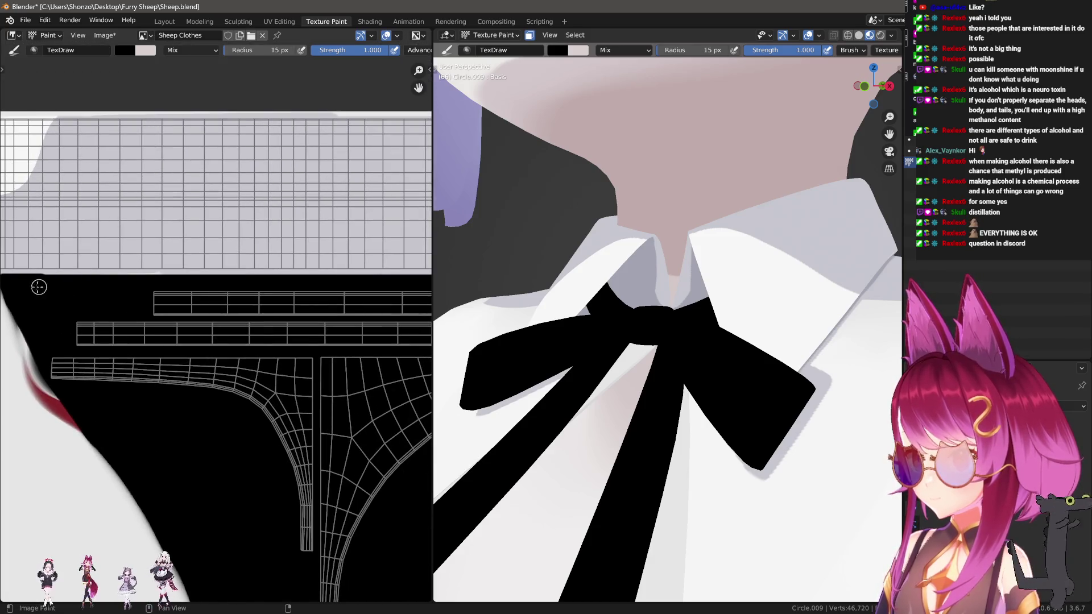
pyautogui.keyDown('shift'); pyautogui.scroll(3, 59, 319); pyautogui.keyUp('shift')
pyautogui.scroll(1, 60, 319)
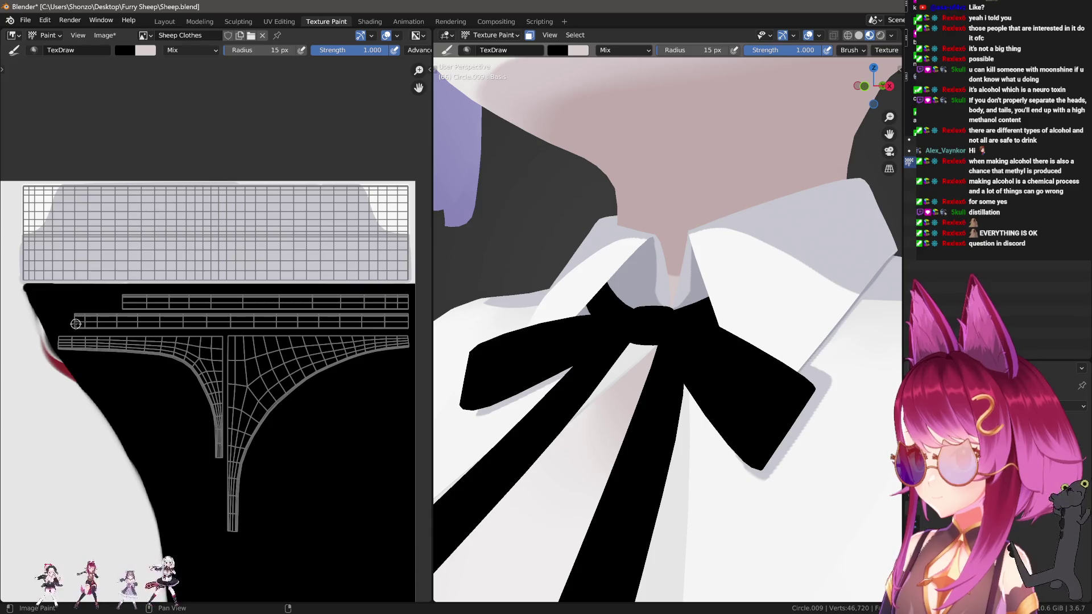
pyautogui.scroll(2, 85, 321)
pyautogui.press('f')
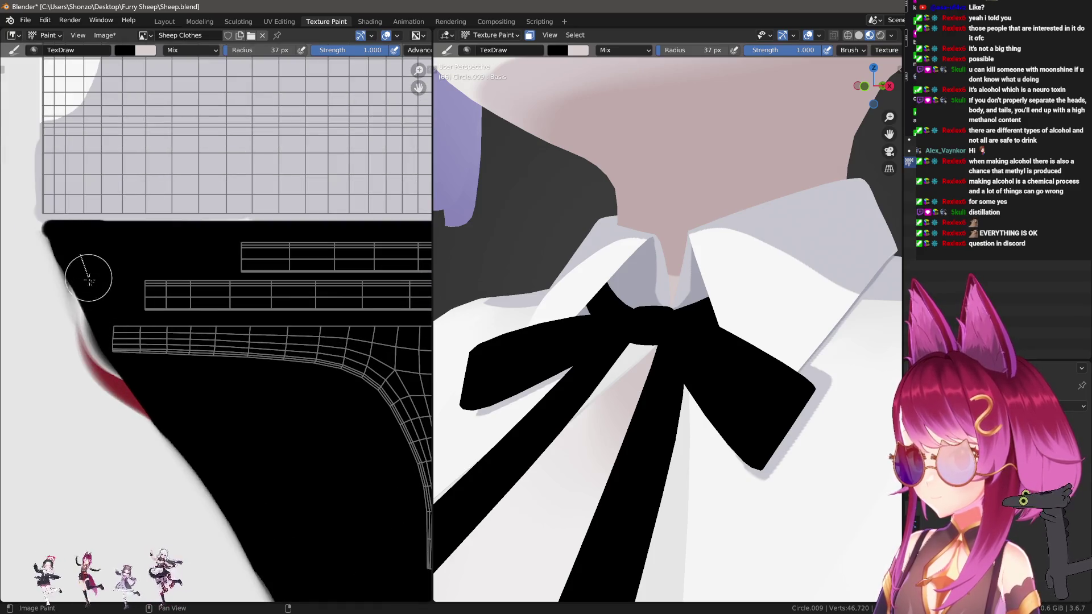
pyautogui.click(112, 331)
pyautogui.moveTo(111, 331)
pyautogui.mouseDown()
pyautogui.moveTo(174, 411)
pyautogui.moveTo(121, 351)
pyautogui.moveTo(87, 276)
pyautogui.mouseUp()
# Shrink the brush to 11 px and pan the texture view.
pyautogui.scroll(3, 108, 224)
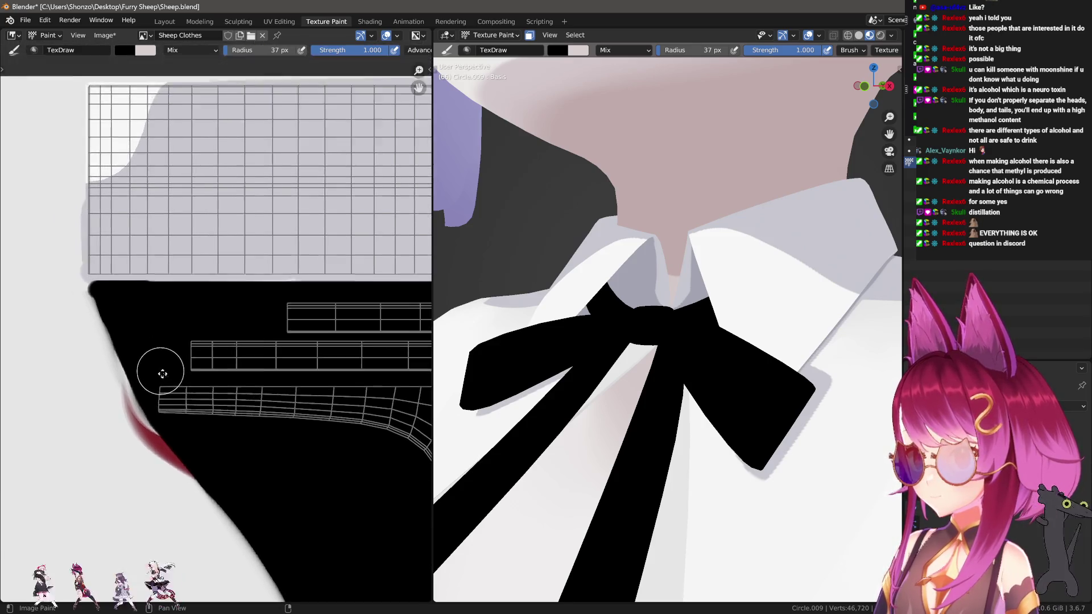
pyautogui.press('f')
pyautogui.click(81, 291)
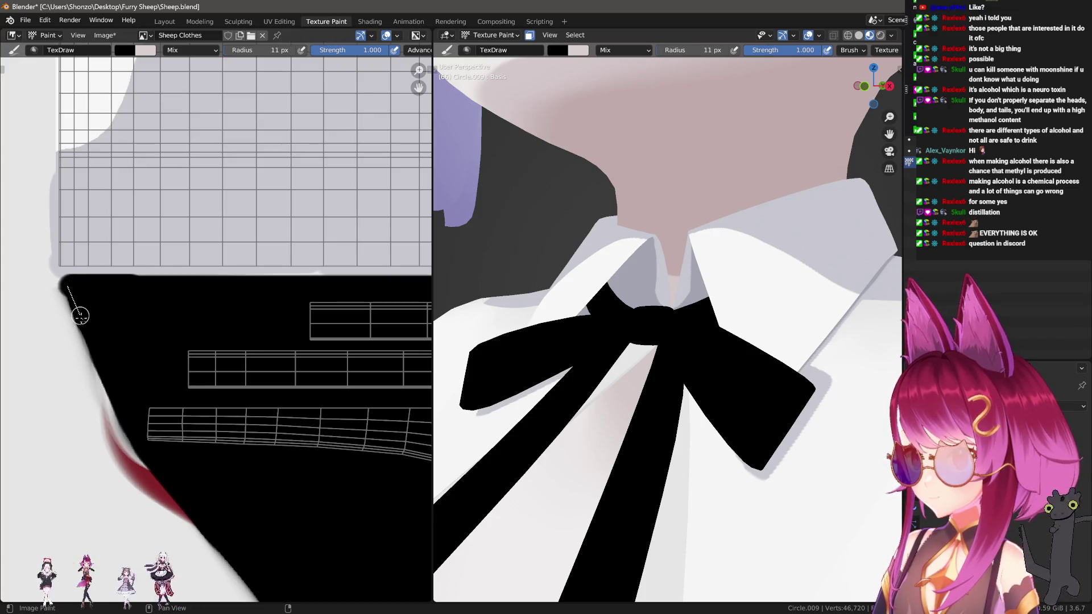
pyautogui.scroll(-5, 102, 363)
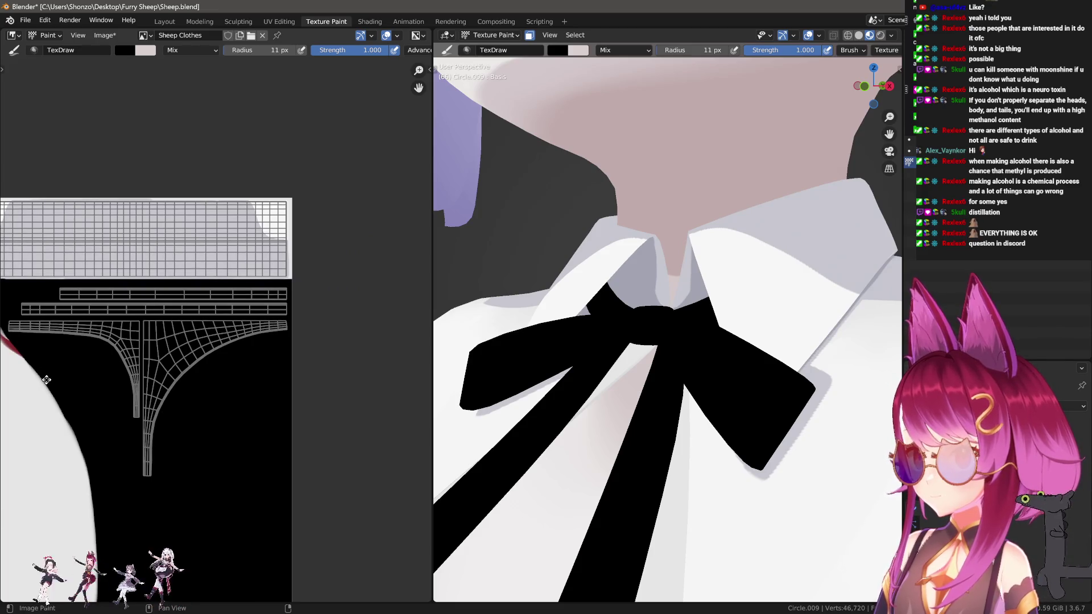
pyautogui.moveTo(46, 380)
pyautogui.mouseDown(button='middle')
pyautogui.moveTo(58, 353)
pyautogui.moveTo(233, 314)
pyautogui.moveTo(296, 318)
pyautogui.moveTo(393, 366)
pyautogui.mouseUp(button='middle')
pyautogui.moveTo(189, 332)
pyautogui.mouseDown(button='middle')
pyautogui.moveTo(195, 427)
pyautogui.moveTo(244, 426)
pyautogui.moveTo(377, 390)
pyautogui.moveTo(405, 299)
pyautogui.moveTo(400, 316)
pyautogui.mouseUp(button='middle')
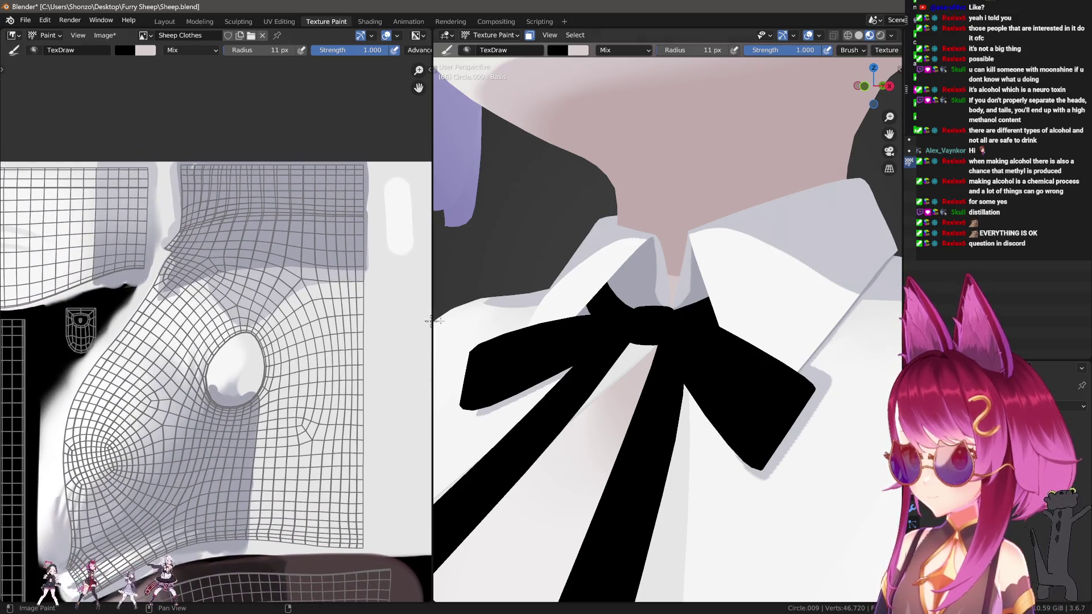
# Switch to the Smear brush at 500 px and blur the grey patch's hard edges on the shoulder.
pyautogui.scroll(-5, 674, 379)
pyautogui.moveTo(675, 379)
pyautogui.mouseDown(button='middle')
pyautogui.moveTo(640, 398)
pyautogui.moveTo(641, 382)
pyautogui.moveTo(748, 397)
pyautogui.mouseUp(button='middle')
pyautogui.moveTo(581, 406)
pyautogui.mouseDown(button='middle')
pyautogui.moveTo(670, 441)
pyautogui.moveTo(646, 420)
pyautogui.mouseUp(button='middle')
pyautogui.press('3')
pyautogui.press('f')
pyautogui.click(658, 431)
pyautogui.moveTo(639, 404)
pyautogui.mouseDown()
pyautogui.moveTo(637, 444)
pyautogui.moveTo(638, 400)
pyautogui.mouseUp()
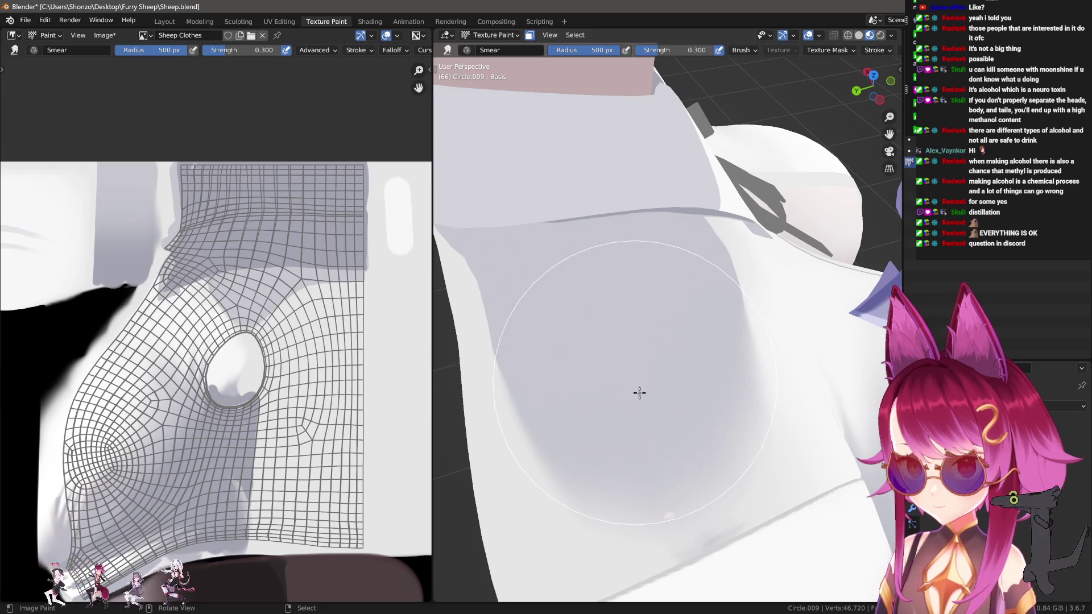
# Smear the shirt's grey shading into soft gradients, reducing the brush to 103 px.
pyautogui.moveTo(643, 431)
pyautogui.keyDown('shift'); pyautogui.mouseDown(button='middle')
pyautogui.moveTo(629, 385)
pyautogui.moveTo(626, 395)
pyautogui.mouseUp(button='middle'); pyautogui.keyUp('shift')
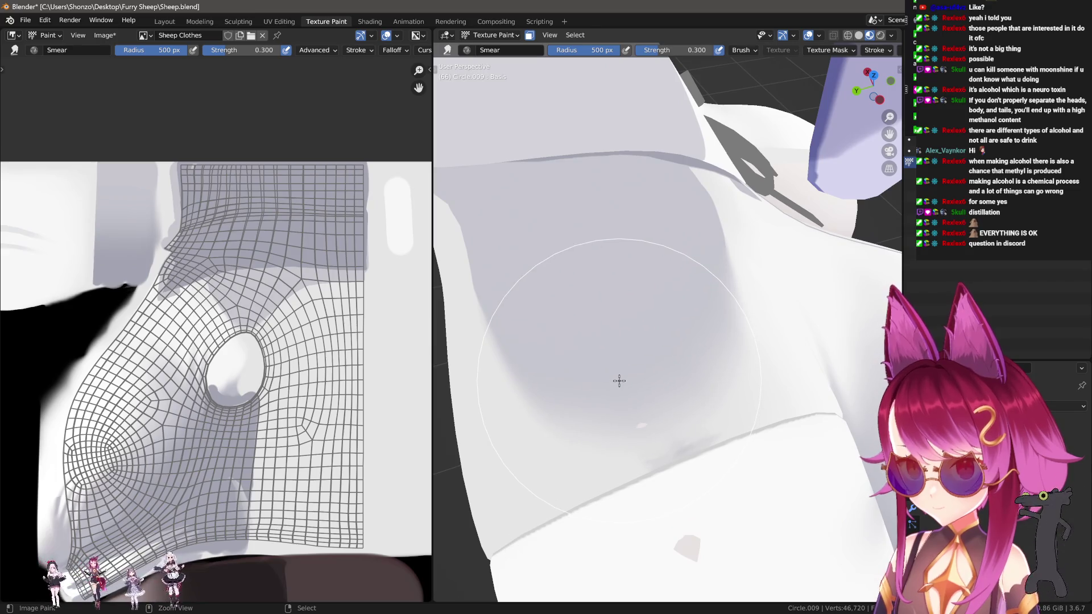
pyautogui.hotkey('ctrl', 'z')
pyautogui.moveTo(614, 377); pyautogui.dragTo(597, 336)
pyautogui.moveTo(597, 336); pyautogui.dragTo(607, 357, button='middle')
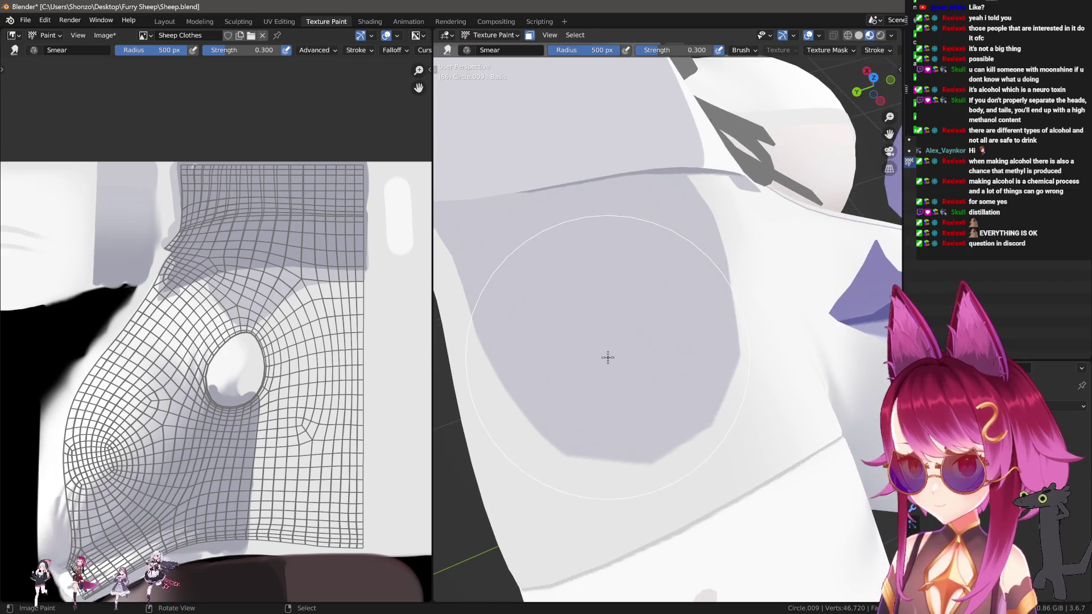
pyautogui.press('n')
pyautogui.press('n')
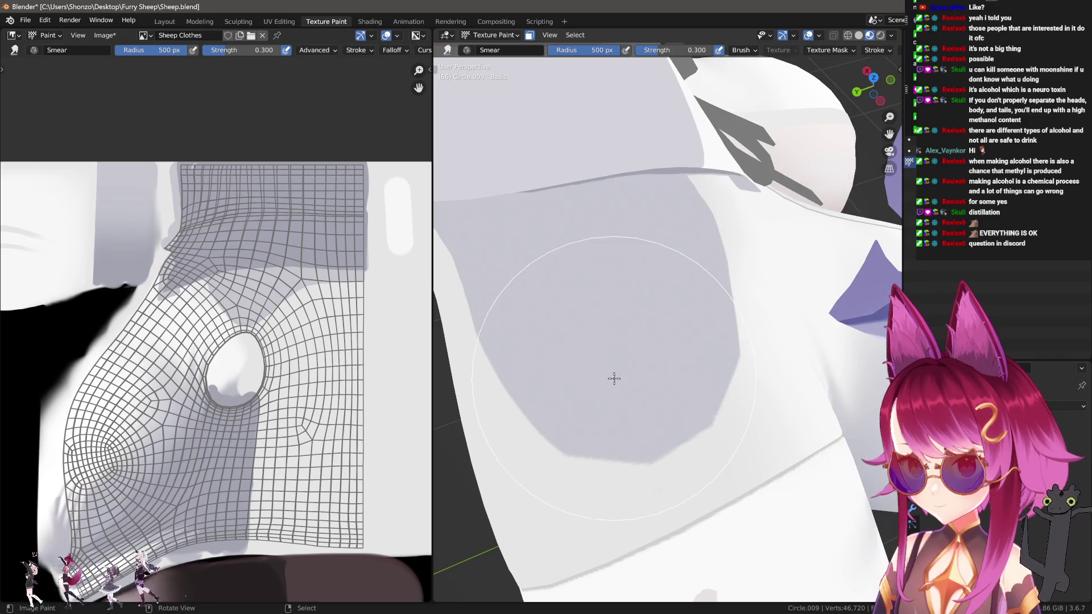
pyautogui.moveTo(624, 379)
pyautogui.mouseDown()
pyautogui.moveTo(628, 392)
pyautogui.moveTo(621, 373)
pyautogui.mouseUp()
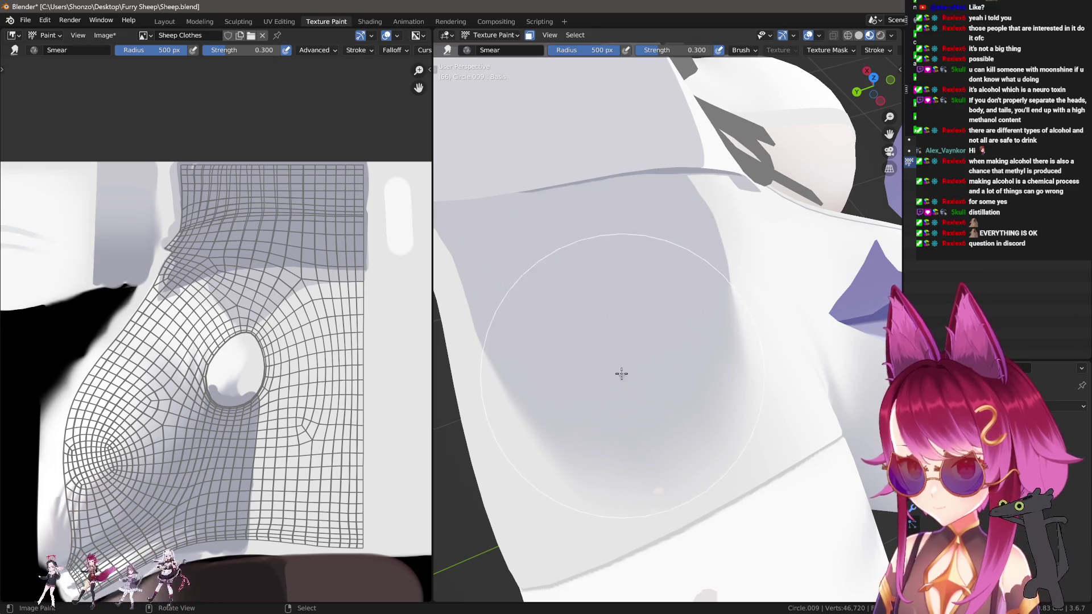
pyautogui.moveTo(624, 376)
pyautogui.mouseDown(button='middle')
pyautogui.moveTo(561, 317)
pyautogui.moveTo(687, 414)
pyautogui.moveTo(617, 392)
pyautogui.mouseUp(button='middle')
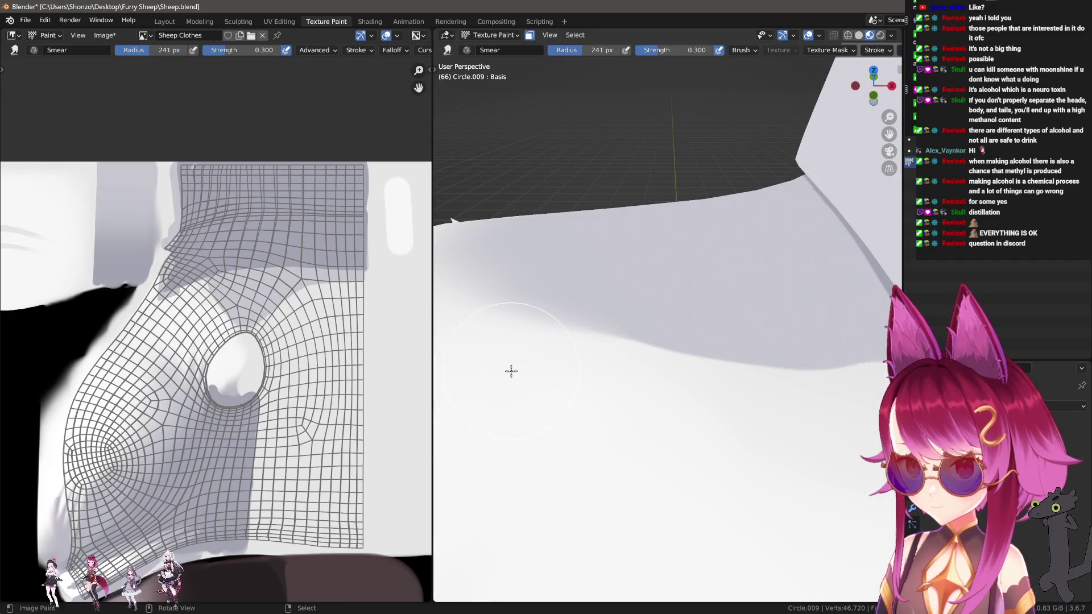
pyautogui.press('[')
pyautogui.press('[')
pyautogui.press('[')
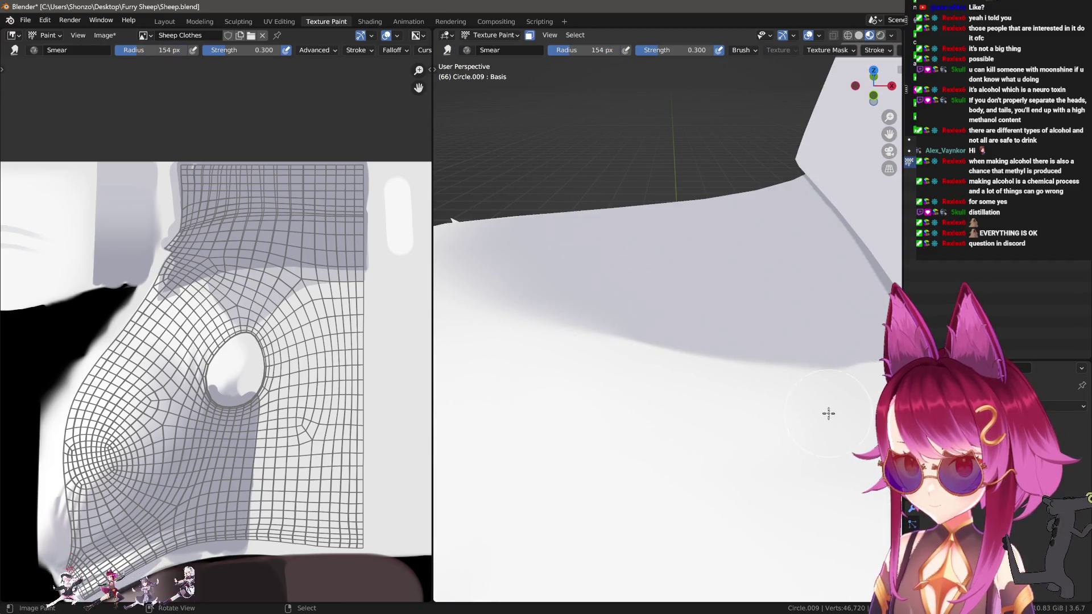
pyautogui.moveTo(619, 382)
pyautogui.mouseDown(button='middle')
pyautogui.moveTo(787, 428)
pyautogui.moveTo(731, 404)
pyautogui.mouseUp(button='middle')
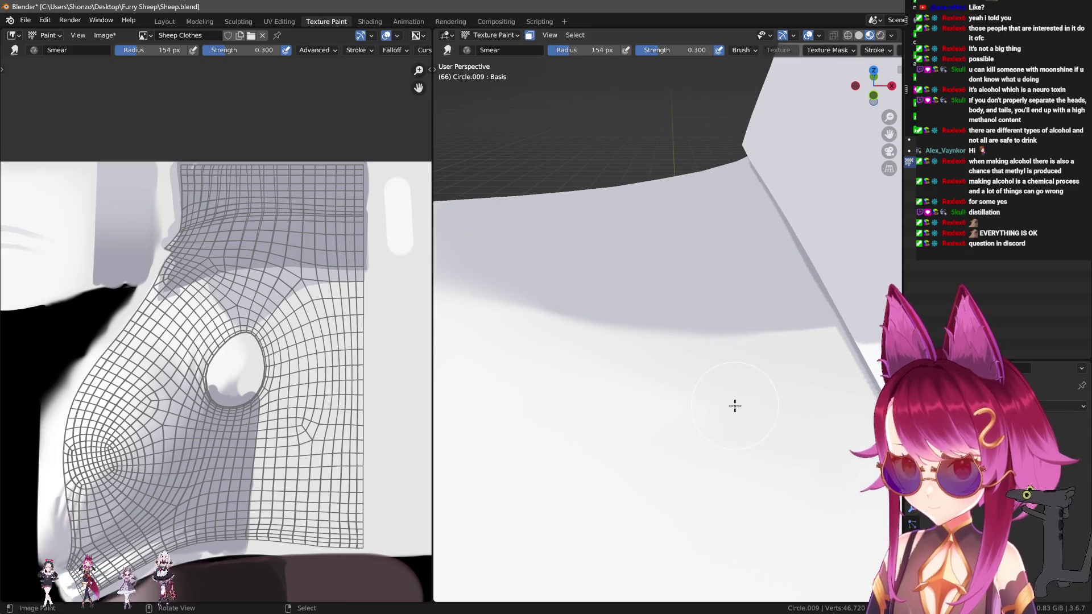
pyautogui.press('[')
pyautogui.press('[')
pyautogui.press('[')
pyautogui.moveTo(580, 336)
pyautogui.mouseDown(button='middle')
pyautogui.moveTo(705, 407)
pyautogui.moveTo(706, 387)
pyautogui.moveTo(643, 381)
pyautogui.moveTo(691, 396)
pyautogui.moveTo(762, 390)
pyautogui.moveTo(783, 458)
pyautogui.moveTo(811, 363)
pyautogui.mouseUp(button='middle')
# Switch back to the Draw brush with a 1 px radius and zoom the 3D view out.
pyautogui.press('1')
pyautogui.press('Return')
pyautogui.keyDown('ctrl'); pyautogui.moveTo(720, 395); pyautogui.dragTo(733, 386, button='middle'); pyautogui.keyUp('ctrl')
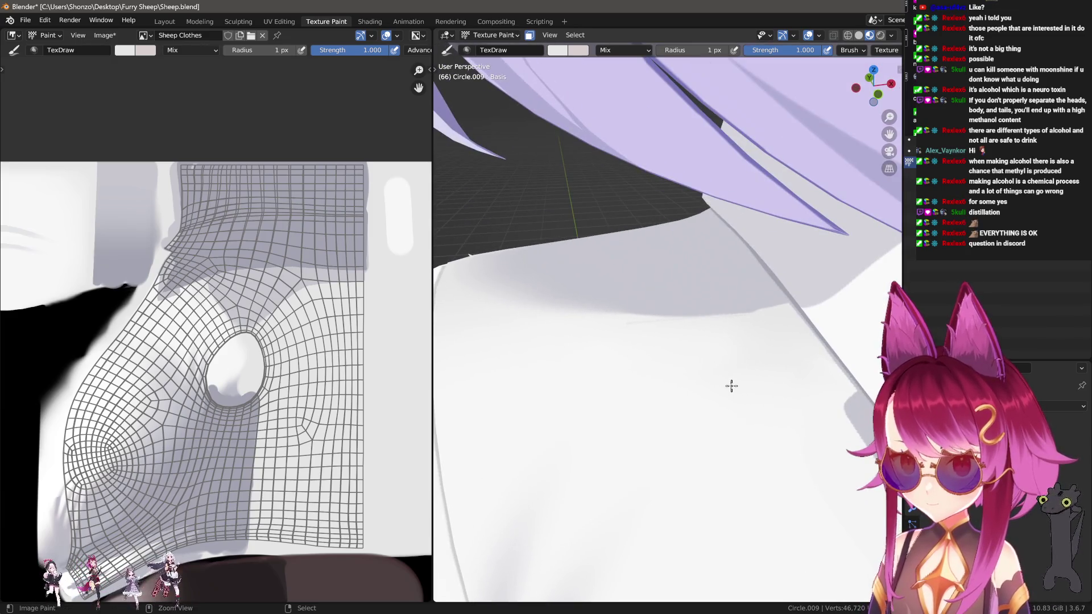
pyautogui.press('`')
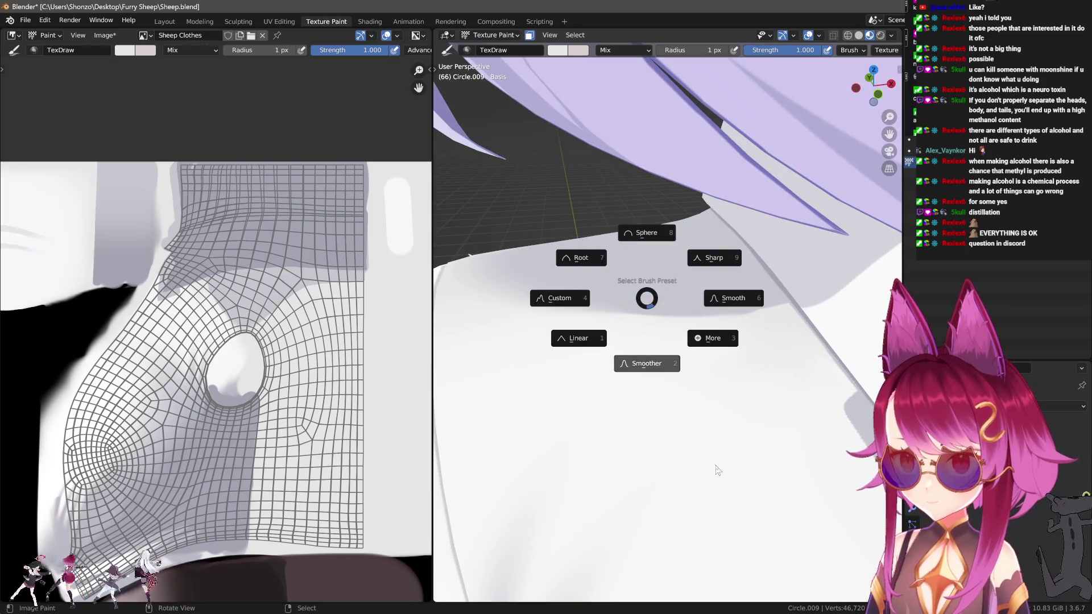
pyautogui.press('Escape')
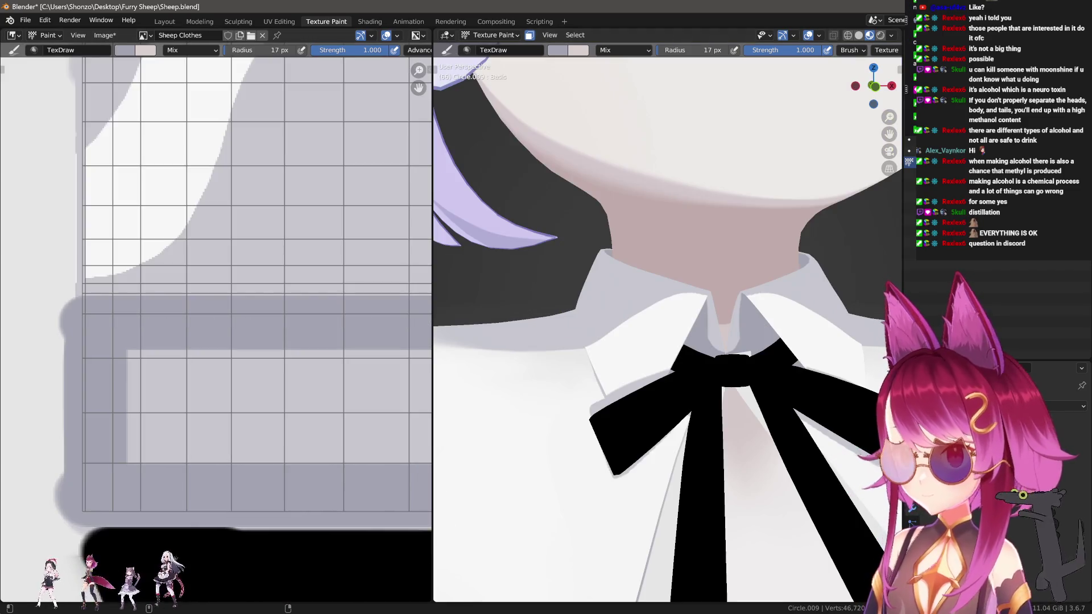
# Paint a straight grey horizontal band along the lower edge of the top shirt island.
pyautogui.scroll(-3, 244, 383)
pyautogui.moveTo(424, 316); pyautogui.dragTo(169, 338, button='middle')
pyautogui.scroll(3, 169, 338)
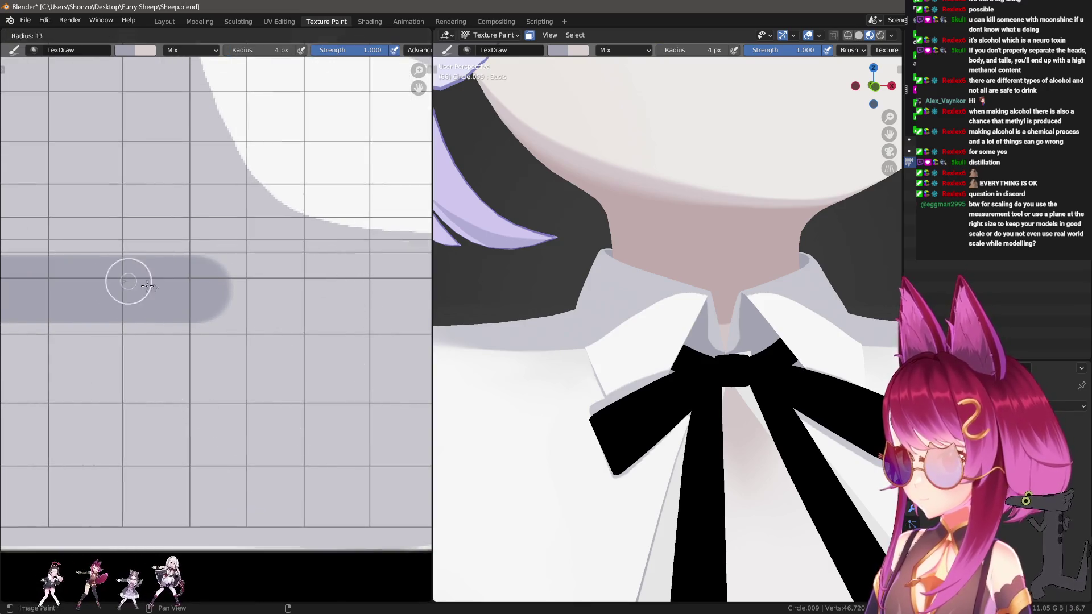
pyautogui.press('f')
pyautogui.click(171, 284)
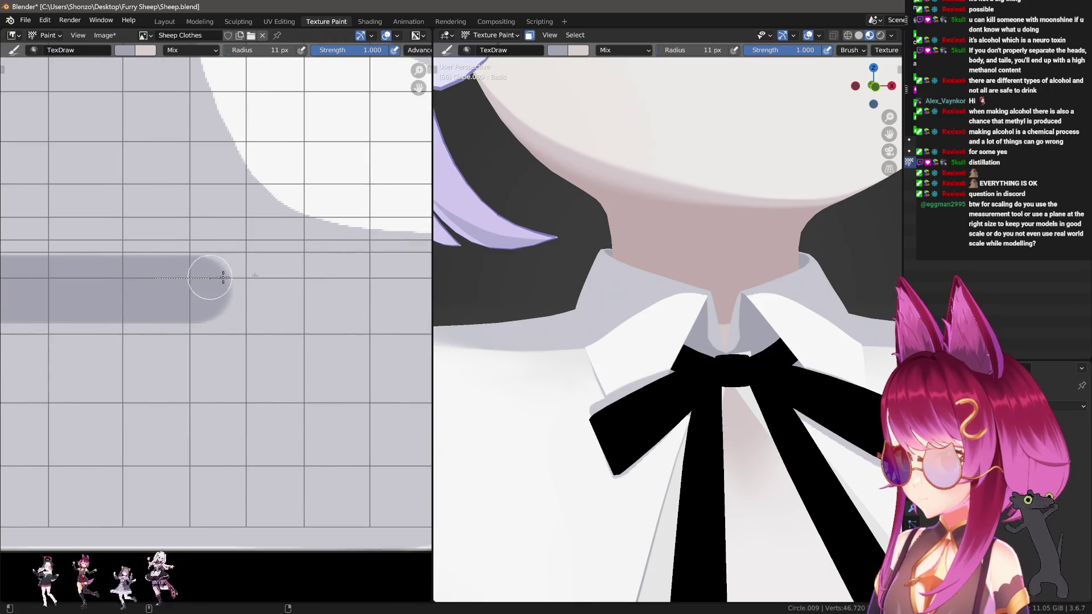
pyautogui.moveTo(170, 279); pyautogui.dragTo(431, 278)
pyautogui.scroll(-1, 175, 327)
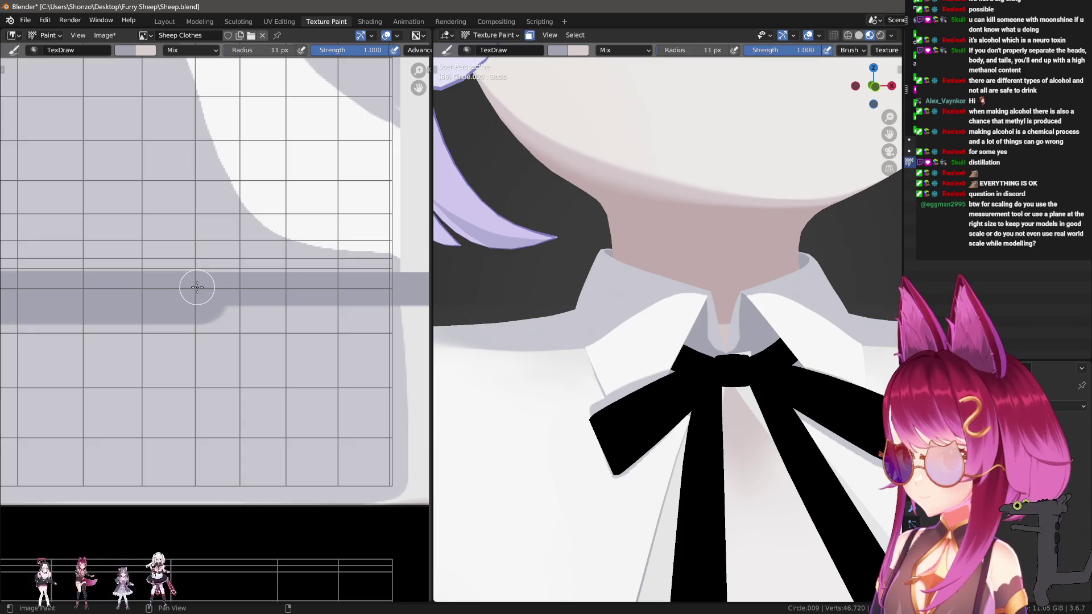
pyautogui.scroll(-4, 244, 307)
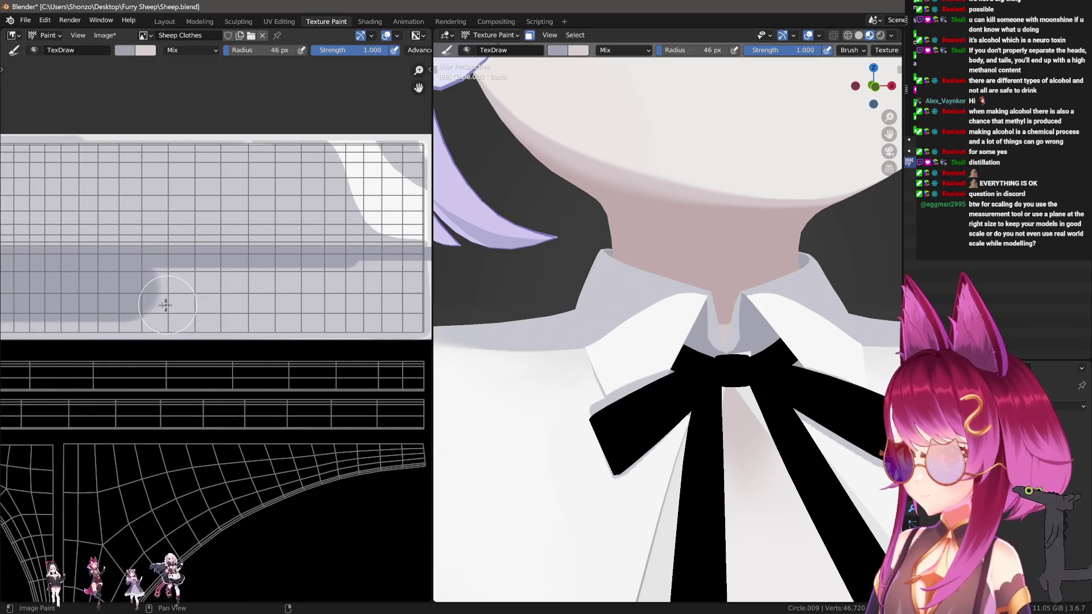
pyautogui.scroll(-2, 147, 304)
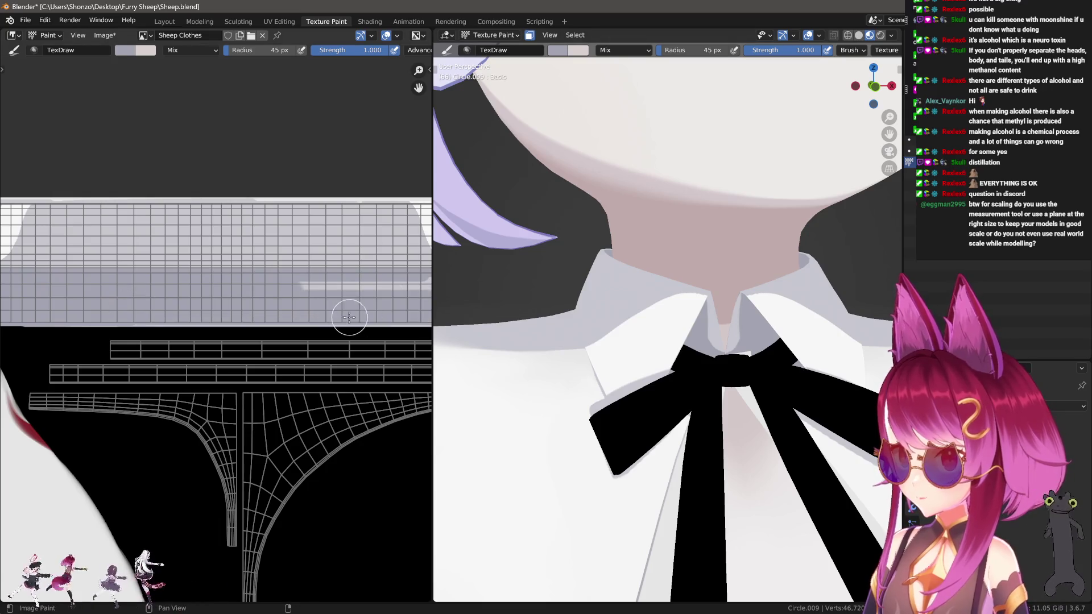
pyautogui.scroll(3, 349, 255)
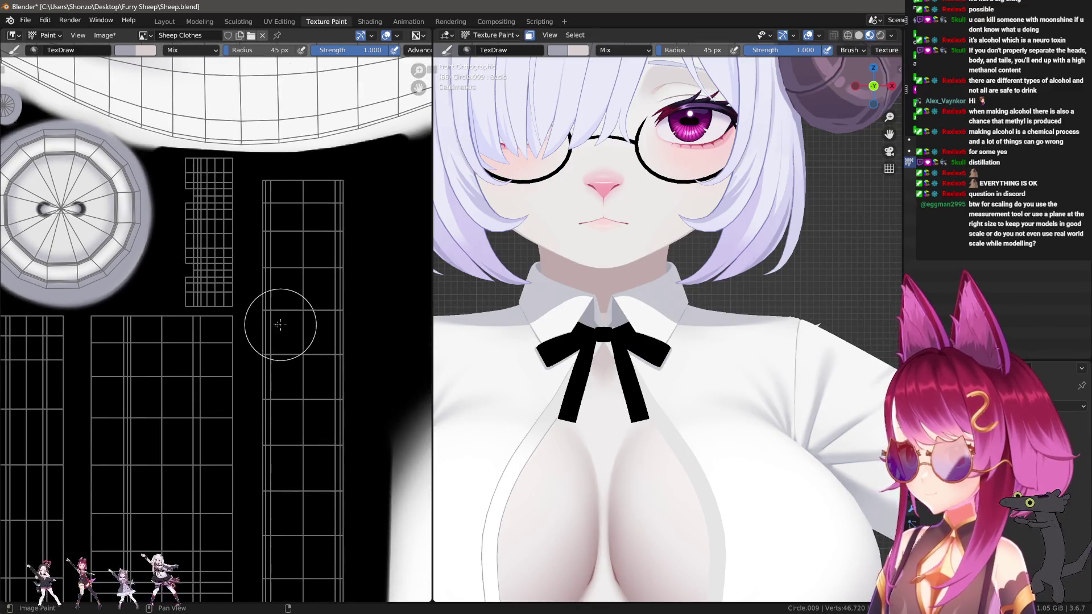
# Open the N sidebar, darken the brush colour, and paint a grey line and patch down the UV strip.
pyautogui.press('n')
pyautogui.moveTo(407, 330); pyautogui.dragTo(407, 352)
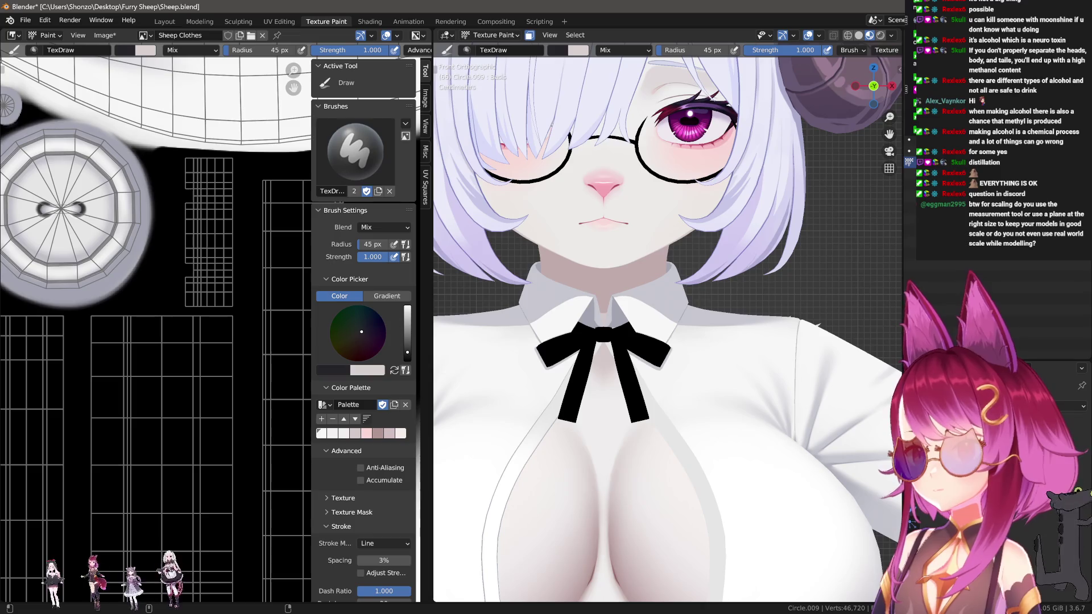
pyautogui.moveTo(156, 356); pyautogui.dragTo(190, 282, button='middle')
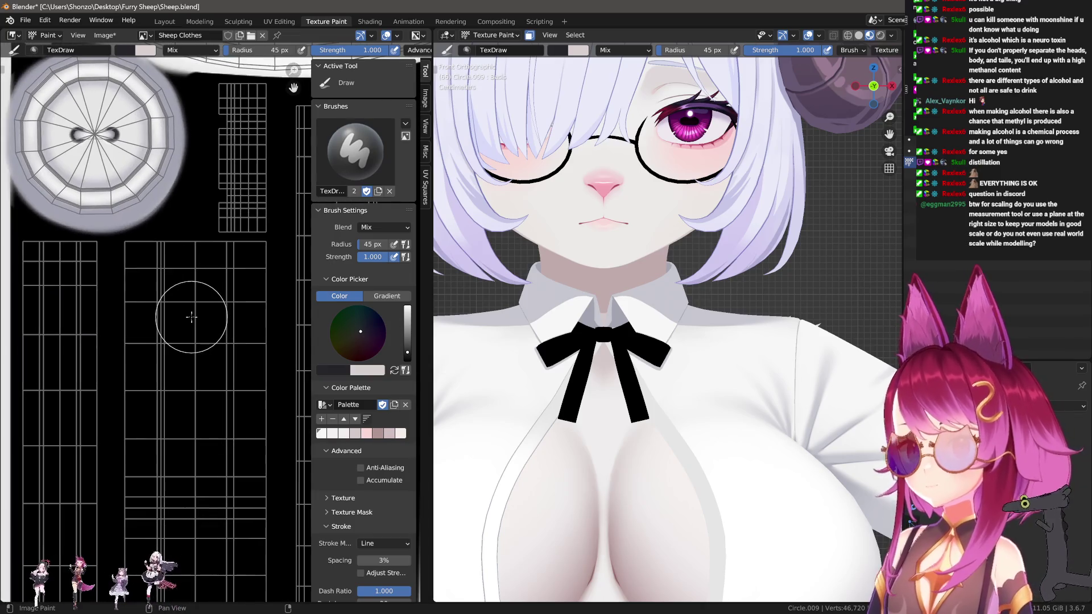
pyautogui.moveTo(150, 301); pyautogui.dragTo(187, 483)
pyautogui.moveTo(184, 457); pyautogui.dragTo(153, 403, button='middle')
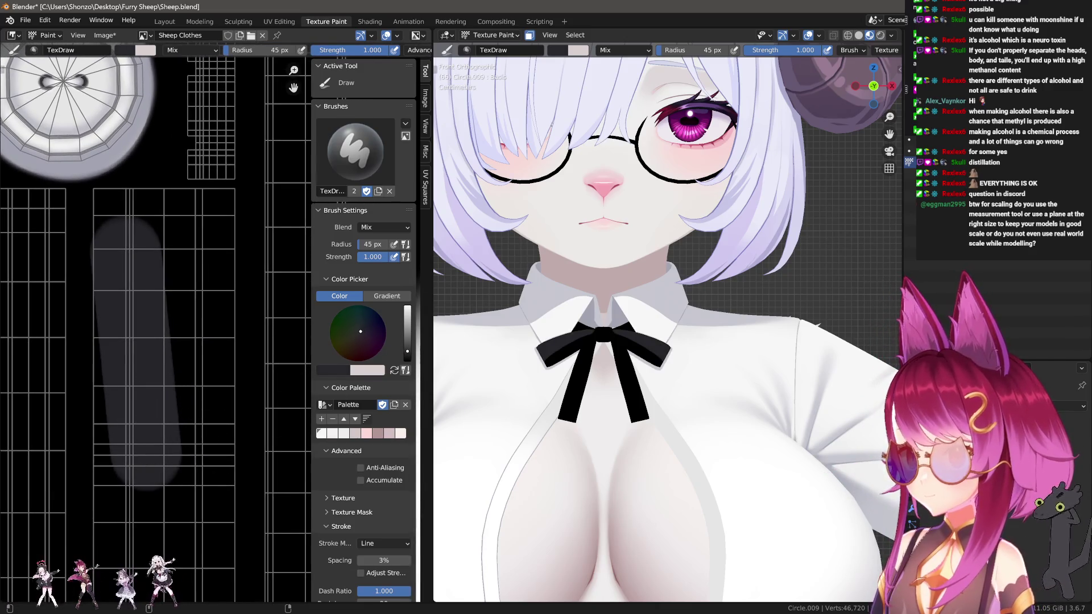
pyautogui.moveTo(130, 289)
pyautogui.mouseDown()
pyautogui.moveTo(182, 319)
pyautogui.moveTo(190, 341)
pyautogui.moveTo(145, 455)
pyautogui.mouseUp()
pyautogui.moveTo(145, 454); pyautogui.dragTo(161, 347, button='middle')
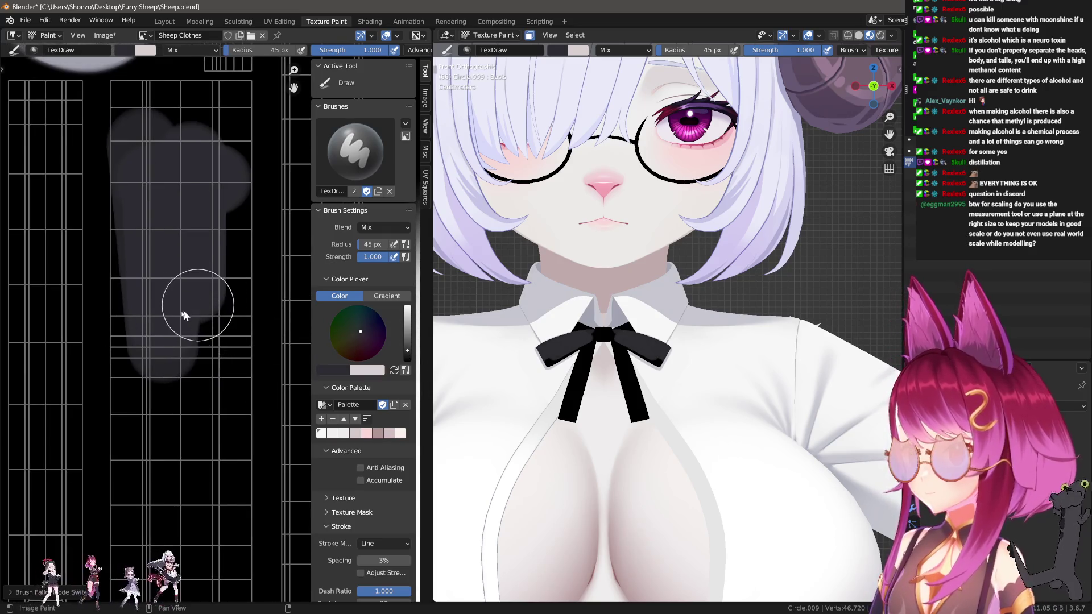
# Switch the stroke method to Line and paint straight grey bands down the left and middle strips.
pyautogui.press('e')
pyautogui.click(154, 307)
pyautogui.scroll(2, 154, 311)
pyautogui.moveTo(97, 163); pyautogui.dragTo(109, 312)
pyautogui.scroll(-3, 111, 324)
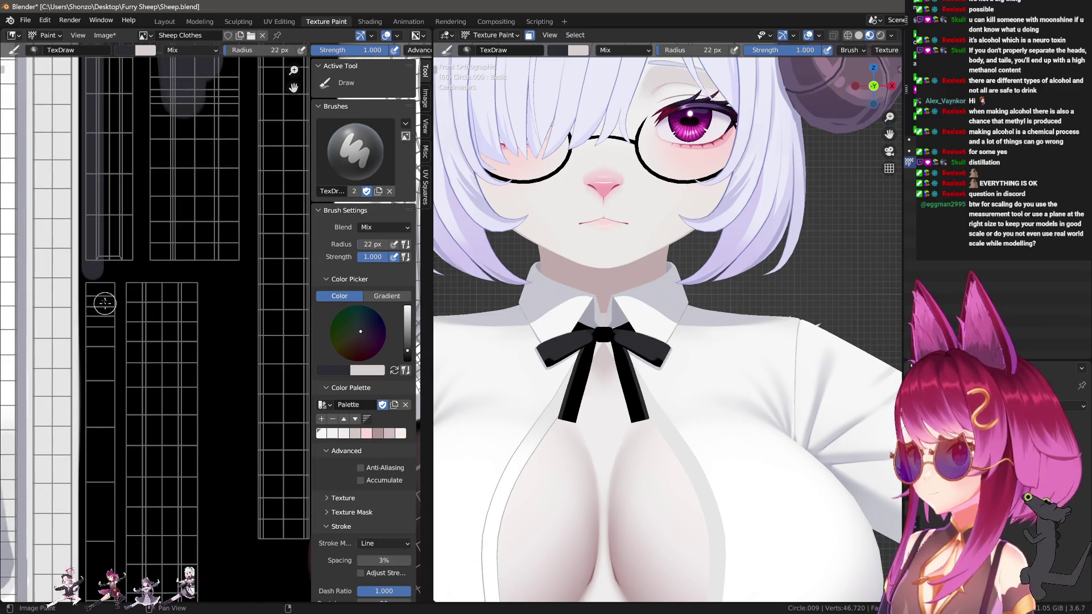
pyautogui.moveTo(92, 255); pyautogui.dragTo(109, 475)
pyautogui.moveTo(110, 475); pyautogui.dragTo(134, 349, button='middle')
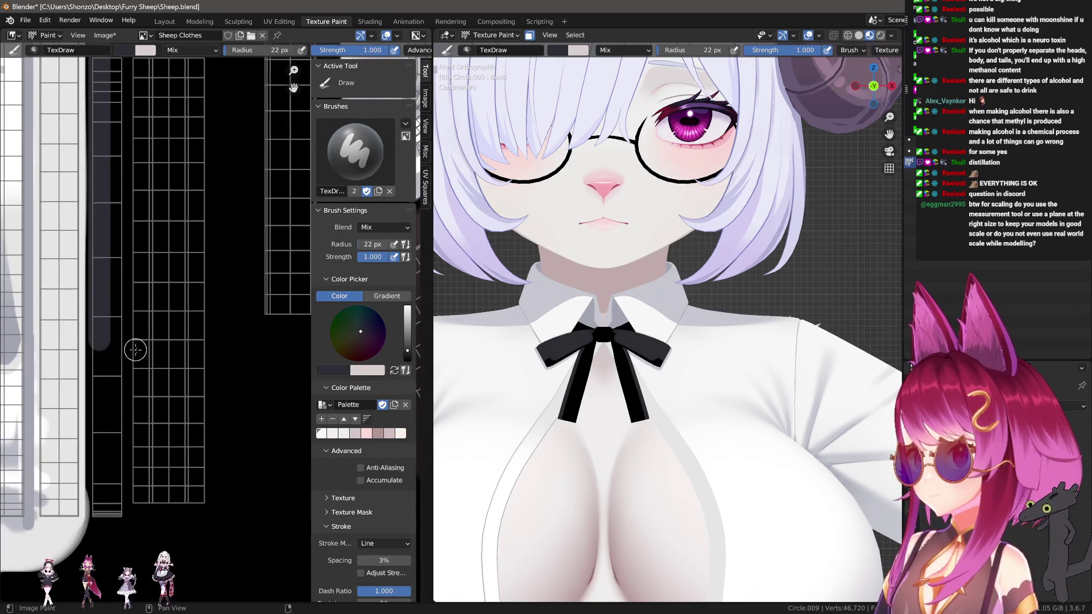
pyautogui.moveTo(140, 515)
pyautogui.mouseDown()
pyautogui.moveTo(156, 305)
pyautogui.moveTo(145, 160)
pyautogui.mouseUp()
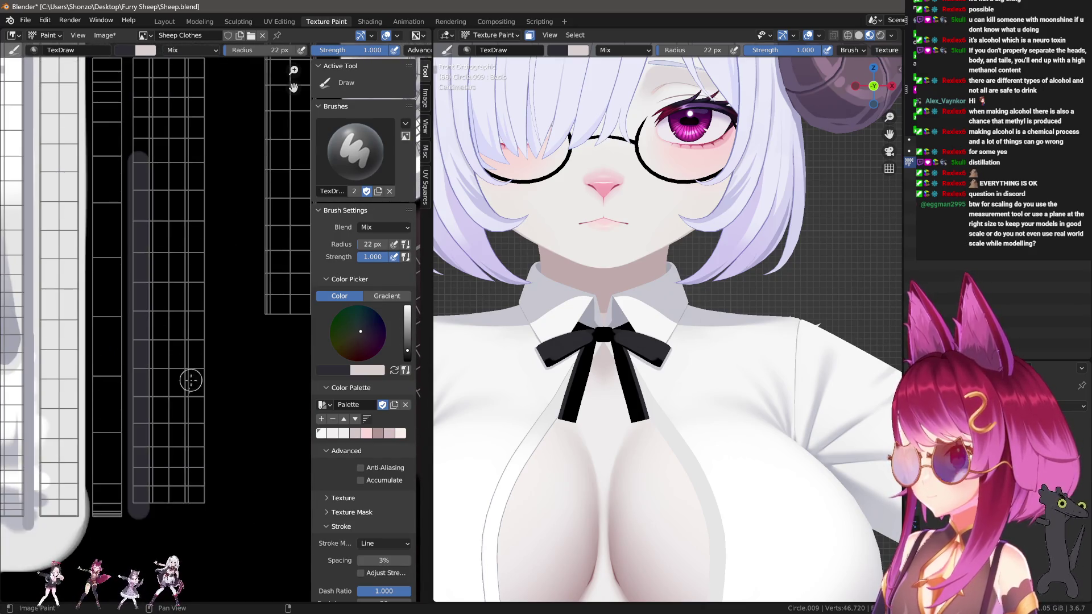
pyautogui.scroll(-1, 165, 478)
pyautogui.moveTo(204, 469)
pyautogui.mouseDown()
pyautogui.moveTo(206, 117)
pyautogui.moveTo(158, 114)
pyautogui.mouseUp()
pyautogui.moveTo(158, 114); pyautogui.dragTo(162, 284)
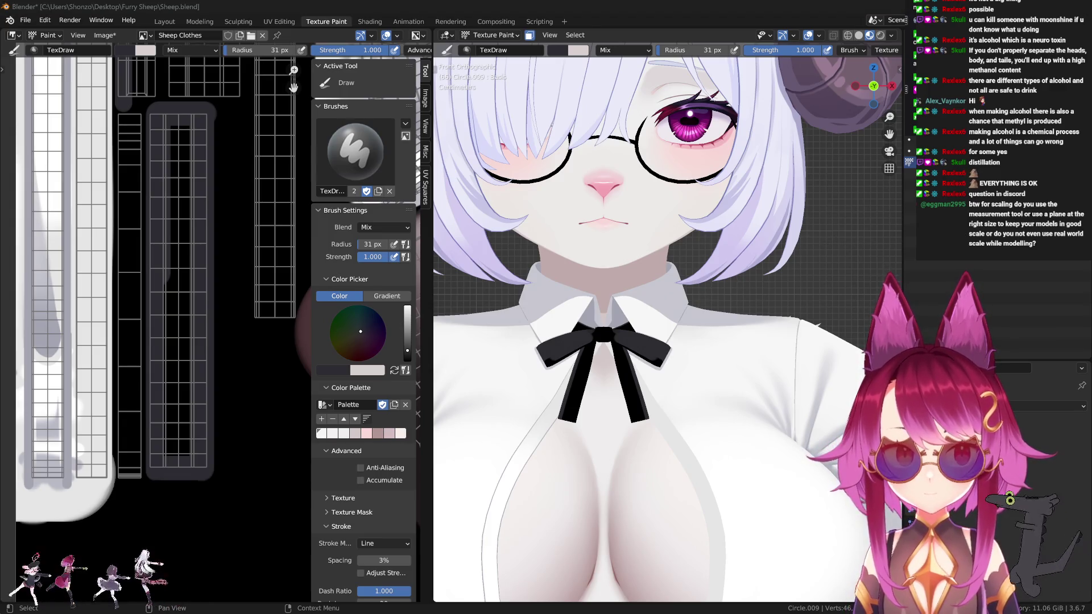
# Add vertical and horizontal grey lines across the strips, shrinking the brush to 30 px.
pyautogui.moveTo(188, 193); pyautogui.dragTo(184, 514)
pyautogui.scroll(2, 182, 515)
pyautogui.moveTo(83, 409); pyautogui.dragTo(225, 416)
pyautogui.scroll(-2, 225, 416)
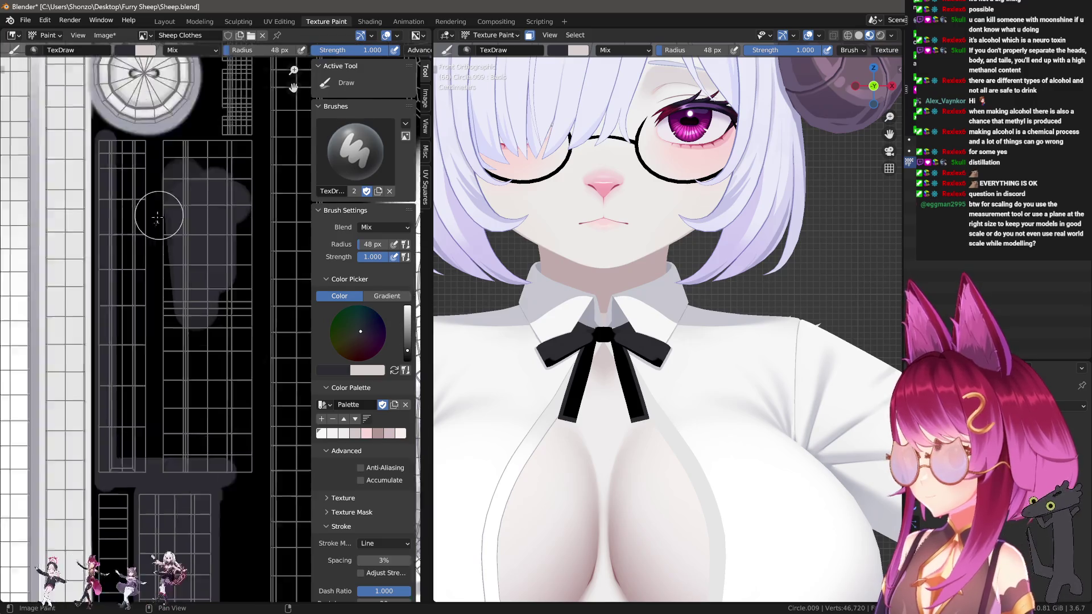
pyautogui.scroll(2, 130, 243)
pyautogui.press('[')
pyautogui.press('[')
pyautogui.moveTo(73, 172); pyautogui.dragTo(244, 182)
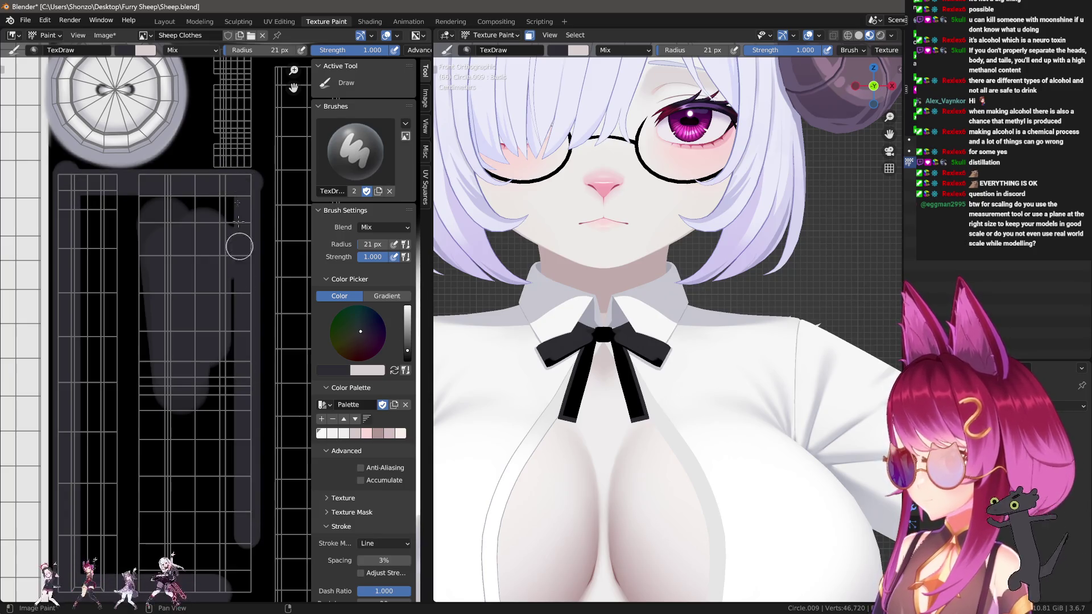
# Paint straight grey shading lines along the shirt strips, enlarging the brush for broader strokes.
pyautogui.moveTo(243, 214); pyautogui.dragTo(218, 264, button='middle')
pyautogui.moveTo(243, 226)
pyautogui.mouseDown()
pyautogui.moveTo(218, 318)
pyautogui.moveTo(234, 317)
pyautogui.mouseUp()
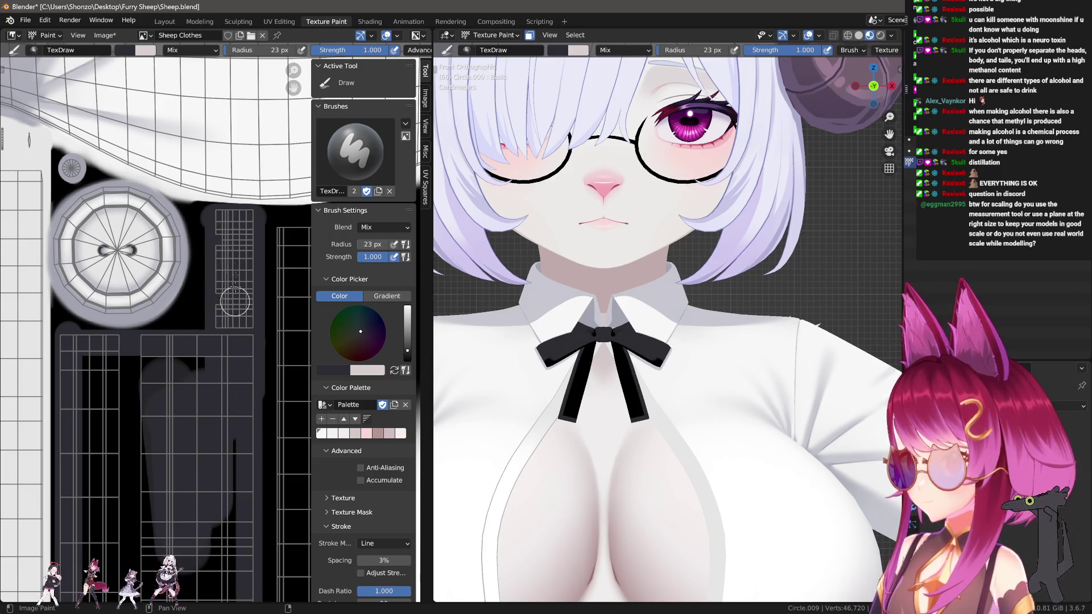
pyautogui.moveTo(171, 337); pyautogui.dragTo(130, 358)
pyautogui.press('f')
pyautogui.click(85, 370)
pyautogui.scroll(-2, 171, 359)
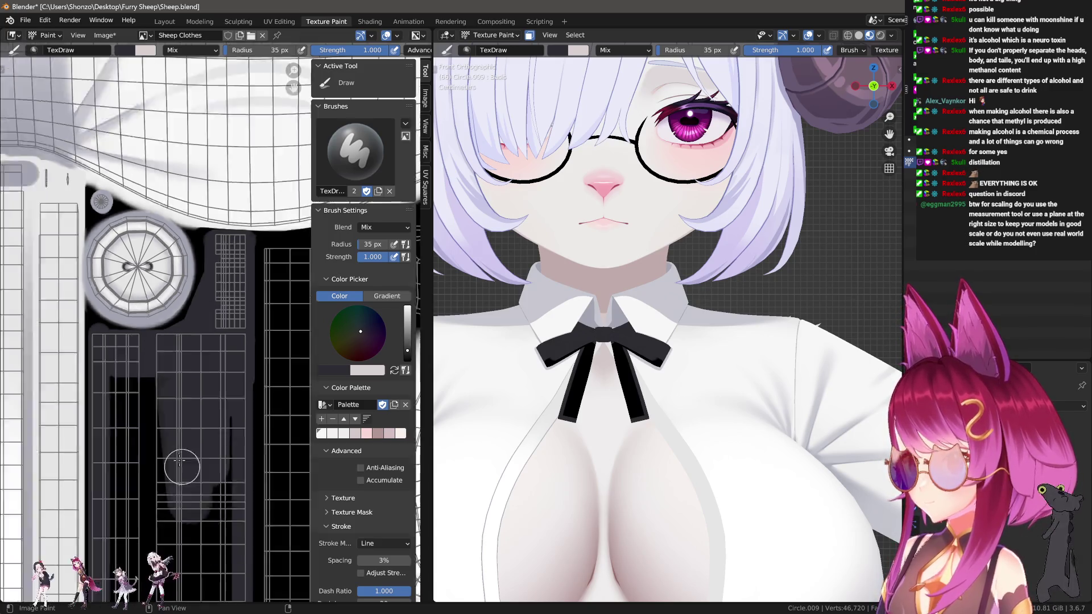
pyautogui.moveTo(165, 453)
pyautogui.mouseDown()
pyautogui.moveTo(232, 453)
pyautogui.moveTo(240, 277)
pyautogui.mouseUp()
pyautogui.press('[')
# Paint over the black area by the lower shirt islands in the light shirt colour.
pyautogui.scroll(2, 239, 420)
pyautogui.moveTo(242, 427); pyautogui.dragTo(251, 385, button='middle')
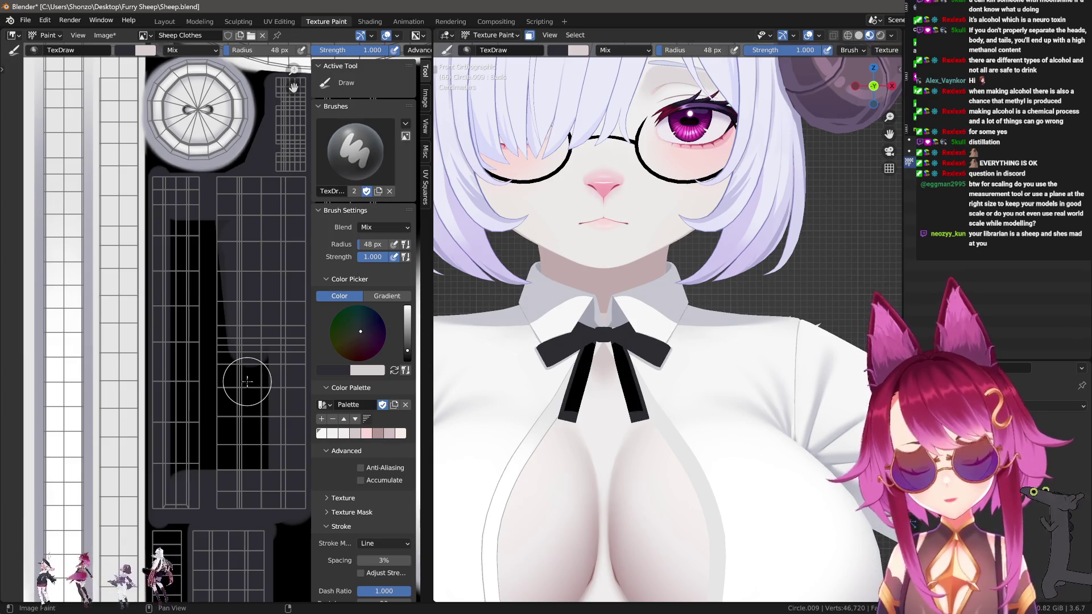
pyautogui.scroll(-2, 248, 381)
pyautogui.moveTo(161, 507)
pyautogui.mouseDown()
pyautogui.moveTo(170, 268)
pyautogui.moveTo(182, 506)
pyautogui.moveTo(194, 245)
pyautogui.moveTo(208, 496)
pyautogui.moveTo(238, 341)
pyautogui.moveTo(216, 465)
pyautogui.mouseUp()
pyautogui.scroll(4, 216, 465)
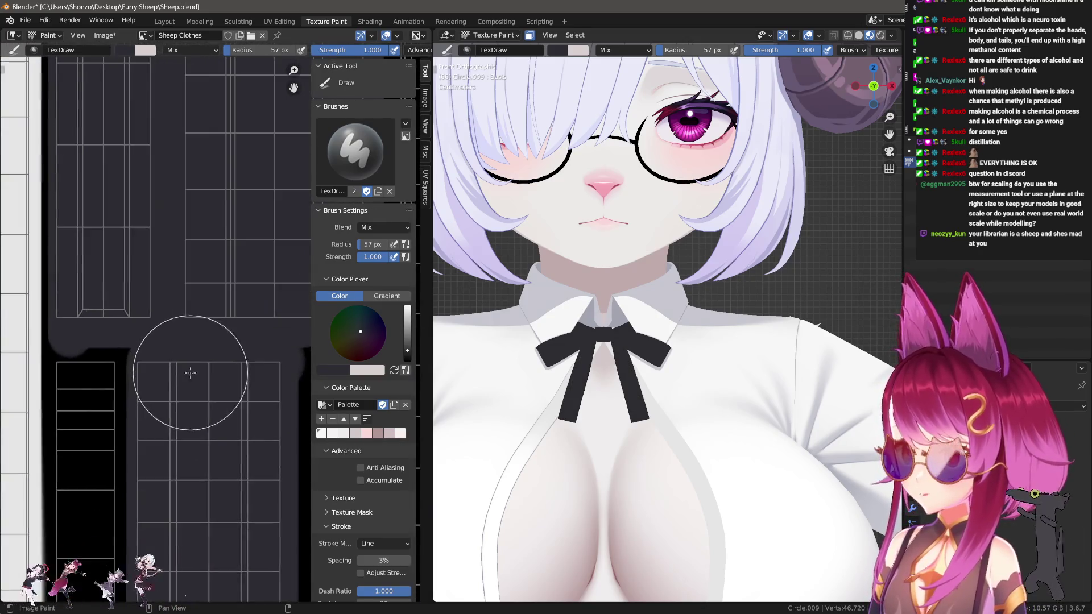
# Trace the black region's top edge with a small black stroke, then return to the light colour.
pyautogui.moveTo(190, 373); pyautogui.dragTo(287, 284, button='middle')
pyautogui.press('f')
pyautogui.click(168, 286)
pyautogui.press('s')
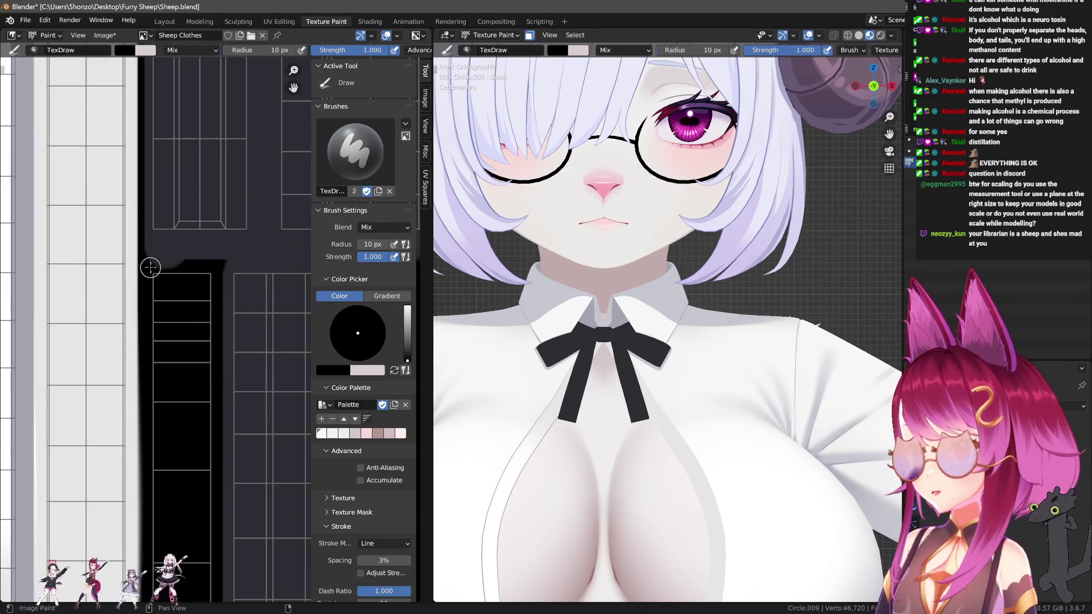
pyautogui.moveTo(212, 265); pyautogui.dragTo(212, 265)
pyautogui.moveTo(210, 410); pyautogui.dragTo(201, 351, button='middle')
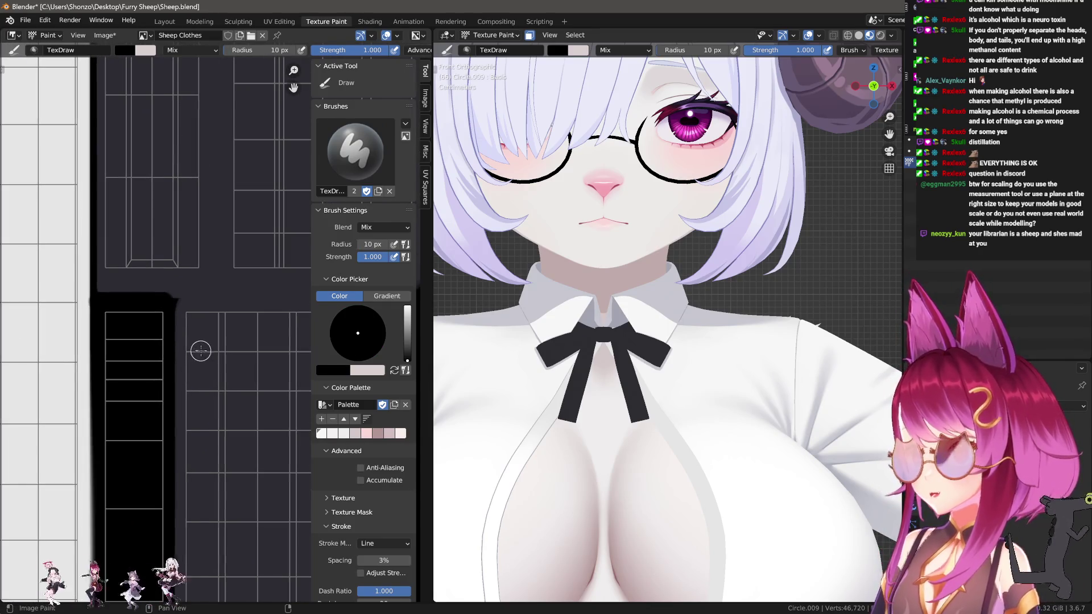
pyautogui.press('x')
pyautogui.press(']')
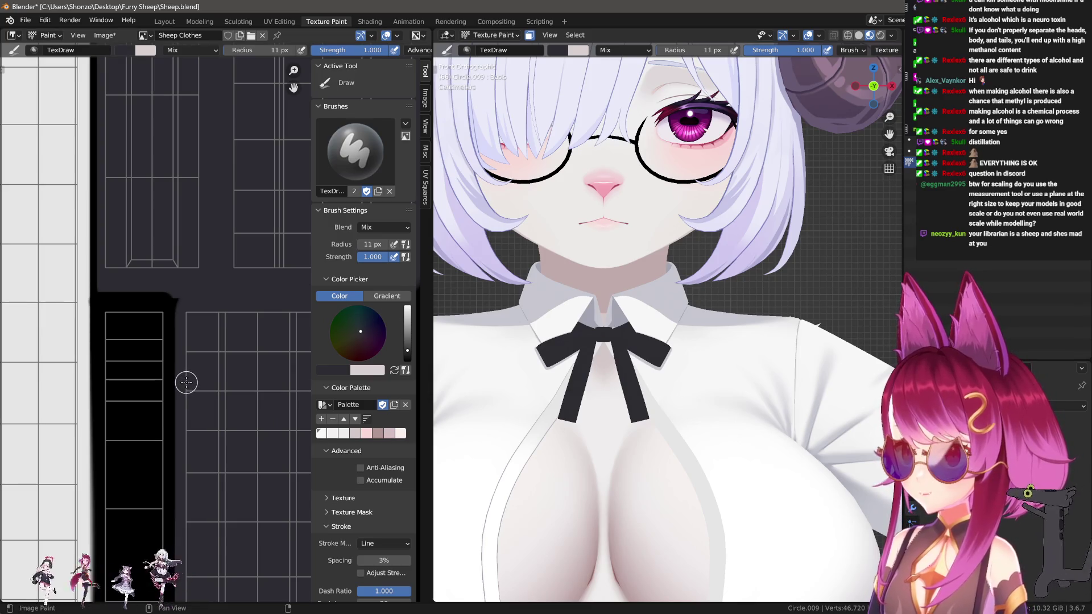
# Paint straight light lines along the grid islands' edge, undoing the last stroke.
pyautogui.moveTo(224, 263)
pyautogui.mouseDown(button='middle')
pyautogui.moveTo(139, 353)
pyautogui.moveTo(147, 439)
pyautogui.mouseUp(button='middle')
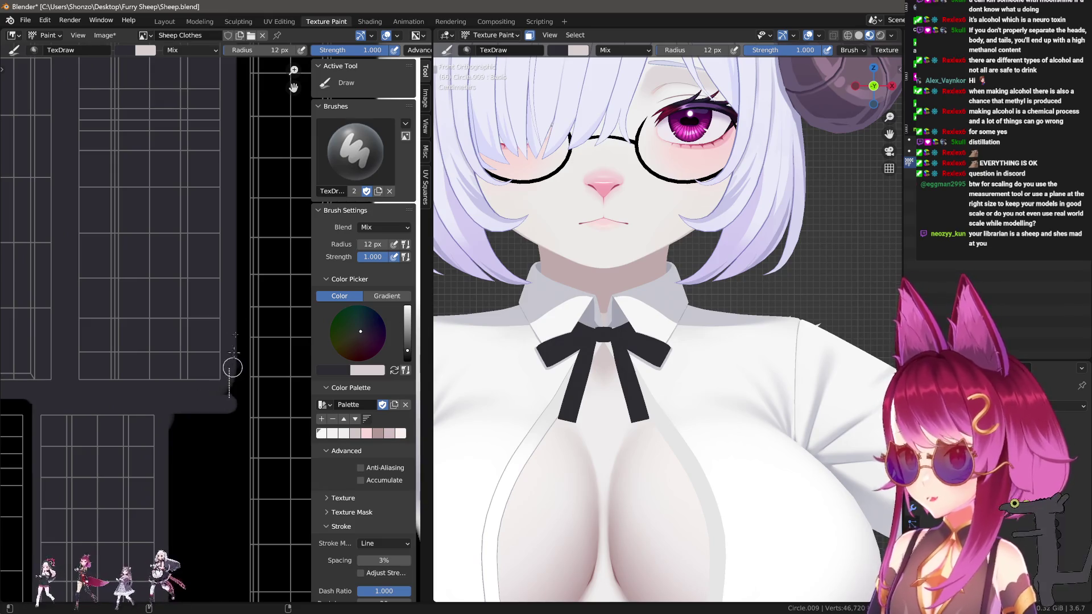
pyautogui.moveTo(224, 275)
pyautogui.mouseDown(button='middle')
pyautogui.moveTo(194, 420)
pyautogui.moveTo(187, 409)
pyautogui.moveTo(217, 438)
pyautogui.moveTo(133, 390)
pyautogui.moveTo(182, 404)
pyautogui.moveTo(223, 379)
pyautogui.mouseUp(button='middle')
pyautogui.press('f')
pyautogui.click(229, 300)
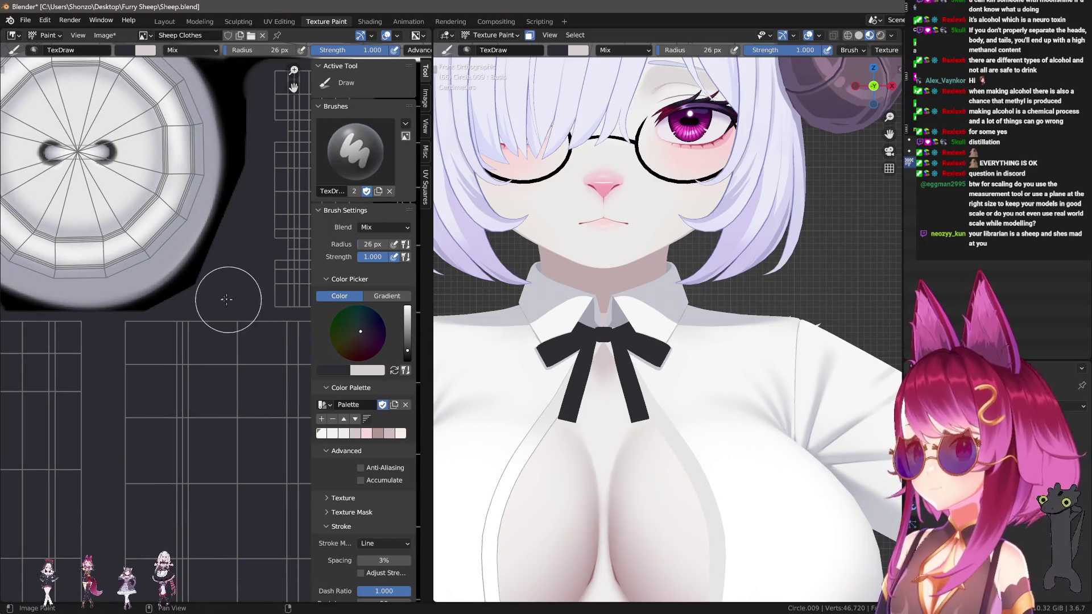
pyautogui.moveTo(82, 354); pyautogui.dragTo(222, 365, button='middle')
pyautogui.press('f')
pyautogui.click(110, 351)
pyautogui.moveTo(111, 350)
pyautogui.mouseDown()
pyautogui.moveTo(111, 324)
pyautogui.moveTo(161, 329)
pyautogui.mouseUp()
pyautogui.moveTo(162, 329)
pyautogui.mouseDown(button='middle')
pyautogui.moveTo(120, 368)
pyautogui.moveTo(13, 356)
pyautogui.moveTo(29, 354)
pyautogui.mouseUp(button='middle')
pyautogui.hotkey('ctrl', 'z')
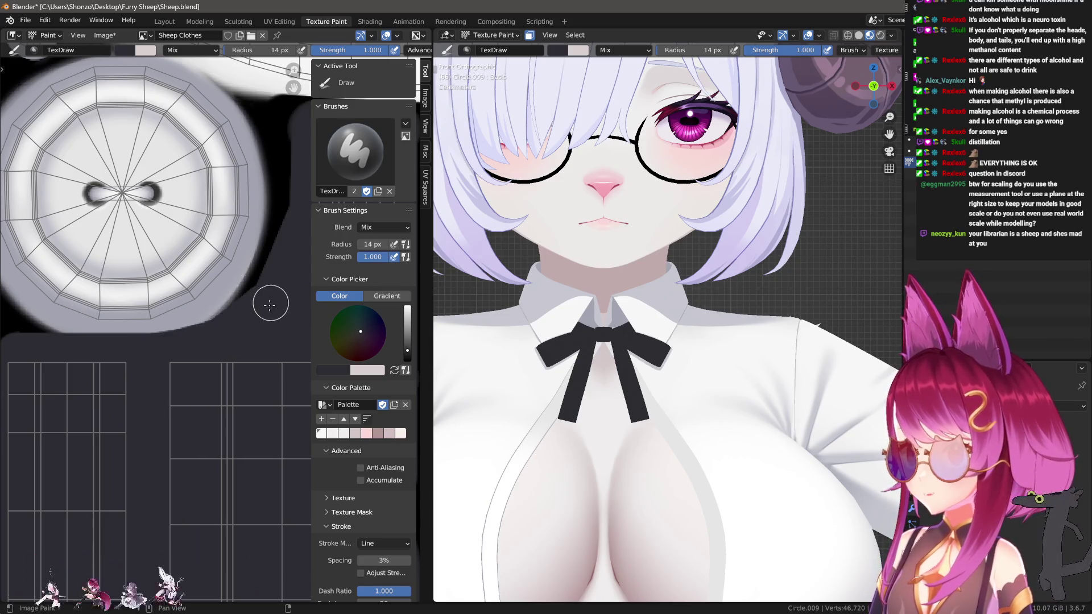
# Paint short light lines up the island edge near the round button island.
pyautogui.moveTo(233, 330); pyautogui.dragTo(170, 369, button='middle')
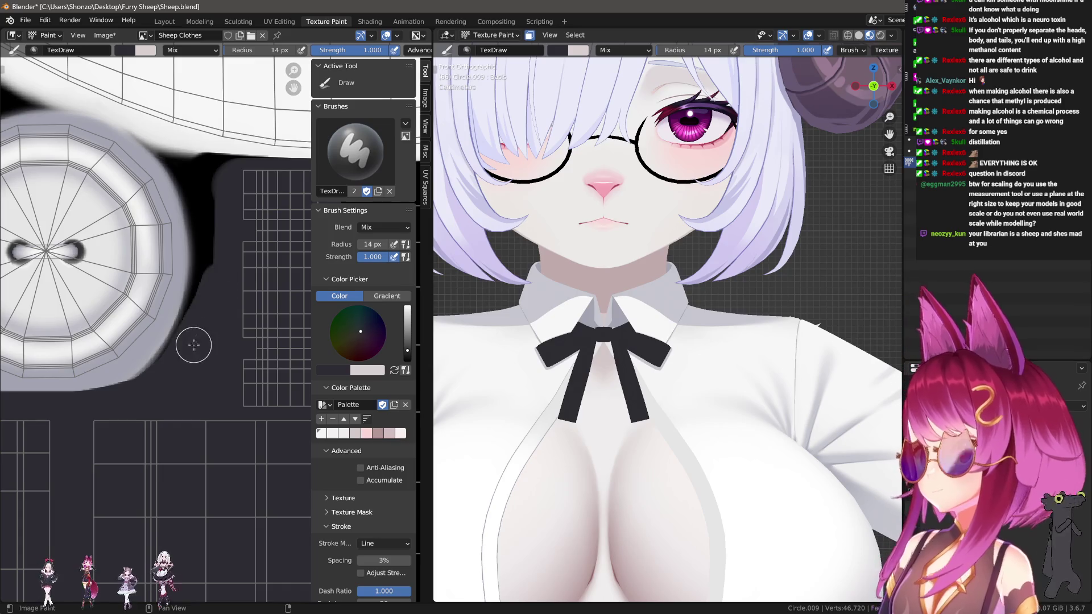
pyautogui.moveTo(205, 325); pyautogui.dragTo(175, 392, button='middle')
pyautogui.press('[')
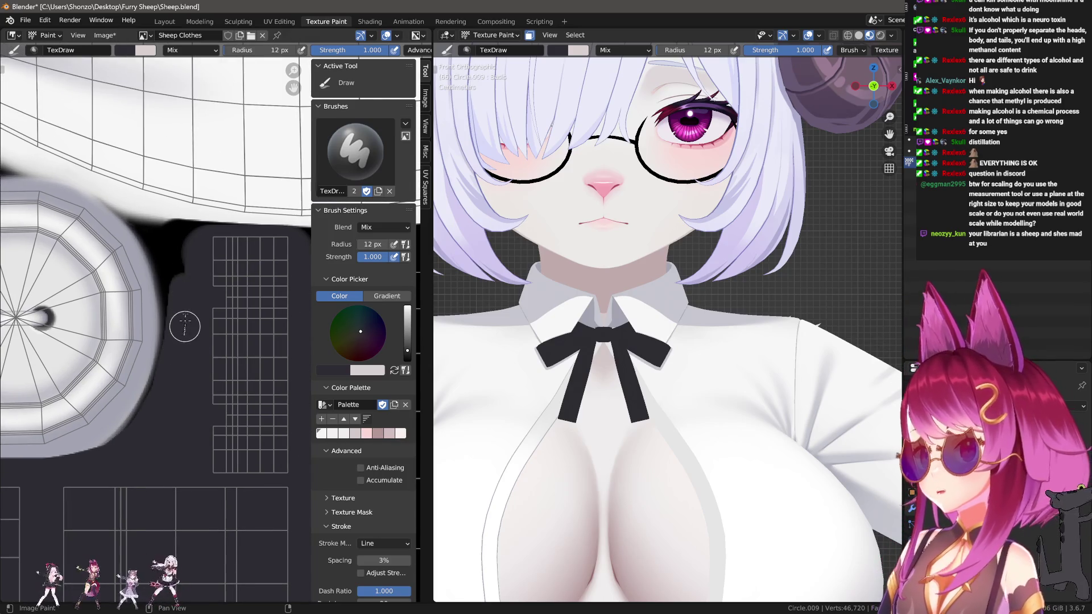
pyautogui.moveTo(182, 271); pyautogui.dragTo(183, 267)
pyautogui.moveTo(187, 275); pyautogui.dragTo(188, 257)
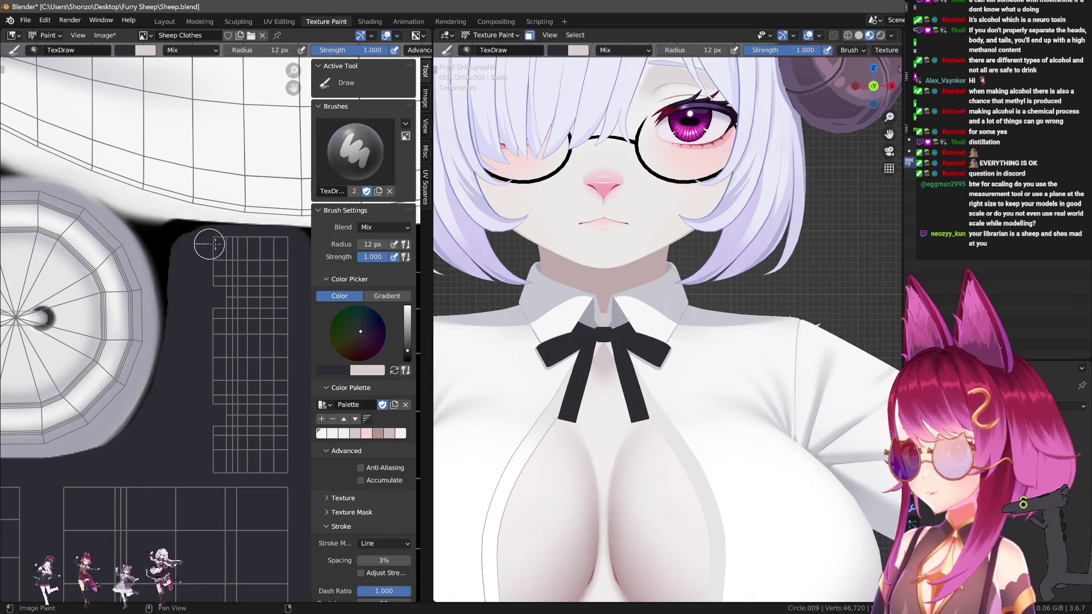
pyautogui.moveTo(264, 264); pyautogui.dragTo(142, 163, button='middle')
pyautogui.scroll(-4, 159, 386)
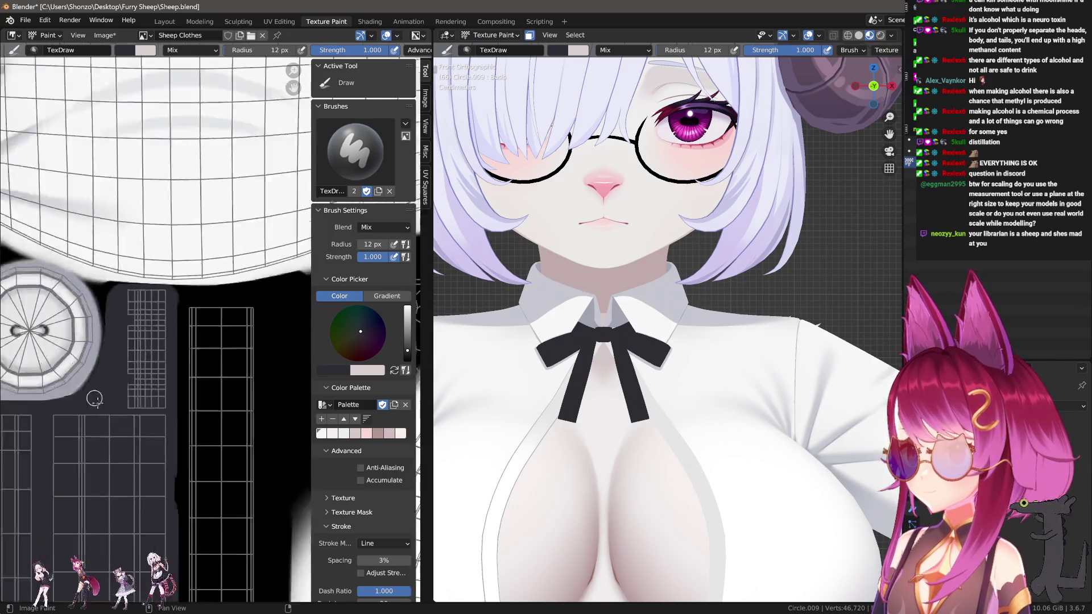
# Draw a straight line along the black region's edge with a slightly larger brush.
pyautogui.press('[')
pyautogui.press('[')
pyautogui.press('[')
pyautogui.moveTo(159, 386); pyautogui.dragTo(85, 296, button='middle')
pyautogui.scroll(2, 163, 198)
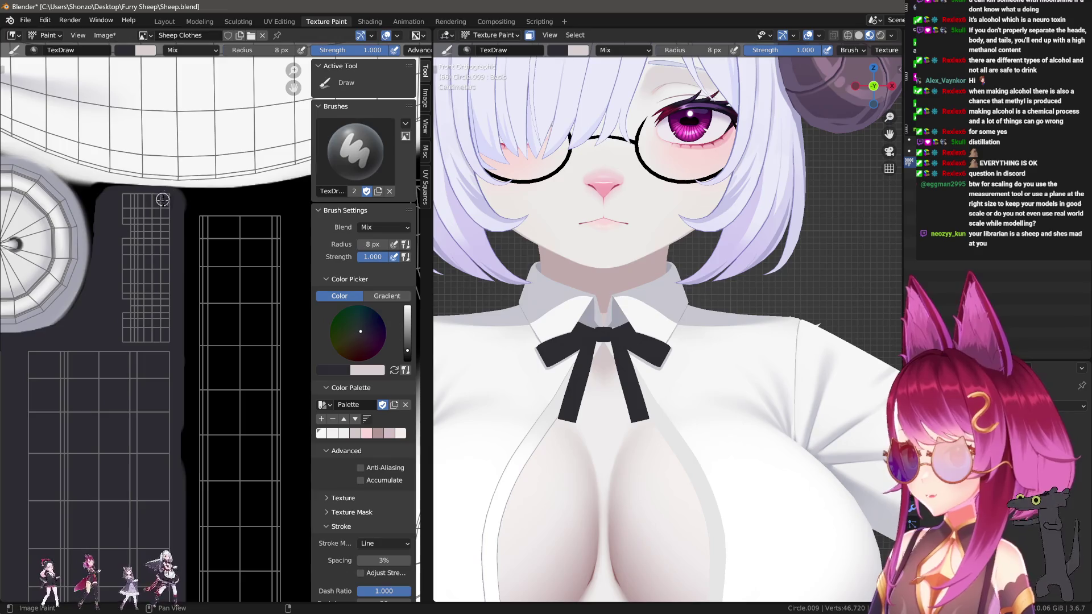
pyautogui.scroll(-3, 188, 341)
pyautogui.scroll(5, 194, 342)
pyautogui.moveTo(193, 341)
pyautogui.mouseDown(button='middle')
pyautogui.moveTo(212, 371)
pyautogui.moveTo(228, 265)
pyautogui.mouseUp(button='middle')
pyautogui.press(']')
pyautogui.press(']')
pyautogui.press(']')
pyautogui.moveTo(226, 212); pyautogui.dragTo(188, 255)
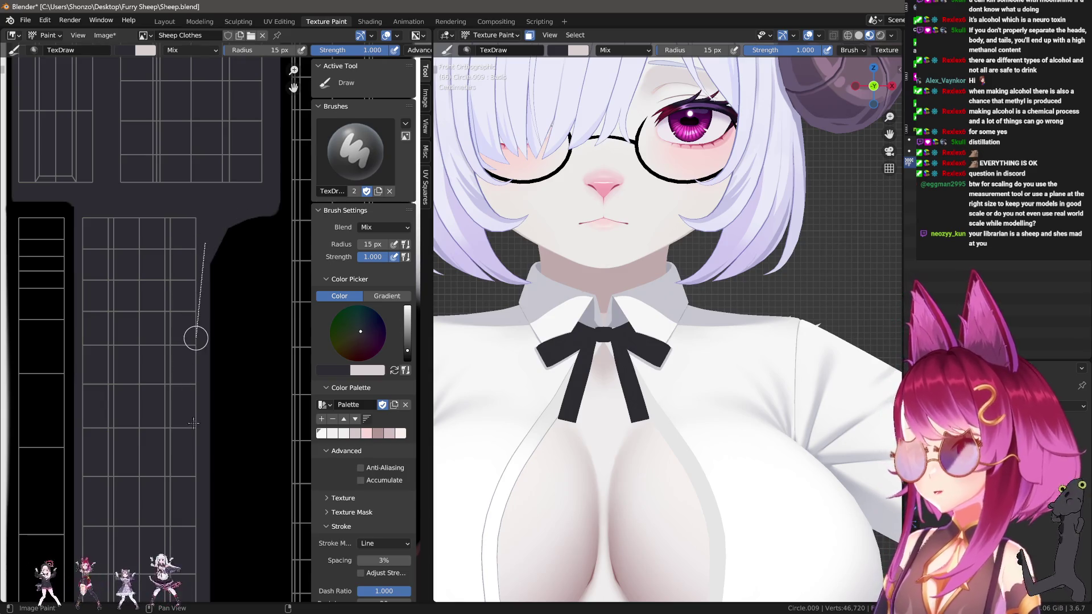
# Undo the rounded corner stroke and paint a thin fine-tip line along the black region's top edge.
pyautogui.scroll(4, 165, 352)
pyautogui.press('[')
pyautogui.press('[')
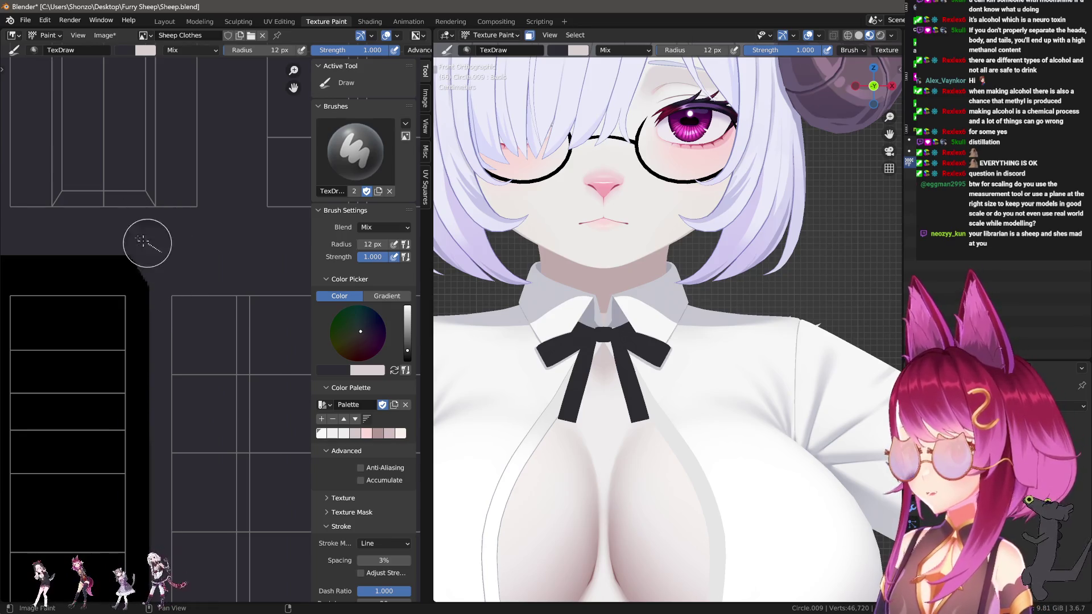
pyautogui.hotkey('ctrl', 'z')
pyautogui.scroll(3, 85, 217)
pyautogui.press('[')
pyautogui.press('[')
pyautogui.press('[')
pyautogui.moveTo(137, 300); pyautogui.dragTo(250, 300)
pyautogui.scroll(-5, 166, 281)
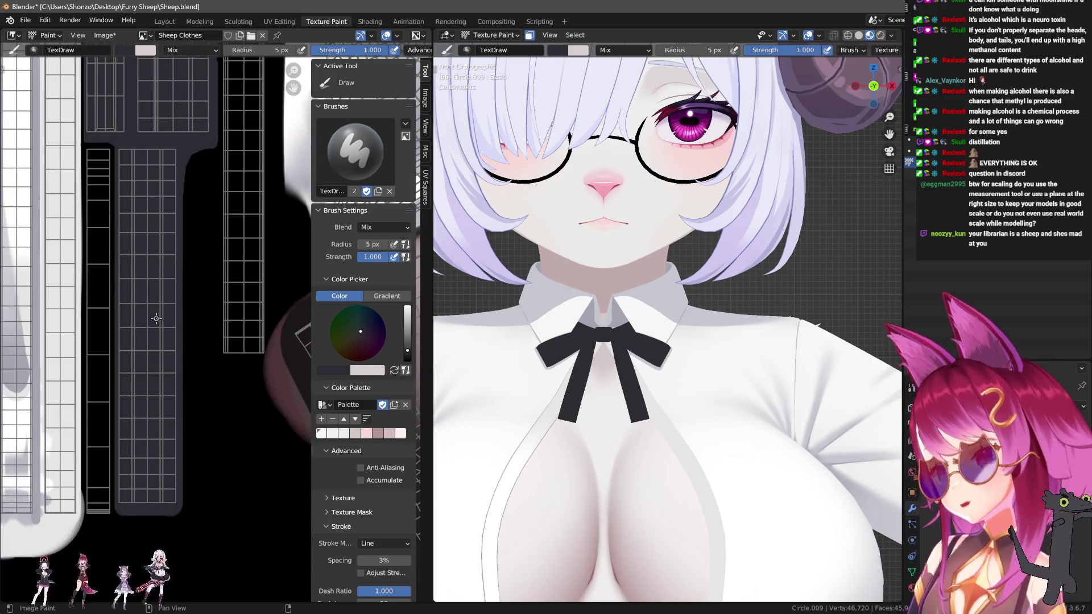
# With a larger brush, paint light lines across and down the sleeve strip.
pyautogui.scroll(-3, 156, 319)
pyautogui.scroll(3, 168, 392)
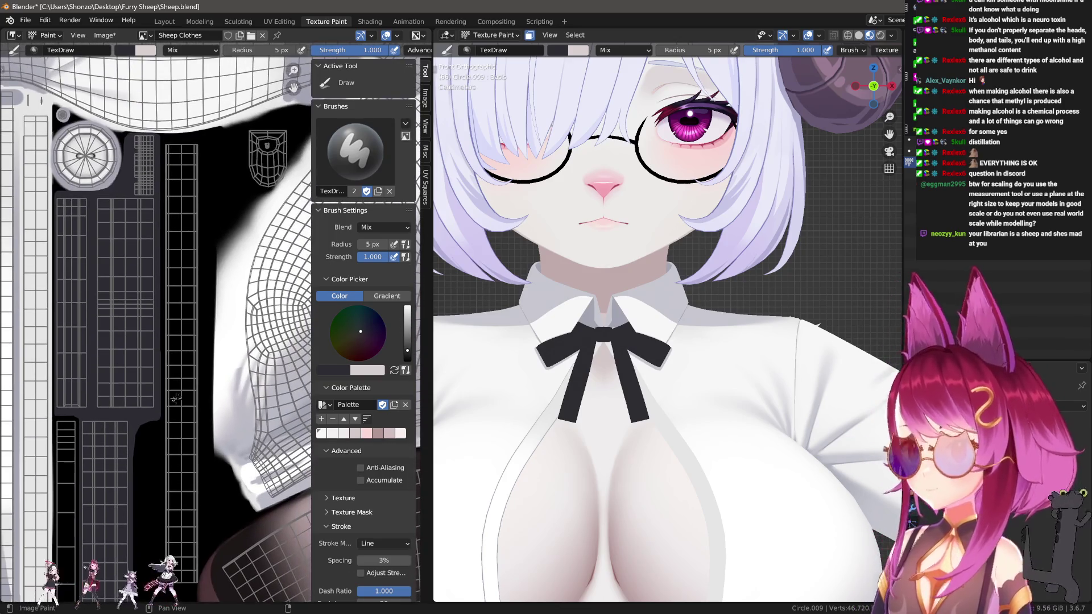
pyautogui.scroll(-2, 199, 276)
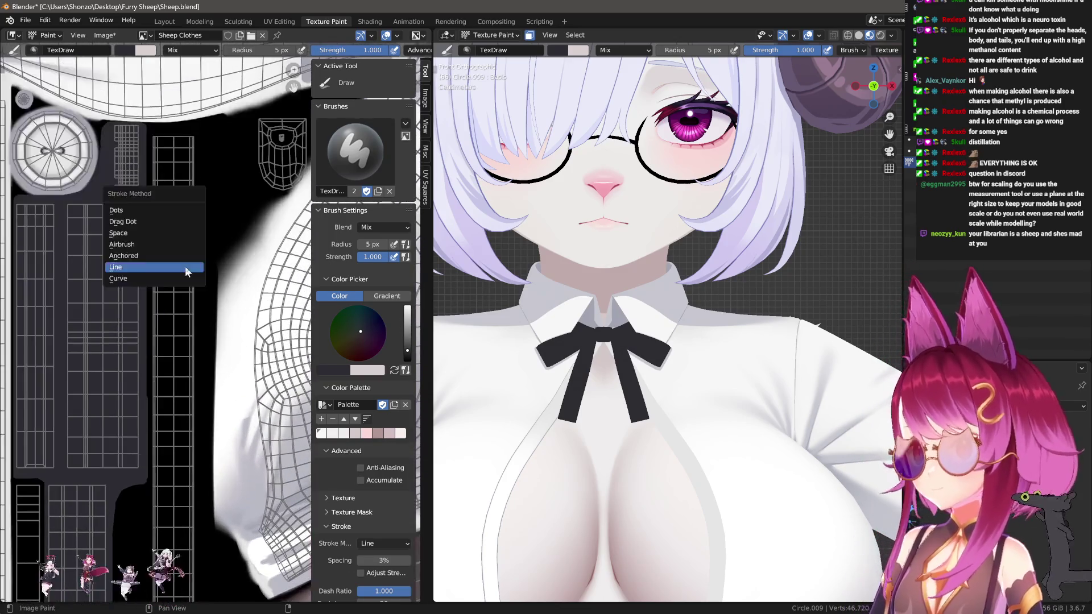
pyautogui.scroll(3, 142, 183)
pyautogui.press('f')
pyautogui.moveTo(143, 182); pyautogui.dragTo(130, 117, button='middle')
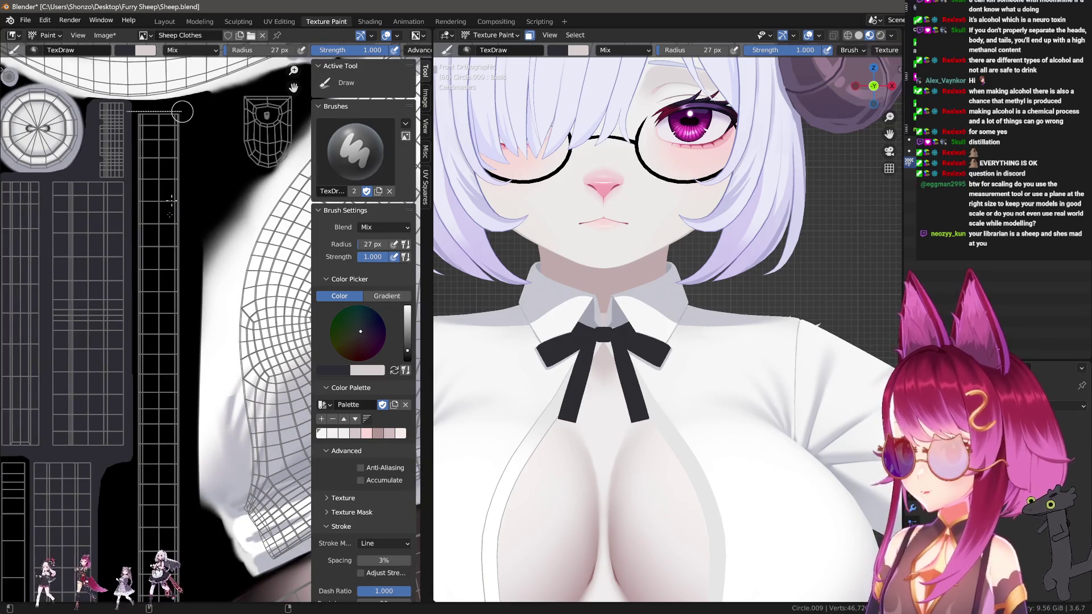
pyautogui.moveTo(181, 112); pyautogui.dragTo(173, 544)
pyautogui.moveTo(166, 489); pyautogui.dragTo(190, 341, button='middle')
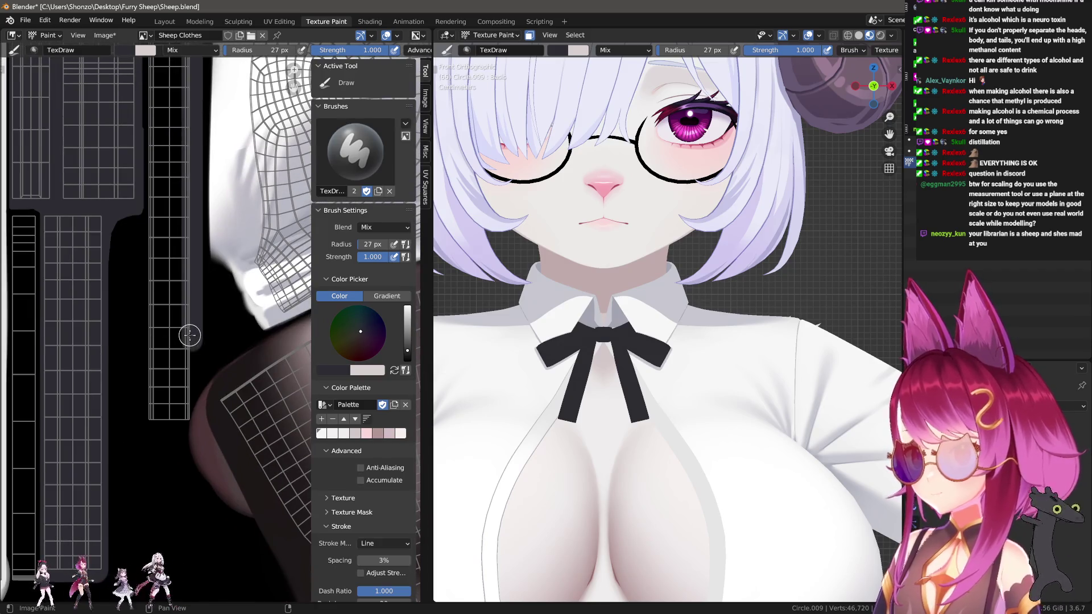
pyautogui.moveTo(184, 425); pyautogui.dragTo(185, 425)
# Brighten the grid column with vertical light lines, then fill it using a much larger brush.
pyautogui.moveTo(146, 419); pyautogui.dragTo(153, 471, button='middle')
pyautogui.moveTo(149, 473); pyautogui.dragTo(150, 69)
pyautogui.moveTo(162, 444); pyautogui.dragTo(165, 143)
pyautogui.moveTo(165, 144); pyautogui.dragTo(151, 330, button='middle')
pyautogui.moveTo(149, 329); pyautogui.dragTo(147, 132)
pyautogui.moveTo(142, 398)
pyautogui.mouseDown(button='middle')
pyautogui.moveTo(139, 375)
pyautogui.moveTo(170, 392)
pyautogui.mouseUp(button='middle')
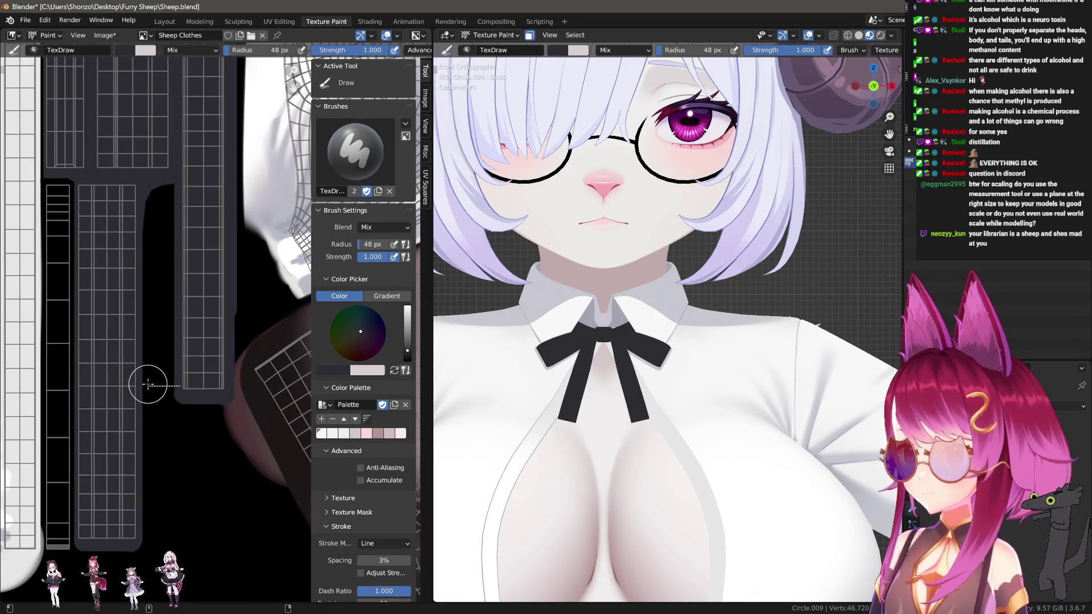
pyautogui.press('f')
pyautogui.click(159, 378)
pyautogui.moveTo(158, 377)
pyautogui.mouseDown()
pyautogui.moveTo(188, 183)
pyautogui.moveTo(189, 204)
pyautogui.mouseUp()
pyautogui.scroll(6, 189, 203)
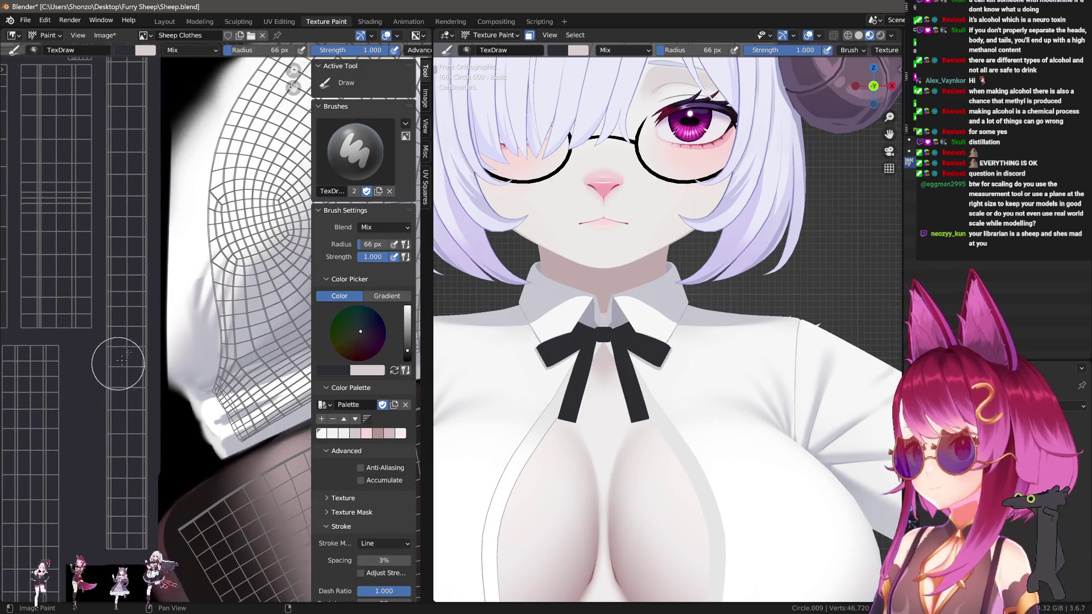
# Switch to black and outline the pocket shape's left and right edges.
pyautogui.press('x')
pyautogui.press('f')
pyautogui.click(243, 228)
pyautogui.moveTo(250, 219); pyautogui.dragTo(153, 237, button='middle')
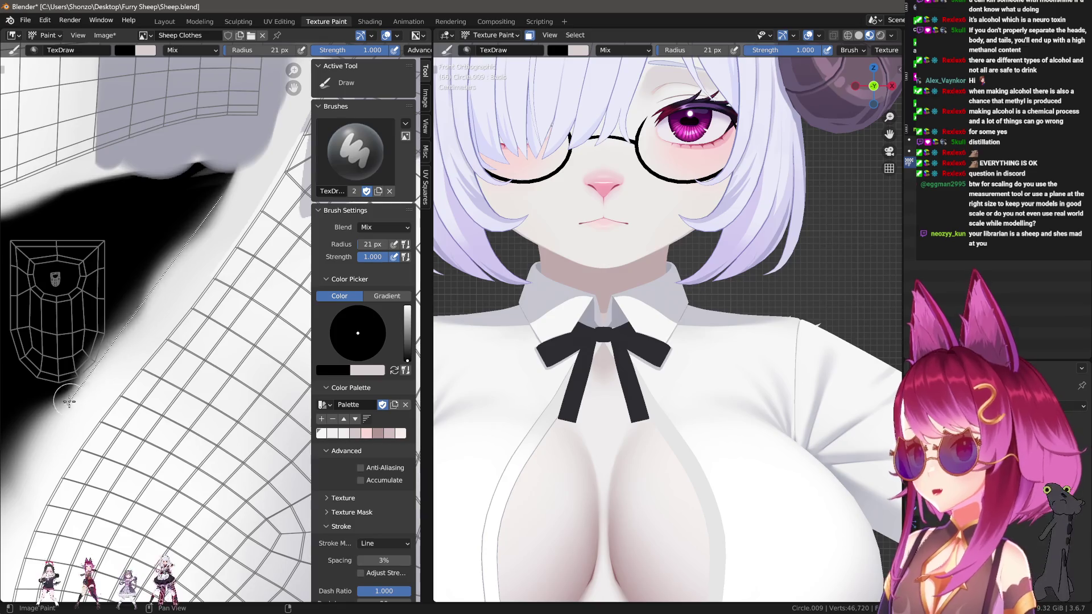
pyautogui.moveTo(113, 324); pyautogui.dragTo(228, 208, button='middle')
pyautogui.press('f')
pyautogui.click(232, 207)
pyautogui.moveTo(215, 209); pyautogui.dragTo(193, 257)
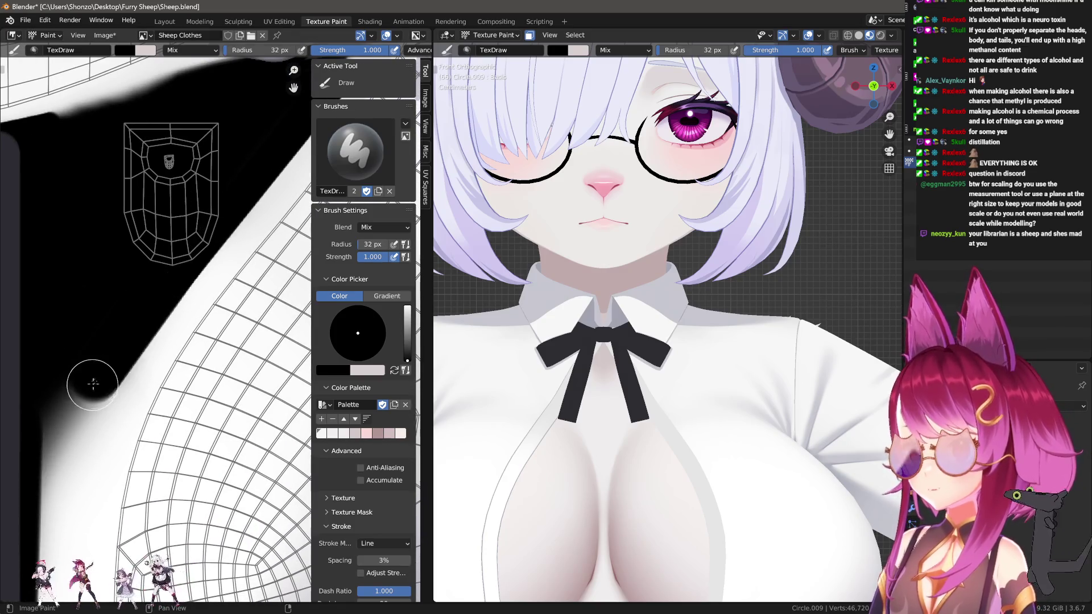
pyautogui.moveTo(100, 370); pyautogui.dragTo(155, 272, button='middle')
pyautogui.moveTo(178, 216)
pyautogui.mouseDown()
pyautogui.moveTo(142, 244)
pyautogui.moveTo(125, 281)
pyautogui.moveTo(117, 375)
pyautogui.moveTo(219, 170)
pyautogui.mouseUp()
pyautogui.moveTo(218, 170); pyautogui.dragTo(143, 299, button='middle')
# Paint black all around the pocket shape with a slightly larger brush.
pyautogui.press('f')
pyautogui.click(90, 384)
pyautogui.moveTo(90, 385); pyautogui.dragTo(220, 192)
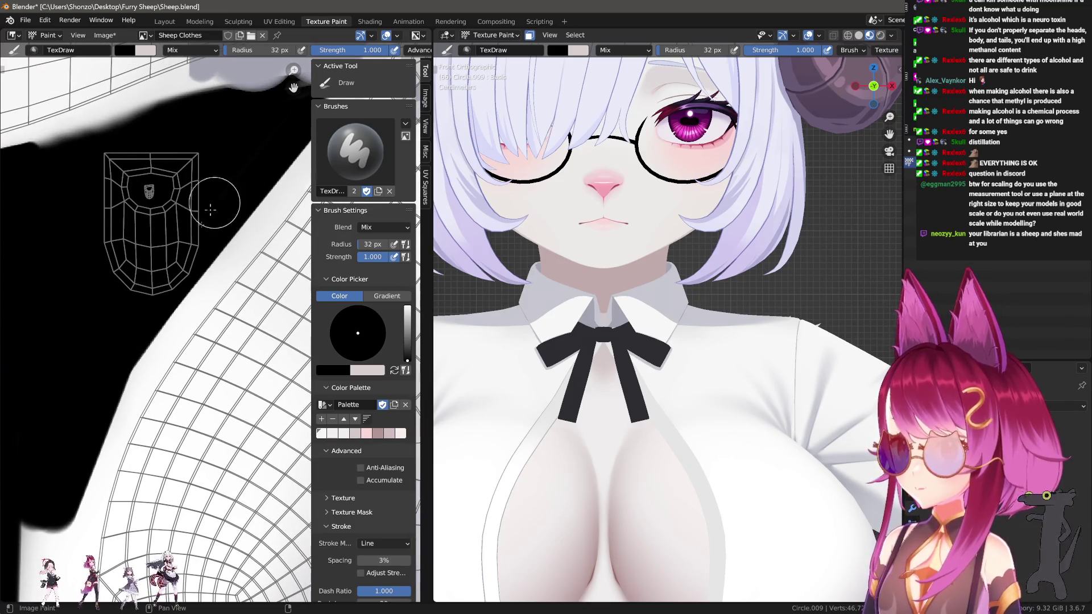
pyautogui.scroll(-2, 82, 398)
pyautogui.moveTo(82, 398); pyautogui.dragTo(175, 350, button='middle')
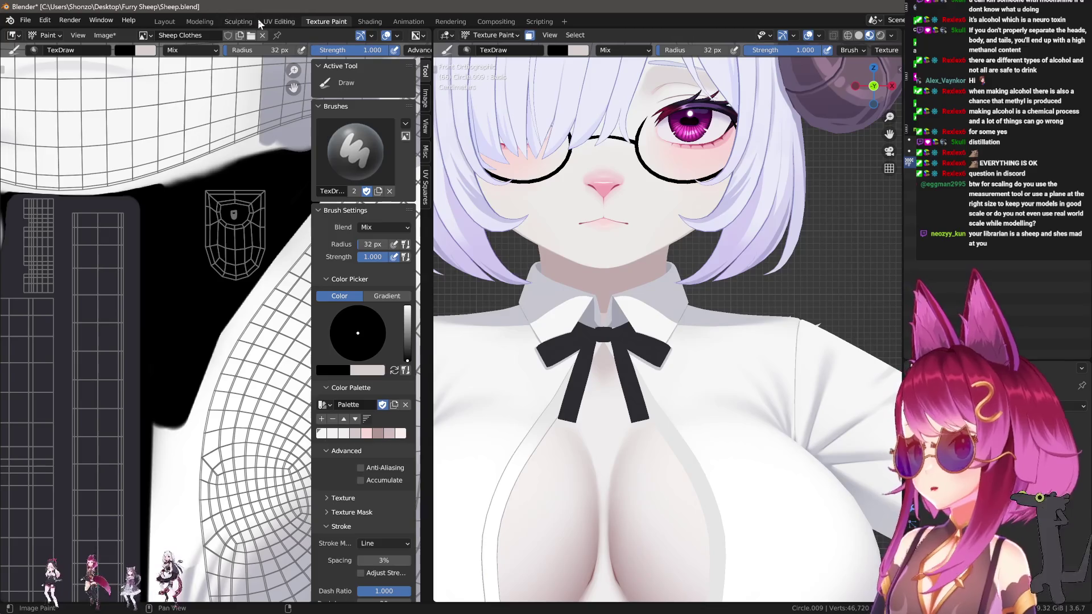
pyautogui.click(278, 21)
# Select the pocket UV island with L and move it slightly left and down.
pyautogui.scroll(5, 231, 244)
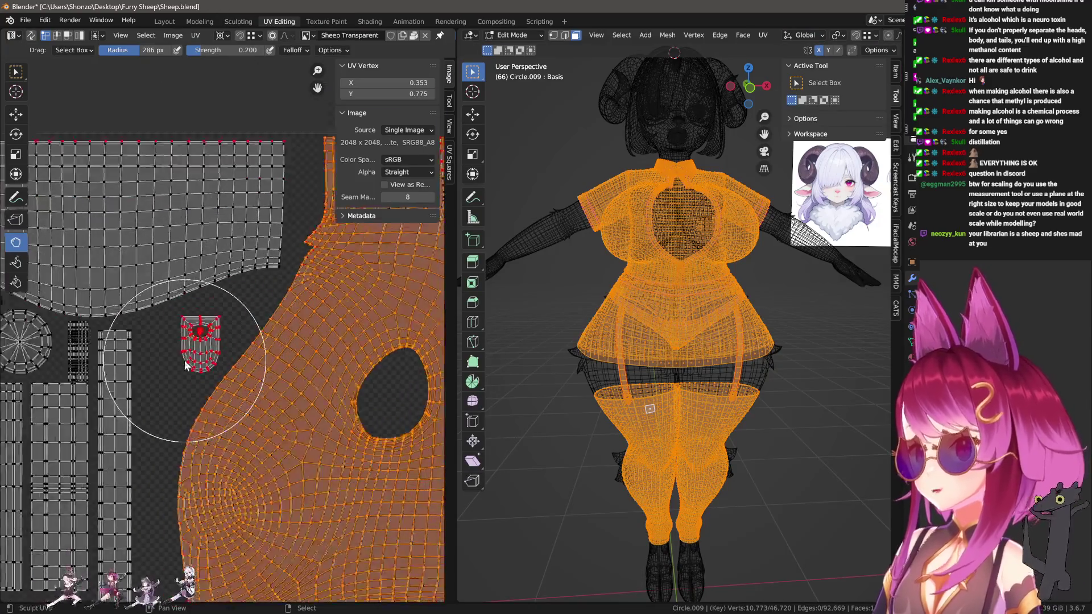
pyautogui.press('a')
pyautogui.hotkey('alt', 'a')
pyautogui.press('l')
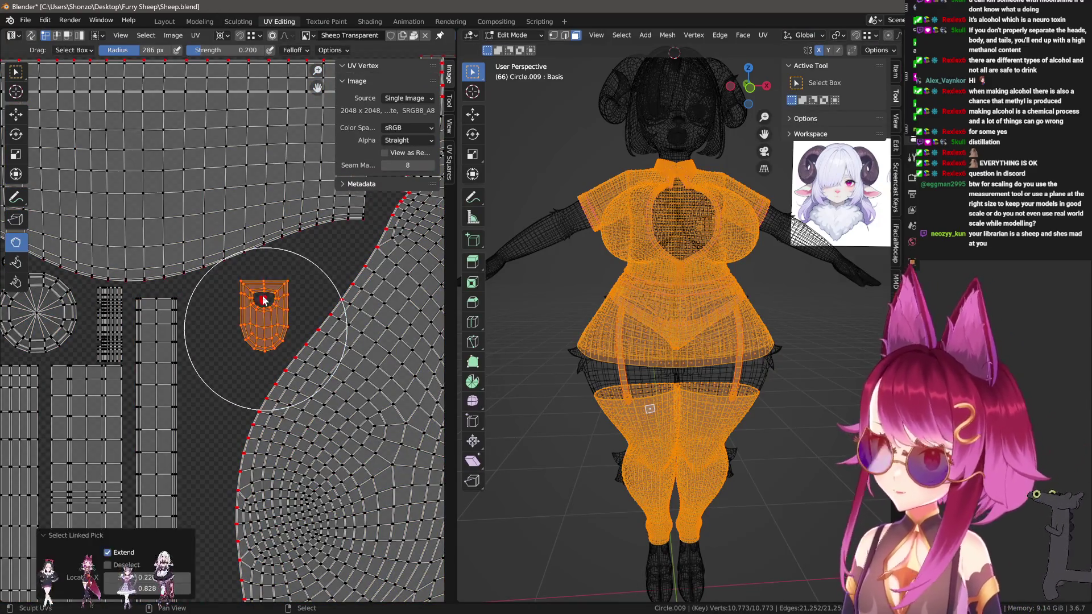
pyautogui.press('g')
pyautogui.press('Escape')
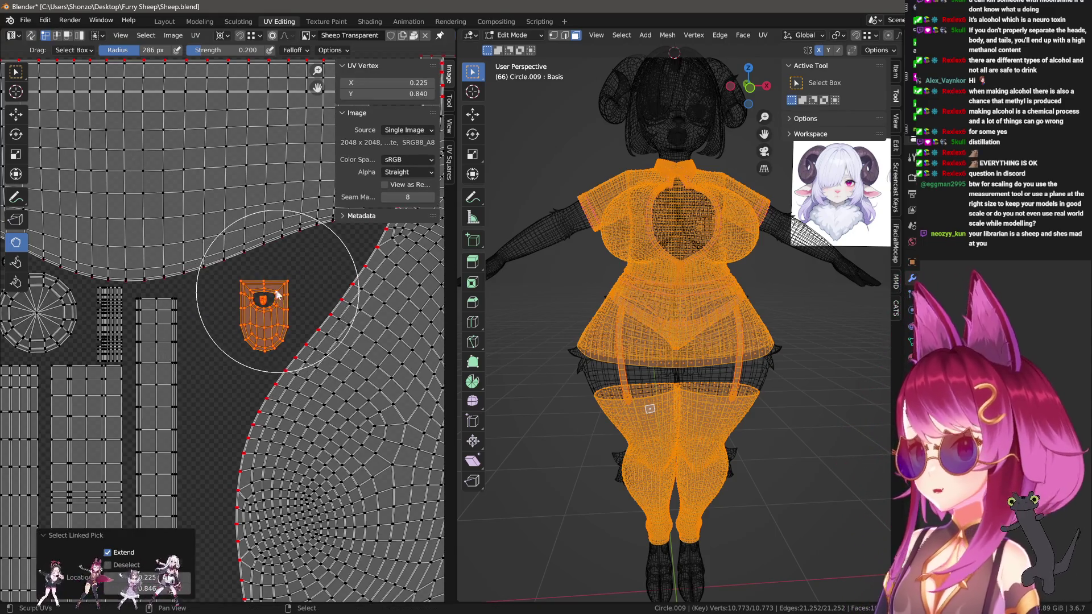
pyautogui.hotkey('ctrl', 'z')
pyautogui.press('l')
pyautogui.press('g')
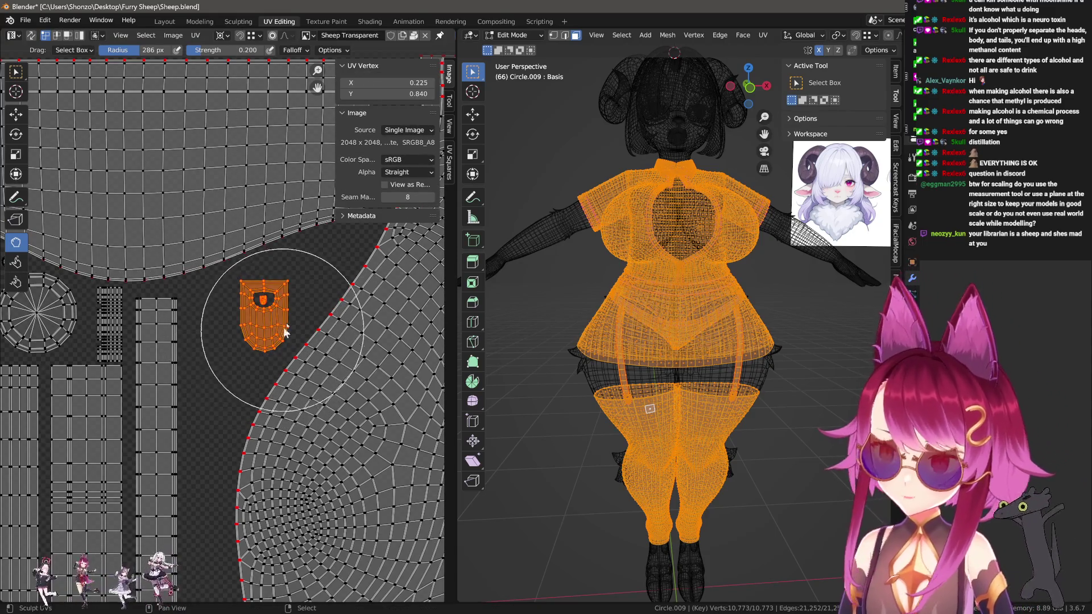
pyautogui.click(244, 324)
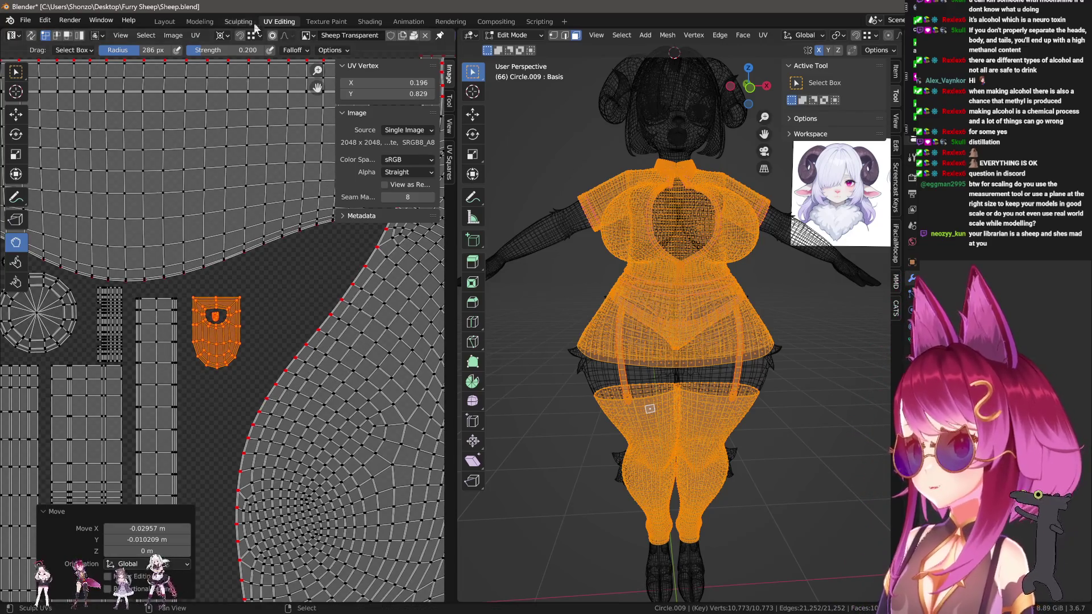
# Return to the Texture Paint workspace showing the Sheep Clothes texture.
pyautogui.click(164, 21)
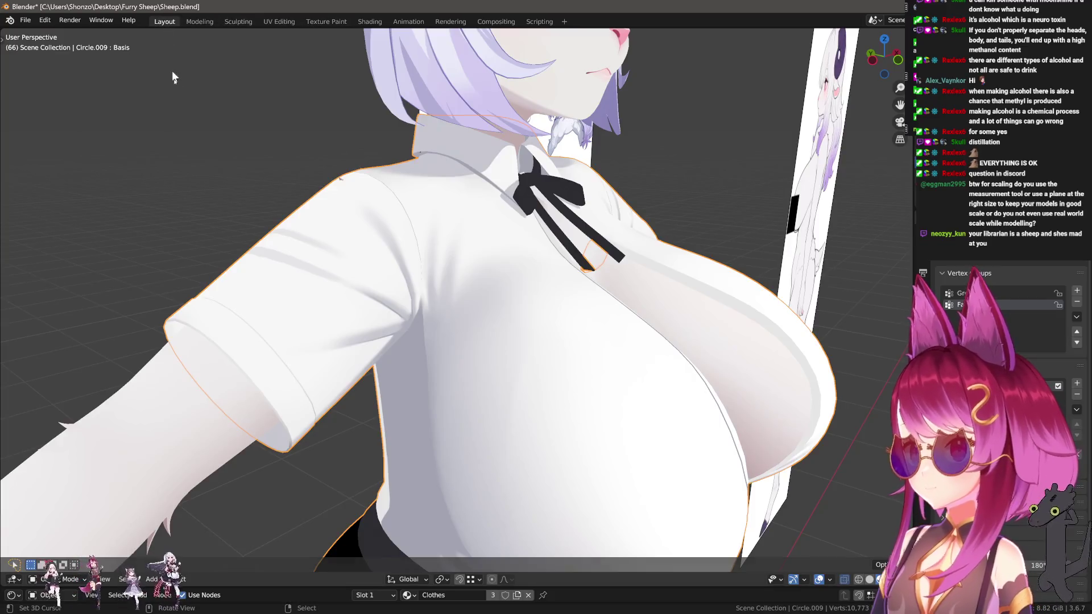
pyautogui.click(307, 23)
pyautogui.scroll(4, 170, 316)
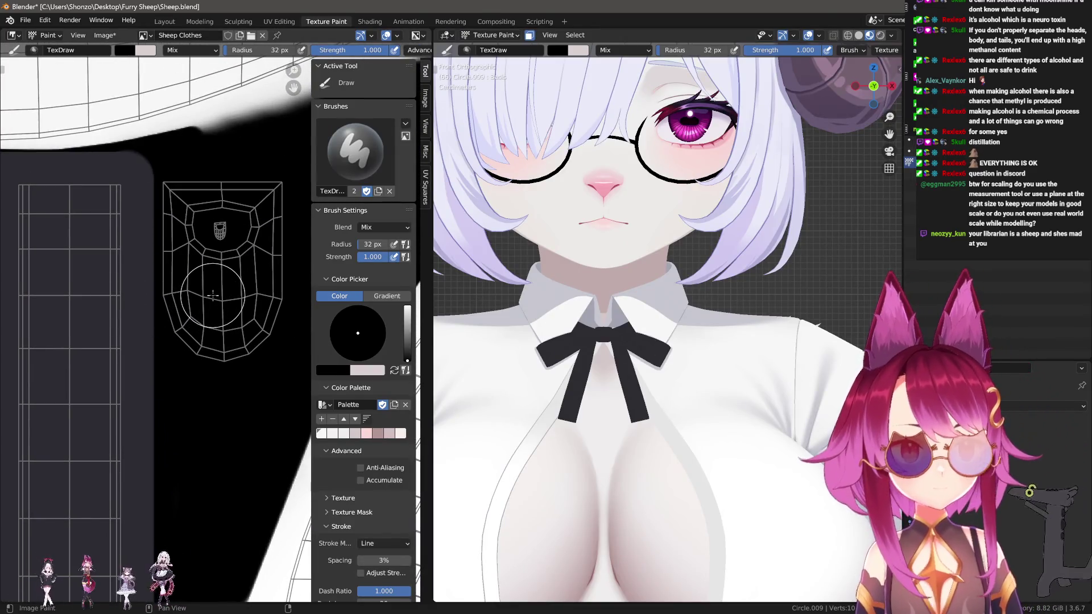
# Swap to the dark paint colour and set the brush blend mode to Multiply.
pyautogui.scroll(-4, 188, 327)
pyautogui.scroll(5, 144, 422)
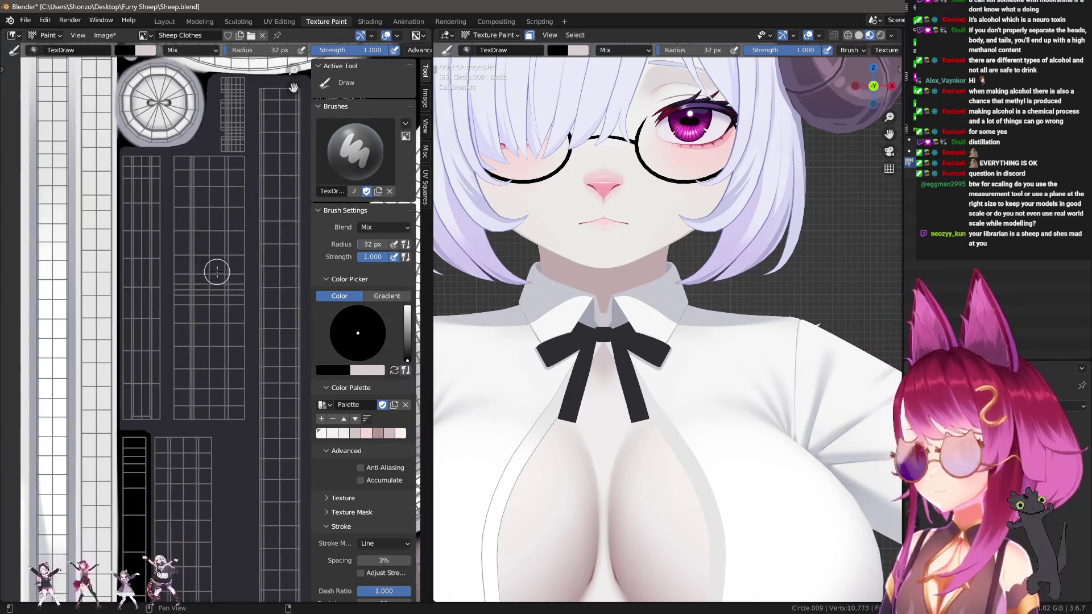
pyautogui.scroll(-3, 171, 364)
pyautogui.press('s')
pyautogui.scroll(3, 208, 279)
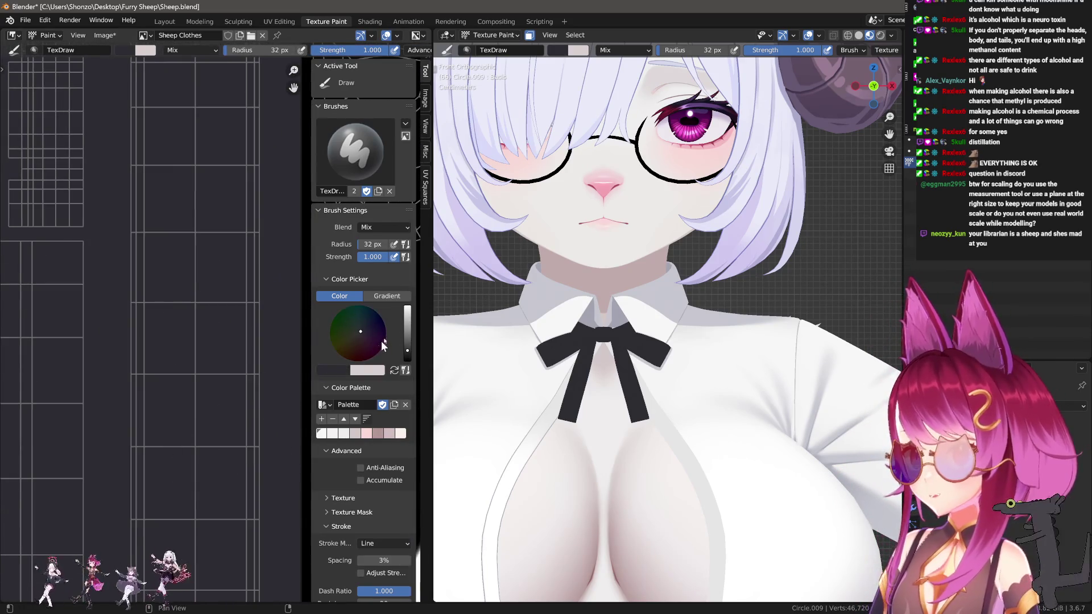
pyautogui.rightClick(179, 318)
pyautogui.click(114, 266)
pyautogui.click(107, 295)
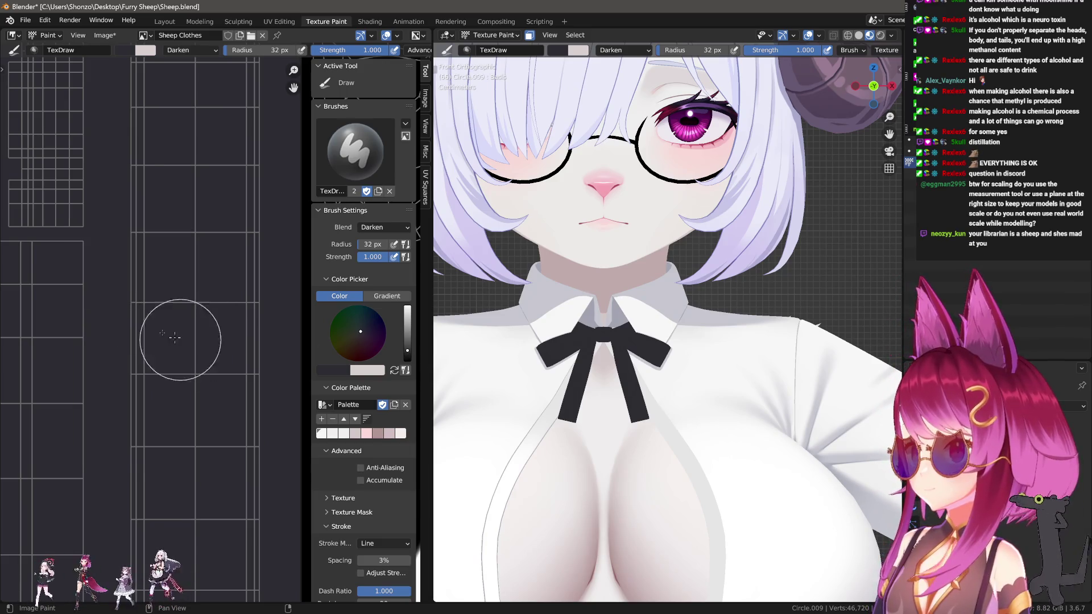
pyautogui.rightClick(155, 278)
pyautogui.click(91, 230)
pyautogui.click(96, 231)
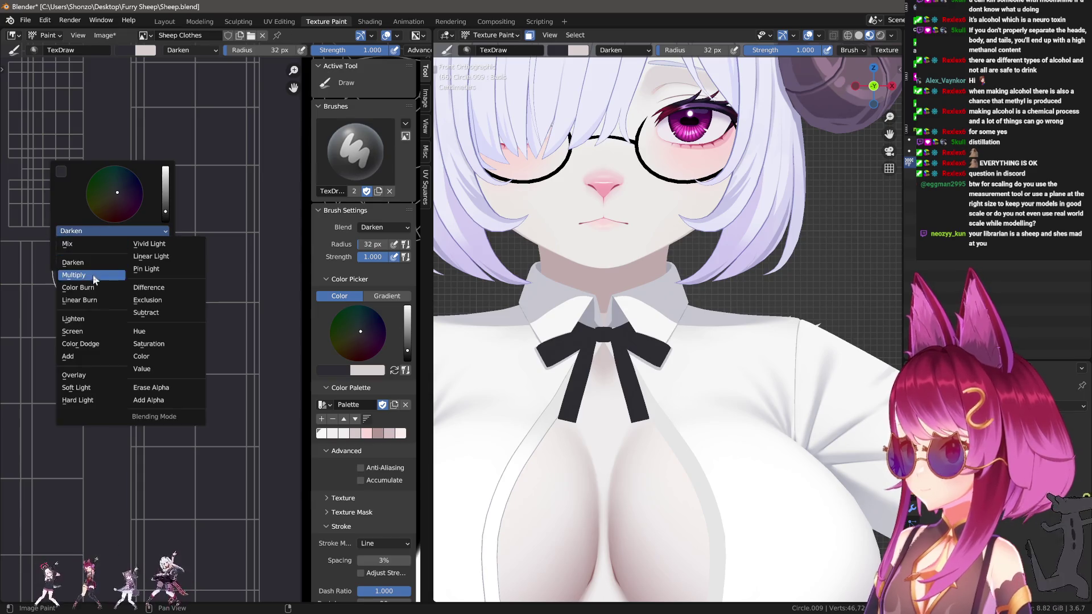
pyautogui.click(85, 277)
# Try diagonal test strokes at strengths 0.4, 0.7 and 0.6, undoing the rejected ones.
pyautogui.moveTo(271, 272); pyautogui.dragTo(272, 271)
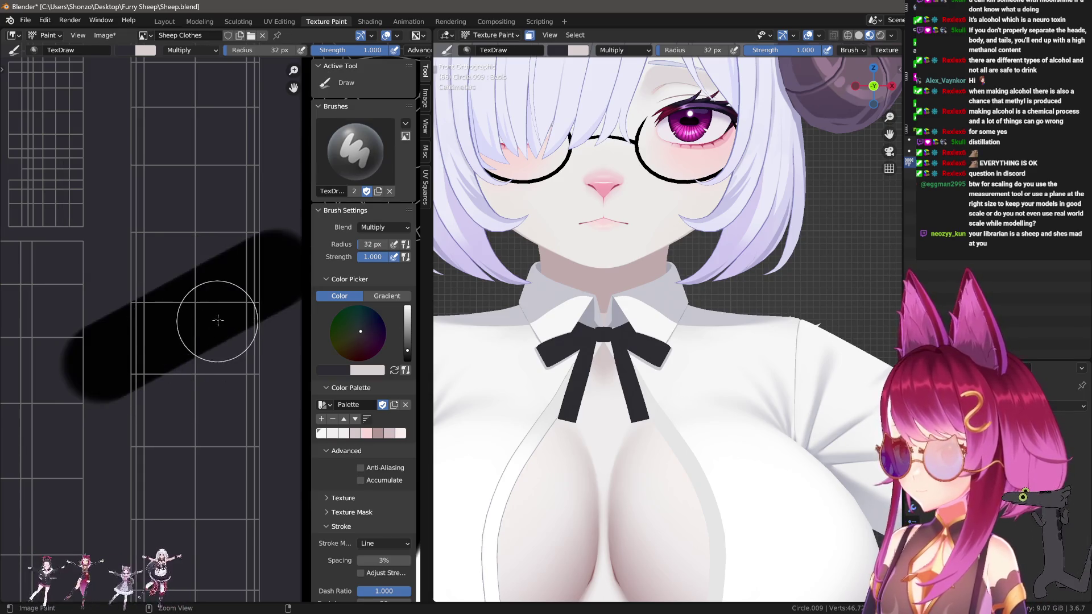
pyautogui.hotkey('ctrl', 'z')
pyautogui.hotkey('shift', 'f')
pyautogui.click(187, 204)
pyautogui.moveTo(259, 211)
pyautogui.mouseDown()
pyautogui.moveTo(122, 246)
pyautogui.moveTo(110, 328)
pyautogui.mouseUp()
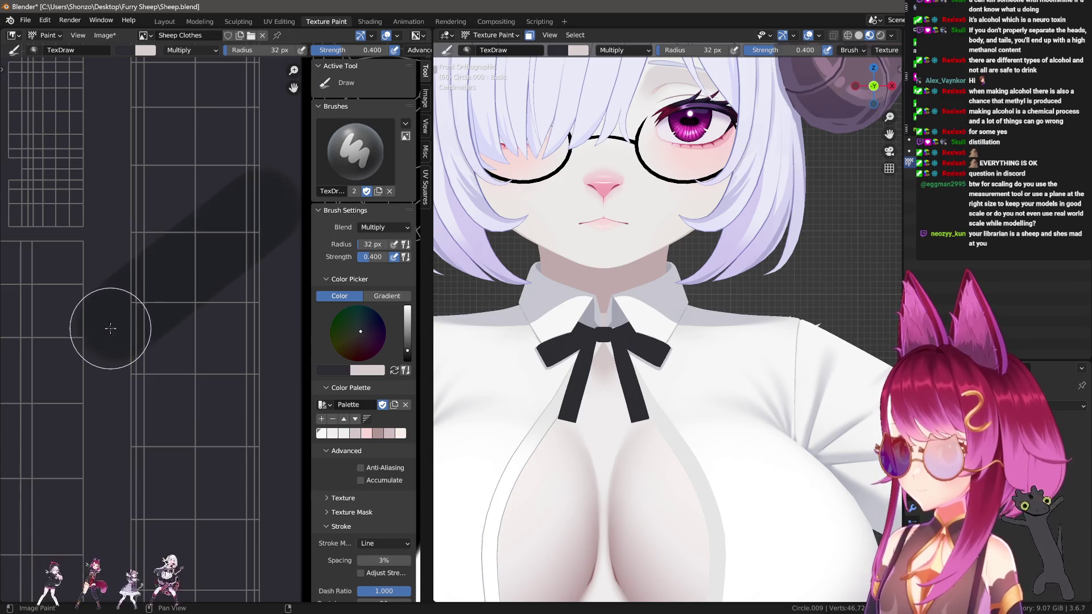
pyautogui.hotkey('ctrl', 'z')
pyautogui.hotkey('shift', 'f')
pyautogui.click(135, 326)
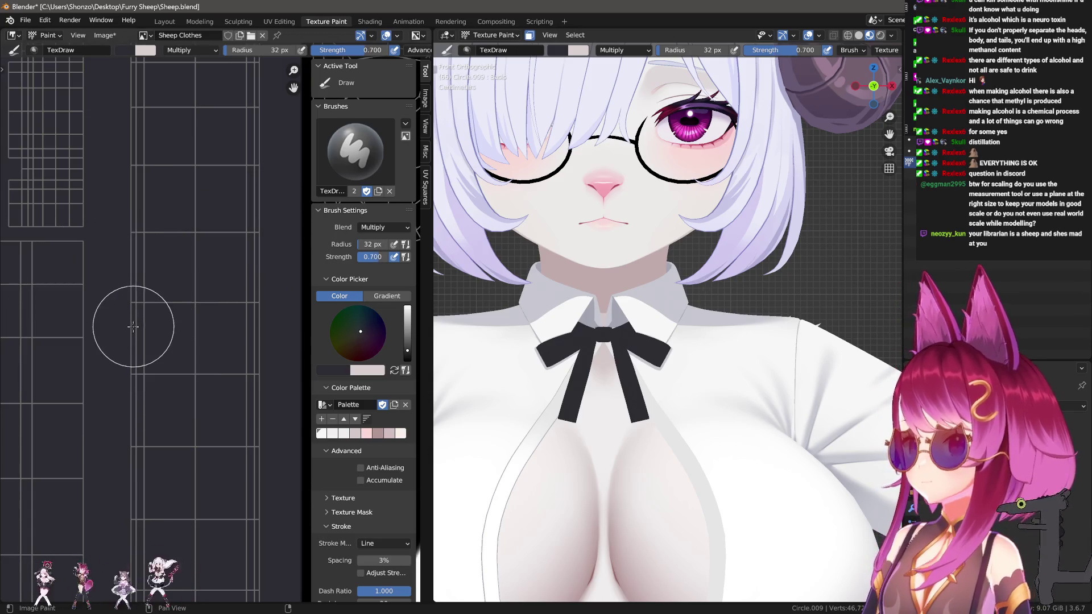
pyautogui.moveTo(265, 250); pyautogui.dragTo(222, 268)
pyautogui.hotkey('ctrl', 'z')
pyautogui.hotkey('shift', 'f')
pyautogui.click(245, 259)
pyautogui.moveTo(122, 327); pyautogui.dragTo(124, 328)
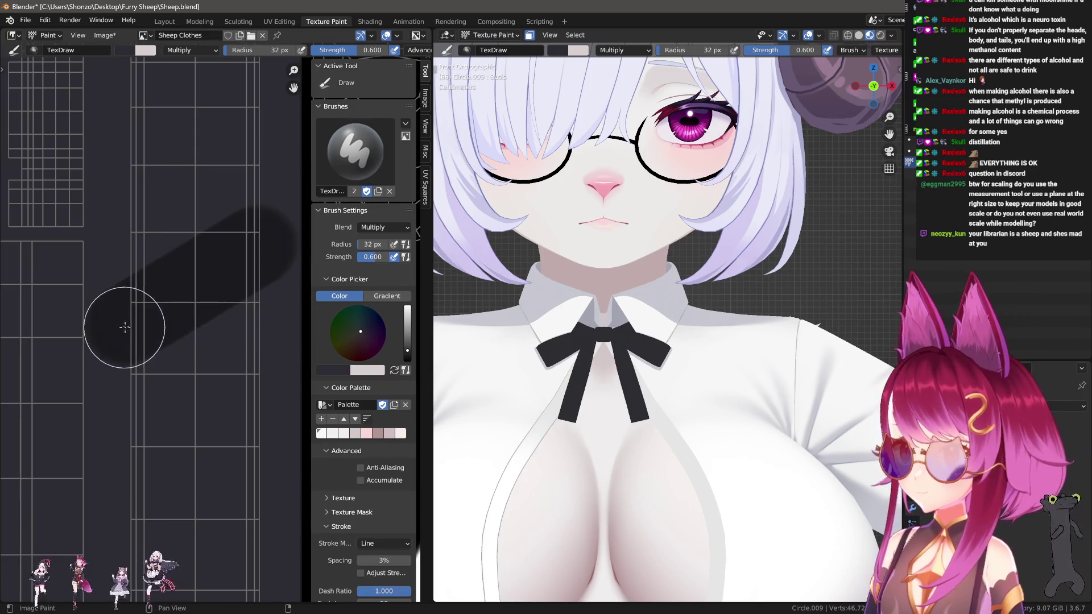
# Sample a darker colour and lay darker strokes over the diagonal band, undoing the last.
pyautogui.press('s')
pyautogui.moveTo(193, 289)
pyautogui.mouseDown(button='middle')
pyautogui.moveTo(227, 267)
pyautogui.moveTo(183, 331)
pyautogui.mouseUp(button='middle')
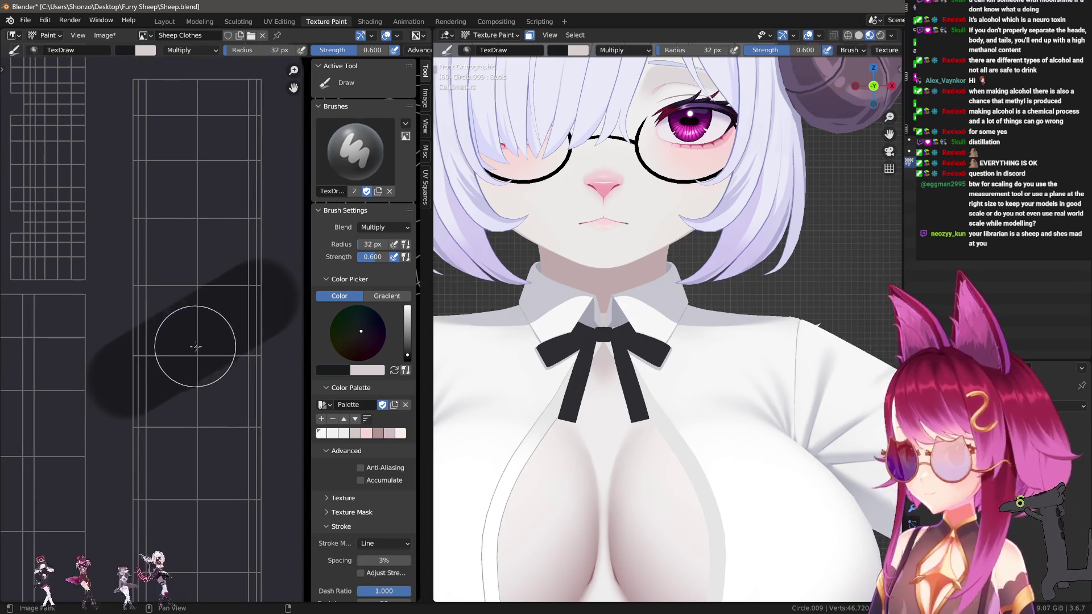
pyautogui.moveTo(175, 340); pyautogui.dragTo(230, 338)
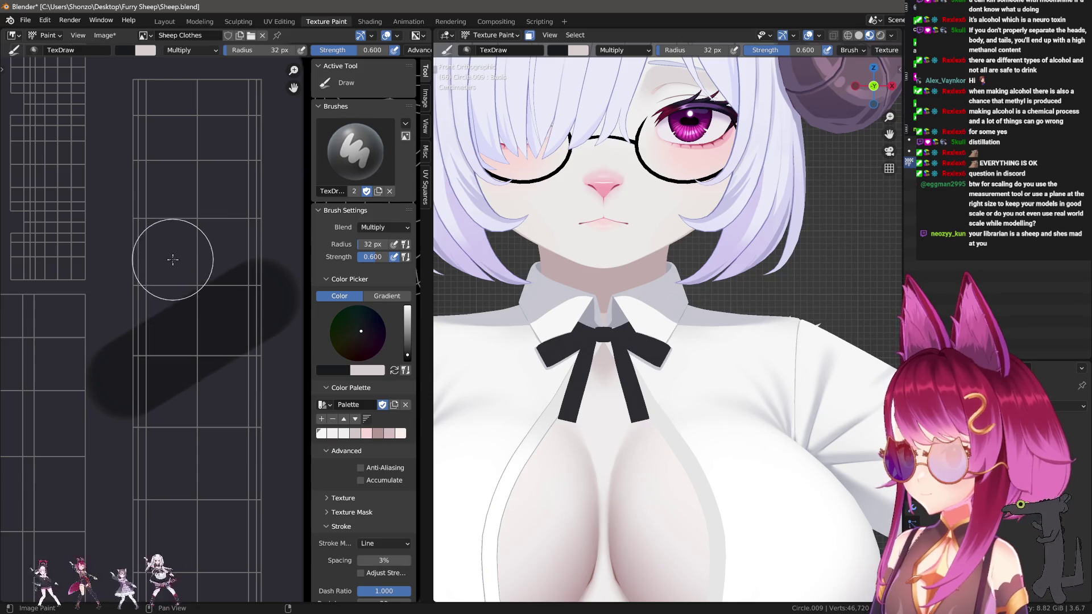
pyautogui.moveTo(123, 369)
pyautogui.mouseDown()
pyautogui.moveTo(259, 317)
pyautogui.moveTo(126, 365)
pyautogui.mouseUp()
pyautogui.hotkey('ctrl', 'z')
pyautogui.hotkey('ctrl', 'z')
# Paint the final soft dark diagonal shading stroke at 0.7 strength.
pyautogui.hotkey('ctrl', 'z')
pyautogui.hotkey('shift', 'f')
pyautogui.click(219, 324)
pyautogui.hotkey('ctrl', 'z')
pyautogui.hotkey('shift', 'f')
pyautogui.click(217, 332)
pyautogui.moveTo(262, 281); pyautogui.dragTo(142, 366)
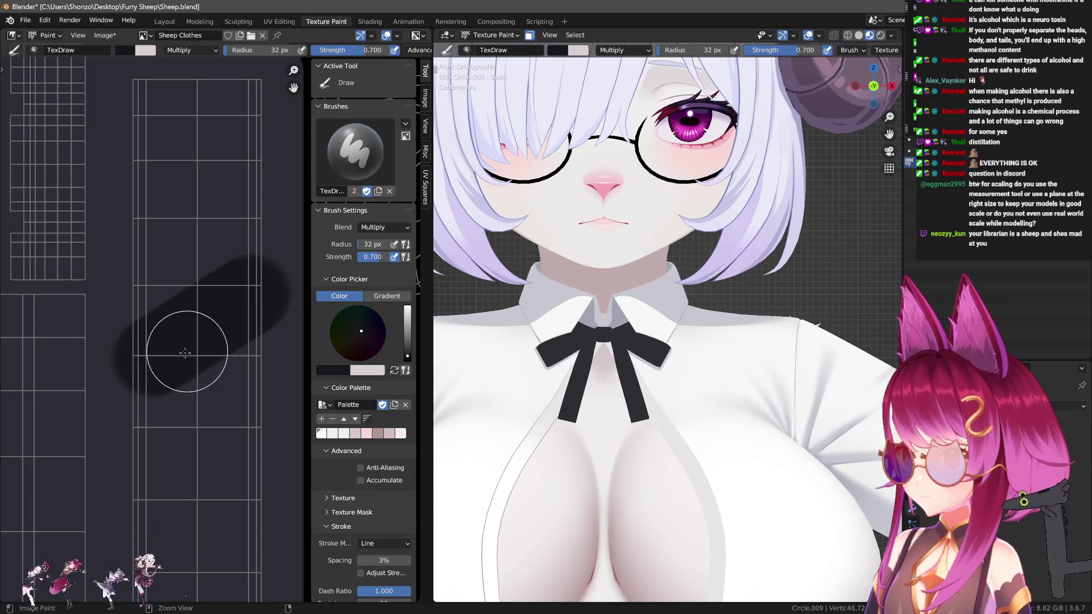
pyautogui.moveTo(188, 239); pyautogui.dragTo(191, 232, button='middle')
pyautogui.rightClick(122, 286)
# Return the blend to Mix and paint a dark vertical Line stroke down the ribbon strip.
pyautogui.click(100, 304)
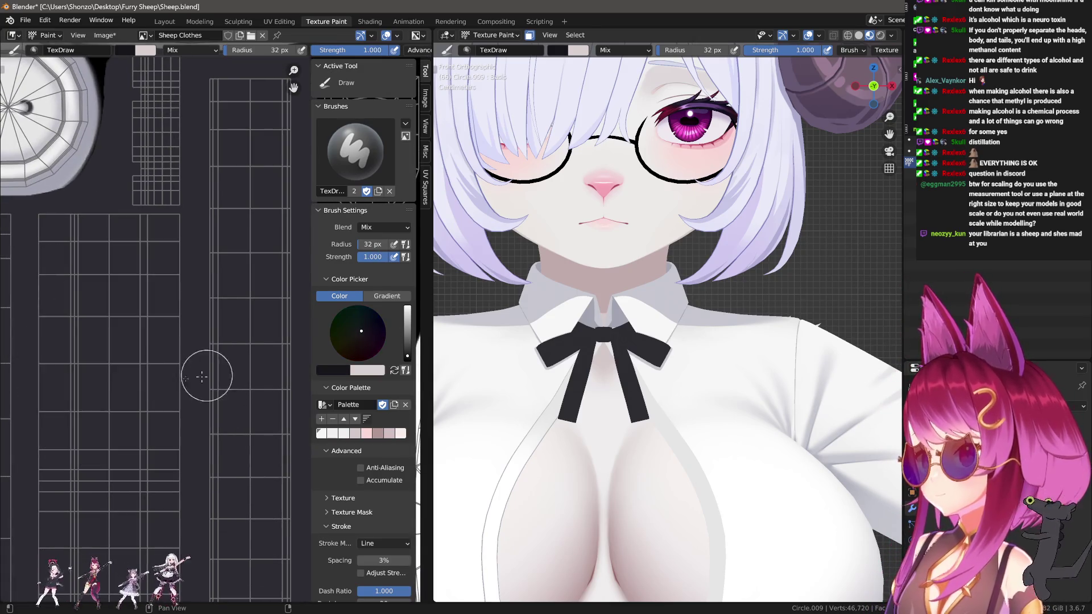
pyautogui.press('e')
pyautogui.click(178, 276)
pyautogui.moveTo(191, 232); pyautogui.dragTo(186, 268, button='middle')
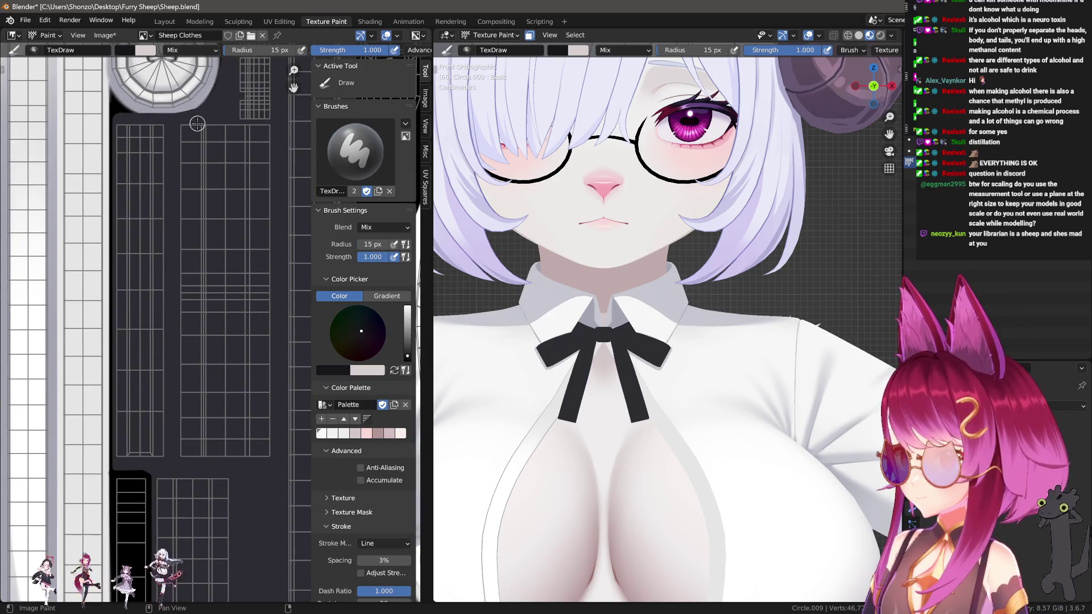
pyautogui.moveTo(199, 123); pyautogui.dragTo(194, 401)
pyautogui.moveTo(197, 457); pyautogui.dragTo(190, 167)
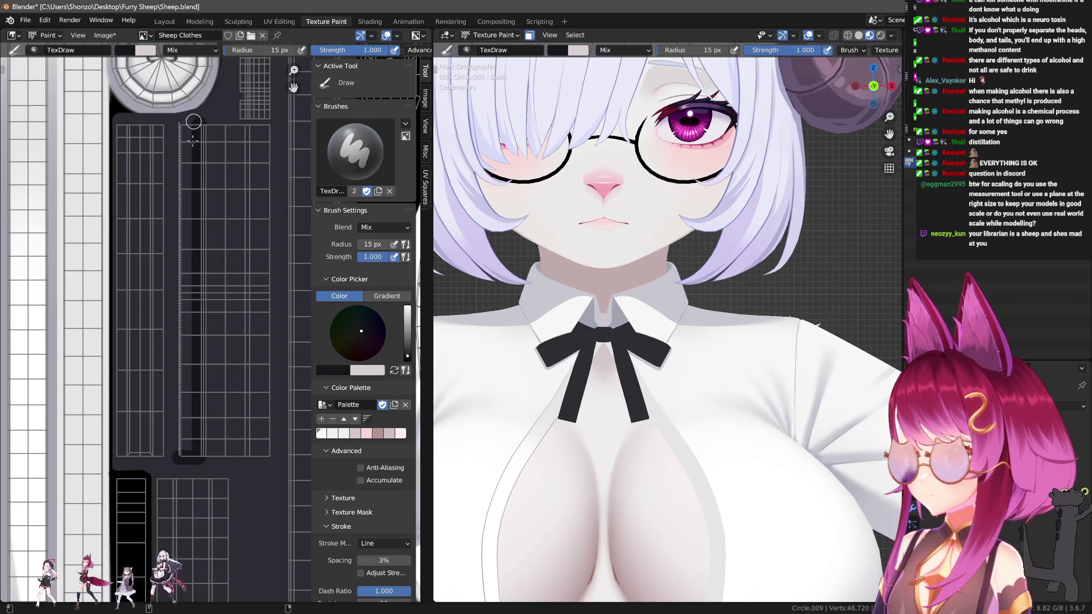
pyautogui.moveTo(194, 121); pyautogui.dragTo(181, 124)
pyautogui.moveTo(195, 182); pyautogui.dragTo(188, 455)
pyautogui.moveTo(253, 469)
pyautogui.mouseDown(button='middle')
pyautogui.moveTo(196, 487)
pyautogui.moveTo(191, 499)
pyautogui.mouseUp(button='middle')
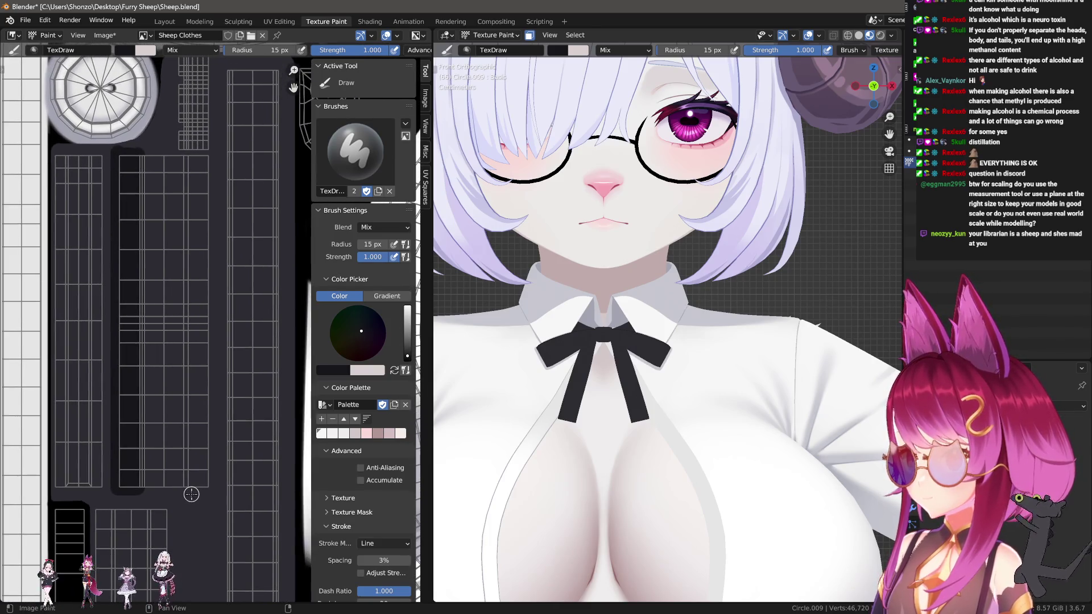
# Put the bow mesh into Edit Mode and orbit the view around it.
pyautogui.press('Tab')
pyautogui.scroll(5, 670, 307)
pyautogui.moveTo(660, 318)
pyautogui.mouseDown(button='middle')
pyautogui.moveTo(728, 276)
pyautogui.moveTo(729, 392)
pyautogui.mouseUp(button='middle')
pyautogui.hotkey('ctrl', 'Tab')
# Switch to edge select, deselect all, and return to Texture Paint in front view.
pyautogui.click(734, 345)
pyautogui.hotkey('alt', 'a')
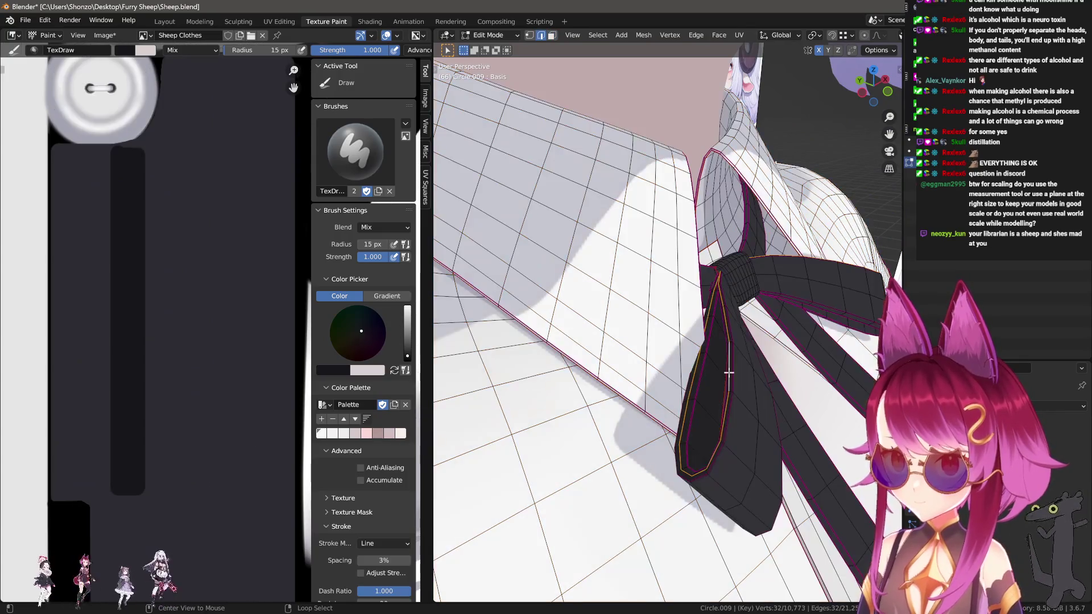
pyautogui.hotkey('ctrl', 'x')
pyautogui.press('Tab')
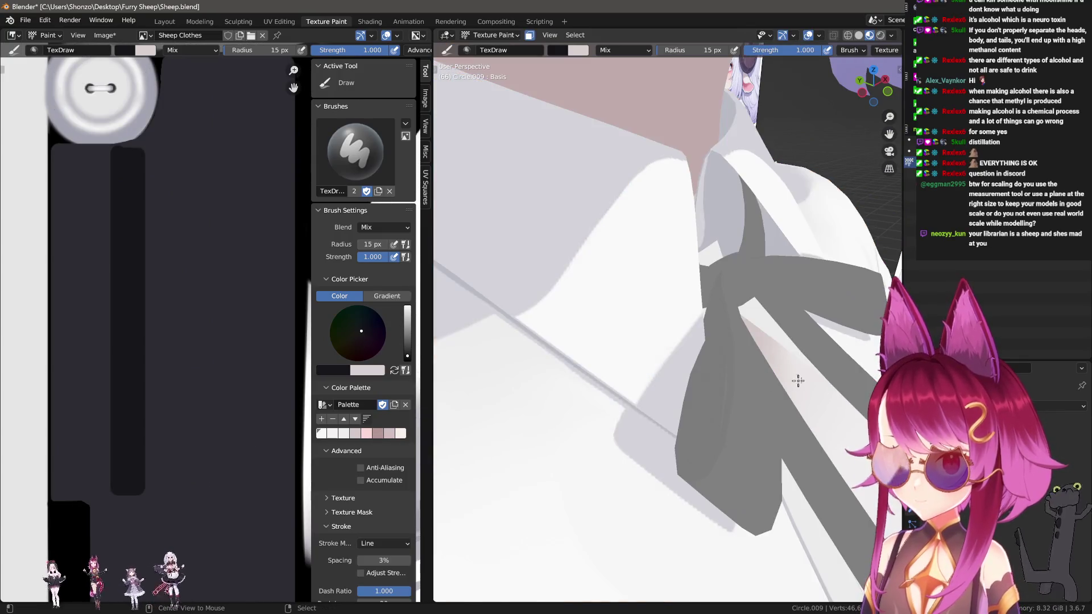
pyautogui.press('KP_1')
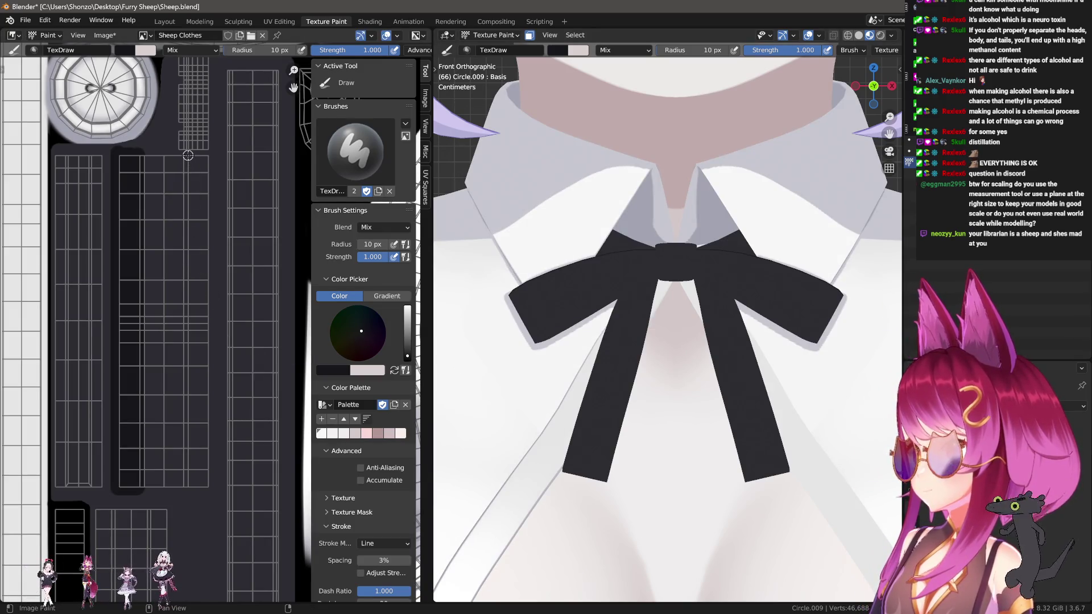
# Paint a dark line and a lighter streak down the ribbon tail strip.
pyautogui.moveTo(194, 490); pyautogui.dragTo(191, 490)
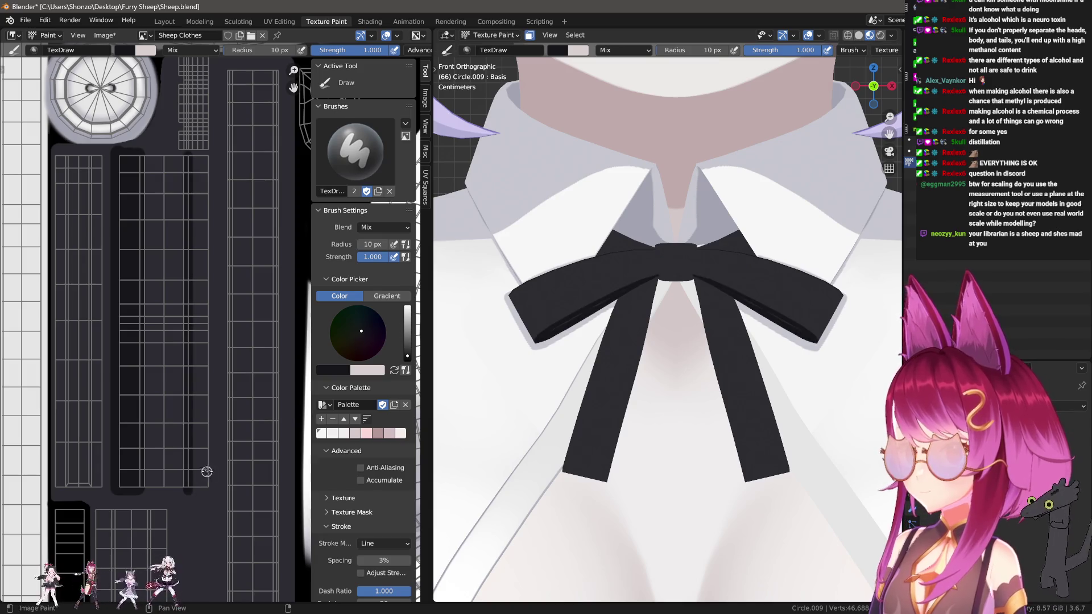
pyautogui.moveTo(208, 416)
pyautogui.keyDown('ctrl'); pyautogui.mouseDown()
pyautogui.moveTo(189, 170)
pyautogui.moveTo(182, 494)
pyautogui.mouseUp(); pyautogui.keyUp('ctrl')
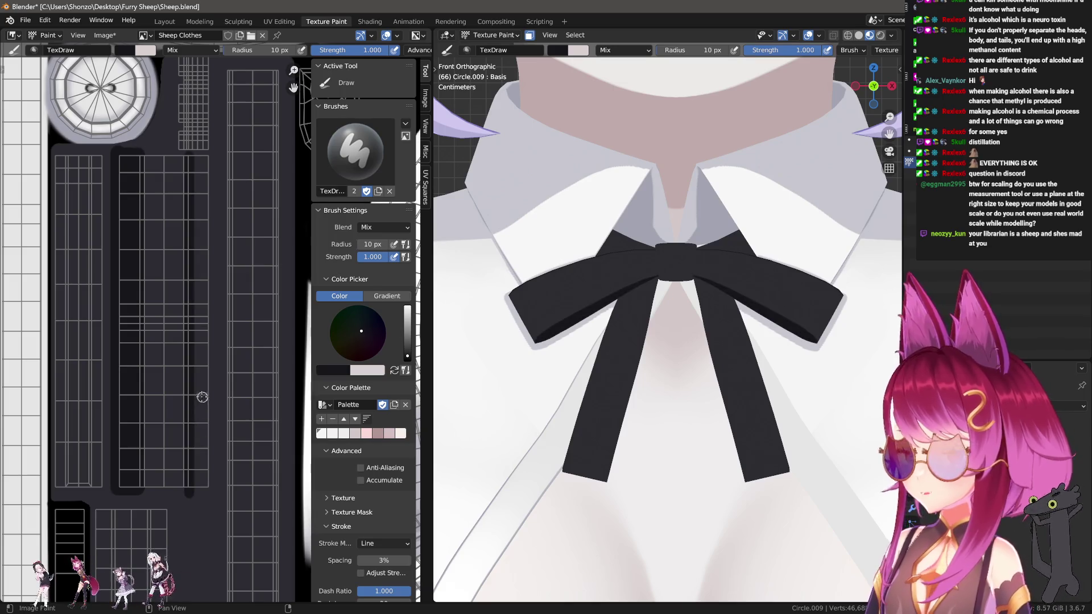
pyautogui.press('[')
pyautogui.press('[')
pyautogui.press('[')
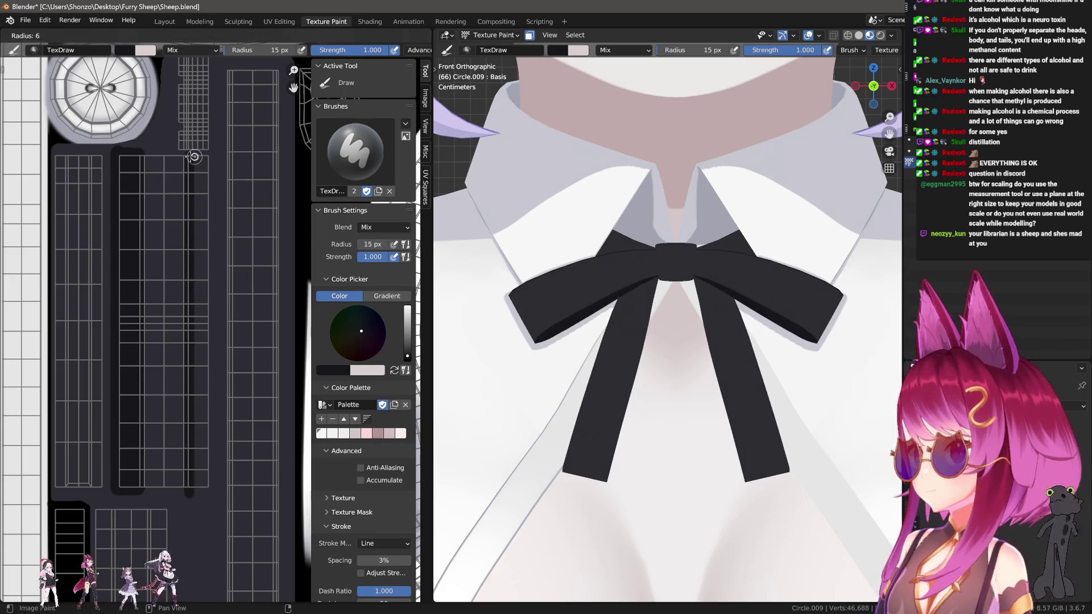
pyautogui.press('[')
pyautogui.press('[')
pyautogui.press('[')
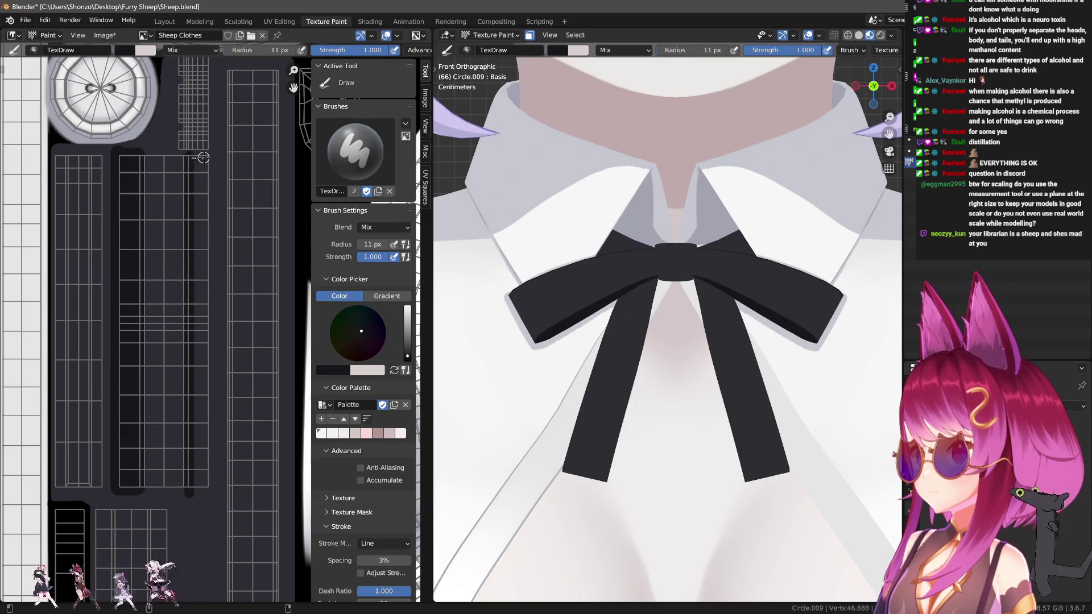
pyautogui.moveTo(208, 165)
pyautogui.mouseDown()
pyautogui.moveTo(186, 469)
pyautogui.moveTo(206, 490)
pyautogui.moveTo(218, 165)
pyautogui.mouseUp()
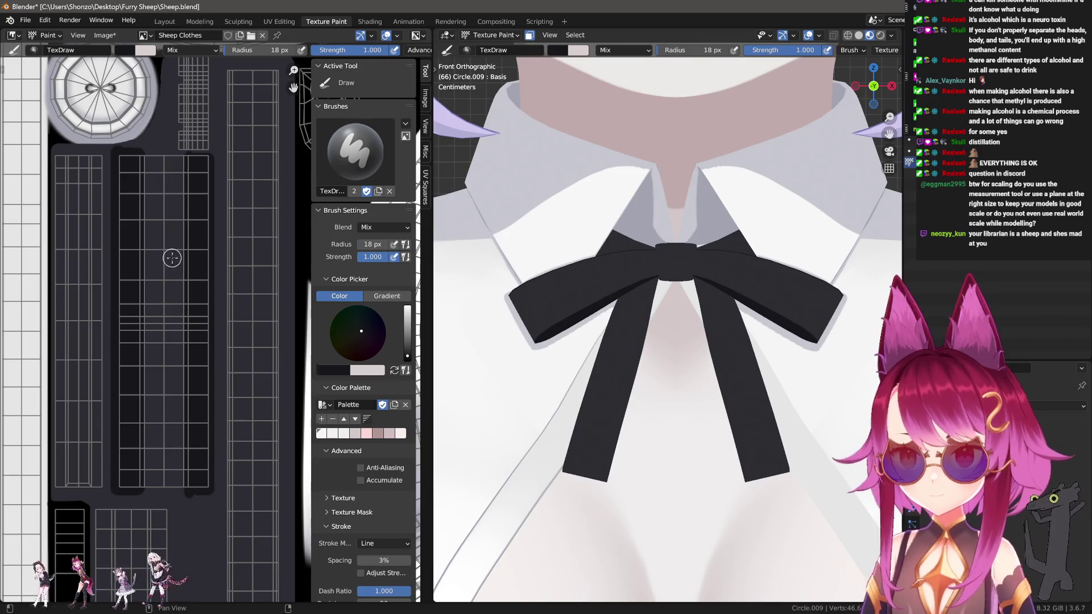
# Darken the ribbon's edges with 15 px and 31 px line strokes, then set 24 px.
pyautogui.hscroll(-2, 171, 258)
pyautogui.press('[')
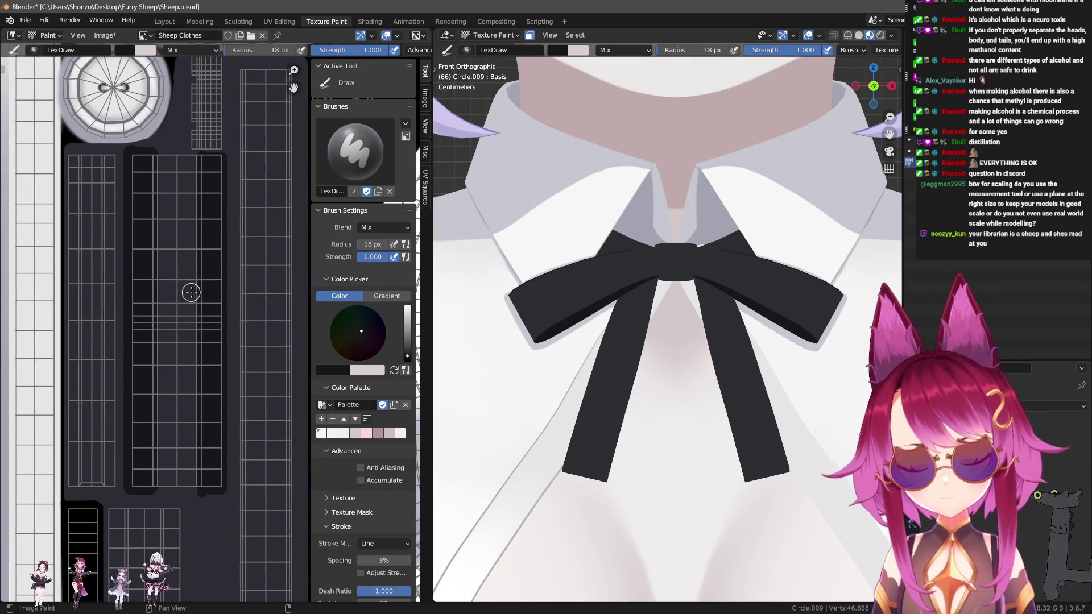
pyautogui.moveTo(199, 319)
pyautogui.mouseDown()
pyautogui.moveTo(165, 332)
pyautogui.moveTo(164, 348)
pyautogui.mouseUp()
pyautogui.press(']')
pyautogui.press(']')
pyautogui.press(']')
pyautogui.moveTo(165, 350); pyautogui.dragTo(176, 325, button='middle')
pyautogui.moveTo(172, 319)
pyautogui.mouseDown()
pyautogui.moveTo(170, 464)
pyautogui.moveTo(201, 325)
pyautogui.mouseUp()
pyautogui.scroll(2, 193, 352)
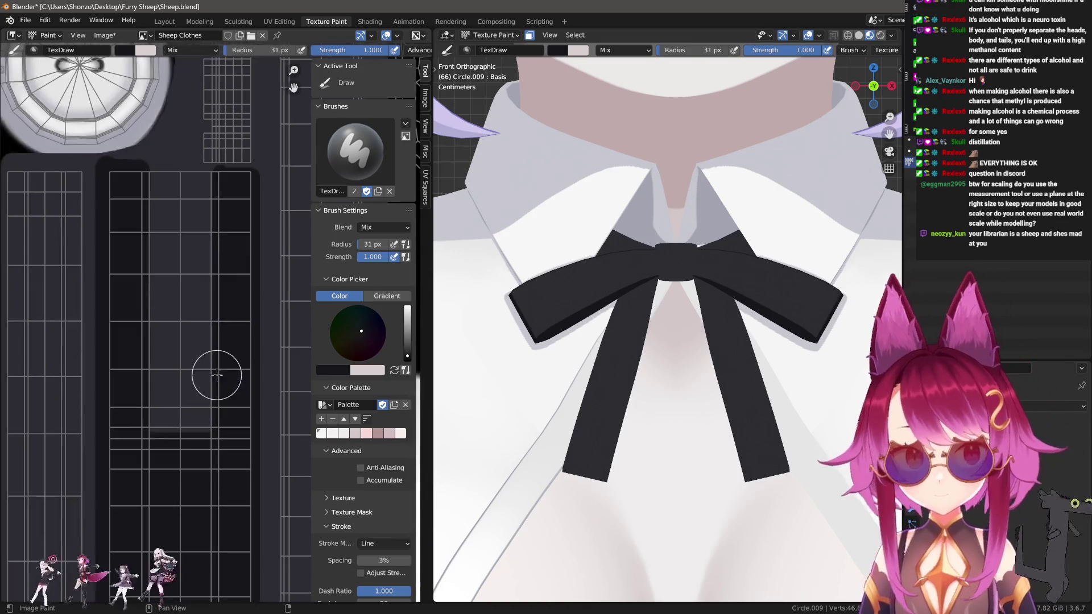
pyautogui.press('f')
pyautogui.click(243, 195)
# Switch to the Smear brush with Sphere falloff at 0.300 strength.
pyautogui.scroll(1, 219, 273)
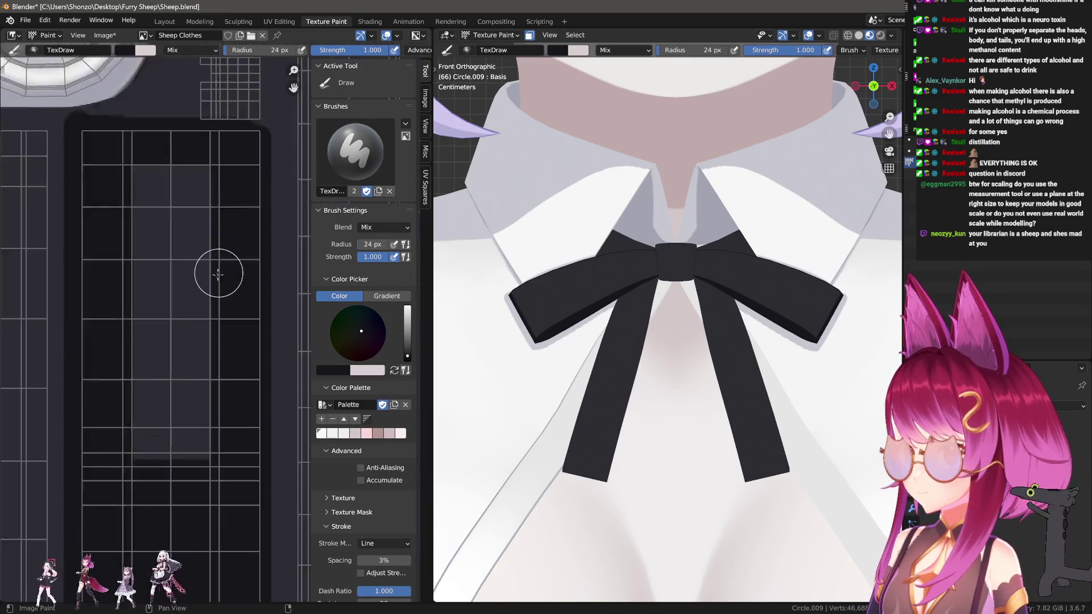
pyautogui.scroll(1, 218, 273)
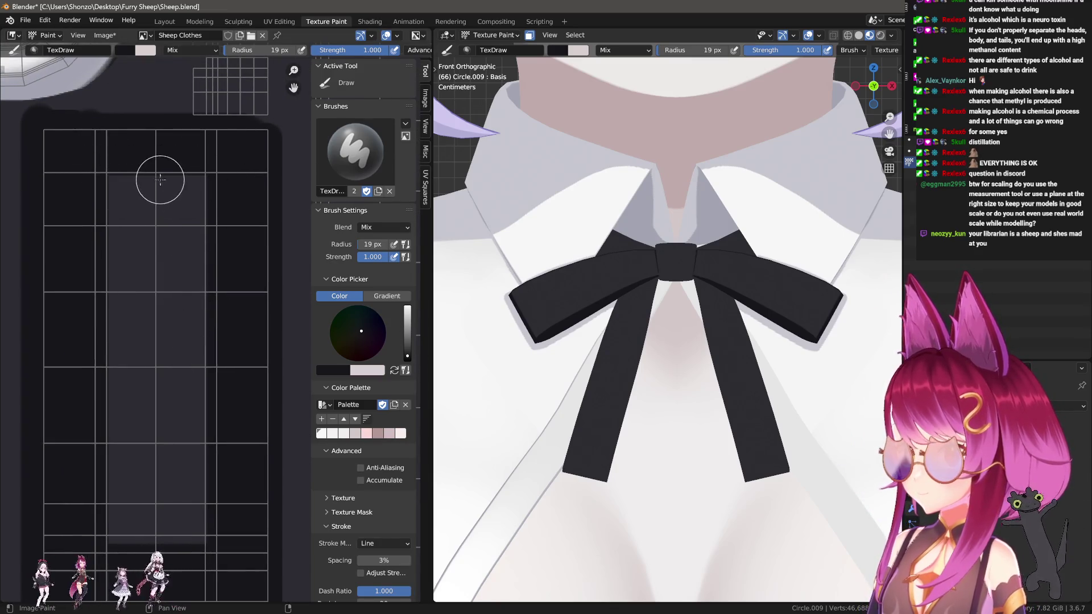
pyautogui.scroll(-2, 186, 353)
pyautogui.press('s')
pyautogui.hotkey('shift', 'f')
# Give the Smear brush Line stroke at 89 px, try a straight smear, then undo it.
pyautogui.click(178, 207)
pyautogui.press('e')
pyautogui.click(170, 206)
pyautogui.press('f')
pyautogui.click(188, 227)
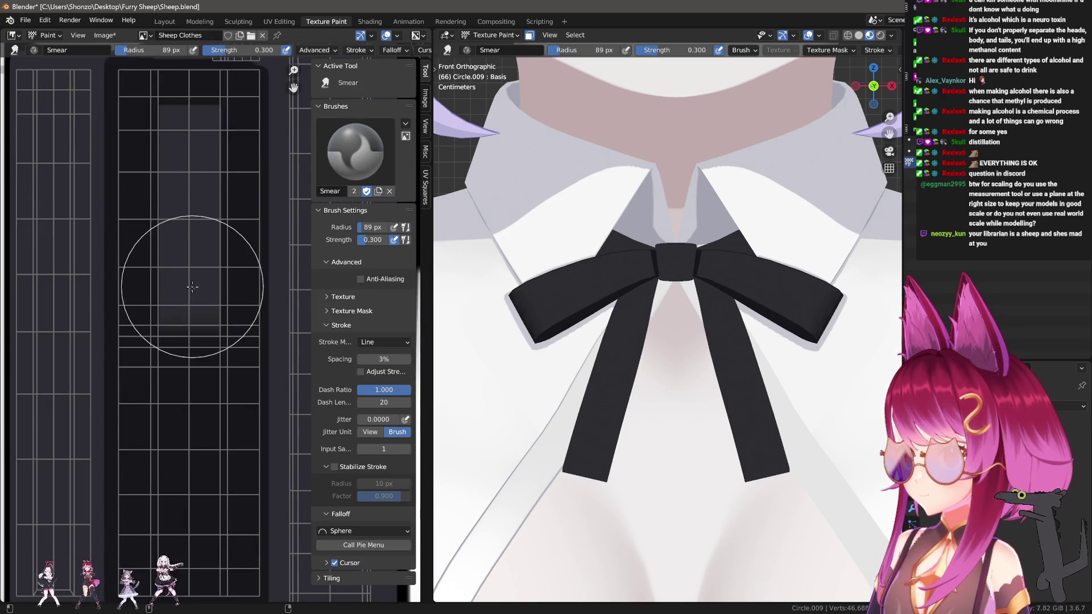
pyautogui.moveTo(189, 354); pyautogui.dragTo(191, 308)
pyautogui.press('f')
pyautogui.click(194, 319)
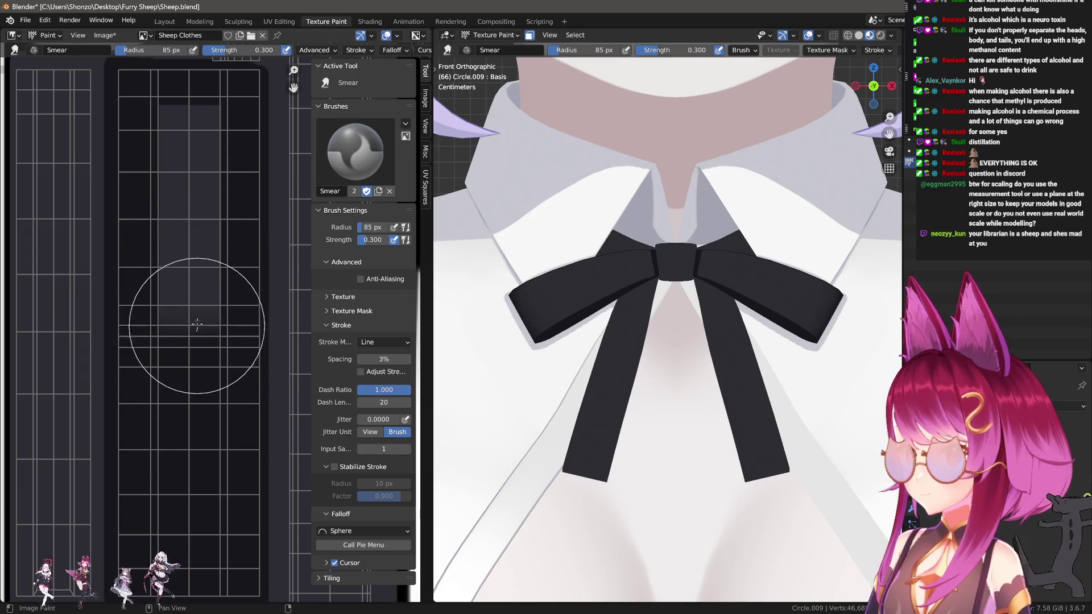
pyautogui.hotkey('ctrl', 'z')
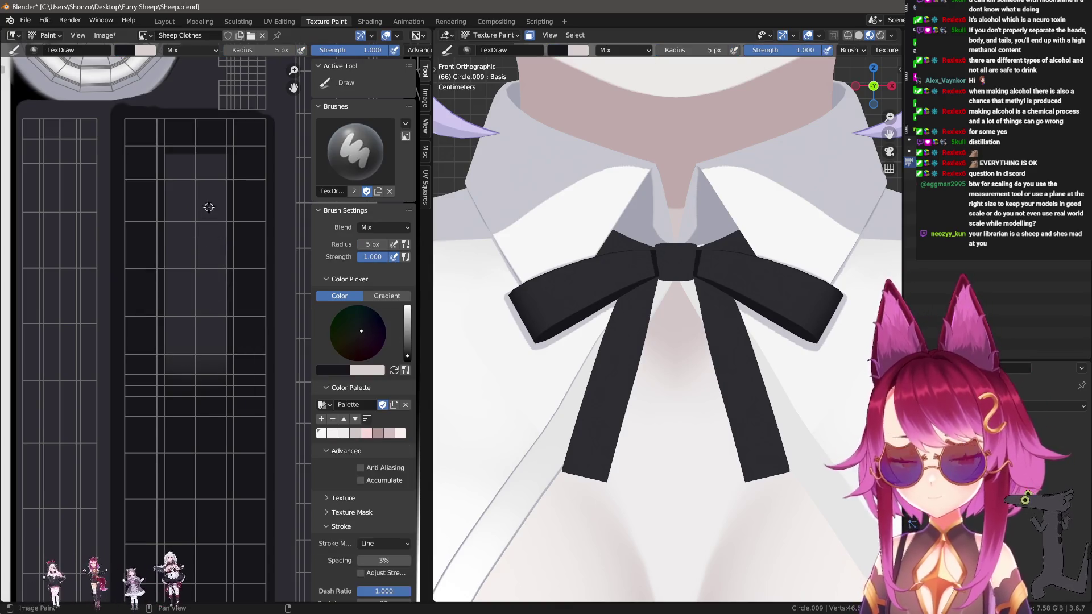
# Paint a dark vertical fold line on the ribbon texture with a light line over the wedge.
pyautogui.moveTo(191, 270); pyautogui.dragTo(191, 279)
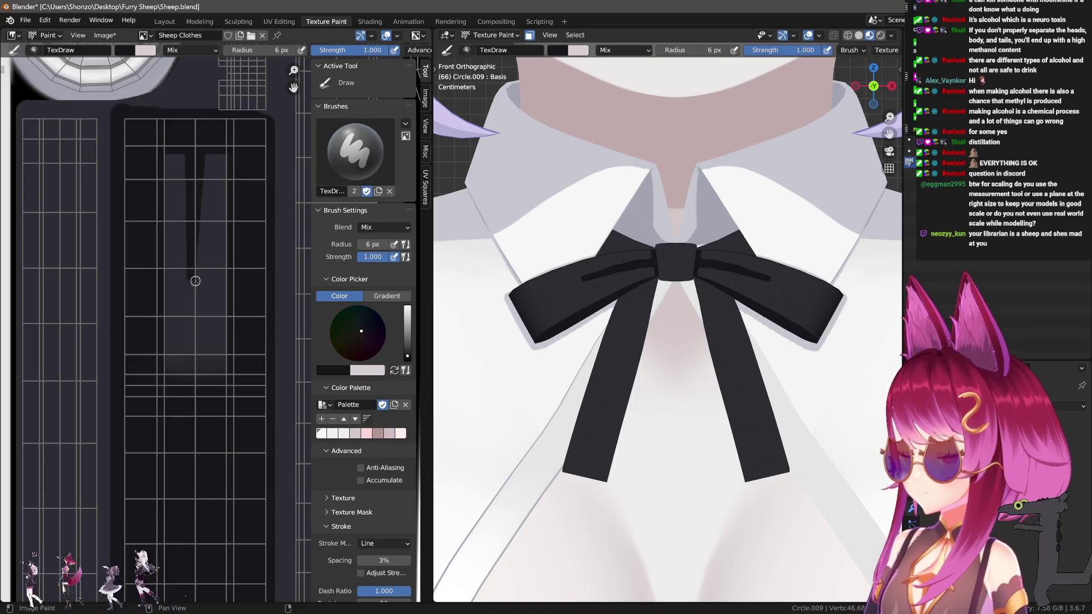
pyautogui.hotkey('ctrl', 'z')
pyautogui.moveTo(202, 150); pyautogui.dragTo(201, 149)
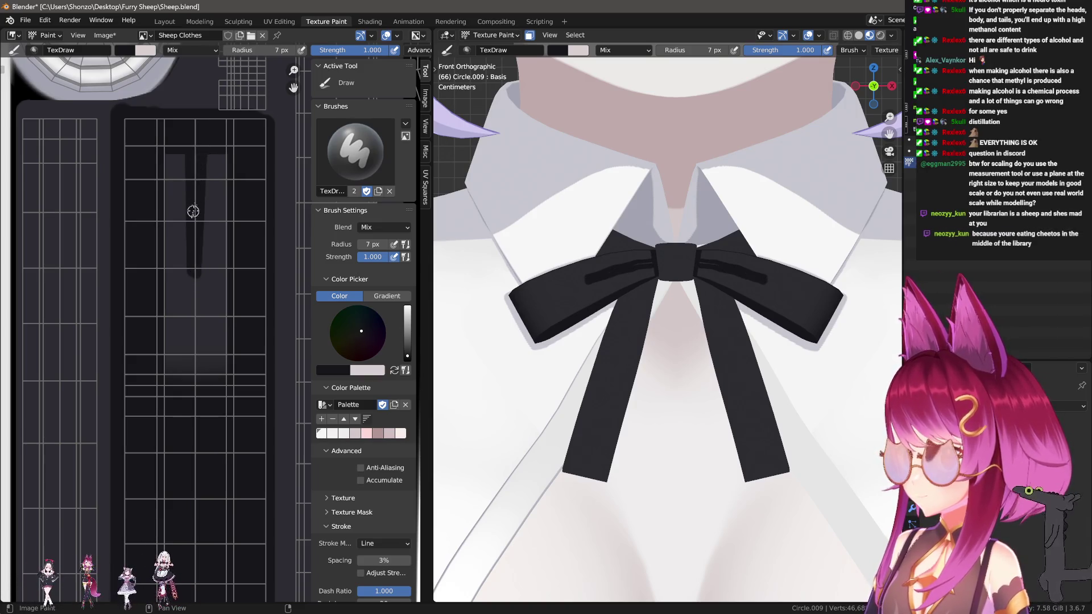
pyautogui.scroll(2, 254, 222)
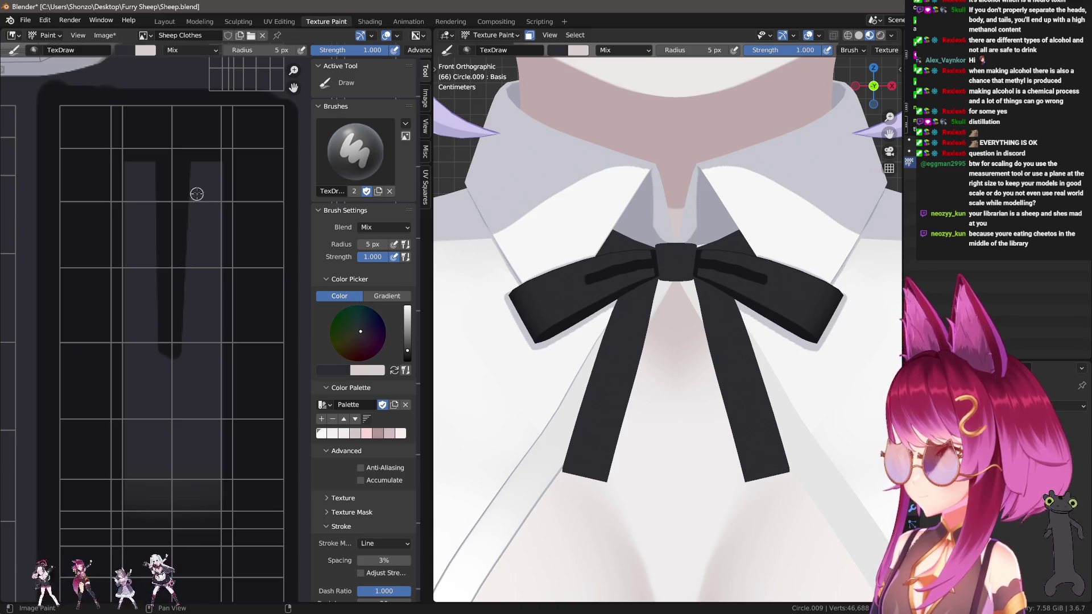
pyautogui.moveTo(196, 171); pyautogui.dragTo(171, 436)
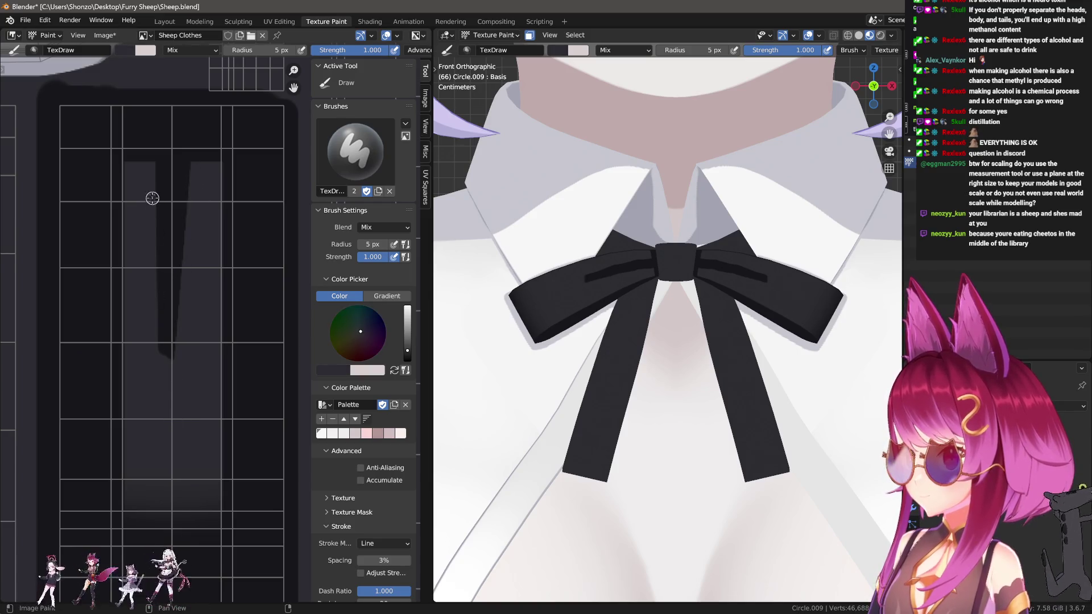
pyautogui.moveTo(158, 240)
pyautogui.mouseDown()
pyautogui.moveTo(169, 420)
pyautogui.moveTo(163, 387)
pyautogui.mouseUp()
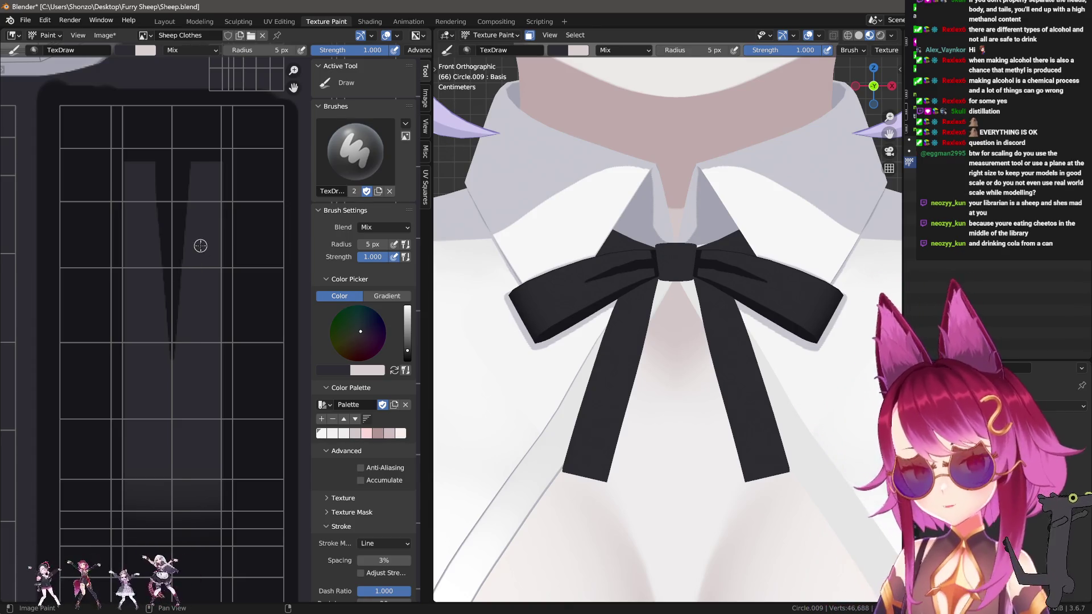
# Smear the dark V narrower and tapered using 36, 61 and 40 px brushes.
pyautogui.press('s')
pyautogui.hotkey('shift', 'f')
pyautogui.press('f')
pyautogui.click(208, 341)
pyautogui.moveTo(202, 344); pyautogui.dragTo(205, 376)
pyautogui.press('f')
pyautogui.click(204, 336)
pyautogui.moveTo(204, 336)
pyautogui.mouseDown()
pyautogui.moveTo(188, 159)
pyautogui.moveTo(170, 194)
pyautogui.moveTo(207, 275)
pyautogui.moveTo(206, 398)
pyautogui.moveTo(206, 384)
pyautogui.mouseUp()
pyautogui.press('f')
pyautogui.click(229, 275)
pyautogui.moveTo(194, 342); pyautogui.dragTo(204, 328)
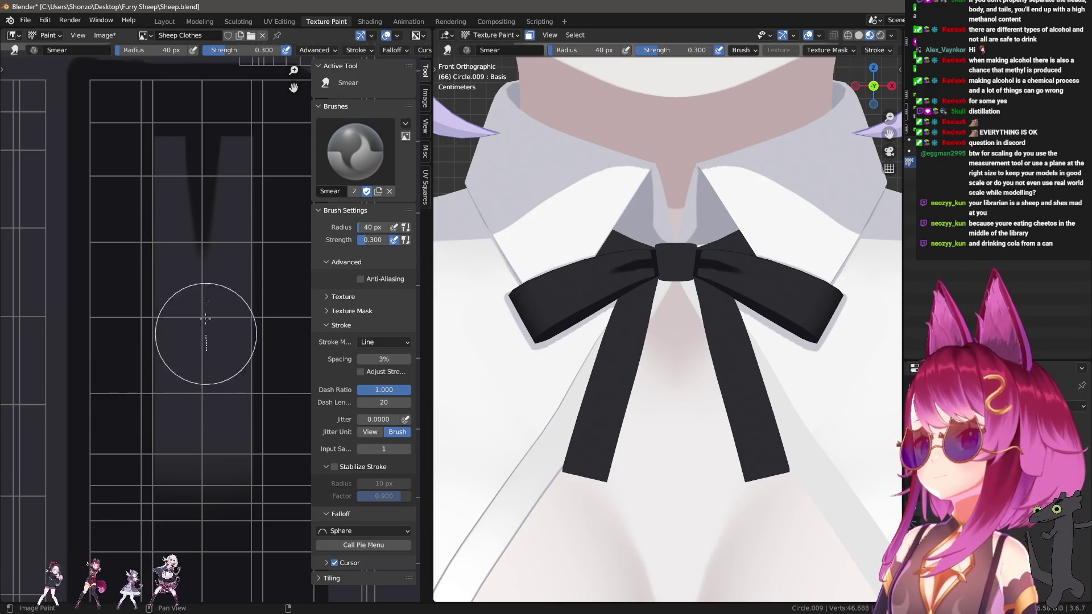
# Smear a straight line down the wedge at 23 px, then set the brush to 36 px.
pyautogui.press('f')
pyautogui.click(194, 333)
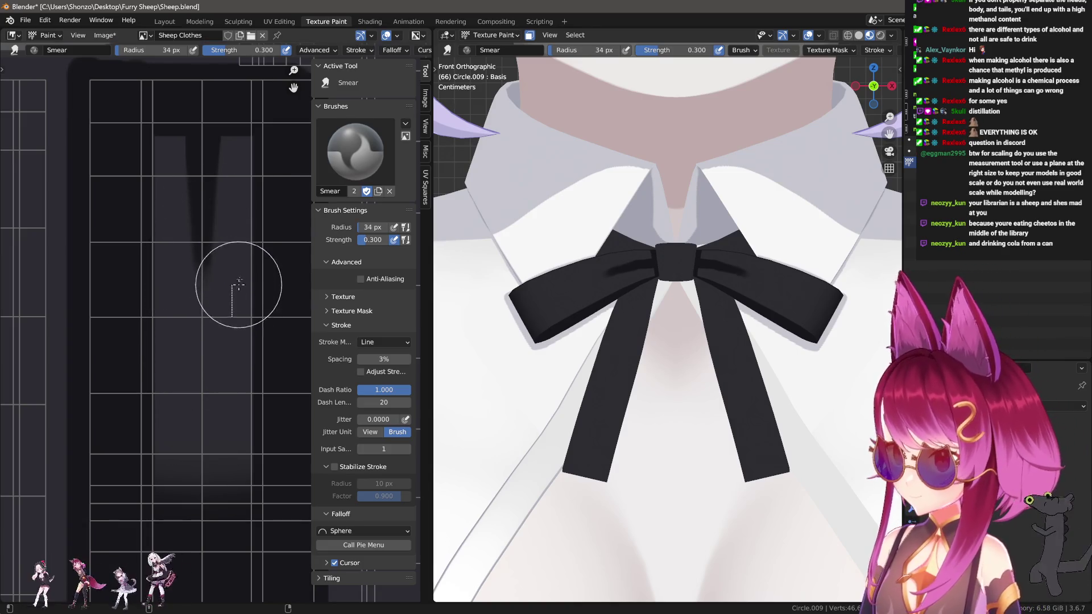
pyautogui.press('f')
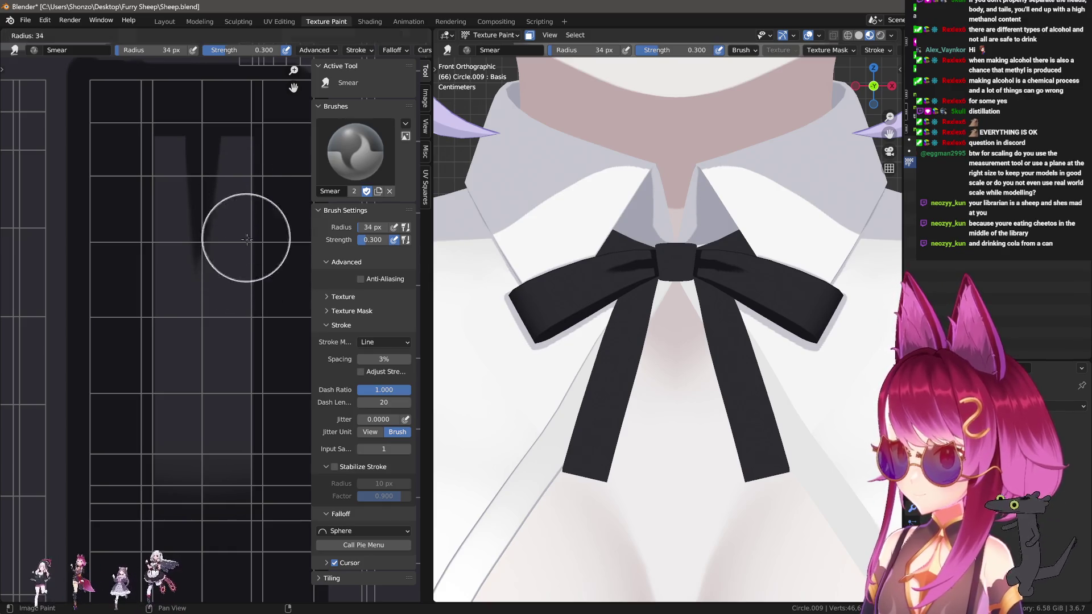
pyautogui.click(229, 234)
pyautogui.press('f')
pyautogui.click(188, 251)
pyautogui.moveTo(192, 188); pyautogui.dragTo(186, 320)
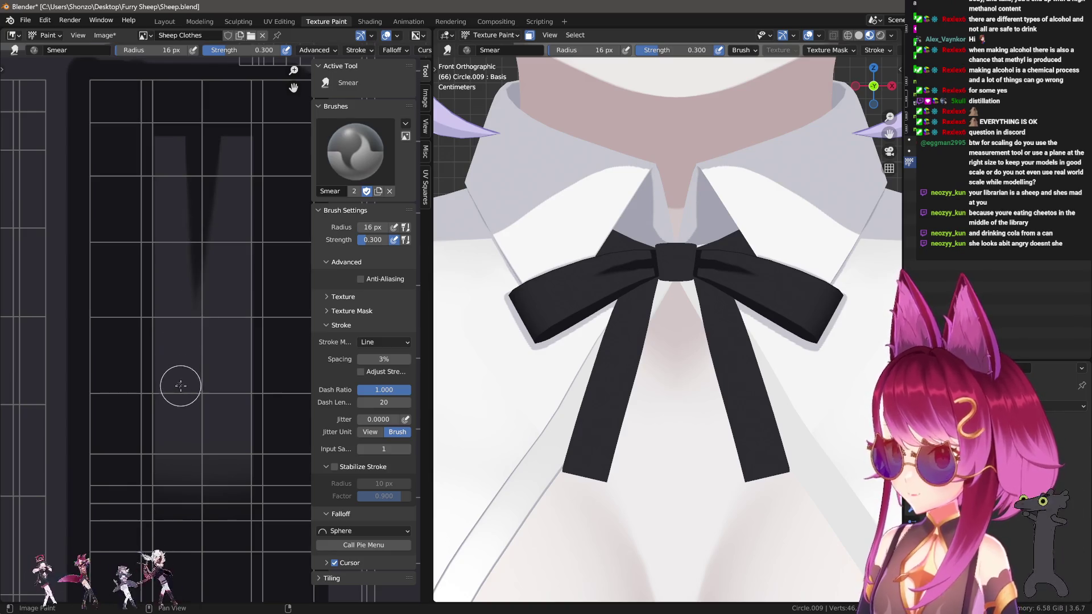
pyautogui.press('f')
pyautogui.click(214, 257)
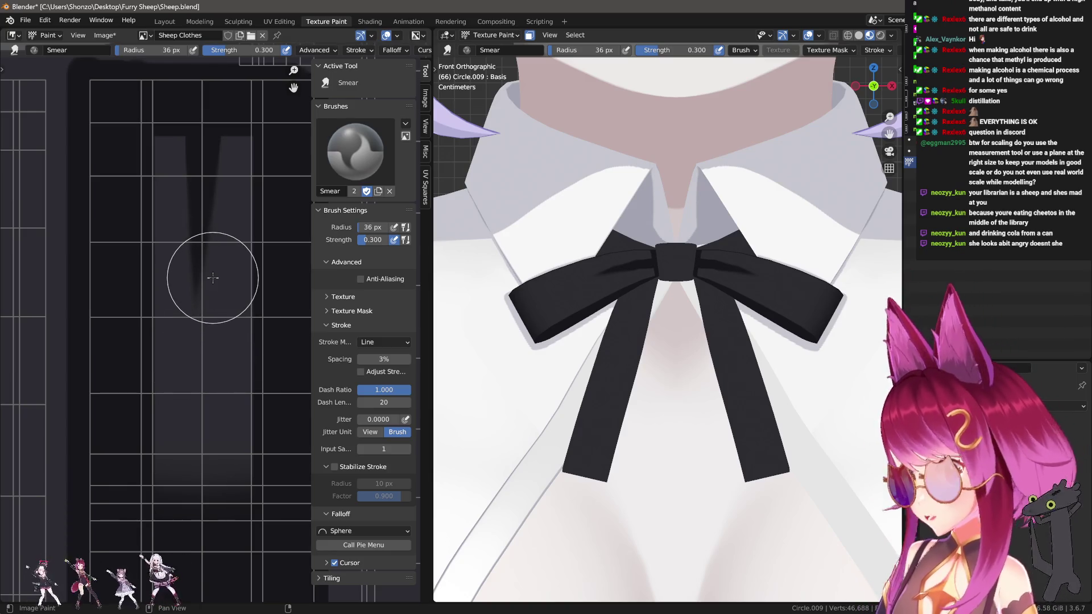
# Soften the wedge edge with a 26 px straight smear, then settle on 15 px.
pyautogui.scroll(1, 222, 255)
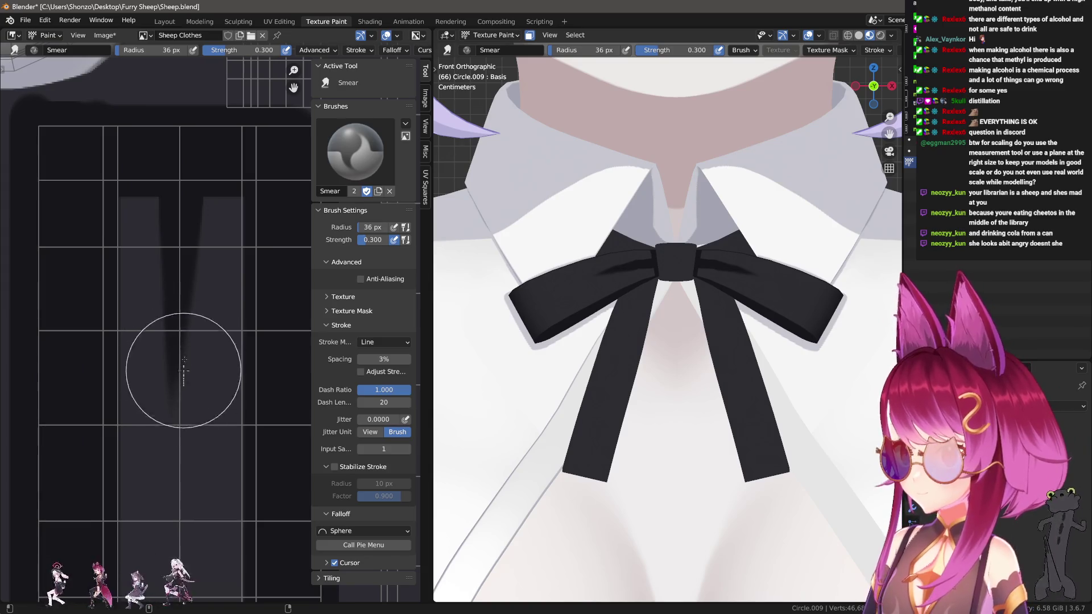
pyautogui.press('[')
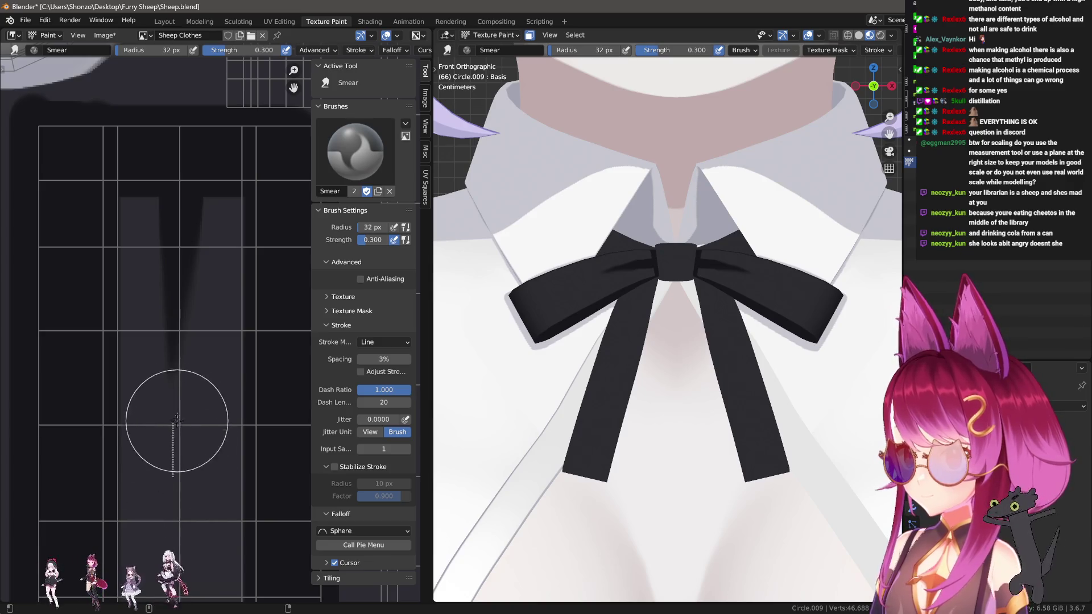
pyautogui.press('[')
pyautogui.press('[')
pyautogui.moveTo(178, 265); pyautogui.dragTo(165, 391)
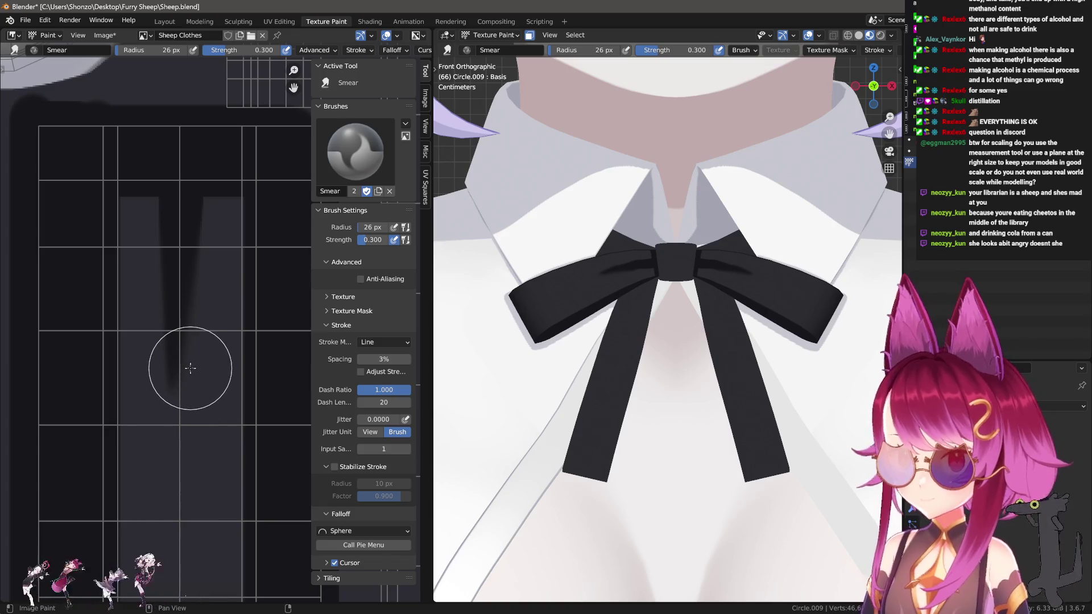
pyautogui.press('[')
pyautogui.press('[')
pyautogui.press('[')
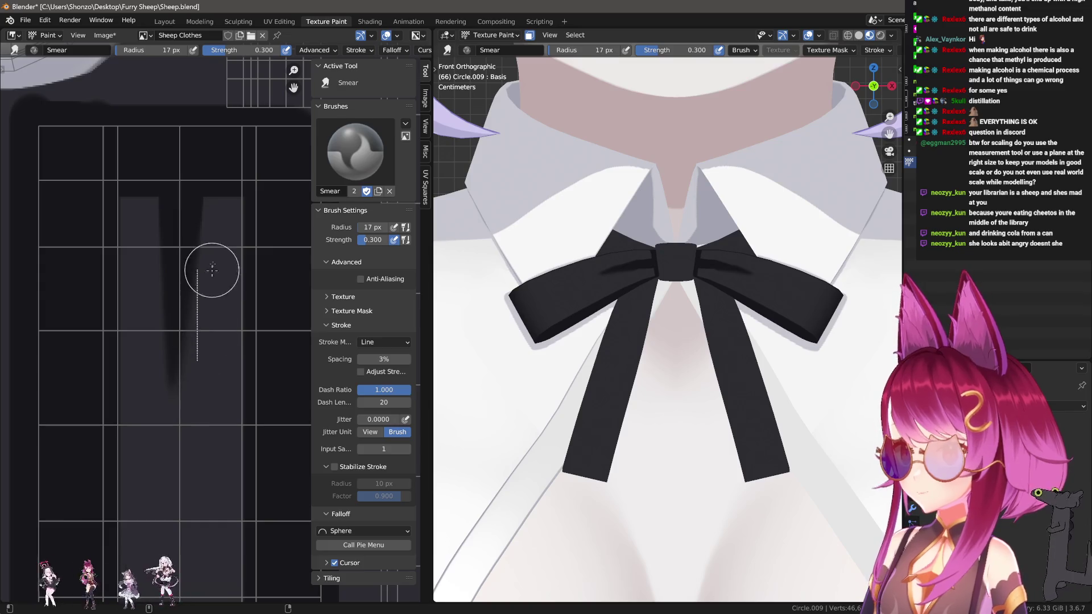
pyautogui.press('[')
pyautogui.press('[')
pyautogui.press('[')
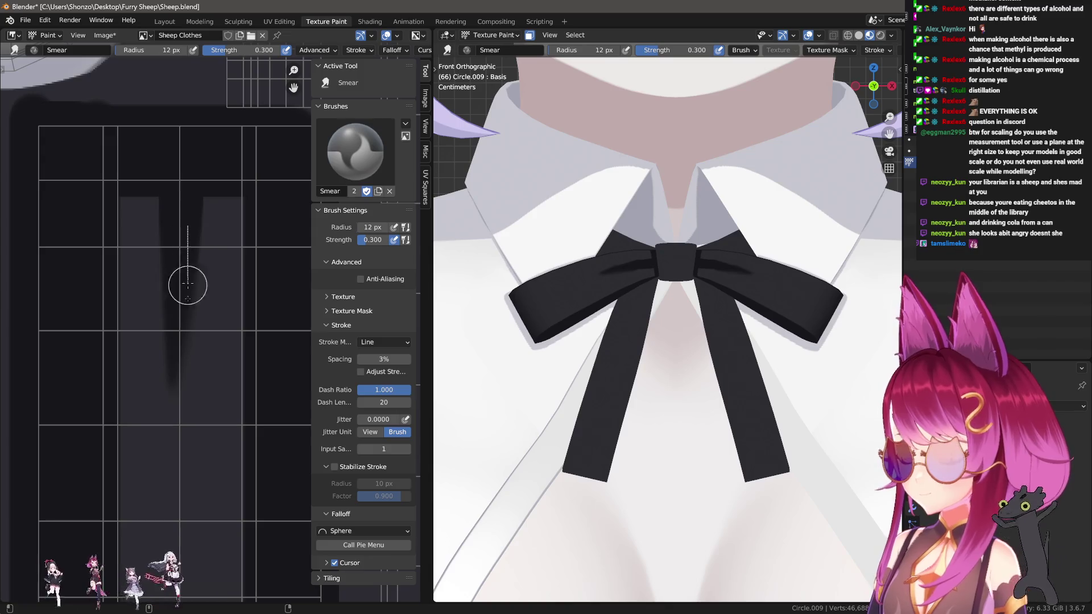
pyautogui.press(']')
pyautogui.press(']')
pyautogui.press(']')
pyautogui.press(']')
pyautogui.press(']')
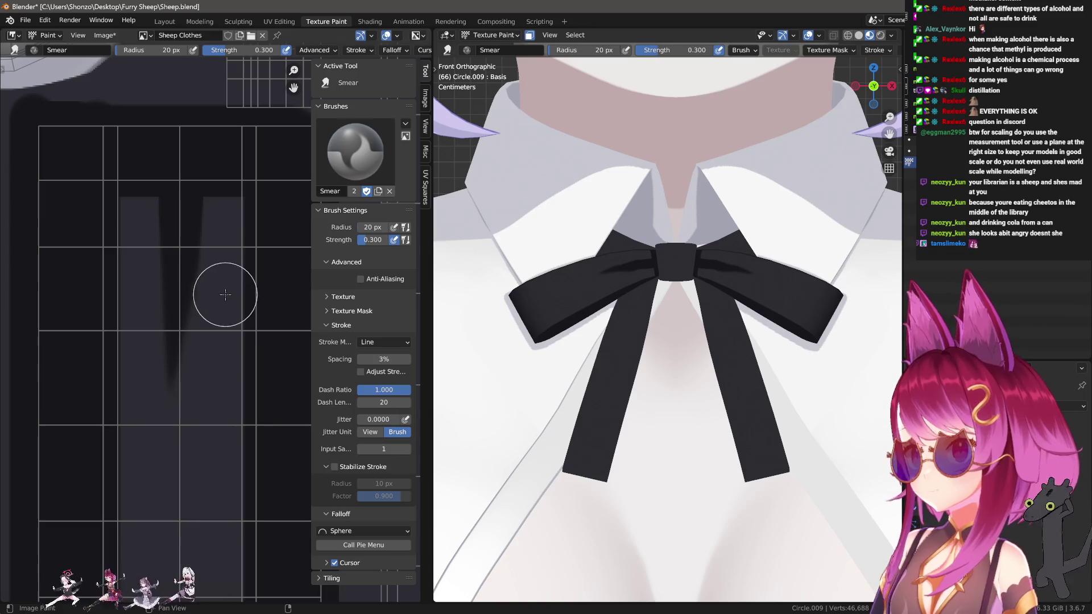
pyautogui.press(']')
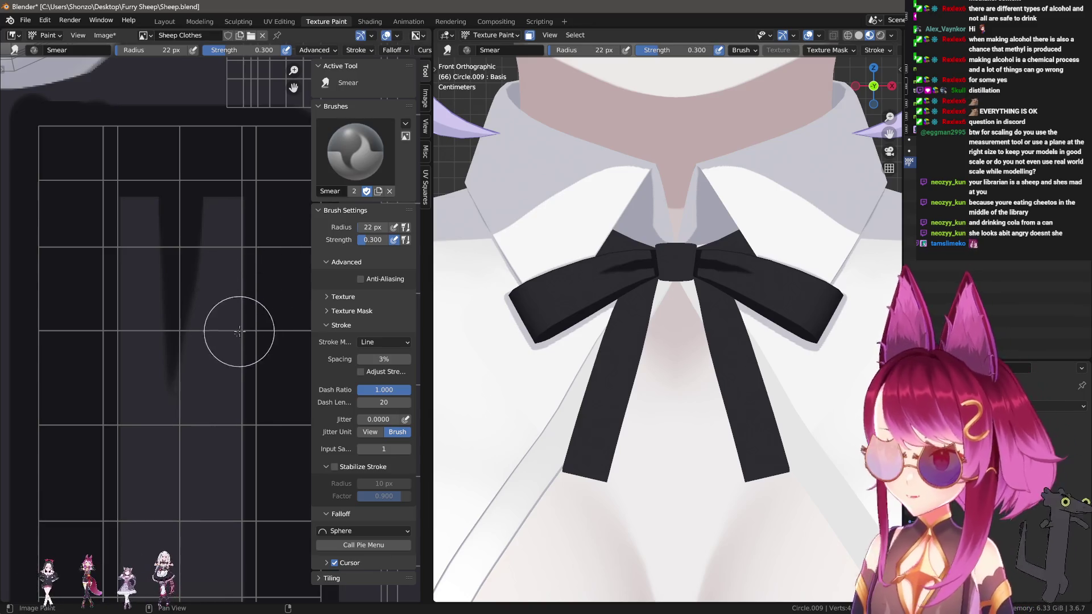
pyautogui.press('[')
pyautogui.press('[')
pyautogui.press('[')
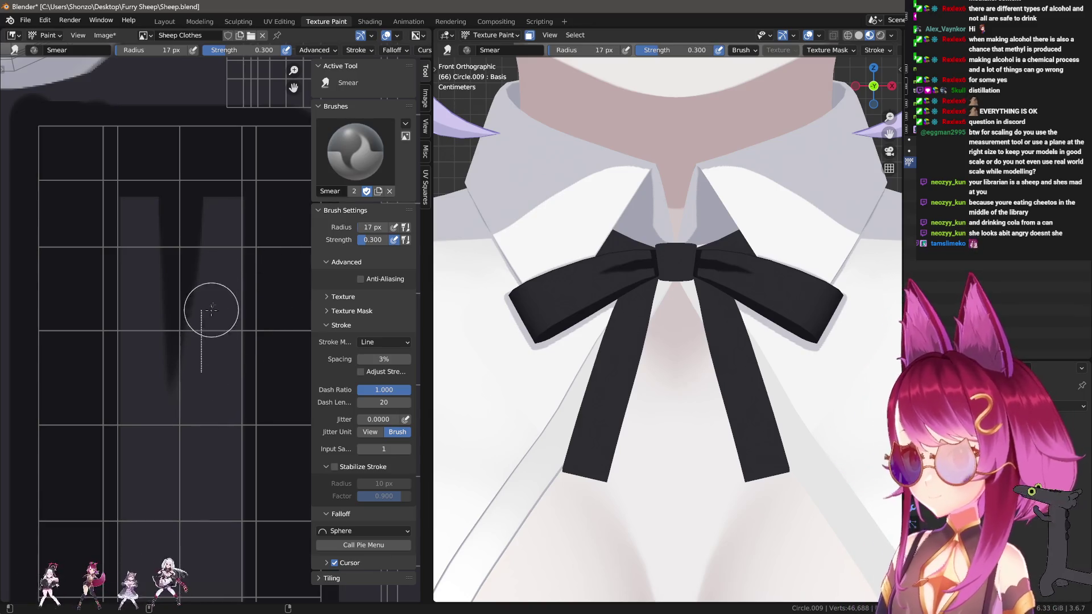
# Draw a fine 3 px straight line down the right block's edge, then return to Smear.
pyautogui.press('d')
pyautogui.scroll(1, 227, 312)
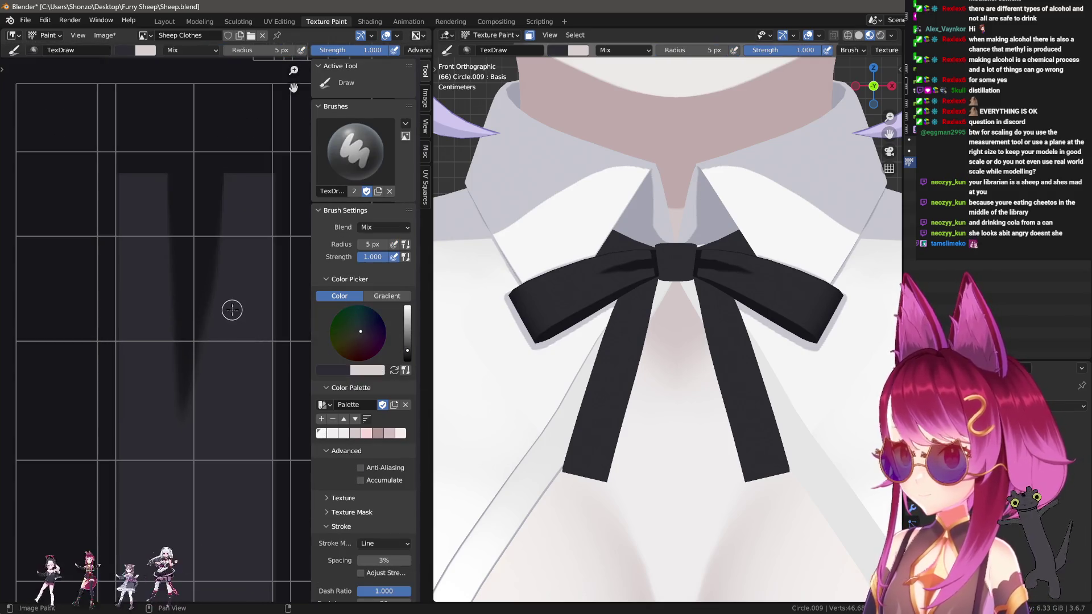
pyautogui.press('[')
pyautogui.press('[')
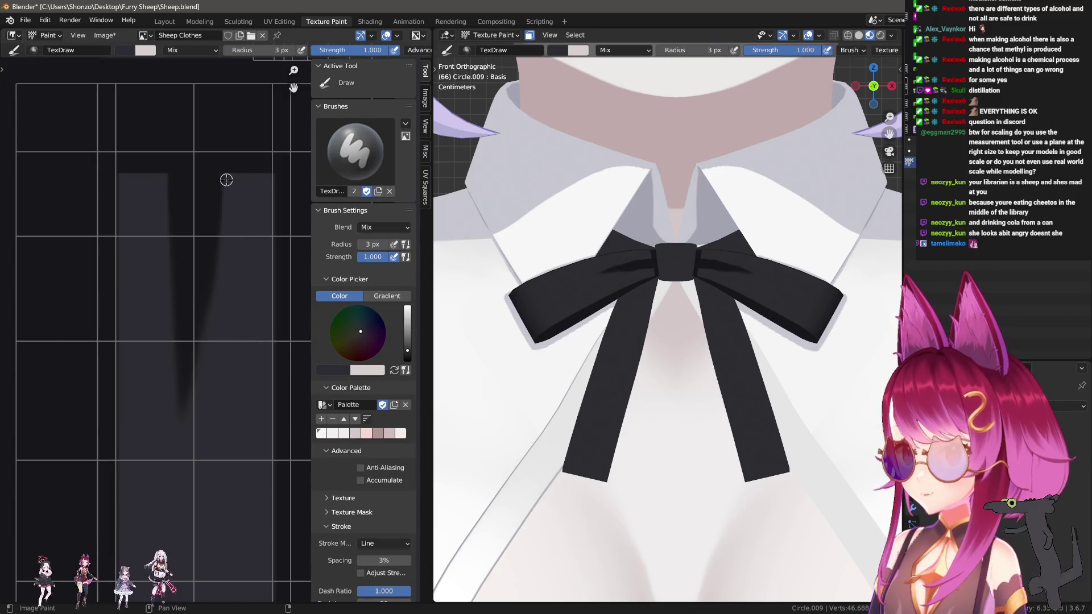
pyautogui.moveTo(226, 179); pyautogui.dragTo(189, 444)
pyautogui.press(']')
pyautogui.press(']')
pyautogui.press(']')
pyautogui.press('s')
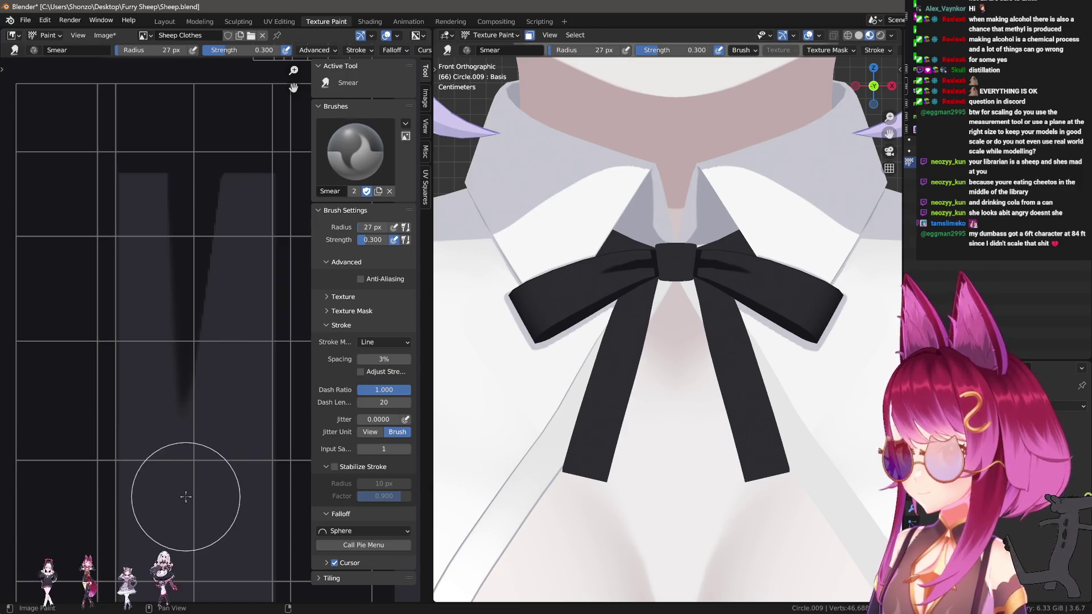
pyautogui.scroll(-3, 166, 434)
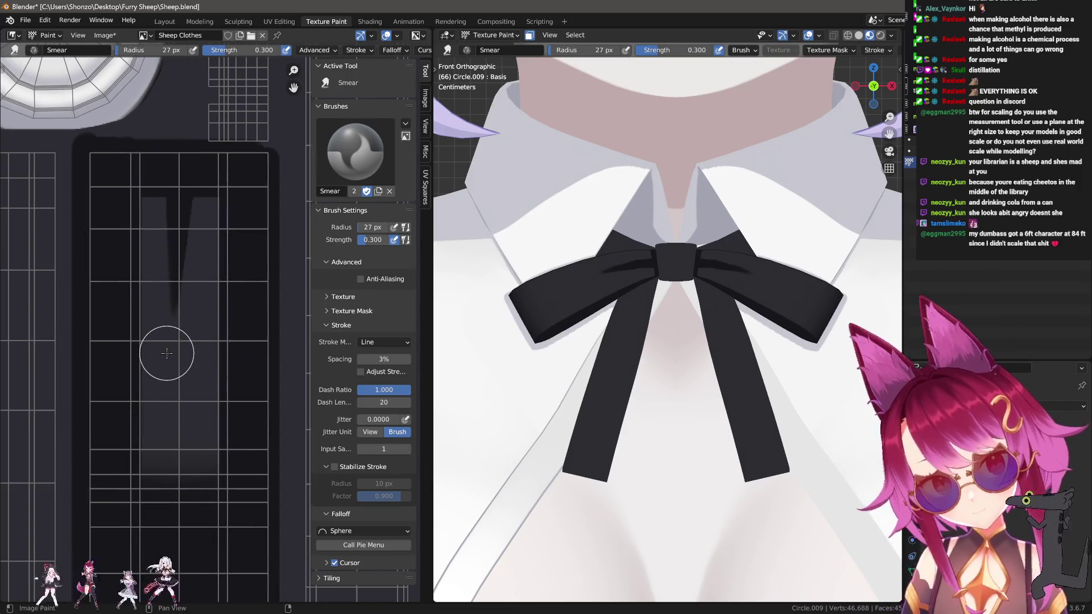
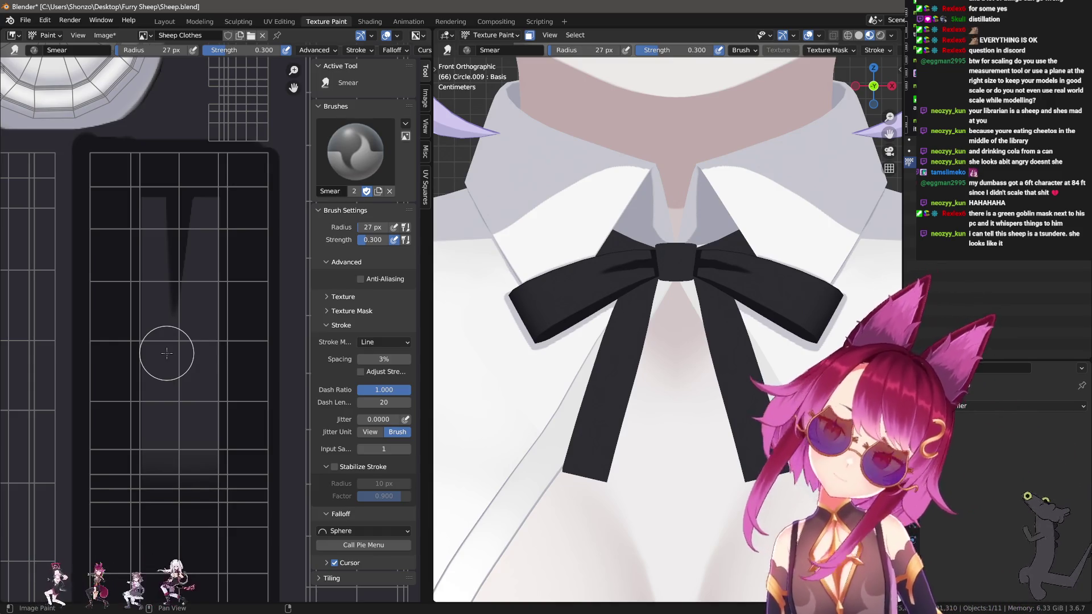
# Replace the Smear brush with the Draw brush at 7 px radius and light grey colour.
pyautogui.scroll(-4, 209, 313)
pyautogui.scroll(6, 211, 392)
pyautogui.scroll(3, 213, 392)
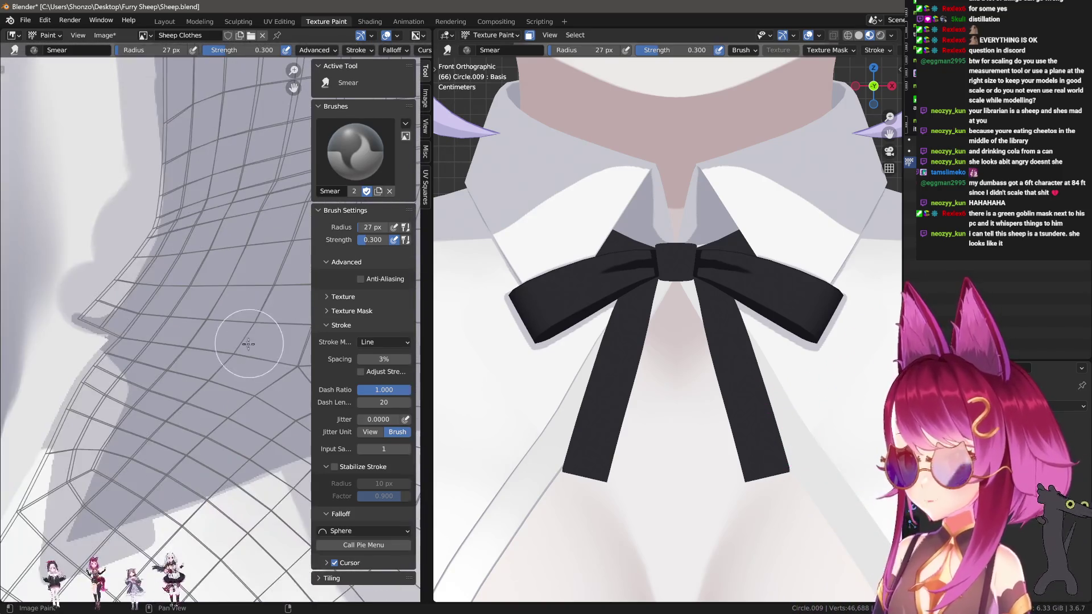
pyautogui.hotkey('shift', 'space')
# Set the stroke method to Space and the brush radius to 41 px.
pyautogui.press('e')
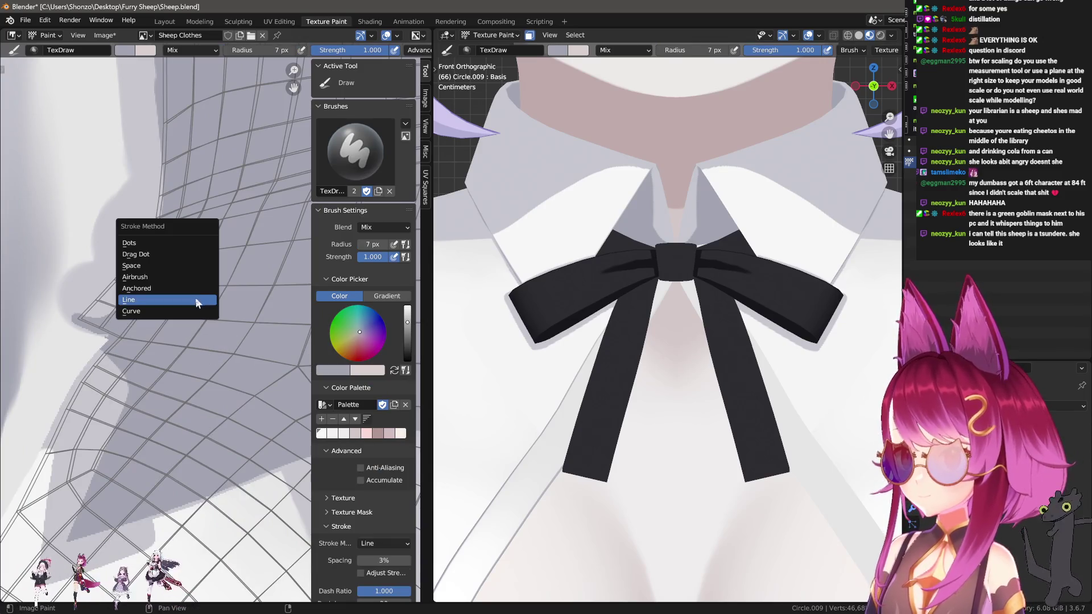
pyautogui.click(256, 261)
pyautogui.scroll(4, 591, 243)
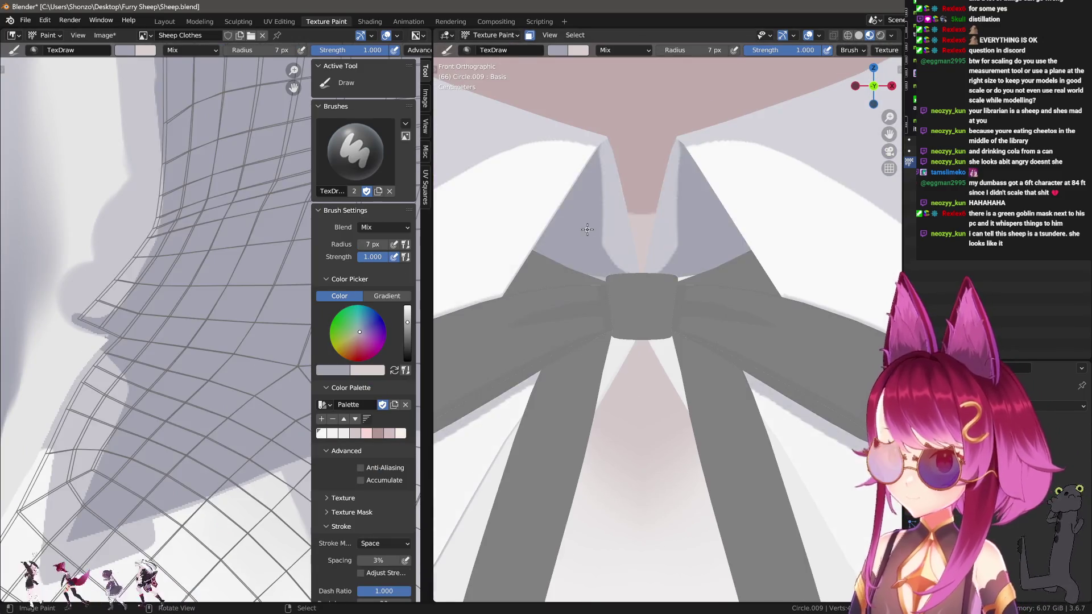
pyautogui.press('f')
# Paint a wide mirrored grey shadow beside and below the collar with a 71 px brush.
pyautogui.press('f')
pyautogui.click(548, 191)
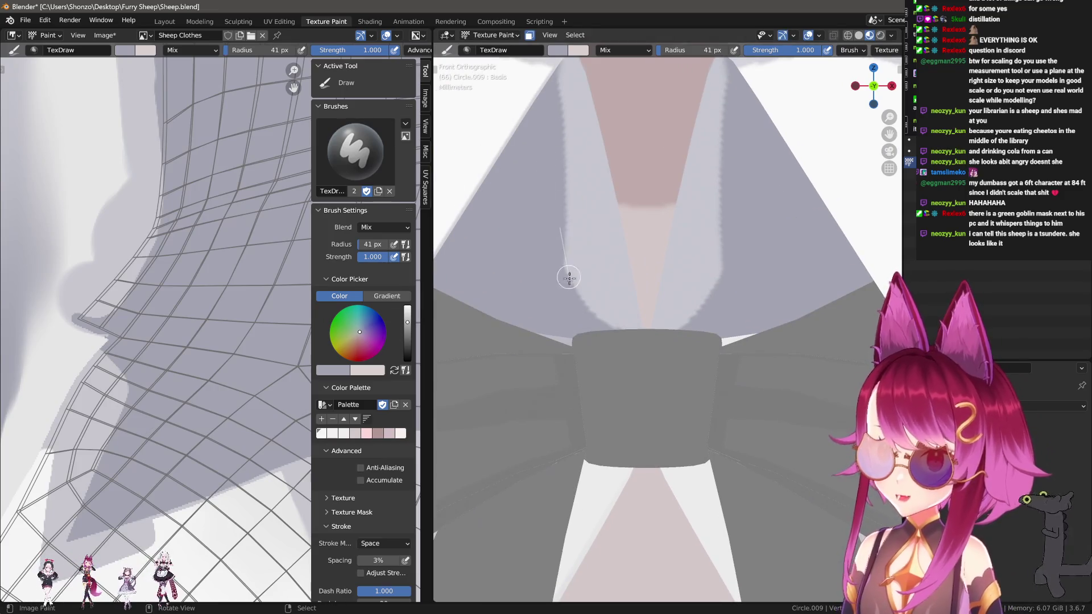
pyautogui.moveTo(568, 276); pyautogui.dragTo(594, 352)
pyautogui.hotkey('ctrl', 'z')
pyautogui.press('f')
pyautogui.click(541, 176)
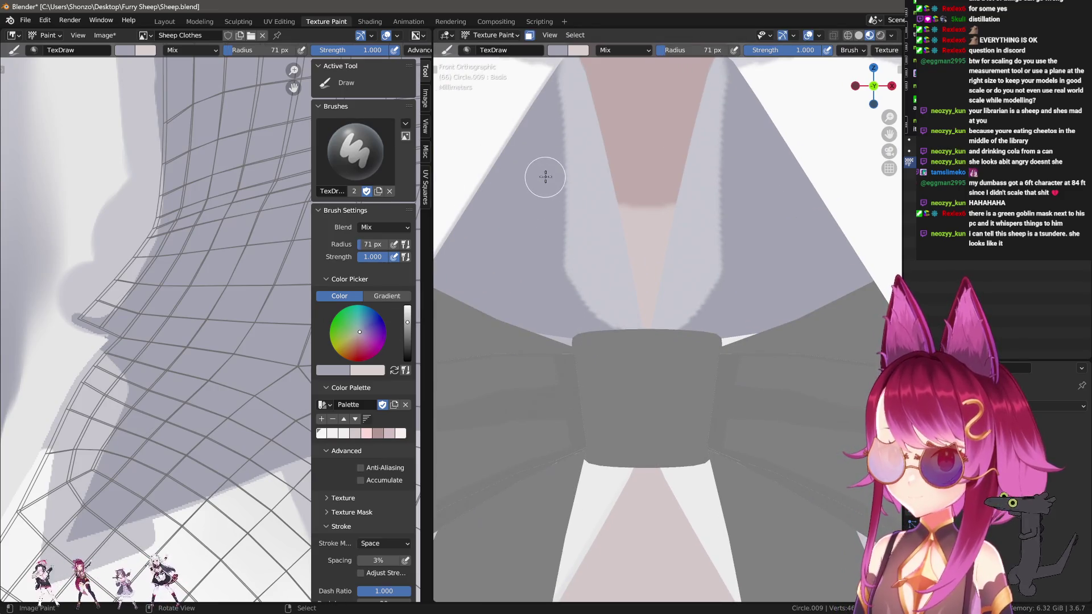
pyautogui.moveTo(548, 232)
pyautogui.mouseDown()
pyautogui.moveTo(565, 324)
pyautogui.moveTo(553, 353)
pyautogui.mouseUp()
pyautogui.moveTo(552, 353)
pyautogui.mouseDown(button='middle')
pyautogui.moveTo(547, 385)
pyautogui.moveTo(622, 312)
pyautogui.moveTo(621, 353)
pyautogui.moveTo(655, 381)
pyautogui.moveTo(645, 394)
pyautogui.moveTo(690, 305)
pyautogui.moveTo(687, 286)
pyautogui.moveTo(625, 364)
pyautogui.moveTo(614, 307)
pyautogui.mouseUp(button='middle')
pyautogui.click(558, 370)
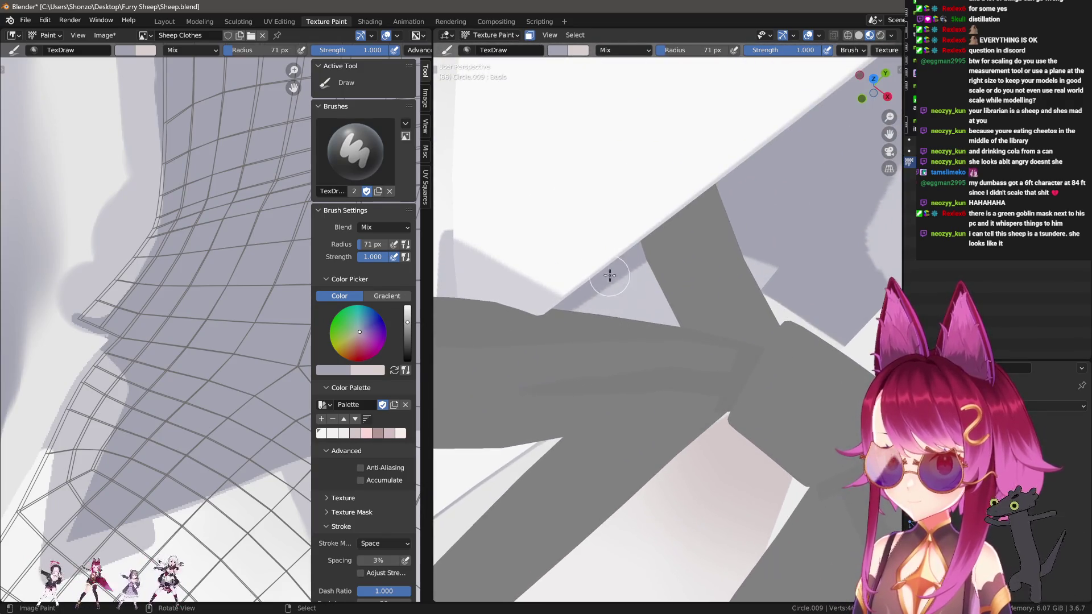
# Paint grey shadow strokes across the black bow at 56–65 px radius.
pyautogui.press('[')
pyautogui.press('[')
pyautogui.moveTo(558, 307)
pyautogui.mouseDown()
pyautogui.moveTo(671, 307)
pyautogui.moveTo(585, 286)
pyautogui.moveTo(624, 288)
pyautogui.moveTo(767, 328)
pyautogui.mouseUp()
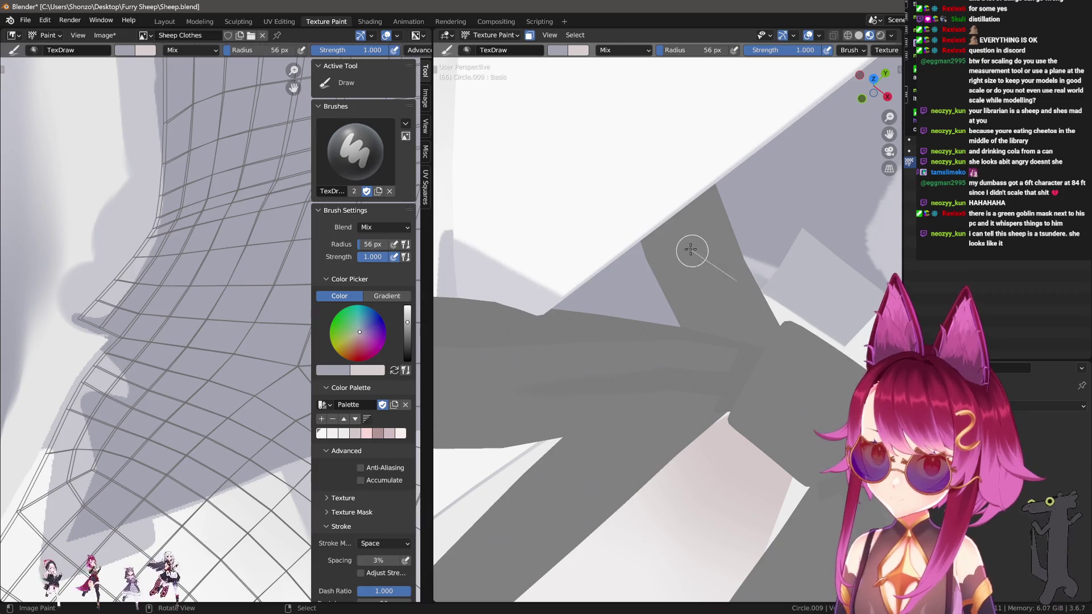
pyautogui.moveTo(730, 295)
pyautogui.mouseDown(button='middle')
pyautogui.moveTo(507, 224)
pyautogui.moveTo(599, 307)
pyautogui.mouseUp(button='middle')
pyautogui.press('f')
pyautogui.moveTo(604, 301); pyautogui.dragTo(799, 307)
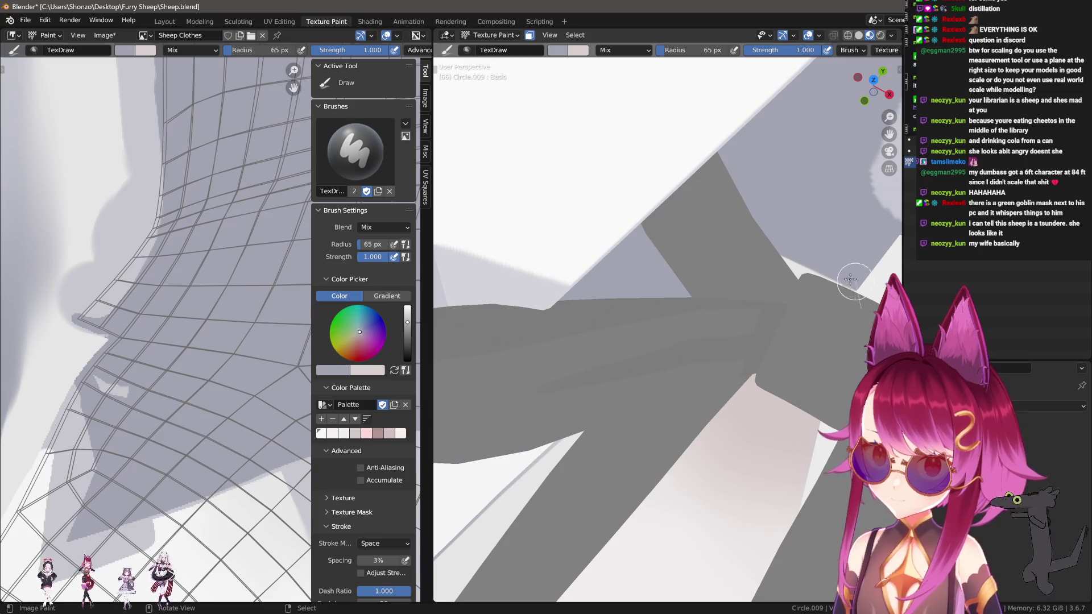
pyautogui.moveTo(783, 290)
pyautogui.mouseDown(button='middle')
pyautogui.moveTo(775, 302)
pyautogui.moveTo(786, 278)
pyautogui.mouseUp(button='middle')
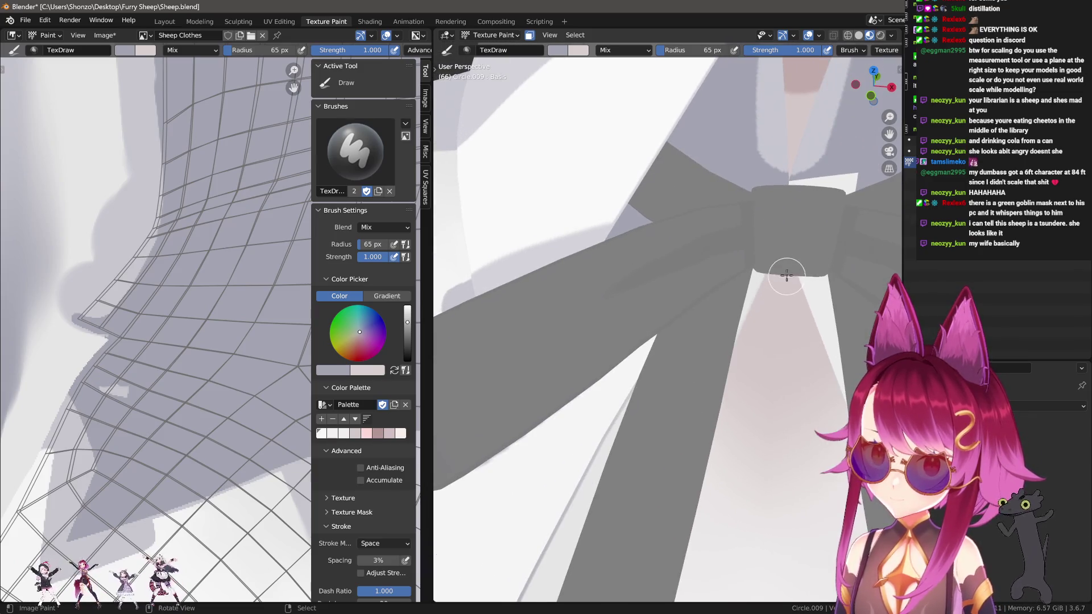
pyautogui.moveTo(682, 271)
pyautogui.mouseDown(button='middle')
pyautogui.moveTo(700, 257)
pyautogui.moveTo(699, 236)
pyautogui.moveTo(693, 300)
pyautogui.moveTo(756, 353)
pyautogui.mouseUp(button='middle')
pyautogui.scroll(4, 828, 414)
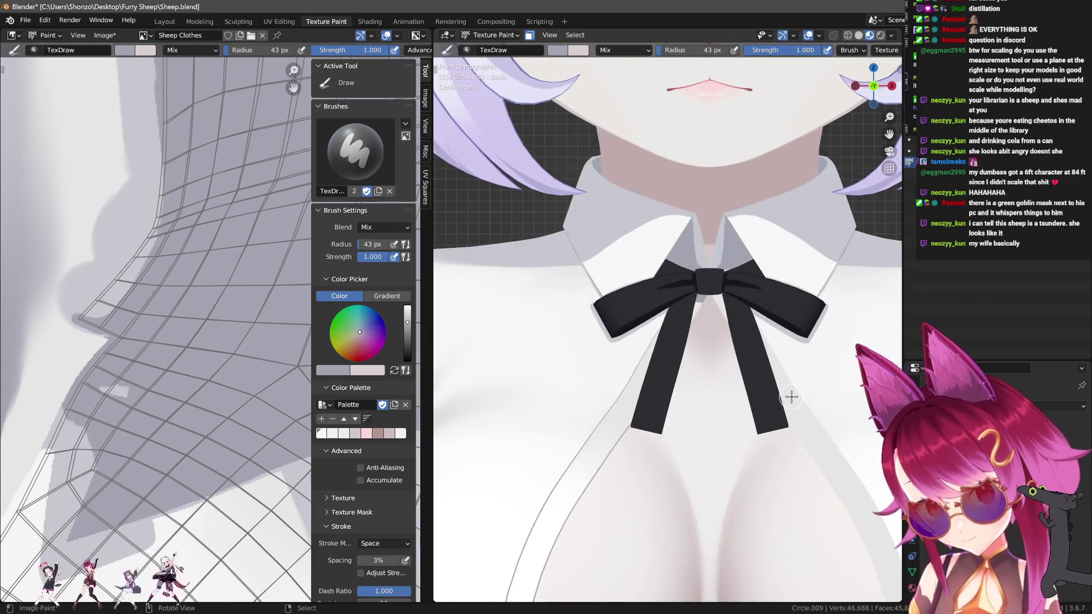
# Paint shadow across the bow below the knot, setting the brush to 54 px.
pyautogui.hotkey('ctrl', 'z')
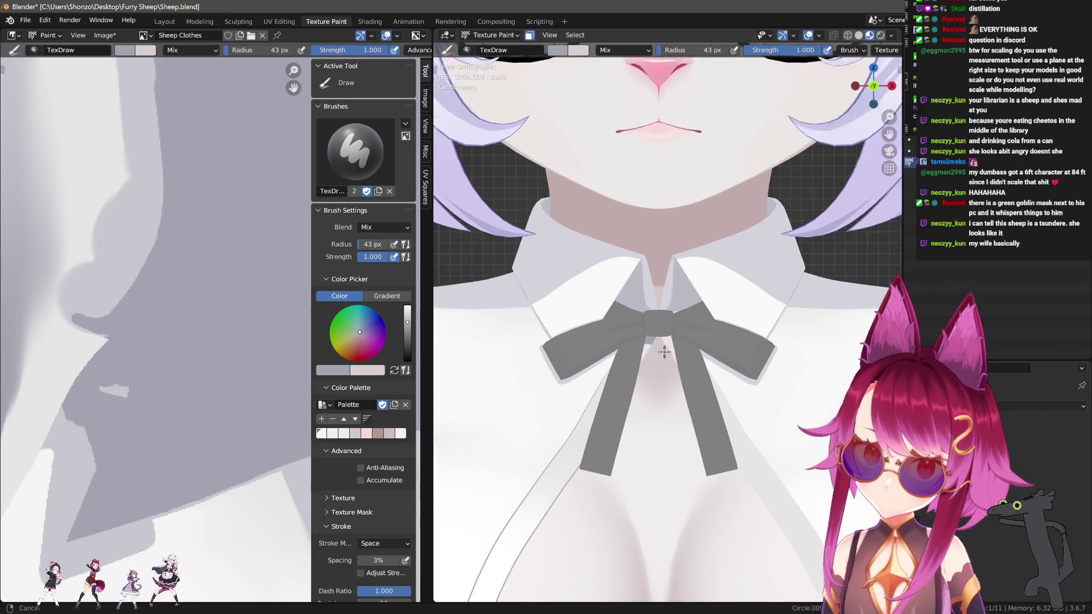
pyautogui.scroll(4, 663, 305)
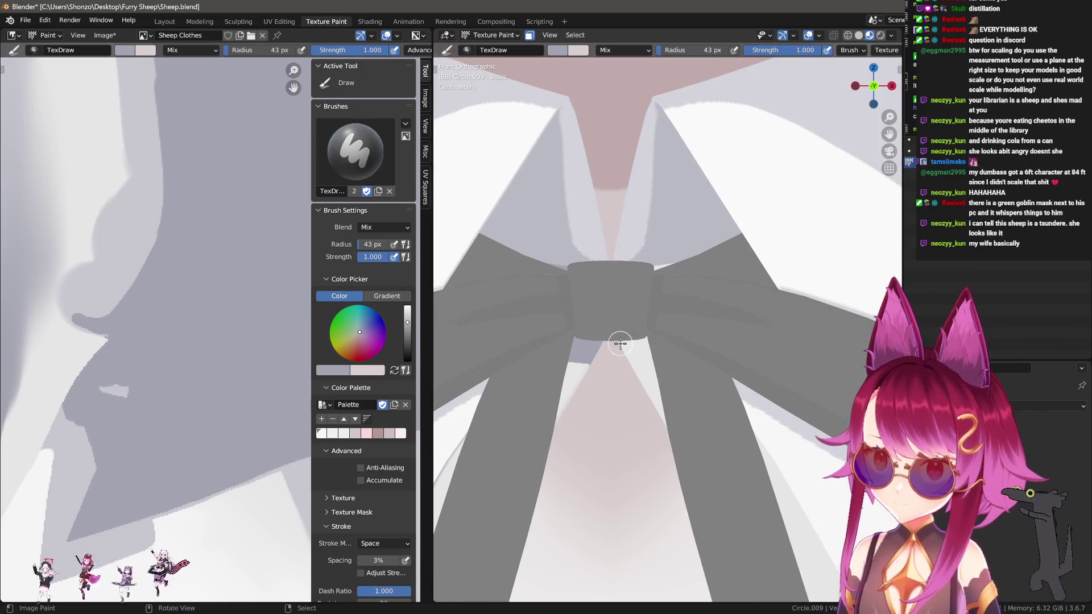
pyautogui.moveTo(618, 350); pyautogui.dragTo(701, 352)
pyautogui.press('f')
pyautogui.click(644, 331)
pyautogui.moveTo(713, 342); pyautogui.dragTo(639, 358, button='middle')
# Shade the white patch above the bow knot at 74 px and return to front view.
pyautogui.press('f')
pyautogui.click(737, 345)
pyautogui.moveTo(738, 345)
pyautogui.mouseDown()
pyautogui.moveTo(645, 344)
pyautogui.moveTo(750, 311)
pyautogui.moveTo(606, 321)
pyautogui.moveTo(621, 323)
pyautogui.mouseUp()
pyautogui.scroll(2, 622, 323)
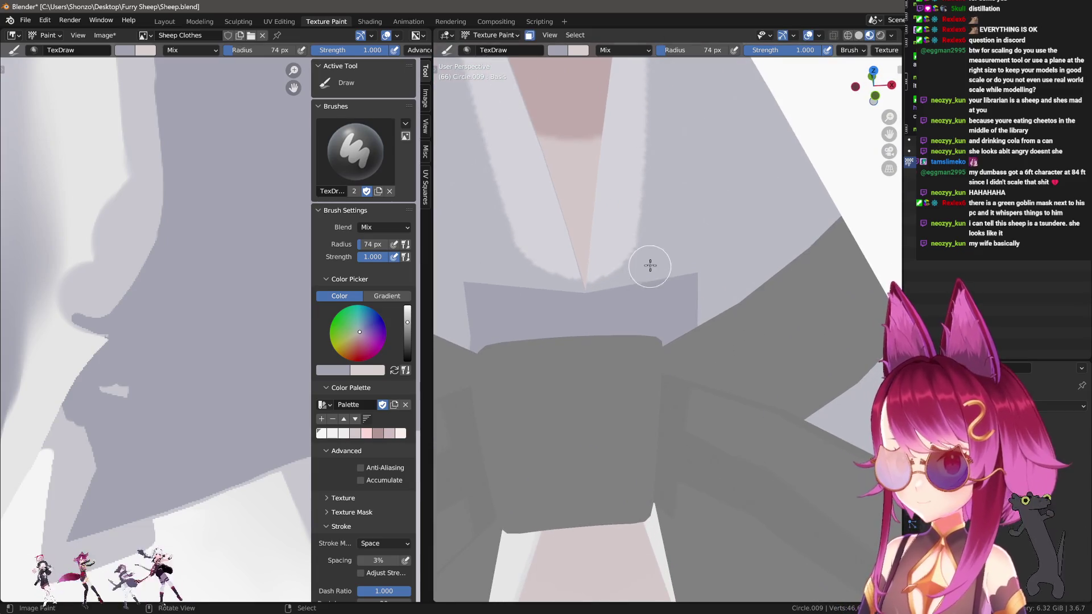
pyautogui.scroll(1, 650, 263)
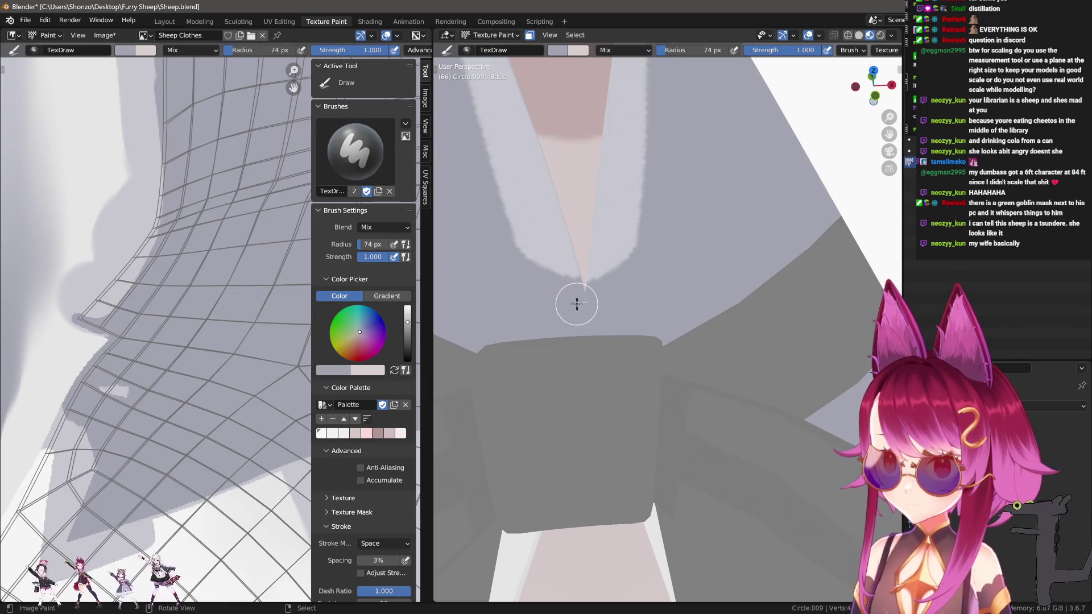
pyautogui.moveTo(606, 319)
pyautogui.mouseDown(button='middle')
pyautogui.moveTo(726, 227)
pyautogui.moveTo(829, 415)
pyautogui.moveTo(819, 329)
pyautogui.mouseUp(button='middle')
pyautogui.press('KP_1')
pyautogui.scroll(2, 817, 321)
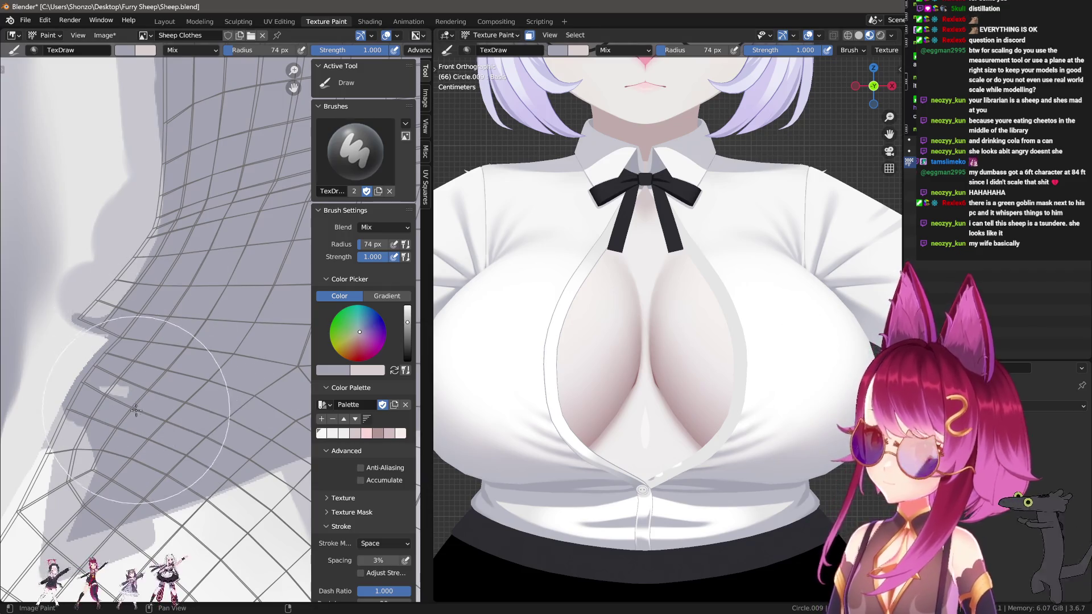
# Fill the light gap along the shirt texture's shadow edge using a 3 px brush.
pyautogui.scroll(2, 209, 364)
pyautogui.press('f')
pyautogui.click(114, 398)
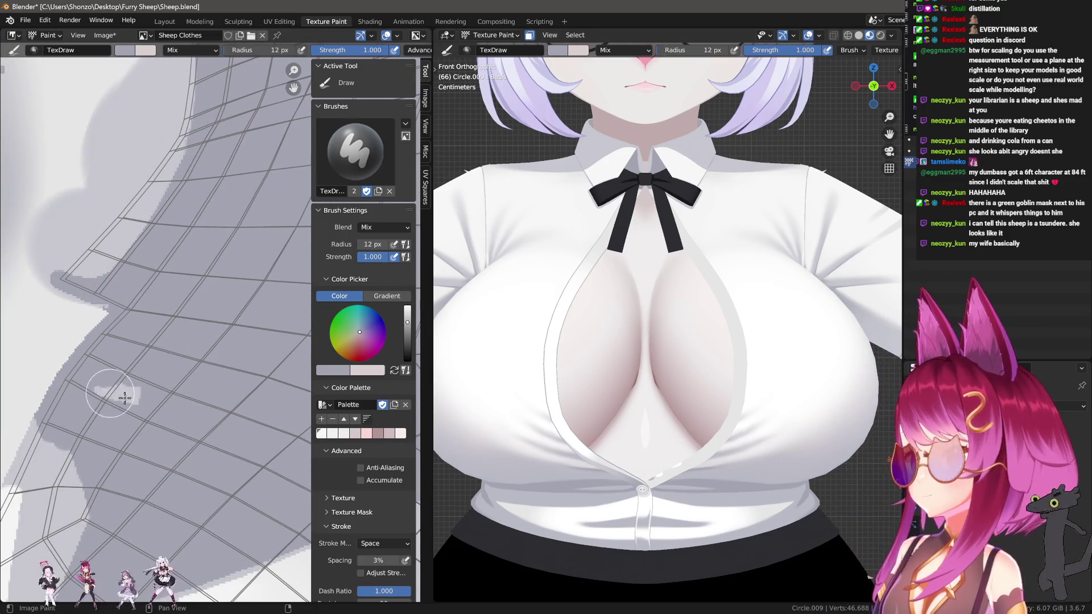
pyautogui.moveTo(201, 432); pyautogui.dragTo(267, 355, button='middle')
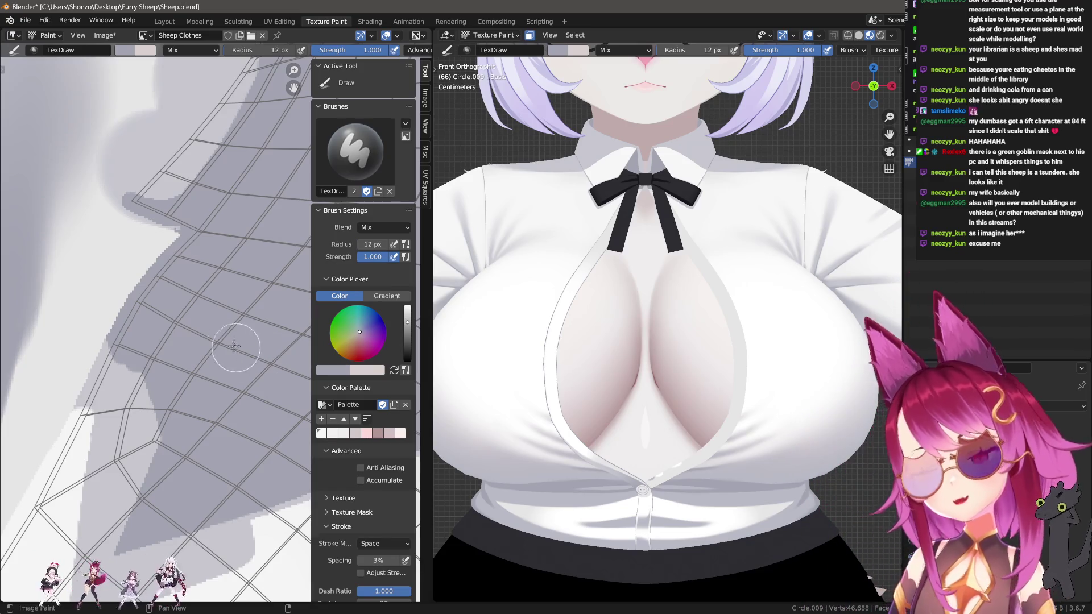
pyautogui.scroll(2, 185, 384)
pyautogui.moveTo(184, 383); pyautogui.dragTo(292, 358, button='middle')
pyautogui.press('f')
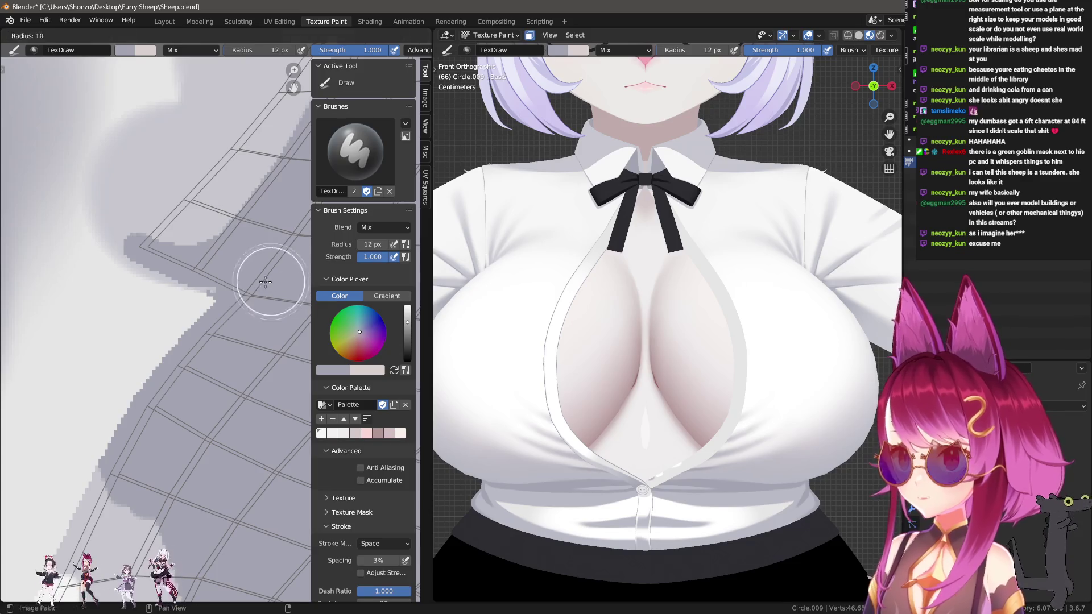
pyautogui.click(142, 255)
pyautogui.moveTo(140, 251); pyautogui.dragTo(181, 417)
# Paint over the remaining light strip at 4 px, then set the brush to 5 px.
pyautogui.press('f')
pyautogui.click(193, 341)
pyautogui.moveTo(181, 417); pyautogui.dragTo(244, 310, button='middle')
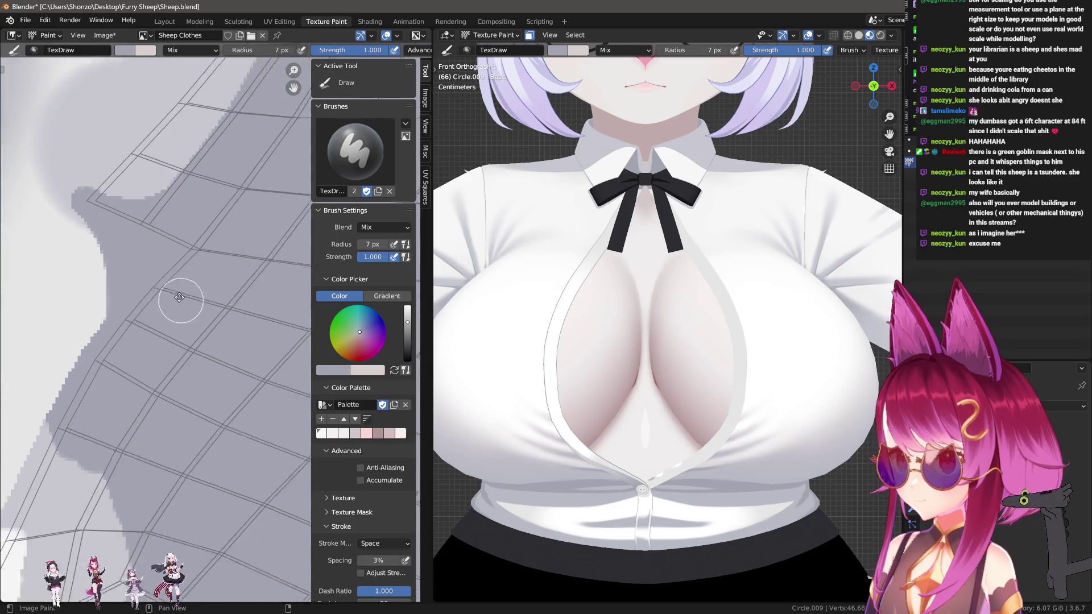
pyautogui.press('f')
pyautogui.click(215, 224)
pyautogui.moveTo(212, 290)
pyautogui.mouseDown()
pyautogui.moveTo(210, 202)
pyautogui.moveTo(186, 131)
pyautogui.moveTo(219, 210)
pyautogui.mouseUp()
pyautogui.press('f')
pyautogui.scroll(-4, 682, 369)
pyautogui.scroll(4, 739, 285)
pyautogui.keyDown('shift'); pyautogui.moveTo(848, 431); pyautogui.dragTo(697, 423, button='middle'); pyautogui.keyUp('shift')
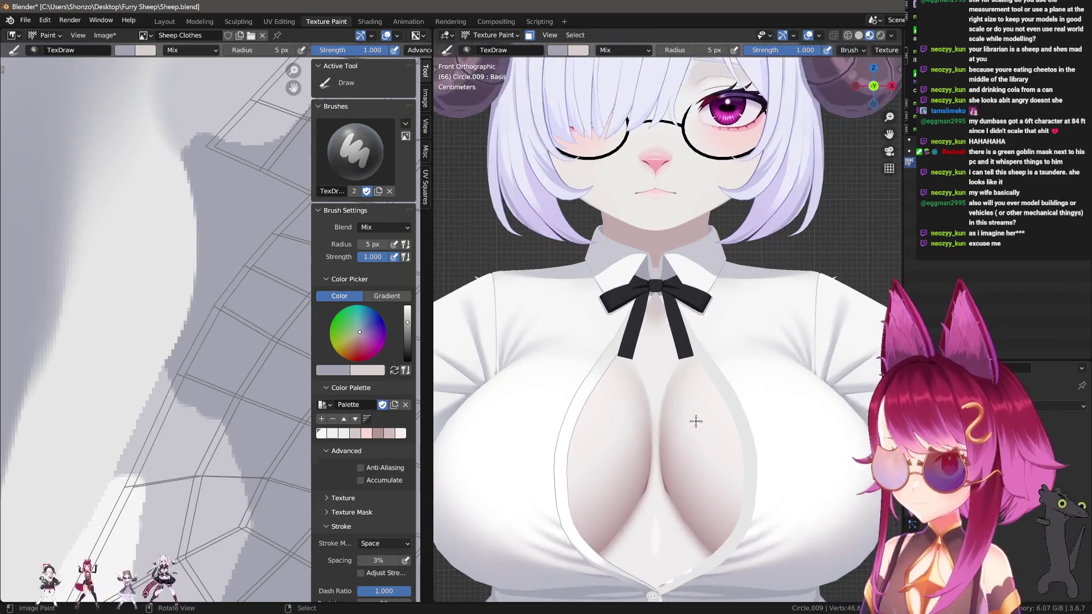
# Sample black from the texture as brush colour and switch to the Line stroke method.
pyautogui.scroll(2, 697, 423)
pyautogui.scroll(-8, 223, 370)
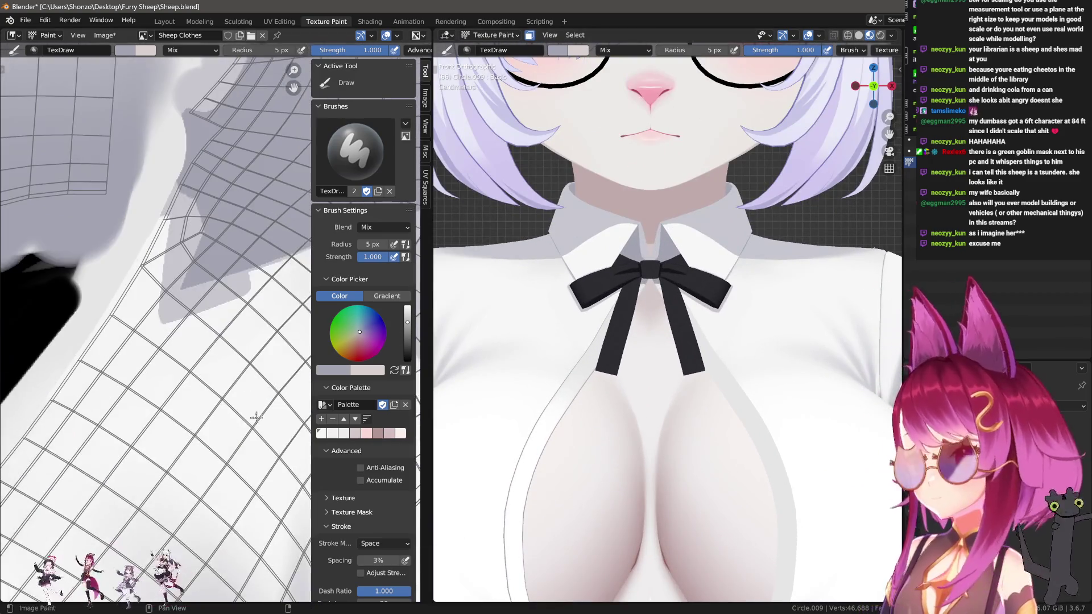
pyautogui.scroll(3, 224, 370)
pyautogui.press('s')
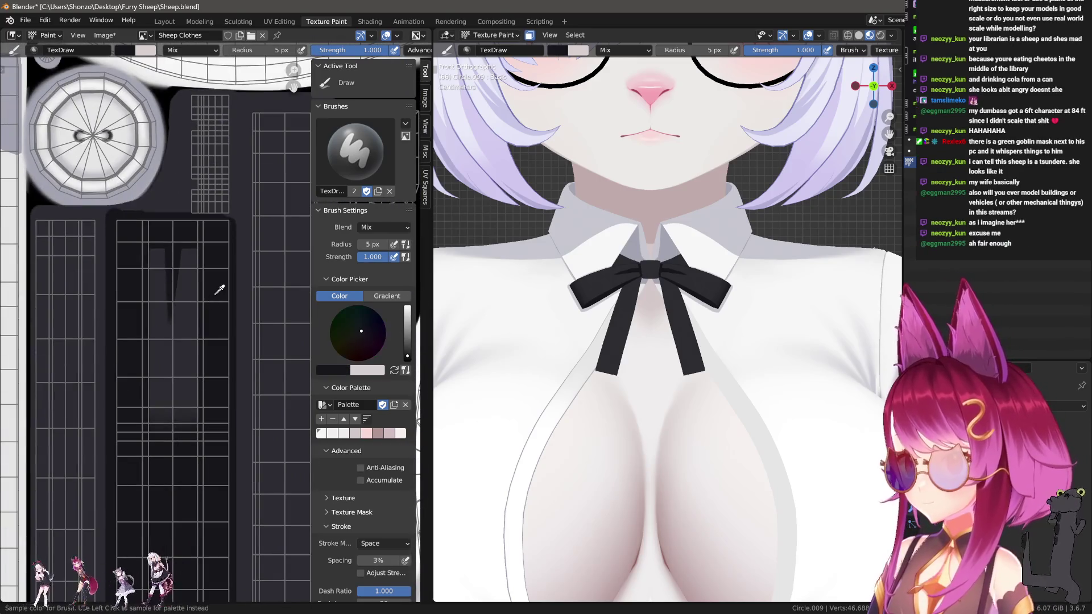
pyautogui.scroll(3, 201, 367)
pyautogui.press('e')
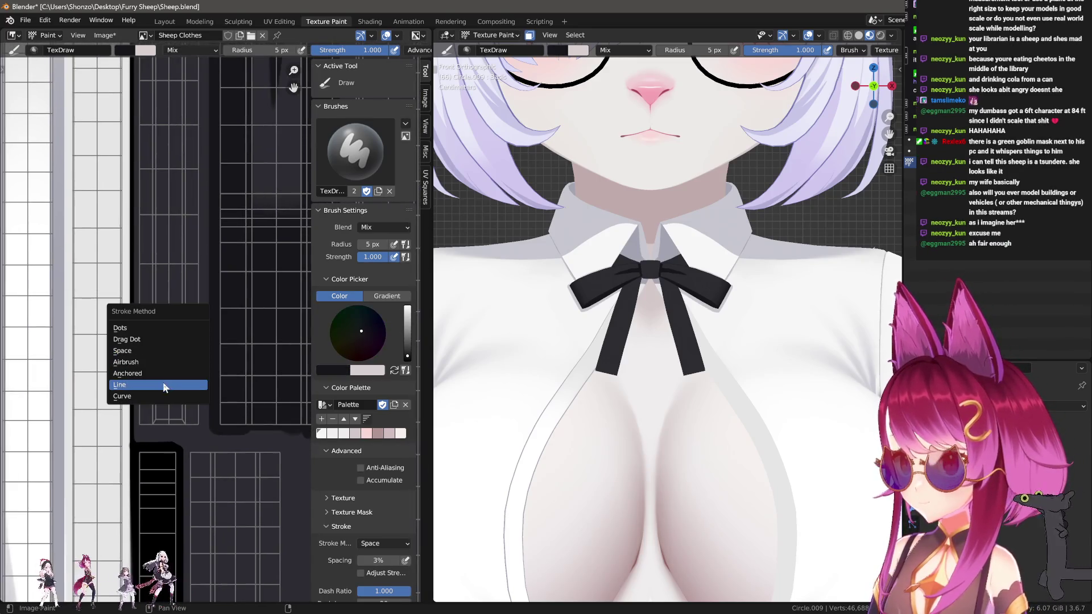
pyautogui.click(163, 383)
# Draw a straight vertical line down the texture with a 14 px brush.
pyautogui.moveTo(182, 390); pyautogui.dragTo(205, 441, button='middle')
pyautogui.moveTo(152, 219); pyautogui.dragTo(160, 287, button='middle')
pyautogui.press('f')
pyautogui.click(179, 142)
pyautogui.press('e')
pyautogui.click(179, 127)
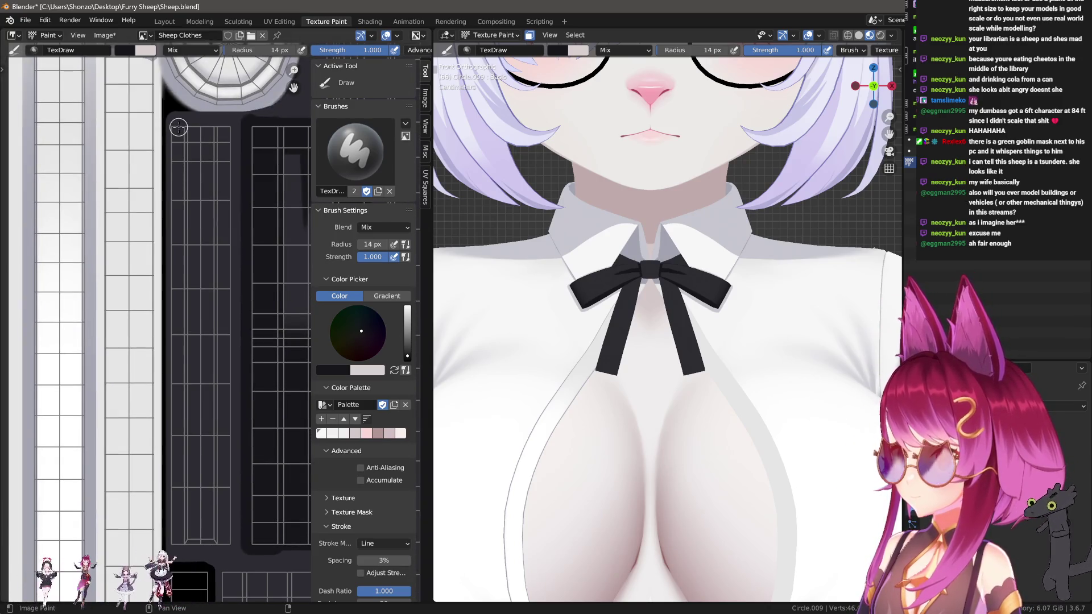
pyautogui.moveTo(198, 241)
pyautogui.keyDown('alt'); pyautogui.mouseDown()
pyautogui.moveTo(210, 551)
pyautogui.moveTo(199, 133)
pyautogui.moveTo(225, 128)
pyautogui.moveTo(244, 467)
pyautogui.moveTo(234, 547)
pyautogui.moveTo(253, 126)
pyautogui.moveTo(249, 560)
pyautogui.mouseUp(); pyautogui.keyUp('alt')
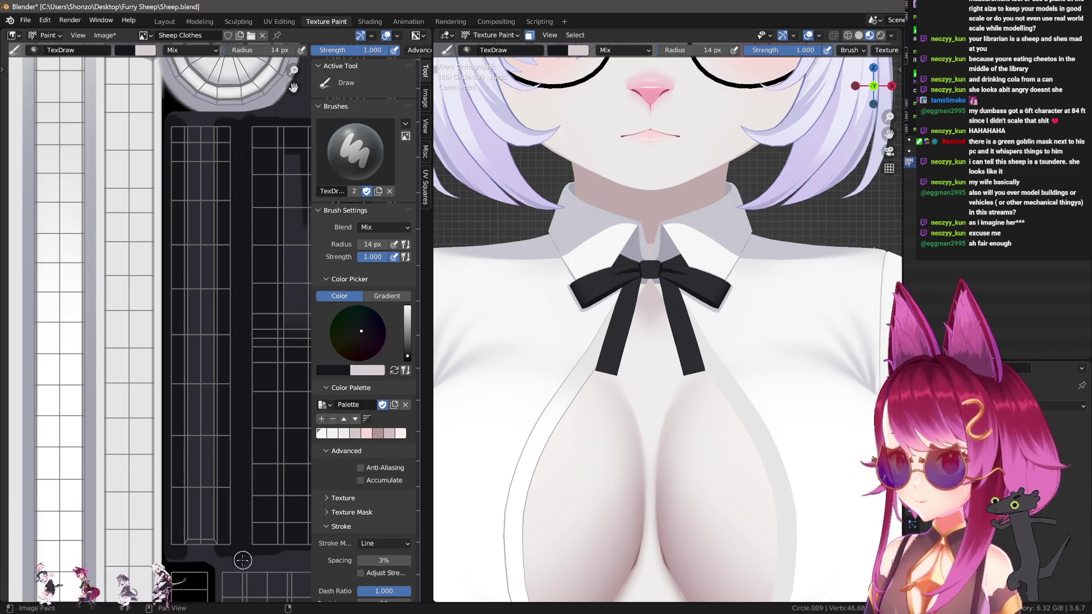
# Pan and zoom the Image Editor onto the bow tie's UV island.
pyautogui.scroll(3, 225, 487)
pyautogui.moveTo(157, 575); pyautogui.dragTo(147, 472, button='middle')
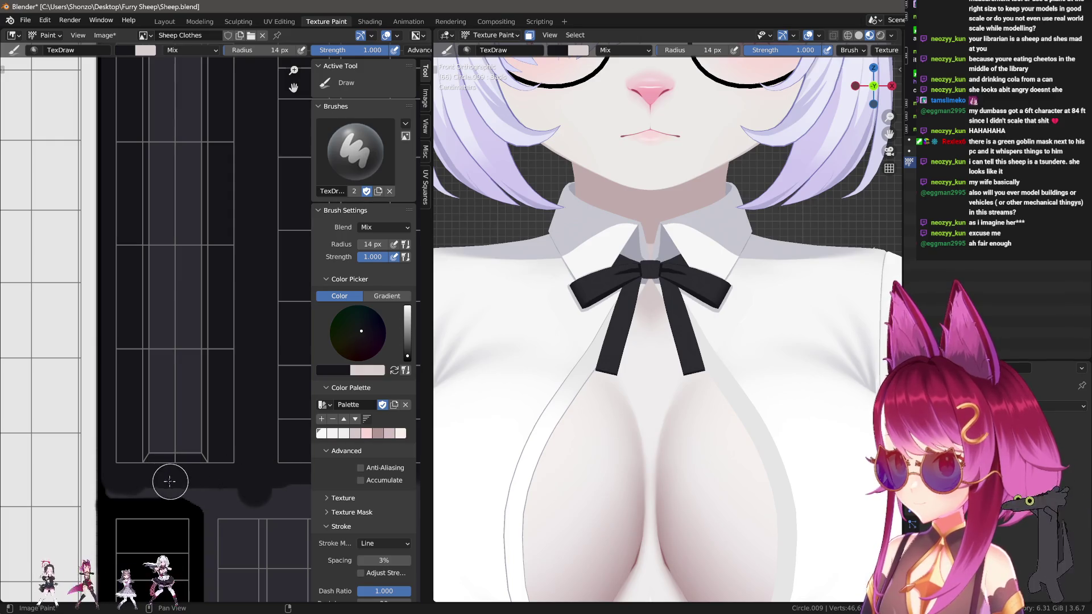
pyautogui.scroll(3, 125, 470)
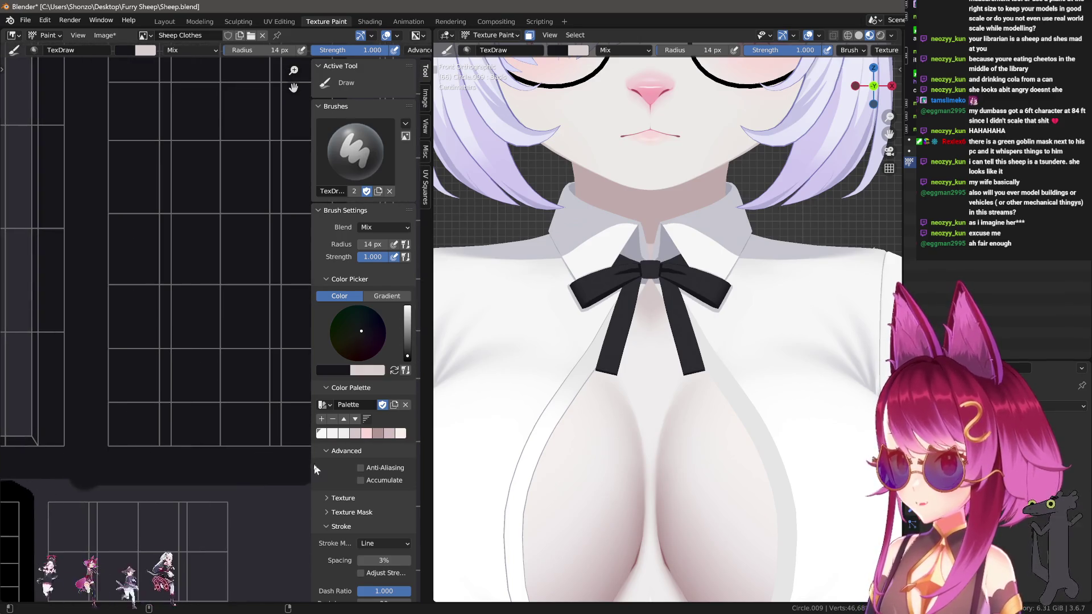
pyautogui.moveTo(108, 469); pyautogui.dragTo(122, 453, button='middle')
pyautogui.keyDown('alt'); pyautogui.moveTo(117, 458); pyautogui.dragTo(107, 369); pyautogui.keyUp('alt')
pyautogui.moveTo(108, 369)
pyautogui.mouseDown(button='middle')
pyautogui.moveTo(91, 465)
pyautogui.moveTo(87, 451)
pyautogui.moveTo(251, 455)
pyautogui.moveTo(285, 358)
pyautogui.moveTo(186, 470)
pyautogui.moveTo(187, 501)
pyautogui.moveTo(195, 448)
pyautogui.moveTo(207, 444)
pyautogui.moveTo(197, 465)
pyautogui.mouseUp(button='middle')
pyautogui.scroll(4, 597, 447)
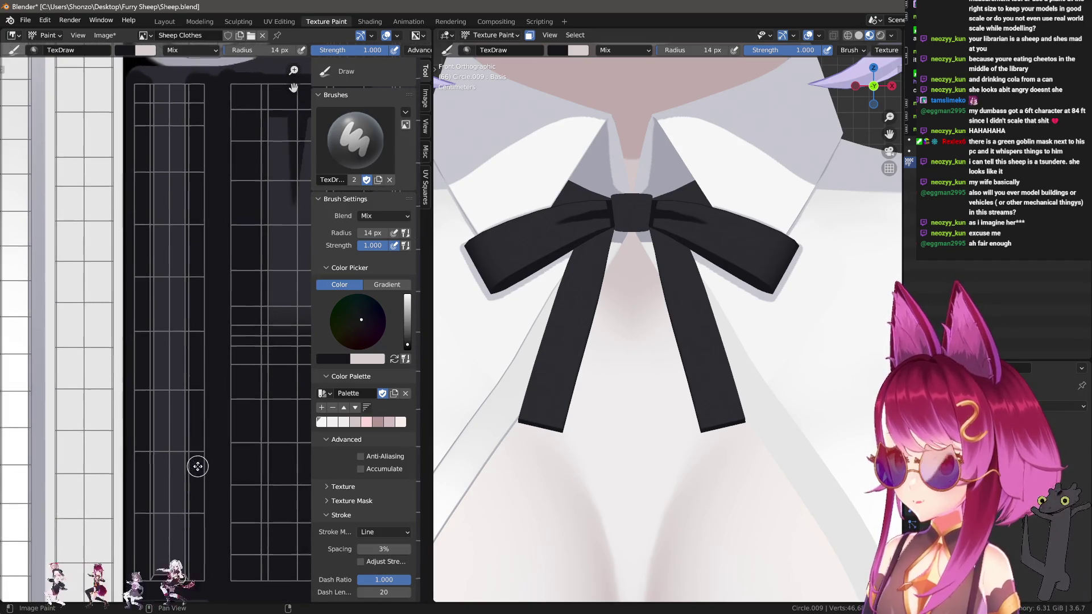
# Give the brush a Sphere falloff and draw straight vertical shadow lines along the ribbon.
pyautogui.hotkey('shift', 'o')
pyautogui.click(175, 437)
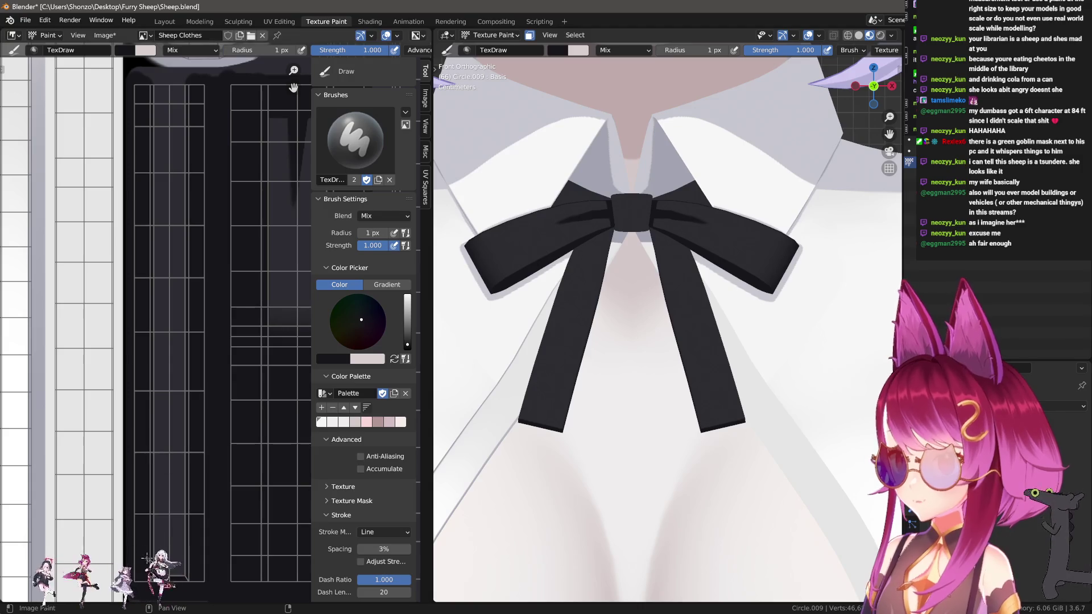
pyautogui.keyDown('alt'); pyautogui.moveTo(151, 576); pyautogui.dragTo(215, 182); pyautogui.keyUp('alt')
pyautogui.moveTo(279, 99)
pyautogui.keyDown('alt'); pyautogui.mouseDown()
pyautogui.moveTo(200, 92)
pyautogui.moveTo(206, 425)
pyautogui.mouseUp(); pyautogui.keyUp('alt')
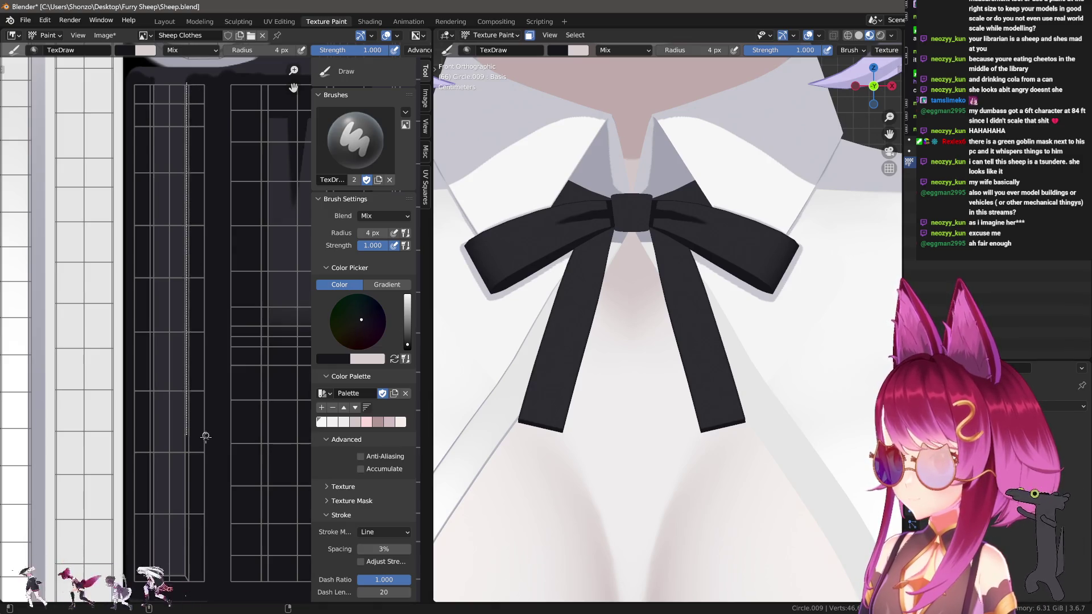
pyautogui.keyDown('alt'); pyautogui.moveTo(212, 578); pyautogui.dragTo(214, 580); pyautogui.keyUp('alt')
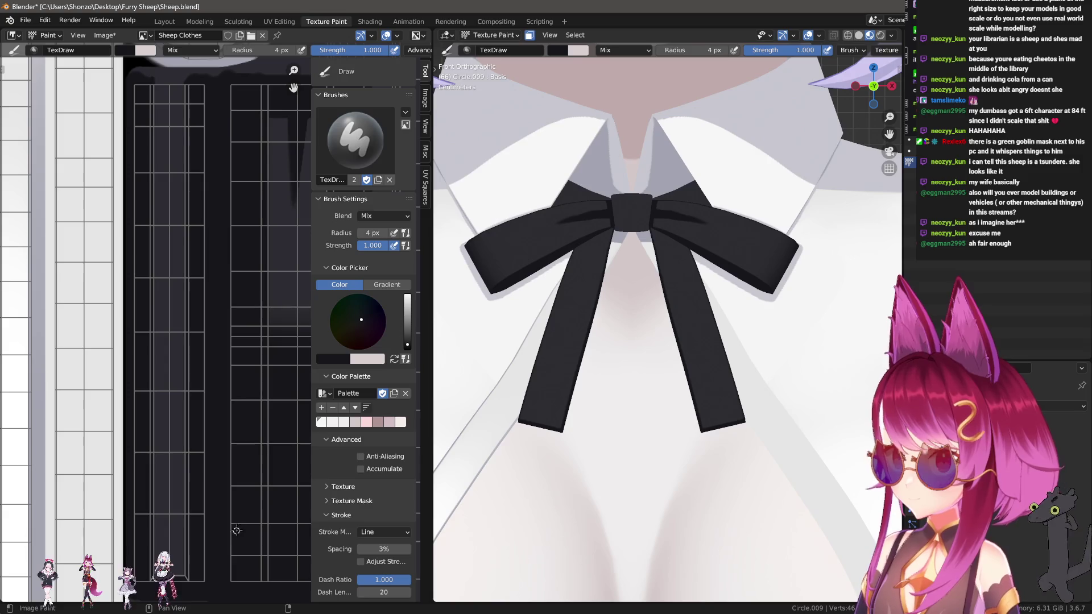
# Darken the bottom end of the bow tie ribbon.
pyautogui.scroll(5, 670, 418)
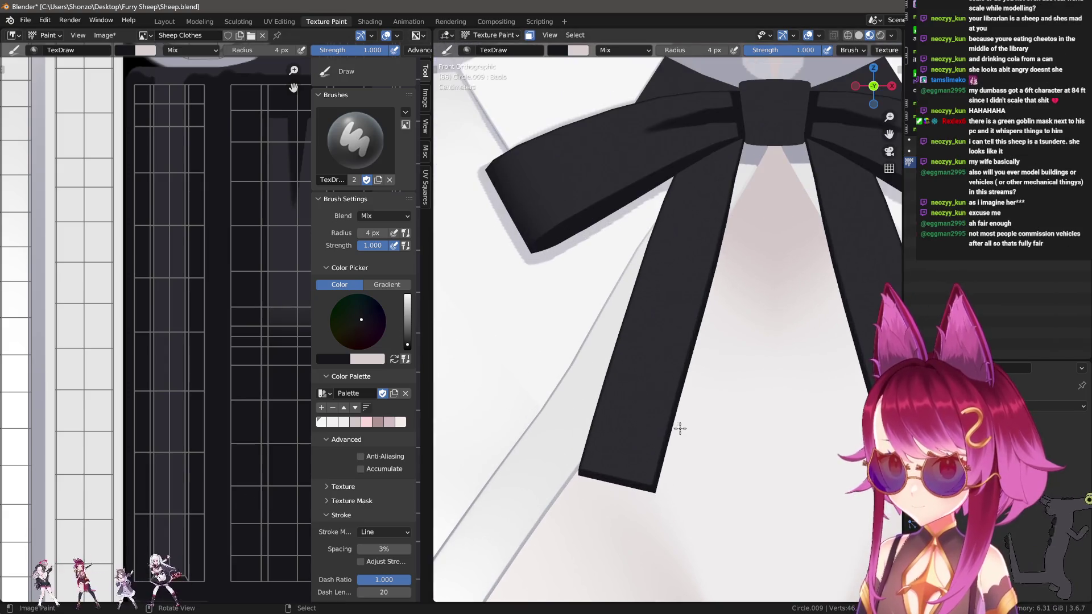
pyautogui.scroll(-2, 688, 424)
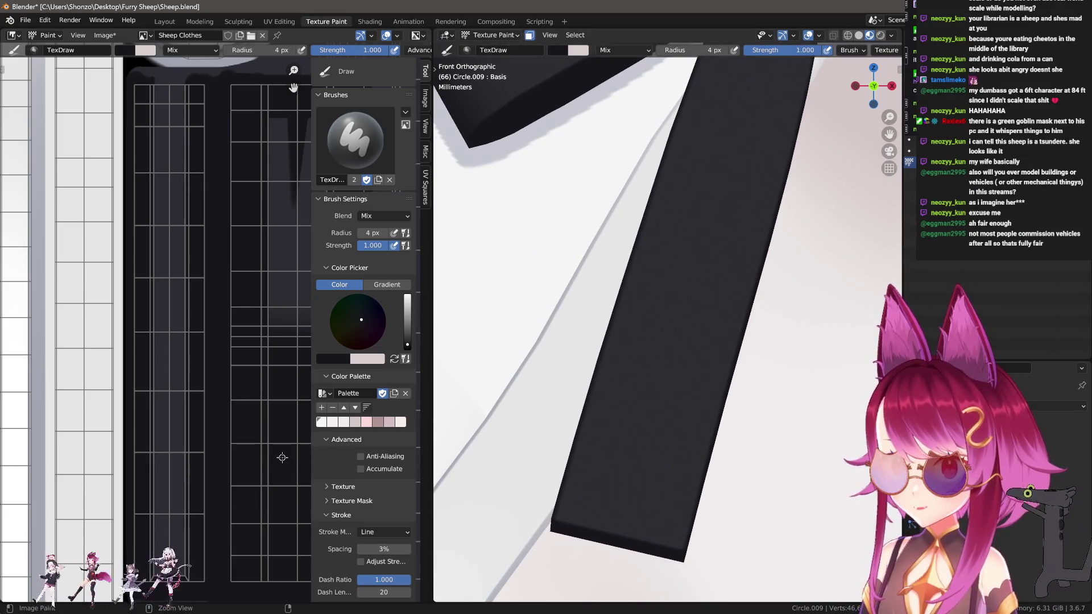
pyautogui.scroll(4, 210, 567)
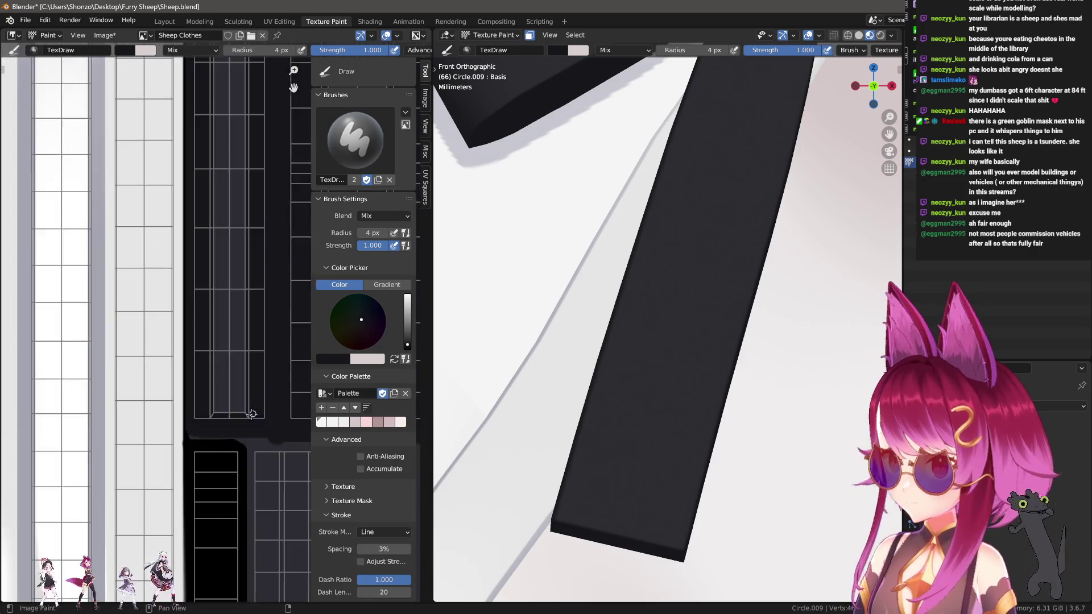
pyautogui.moveTo(107, 481); pyautogui.dragTo(287, 488)
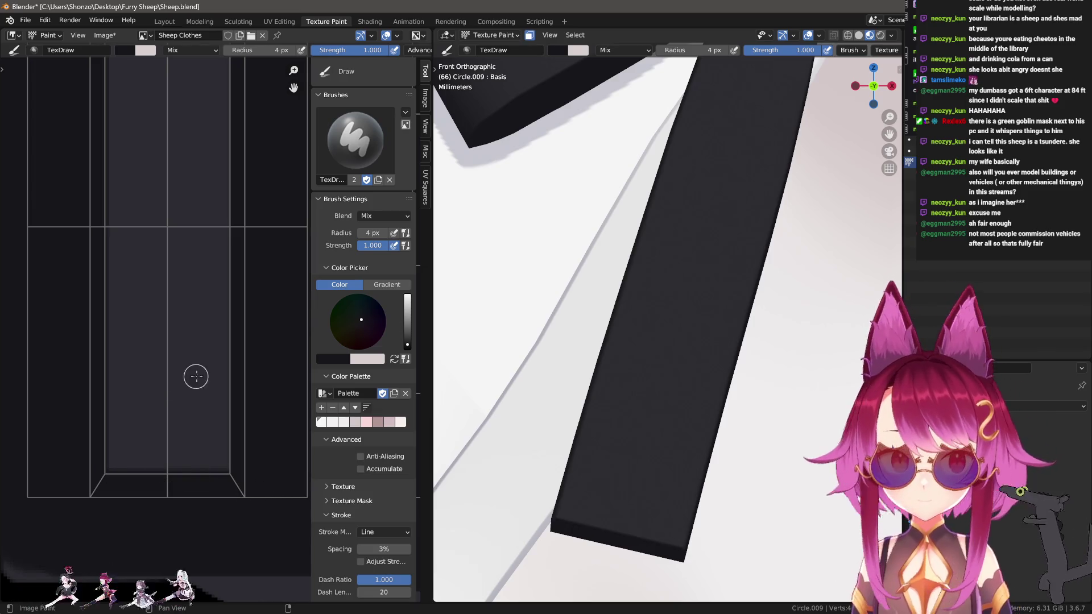
pyautogui.scroll(-3, 225, 364)
pyautogui.scroll(3, 183, 353)
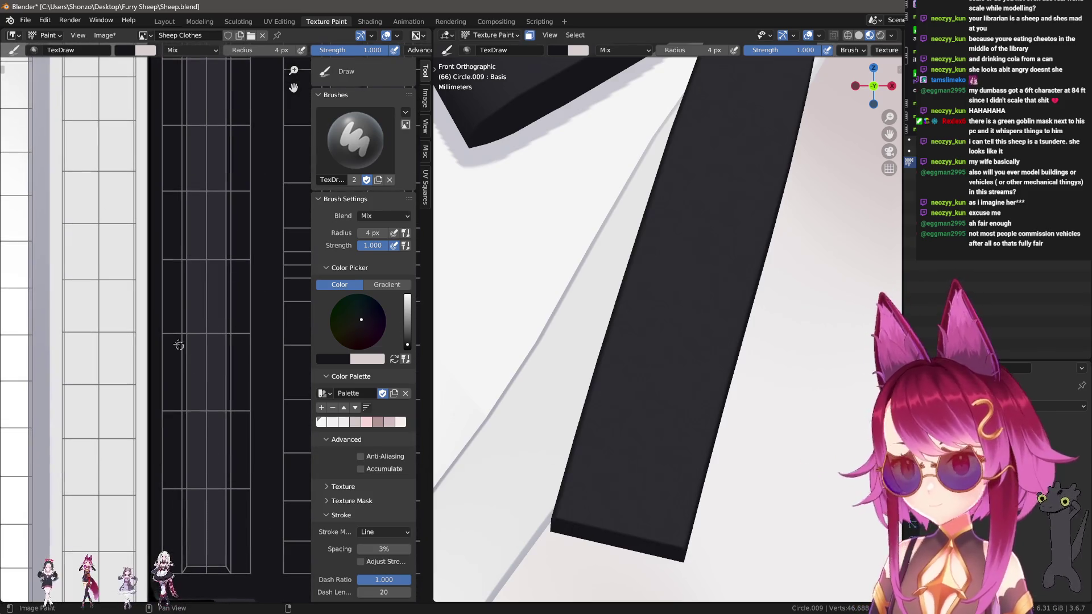
pyautogui.scroll(-3, 653, 308)
pyautogui.moveTo(654, 307); pyautogui.dragTo(668, 277, button='middle')
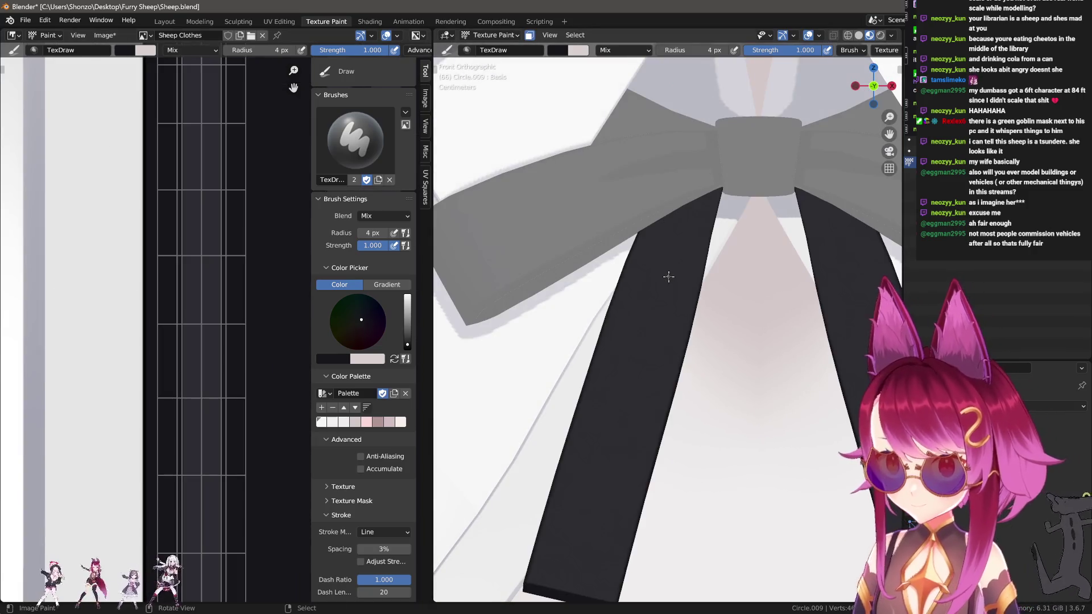
# Set the stroke method to Space and enlarge the brush radius to 97 px.
pyautogui.press('e')
pyautogui.click(686, 190)
pyautogui.press('e')
pyautogui.click(664, 127)
pyautogui.moveTo(664, 127); pyautogui.dragTo(616, 311, button='middle')
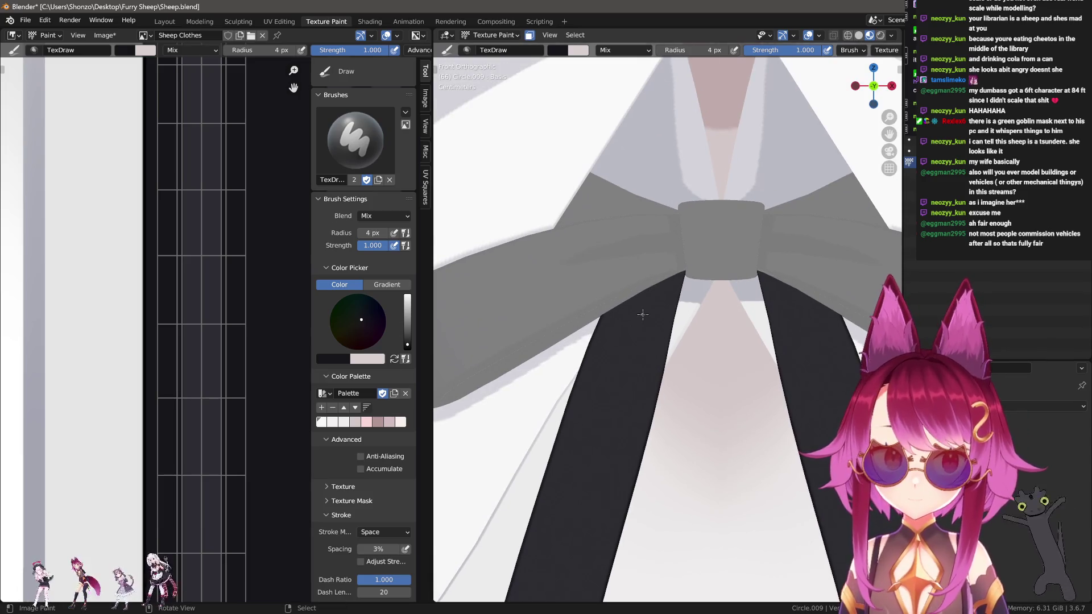
pyautogui.press('f')
pyautogui.click(654, 335)
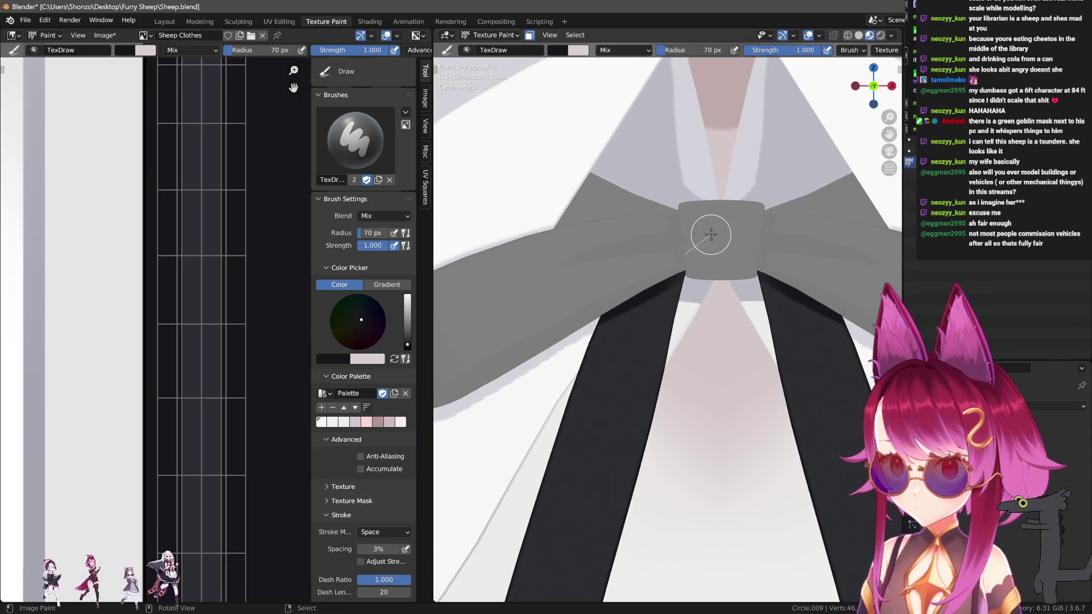
pyautogui.press('f')
pyautogui.click(725, 219)
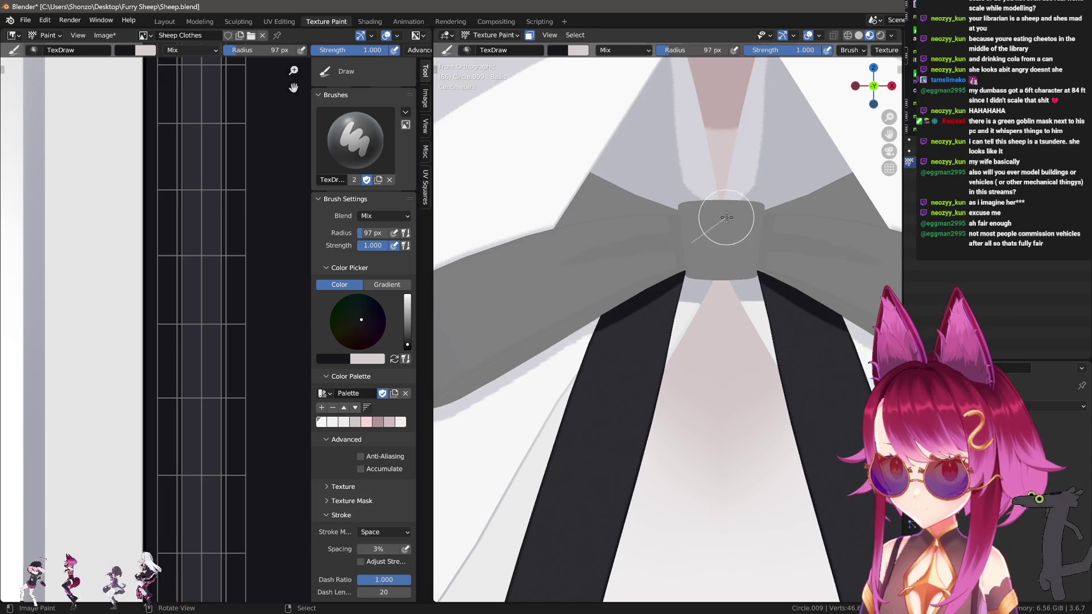
# Dab dark shadow onto the bow knot and paint a stroke down the ribbon front.
pyautogui.click(678, 261)
pyautogui.moveTo(695, 282); pyautogui.dragTo(700, 418)
pyautogui.click(696, 324)
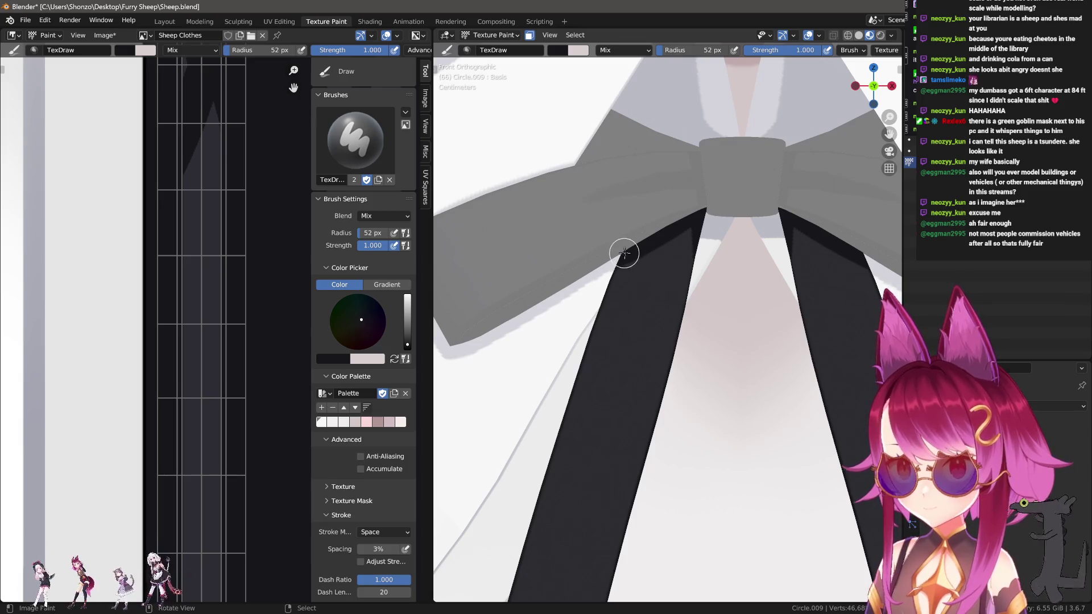
pyautogui.scroll(-3, 775, 383)
pyautogui.scroll(3, 726, 438)
# At 27 px, paint the left ribbon's dark shadow up toward the knot, redoing it twice.
pyautogui.press('f')
pyautogui.click(646, 285)
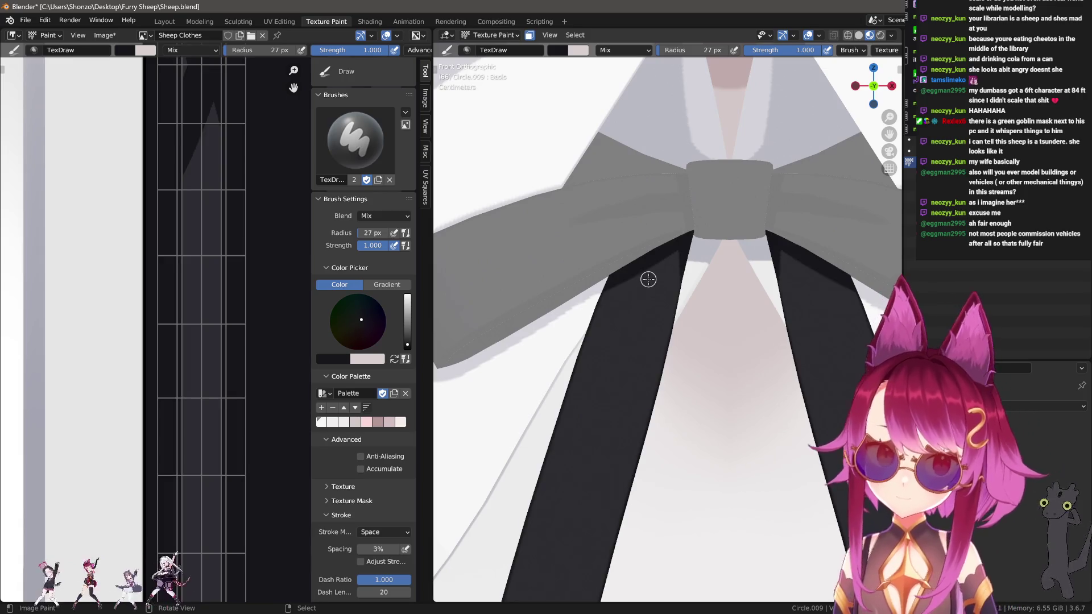
pyautogui.scroll(2, 648, 279)
pyautogui.moveTo(705, 226)
pyautogui.mouseDown()
pyautogui.moveTo(622, 354)
pyautogui.moveTo(720, 187)
pyautogui.mouseUp()
pyautogui.hotkey('ctrl', 'z')
pyautogui.hotkey('ctrl', 'z')
pyautogui.moveTo(609, 373); pyautogui.dragTo(717, 187)
pyautogui.hotkey('ctrl', 'z')
pyautogui.moveTo(612, 372)
pyautogui.mouseDown()
pyautogui.moveTo(685, 231)
pyautogui.moveTo(691, 240)
pyautogui.mouseUp()
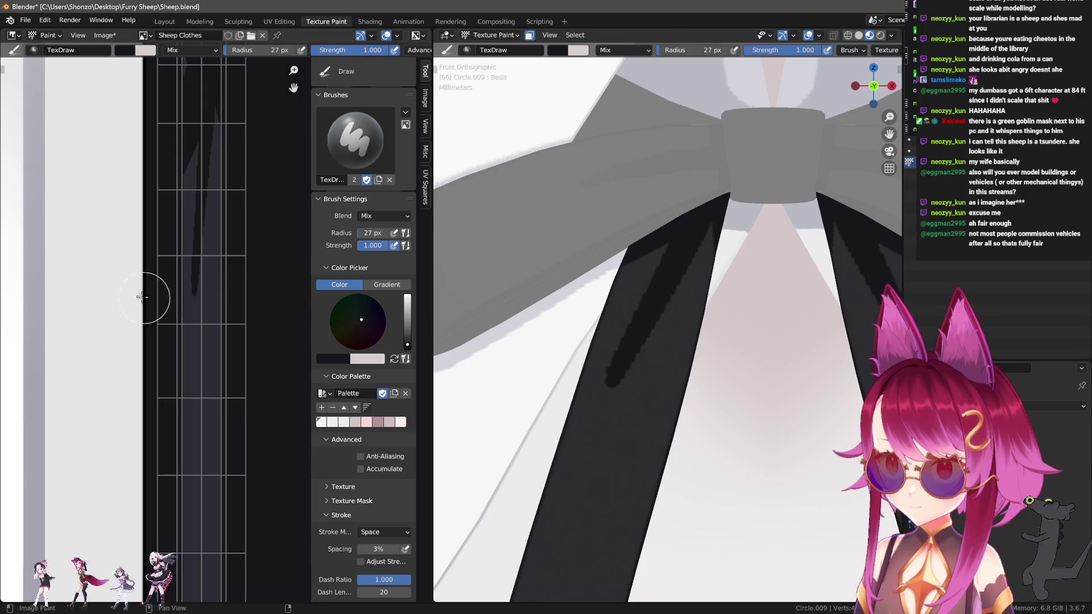
# Switch to Line strokes at 10 px and draw thin straight lines along the ribbon streak.
pyautogui.scroll(1, 158, 304)
pyautogui.press('f')
pyautogui.click(241, 344)
pyautogui.scroll(2, 214, 373)
pyautogui.press('e')
pyautogui.click(183, 342)
pyautogui.moveTo(211, 267); pyautogui.dragTo(211, 479)
pyautogui.moveTo(219, 408); pyautogui.dragTo(216, 276)
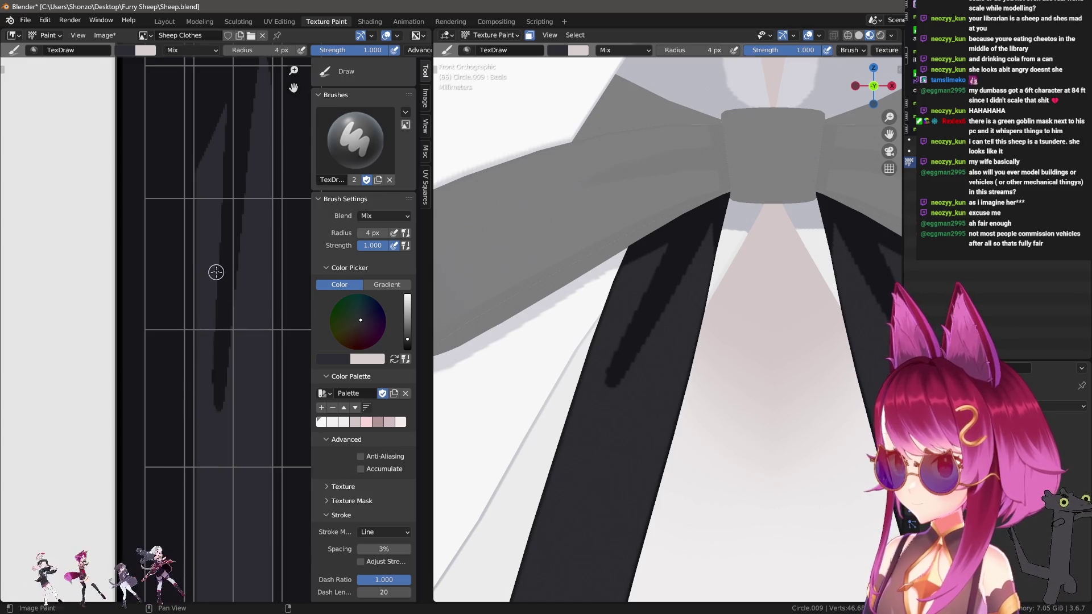
pyautogui.moveTo(196, 428)
pyautogui.mouseDown()
pyautogui.moveTo(209, 422)
pyautogui.moveTo(215, 178)
pyautogui.mouseUp()
pyautogui.moveTo(220, 426); pyautogui.dragTo(259, 153)
pyautogui.moveTo(265, 336); pyautogui.dragTo(254, 338, button='middle')
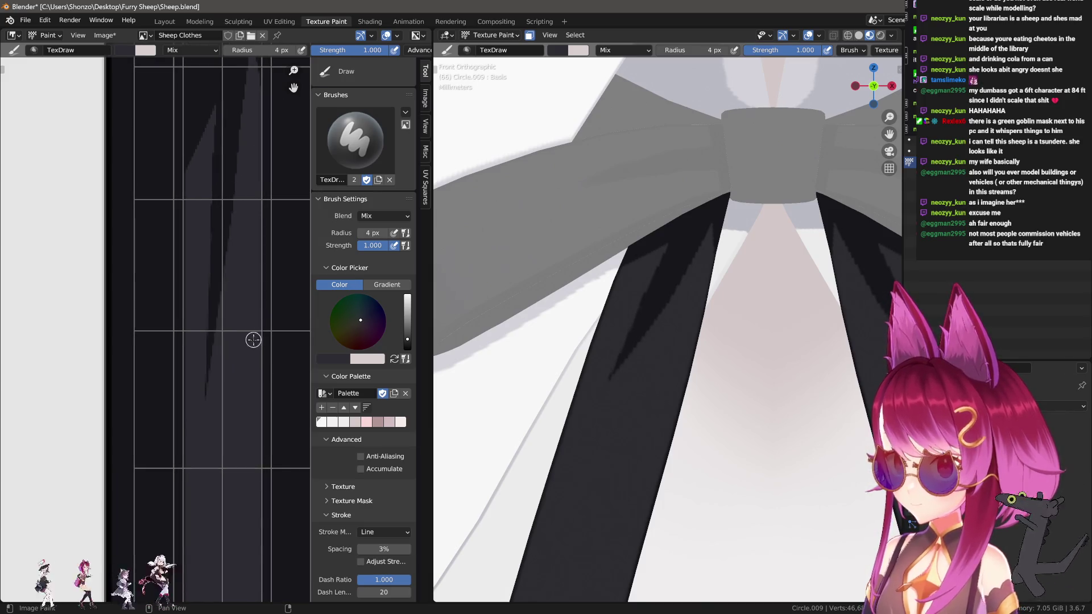
# Switch to the Smear brush and smear along the dark streak, resizing to 34 px.
pyautogui.hotkey('shift', 'space')
pyautogui.click(251, 321)
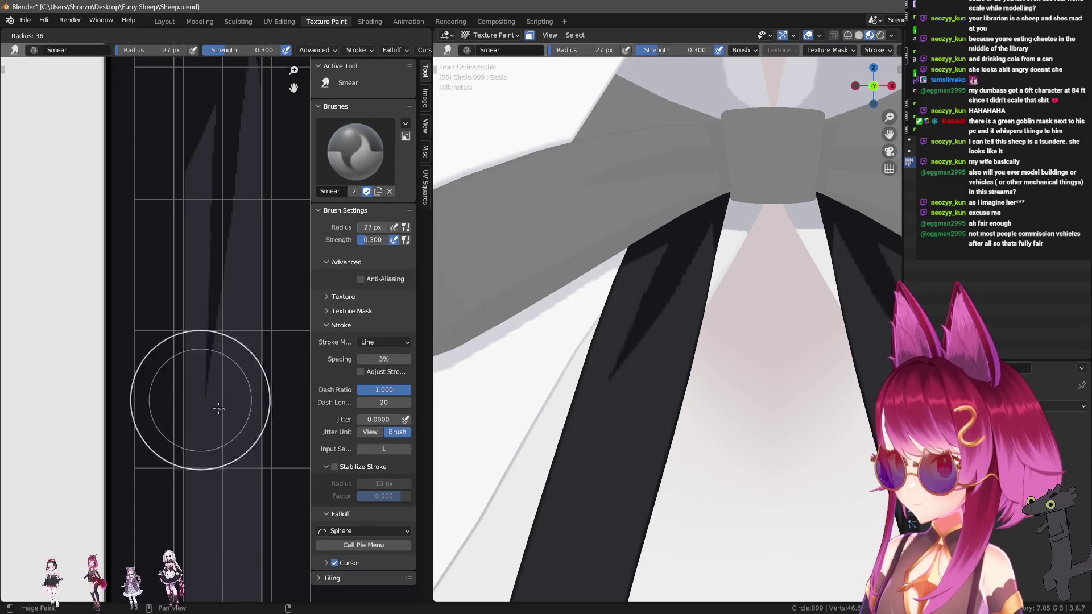
pyautogui.moveTo(231, 422); pyautogui.dragTo(228, 393)
pyautogui.scroll(-2, 227, 393)
pyautogui.moveTo(233, 332)
pyautogui.mouseDown()
pyautogui.moveTo(231, 415)
pyautogui.moveTo(211, 398)
pyautogui.mouseUp()
pyautogui.press('f')
pyautogui.click(231, 432)
pyautogui.press('f')
pyautogui.click(210, 434)
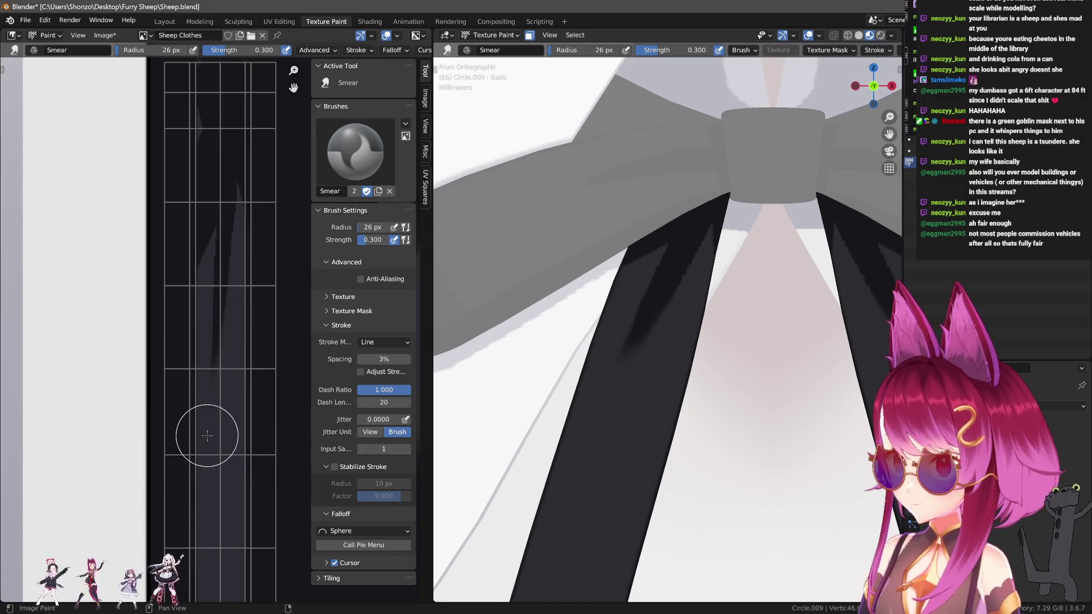
pyautogui.press('f')
pyautogui.click(227, 398)
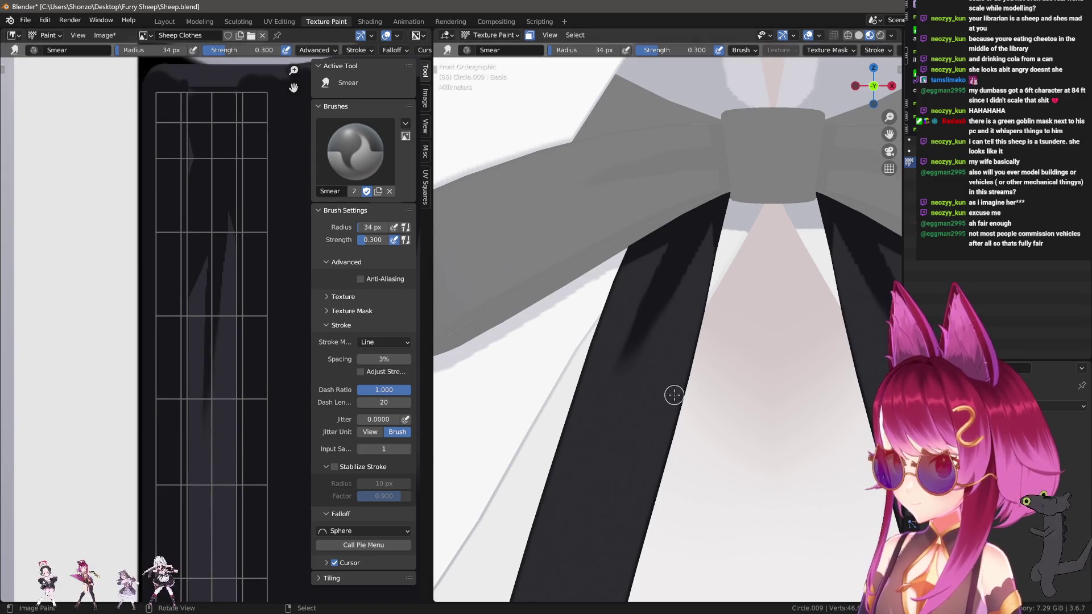
pyautogui.scroll(3, 636, 367)
# Soften the dark streak's tail with Smear strokes at 103 px and 89 px.
pyautogui.press('f')
pyautogui.click(314, 378)
pyautogui.moveTo(609, 365)
pyautogui.mouseDown()
pyautogui.moveTo(663, 246)
pyautogui.moveTo(595, 395)
pyautogui.mouseUp()
pyautogui.press('f')
pyautogui.click(665, 268)
pyautogui.moveTo(682, 230); pyautogui.dragTo(589, 427)
pyautogui.scroll(-2, 591, 420)
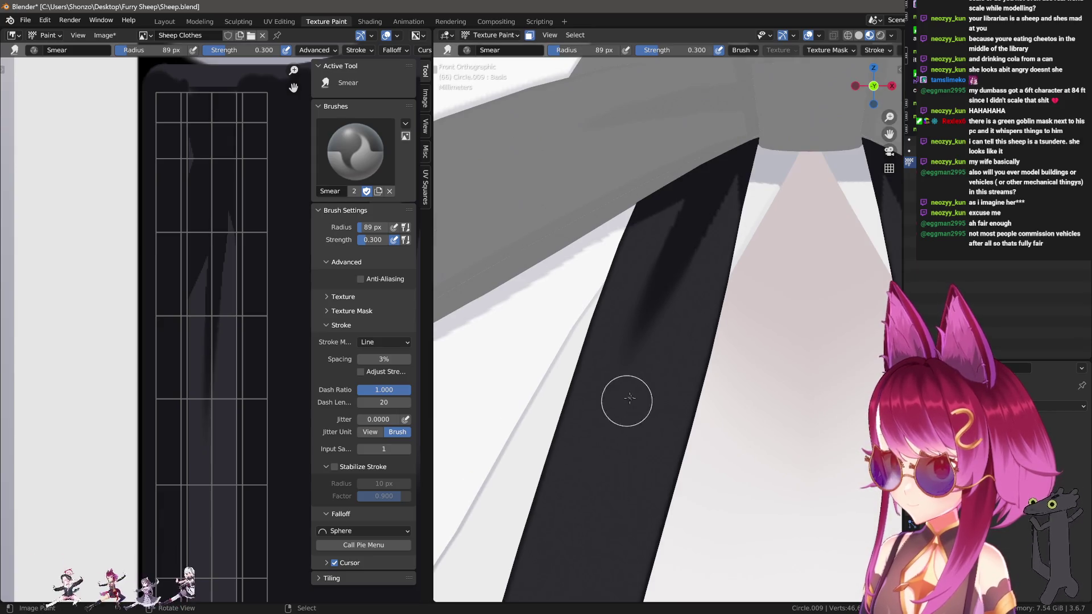
# Return to TexDraw at 37 px and paint a straight stroke down the dark ribbon.
pyautogui.press('d')
pyautogui.press('f')
pyautogui.click(709, 248)
pyautogui.moveTo(710, 239)
pyautogui.mouseDown()
pyautogui.moveTo(607, 392)
pyautogui.moveTo(602, 422)
pyautogui.mouseUp()
pyautogui.scroll(-5, 658, 441)
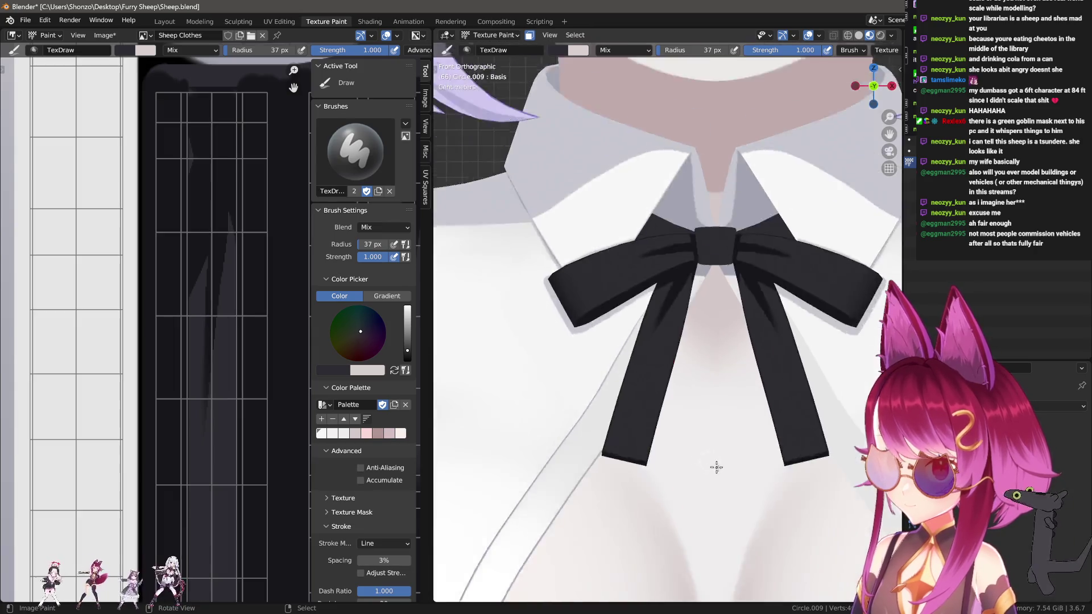
# Sample a darker shade and, at 22 px, paint a dark line across the island's bottom.
pyautogui.scroll(-2, 711, 398)
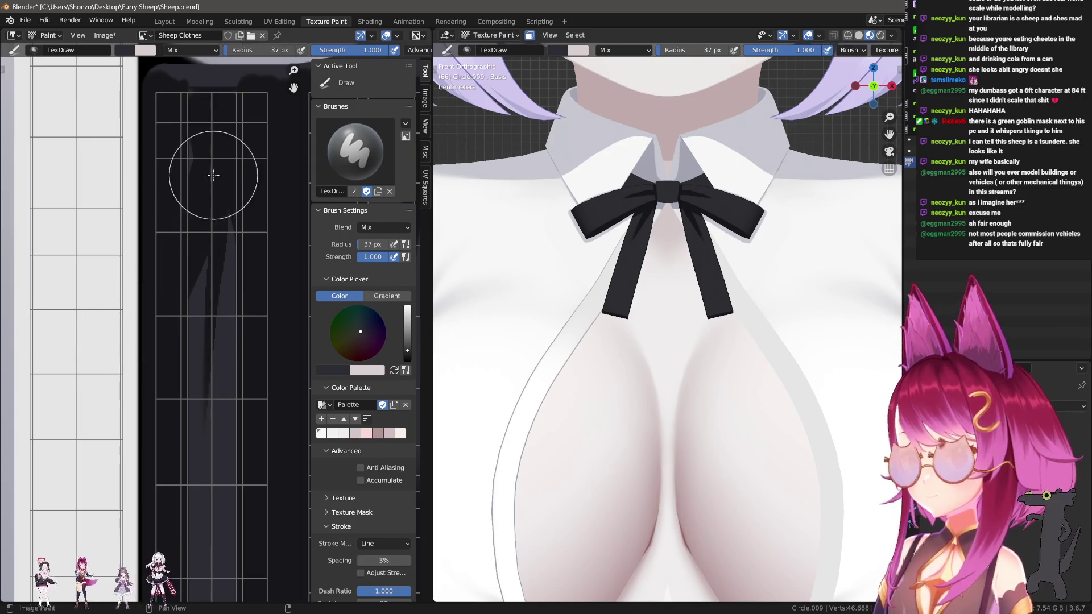
pyautogui.press('s')
pyautogui.moveTo(210, 171); pyautogui.dragTo(228, 293, button='middle')
pyautogui.press('f')
pyautogui.click(205, 276)
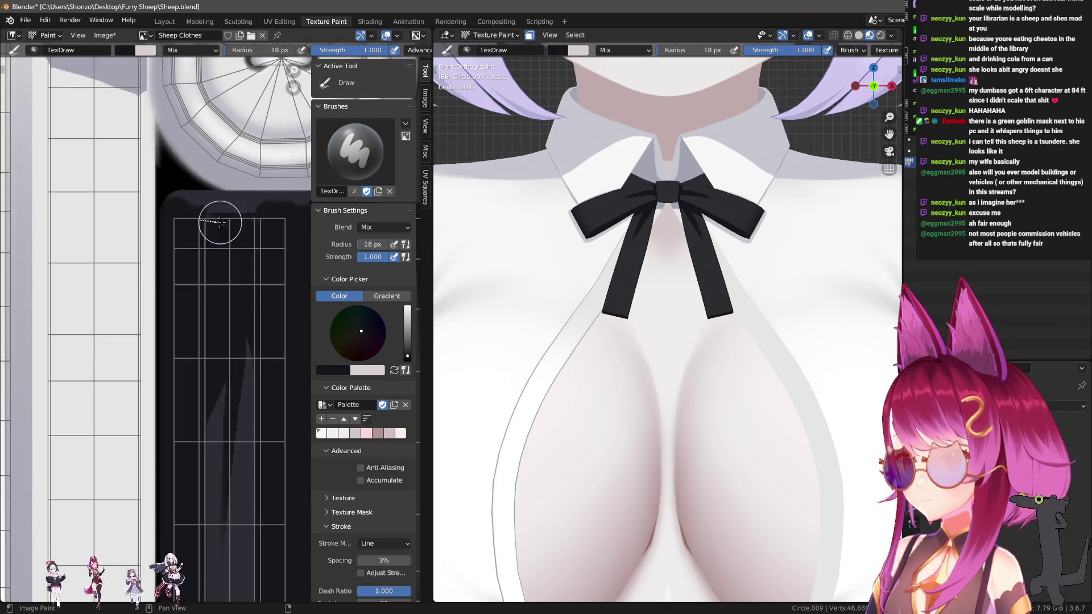
pyautogui.scroll(-5, 211, 227)
pyautogui.scroll(3, 151, 320)
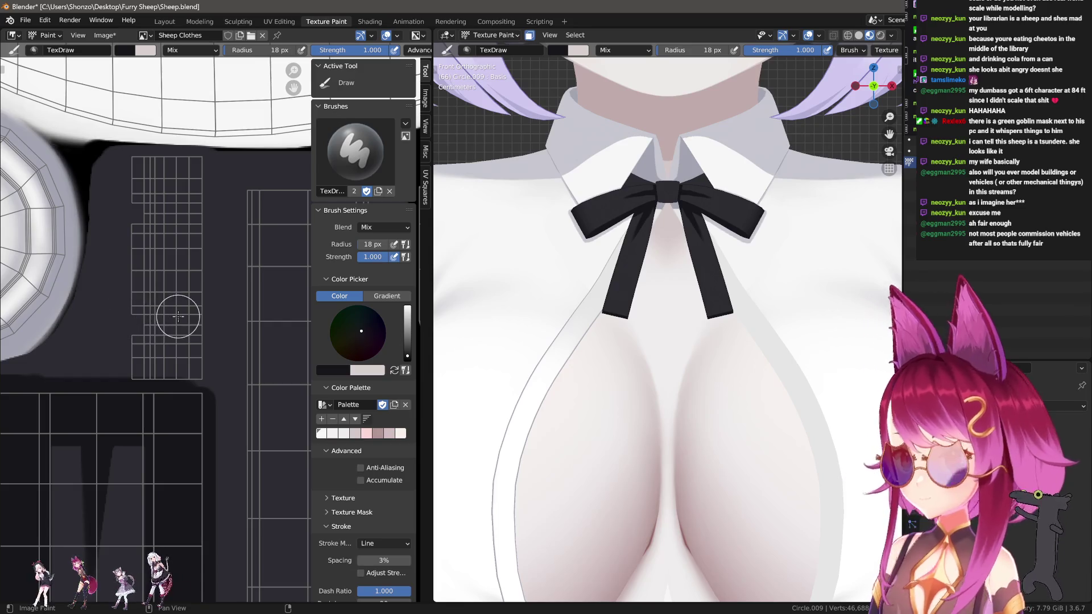
pyautogui.scroll(2, 178, 316)
pyautogui.moveTo(106, 375); pyautogui.dragTo(237, 375)
# Draw straight dark shadow lines down the island's left side and across its top.
pyautogui.press('e')
pyautogui.moveTo(138, 357); pyautogui.dragTo(171, 410, button='middle')
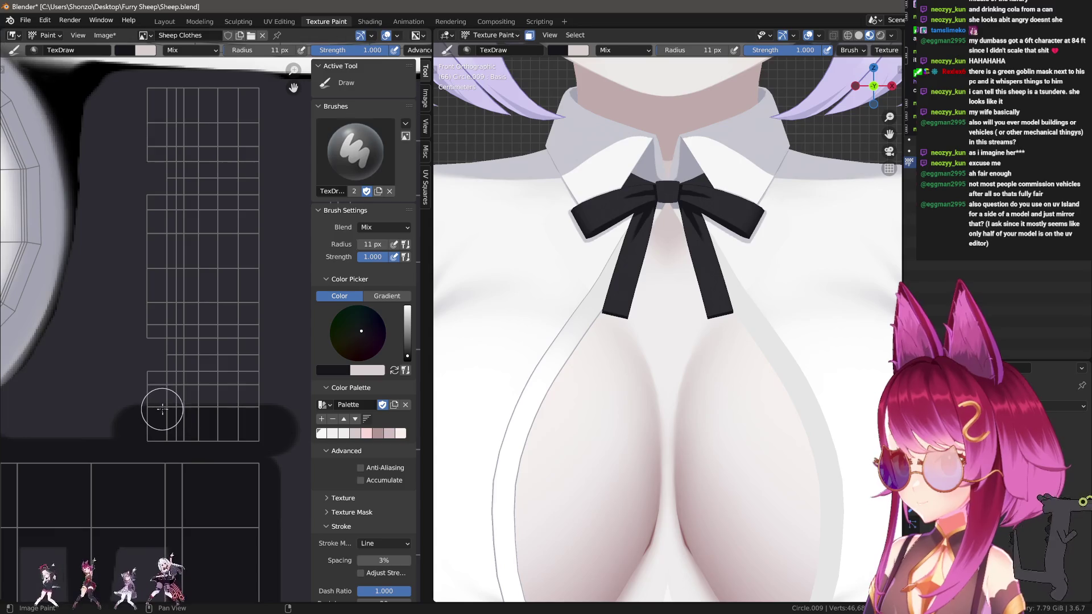
pyautogui.moveTo(164, 408)
pyautogui.mouseDown()
pyautogui.moveTo(160, 94)
pyautogui.moveTo(133, 419)
pyautogui.mouseUp()
pyautogui.moveTo(196, 419); pyautogui.dragTo(158, 465, button='middle')
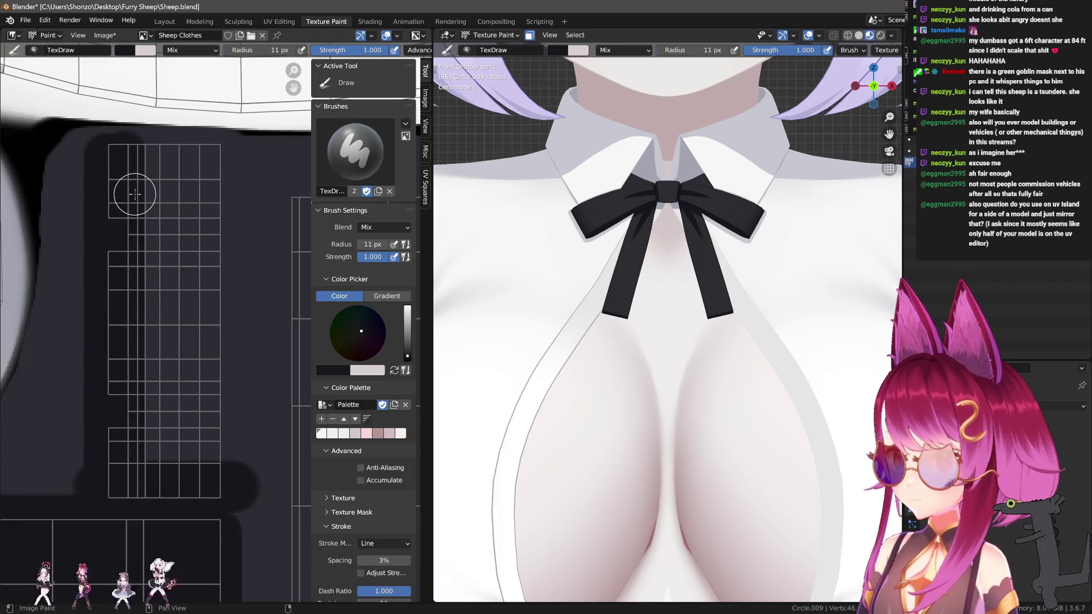
pyautogui.moveTo(134, 196); pyautogui.dragTo(138, 217, button='middle')
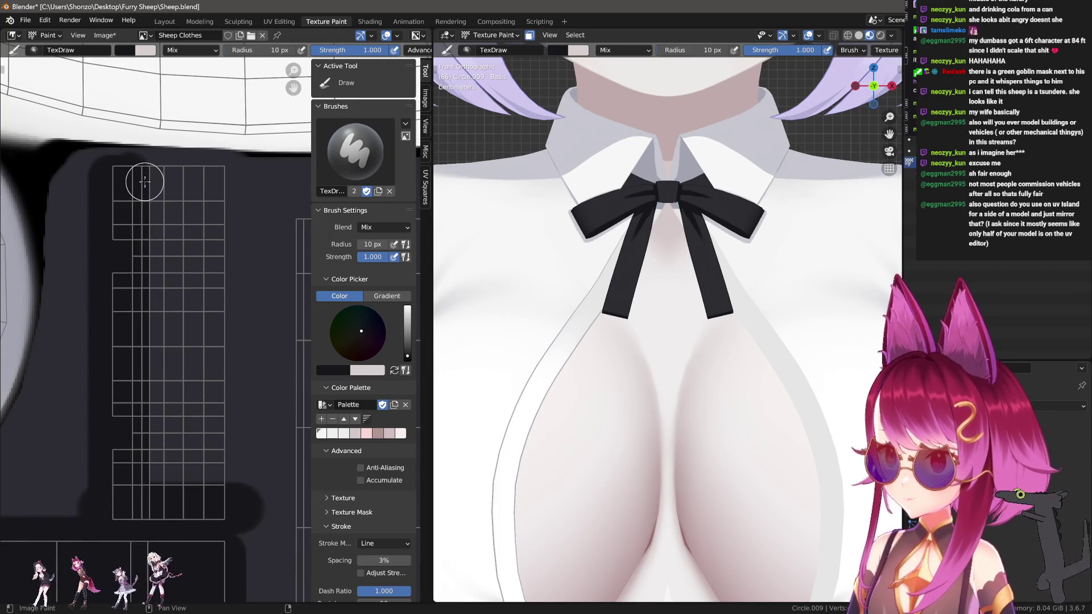
pyautogui.moveTo(173, 180)
pyautogui.mouseDown()
pyautogui.moveTo(253, 181)
pyautogui.moveTo(236, 174)
pyautogui.mouseUp()
pyautogui.scroll(6, 697, 266)
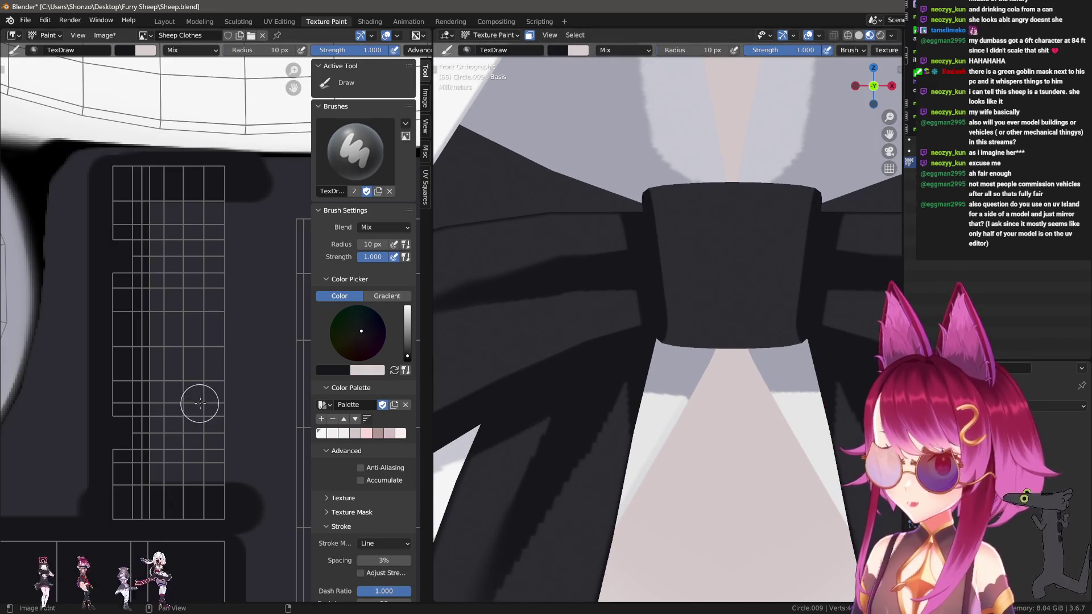
# Paint a dark horizontal stroke, then switch the stroke method to Space at 11 px.
pyautogui.scroll(2, 218, 353)
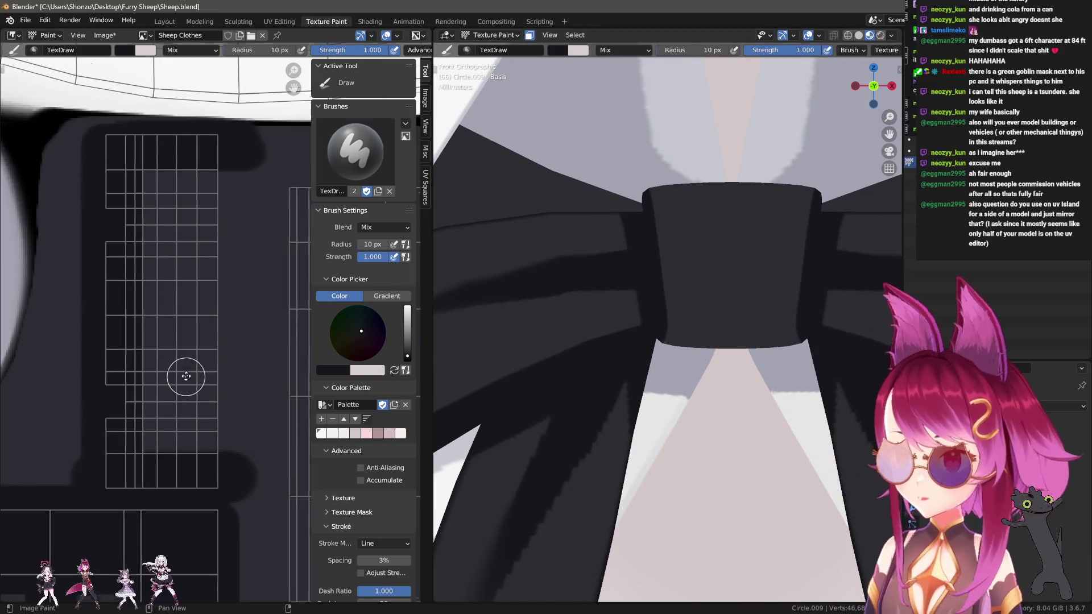
pyautogui.moveTo(137, 422); pyautogui.dragTo(226, 418)
pyautogui.press('[')
pyautogui.hotkey('shift', 'alt', 'f')
pyautogui.press('e')
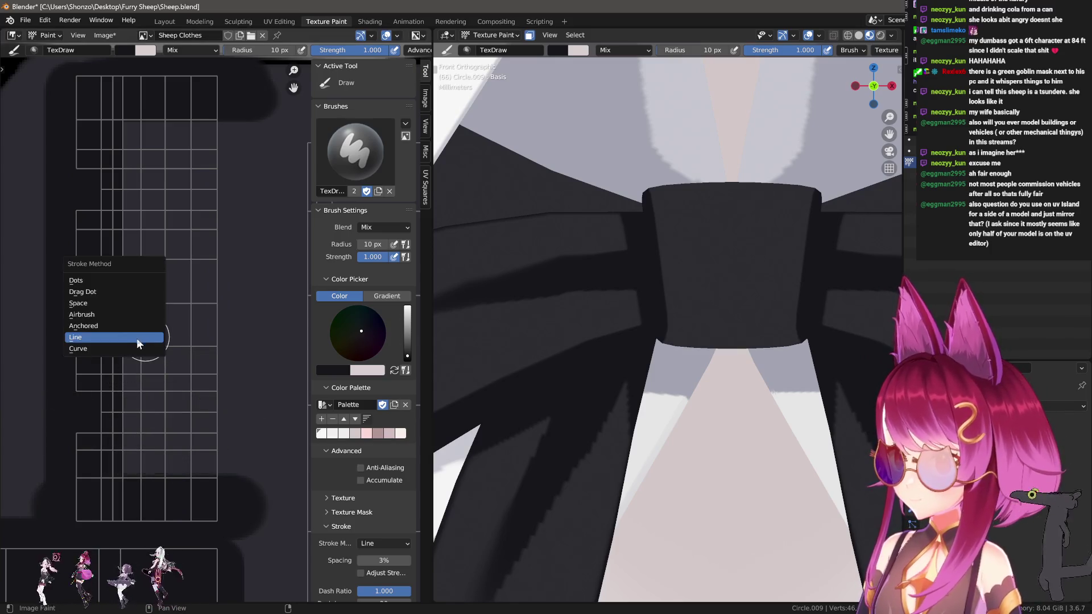
pyautogui.click(117, 316)
pyautogui.hotkey('shift', 'alt', 'f')
pyautogui.click(101, 269)
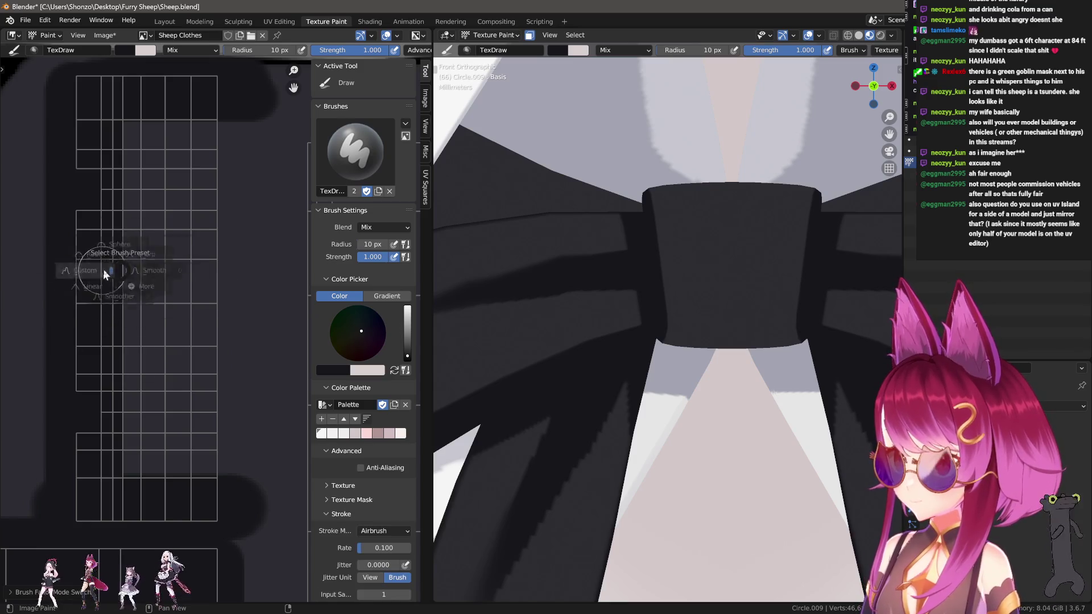
pyautogui.press('e')
pyautogui.click(110, 199)
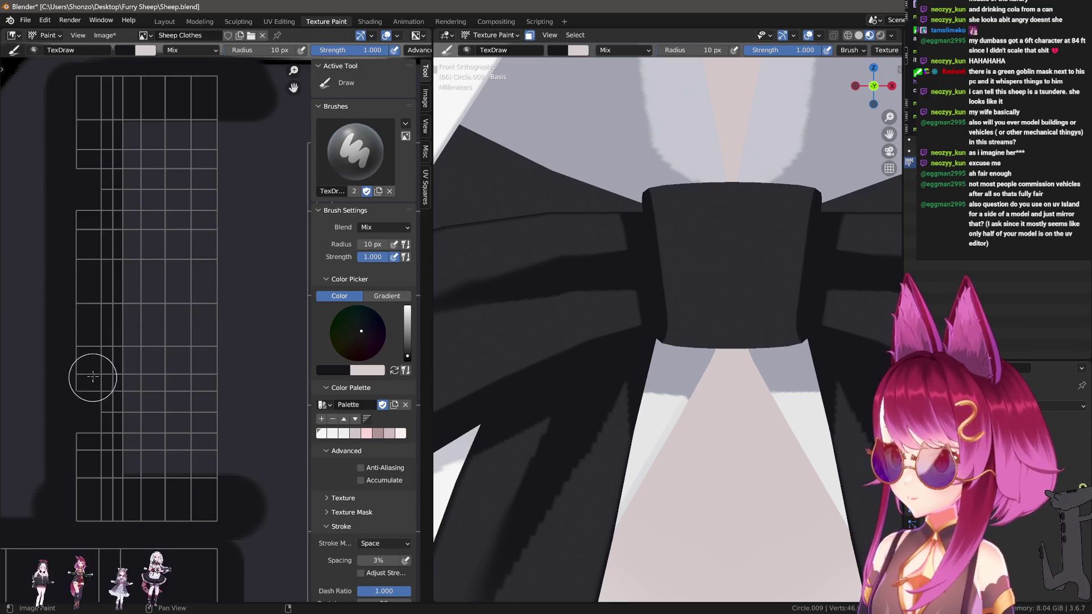
pyautogui.press('[')
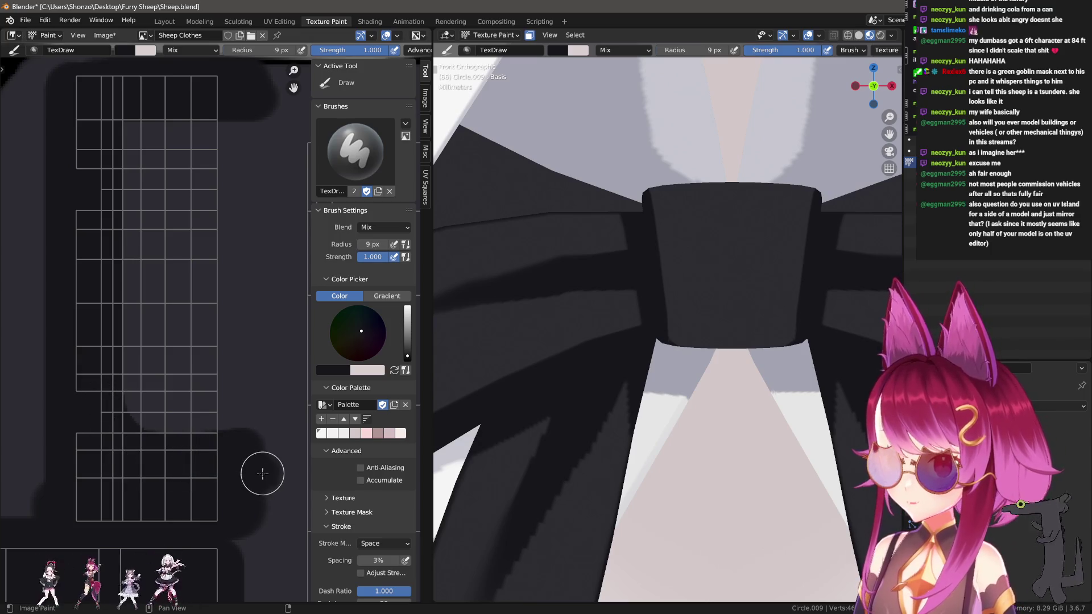
pyautogui.press(']')
pyautogui.press(']')
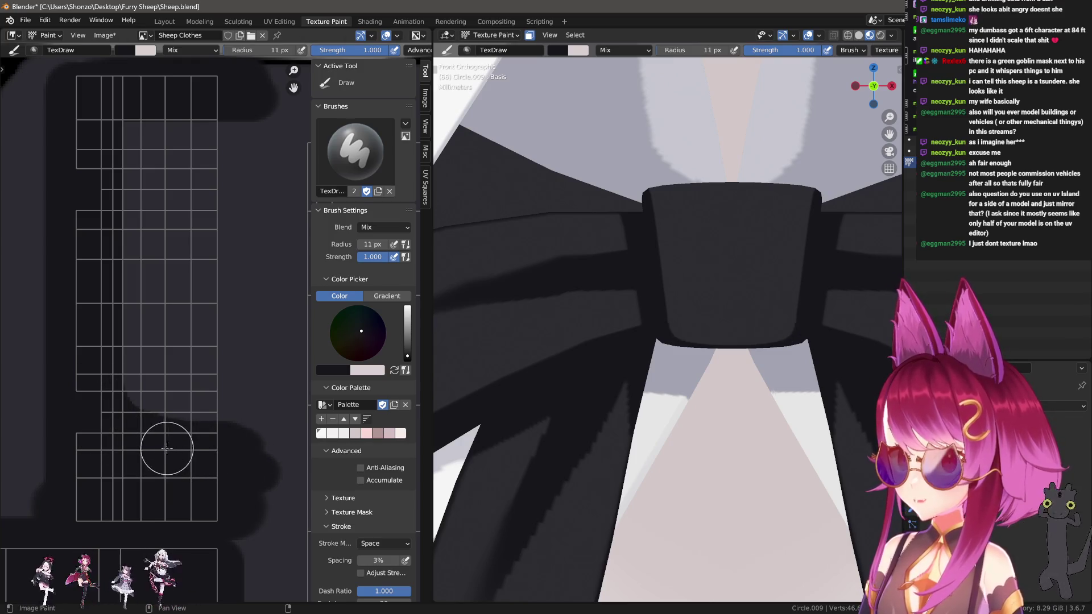
# Paint dark shadow over the lighter area right of the grid, extending it rightward at 5 px.
pyautogui.moveTo(173, 437)
pyautogui.mouseDown()
pyautogui.moveTo(263, 438)
pyautogui.moveTo(153, 436)
pyautogui.mouseUp()
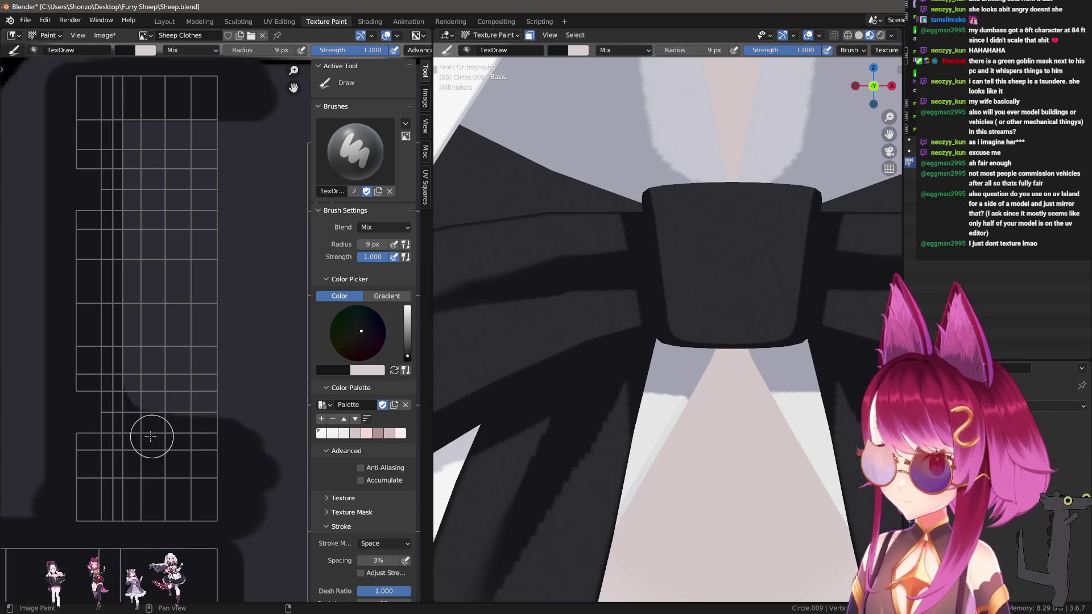
pyautogui.moveTo(194, 306); pyautogui.dragTo(178, 350, button='middle')
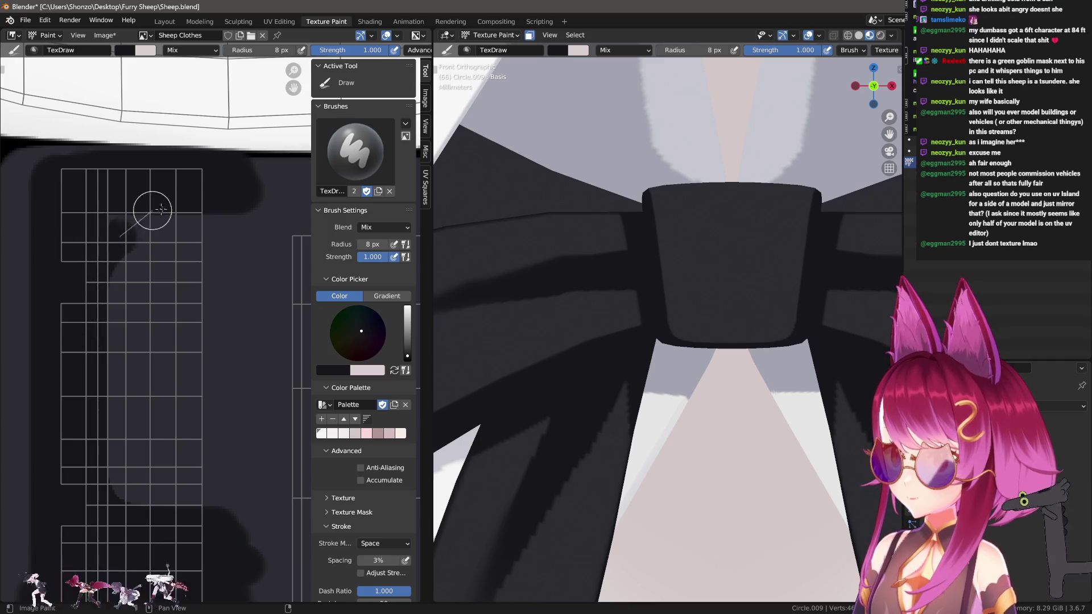
pyautogui.press(']')
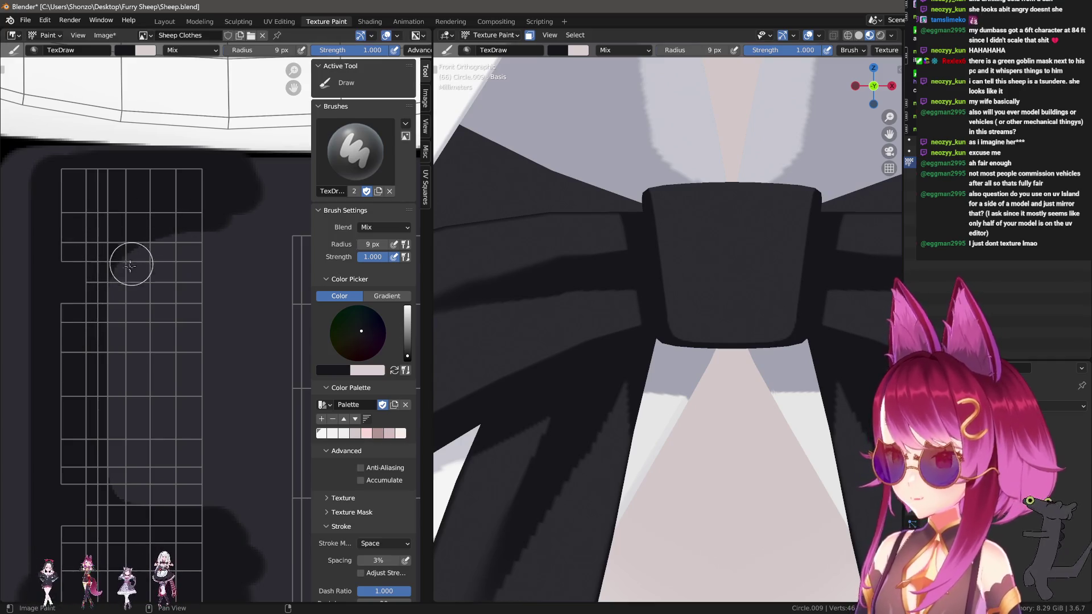
pyautogui.moveTo(83, 322)
pyautogui.mouseDown()
pyautogui.moveTo(135, 265)
pyautogui.moveTo(239, 256)
pyautogui.moveTo(216, 239)
pyautogui.moveTo(119, 250)
pyautogui.moveTo(90, 310)
pyautogui.moveTo(131, 284)
pyautogui.moveTo(241, 279)
pyautogui.mouseUp()
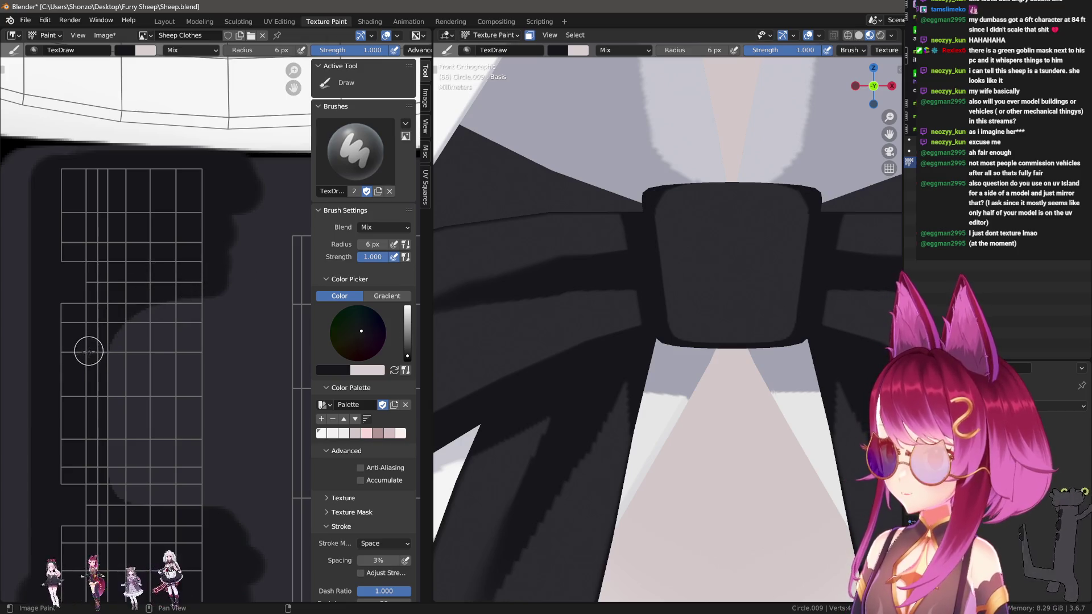
pyautogui.moveTo(109, 322)
pyautogui.keyDown('shift'); pyautogui.mouseDown()
pyautogui.moveTo(182, 295)
pyautogui.moveTo(248, 294)
pyautogui.mouseUp(); pyautogui.keyUp('shift')
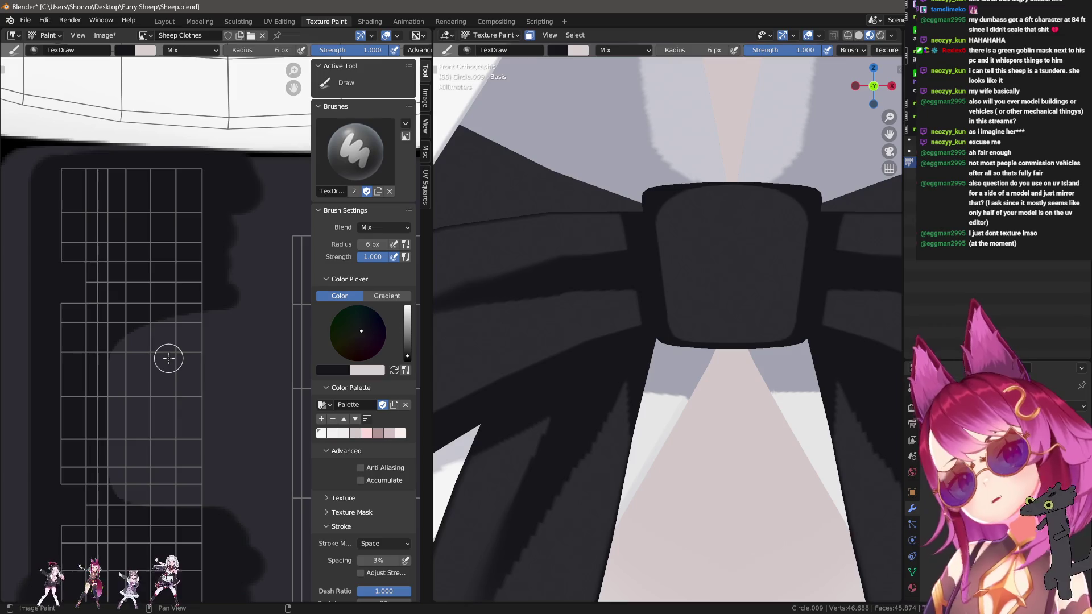
pyautogui.scroll(4, 151, 503)
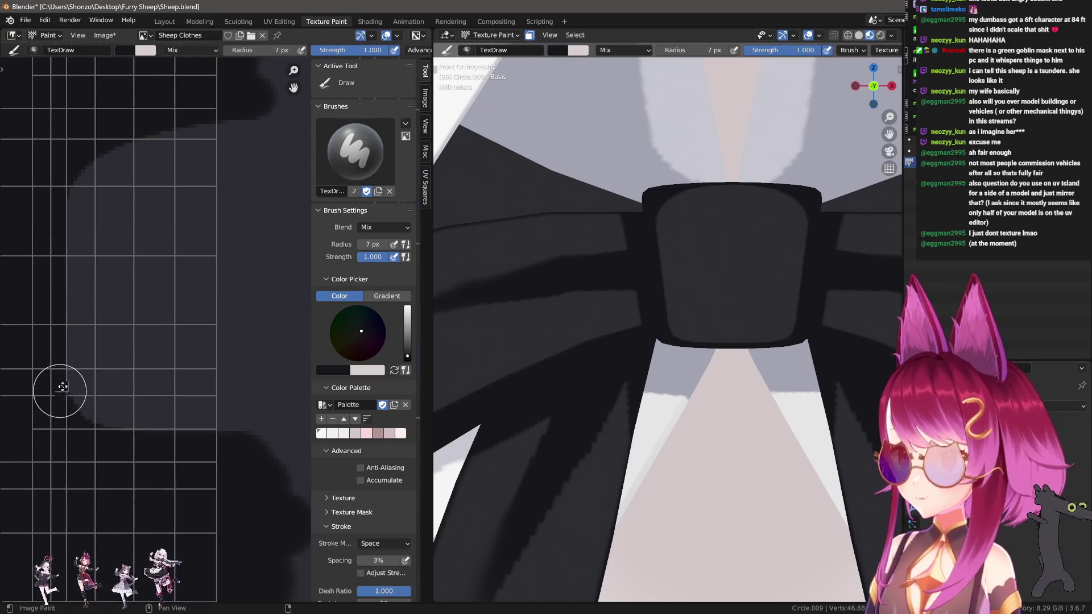
pyautogui.press('[')
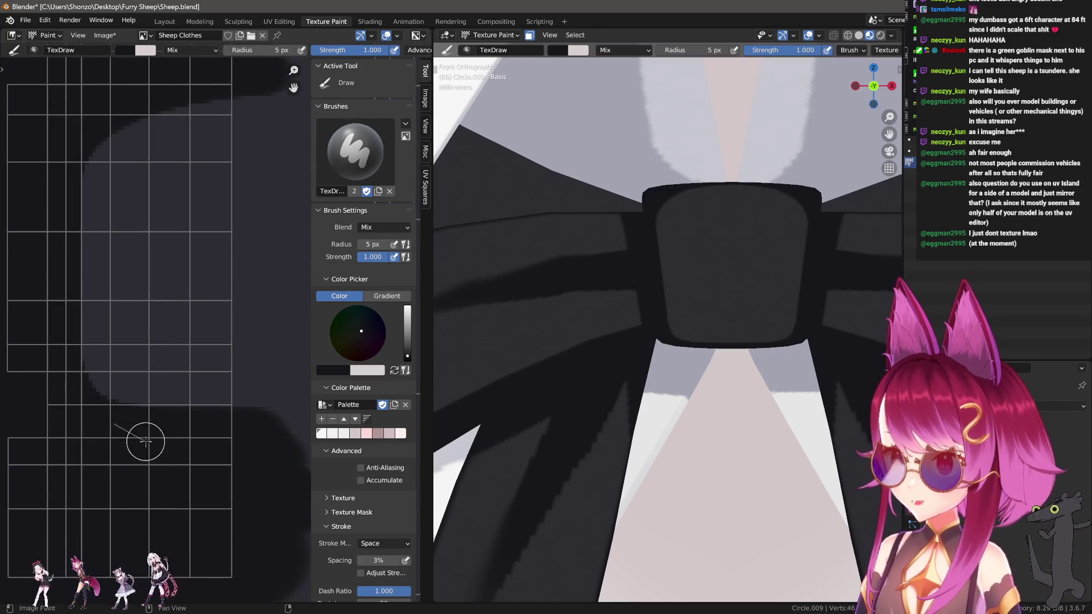
pyautogui.scroll(-1, 96, 426)
pyautogui.keyDown('shift'); pyautogui.moveTo(94, 376); pyautogui.dragTo(244, 402); pyautogui.keyUp('shift')
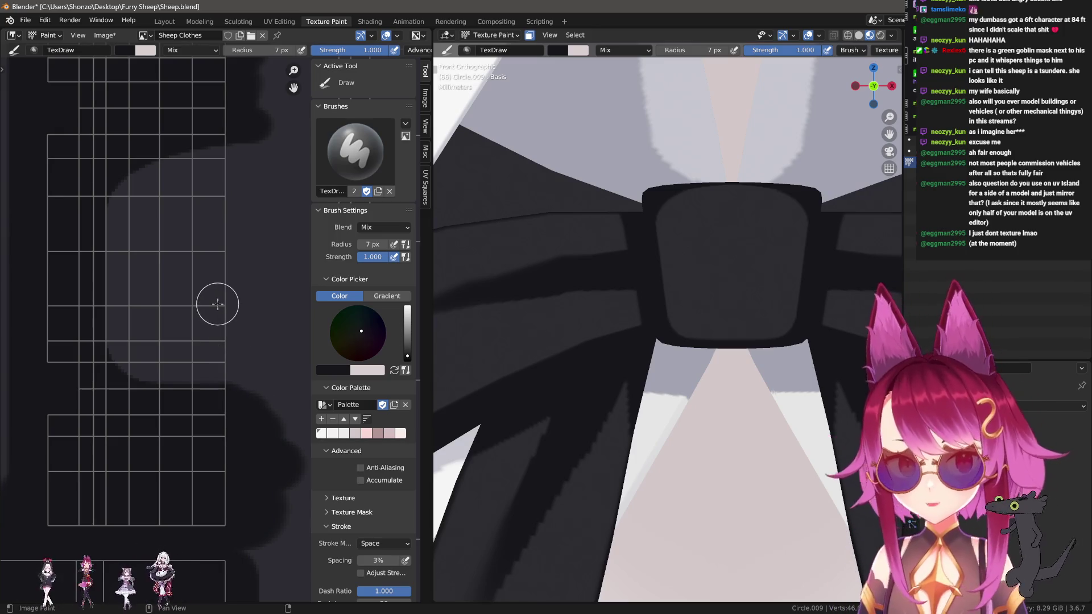
pyautogui.moveTo(173, 344); pyautogui.dragTo(170, 370, button='middle')
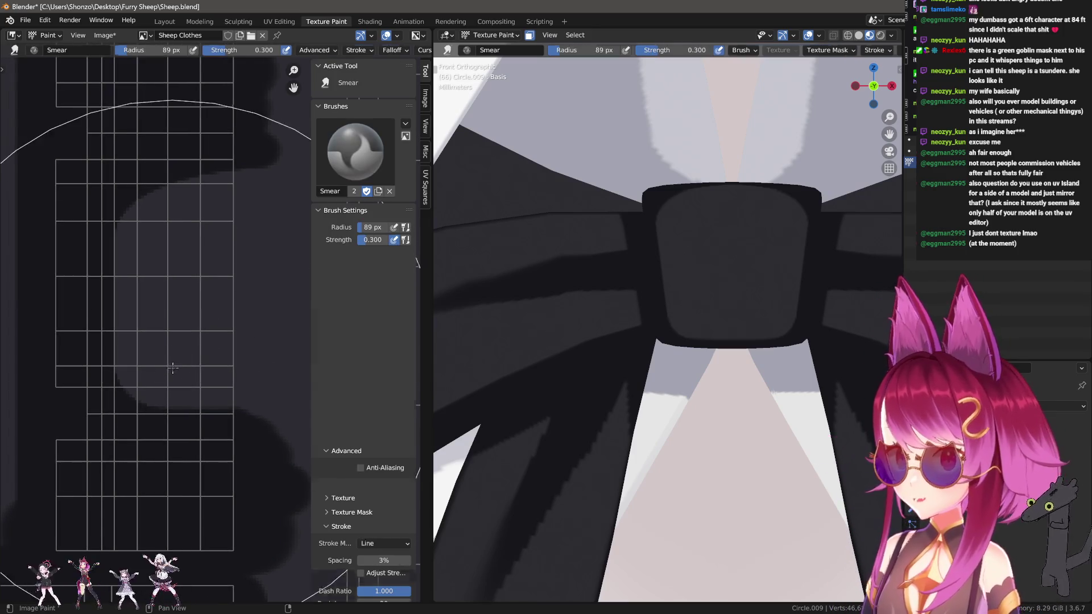
# Set up the Smear brush with Line strokes at a 36 px radius.
pyautogui.press('e')
pyautogui.click(169, 333)
pyautogui.press('f')
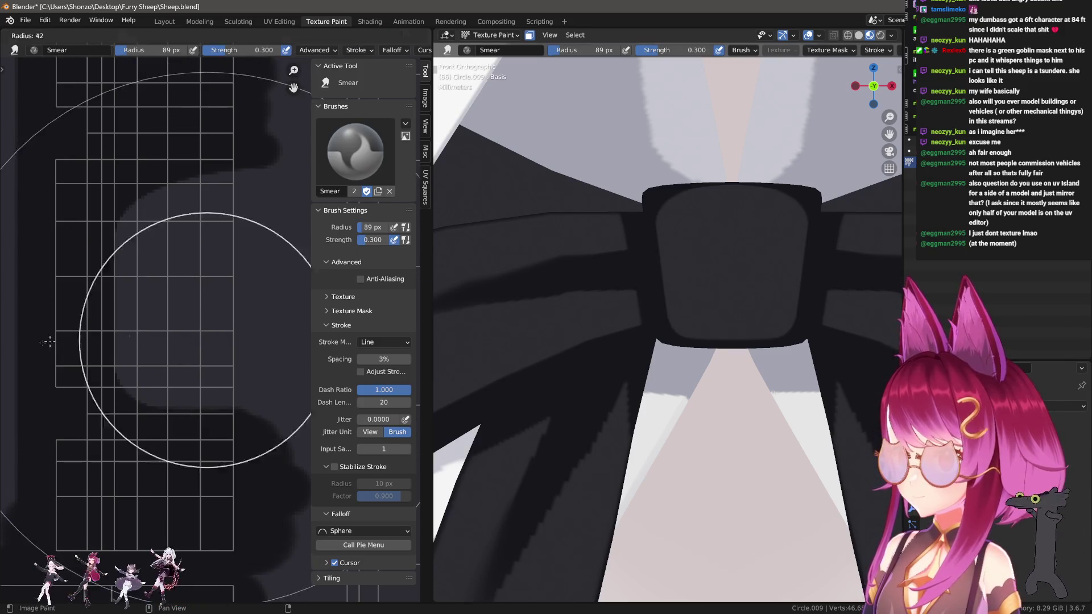
pyautogui.click(189, 377)
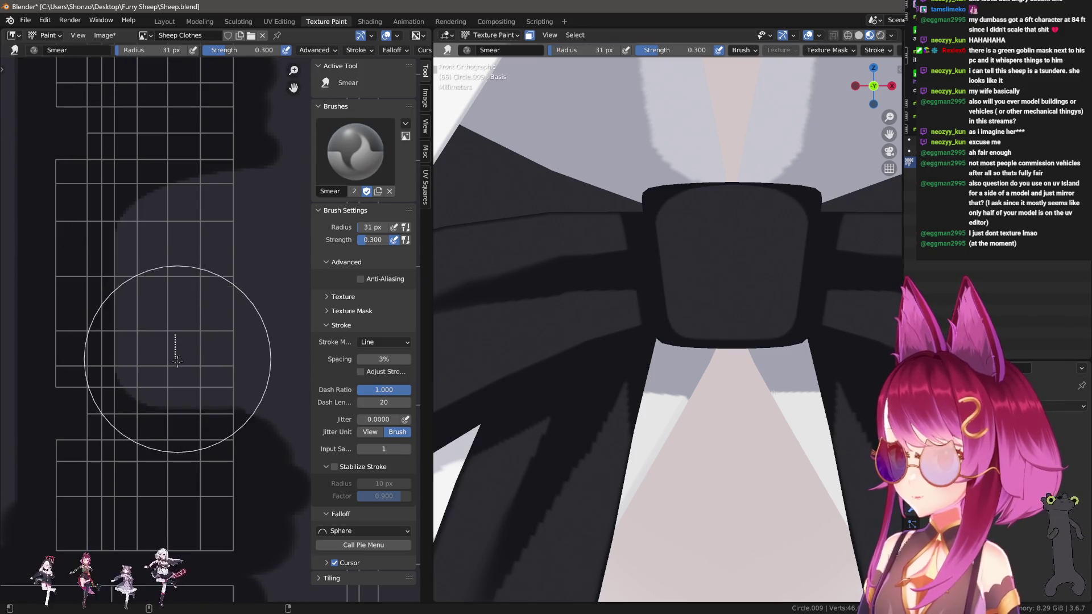
pyautogui.press('f')
pyautogui.click(181, 424)
pyautogui.press('f')
pyautogui.click(184, 434)
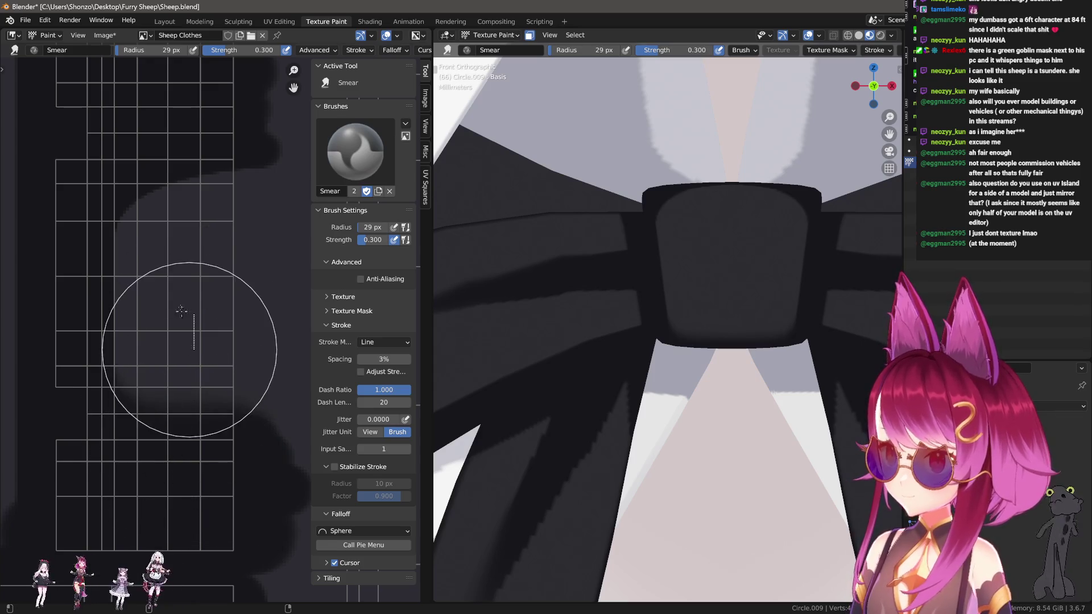
pyautogui.press('f')
pyautogui.click(183, 382)
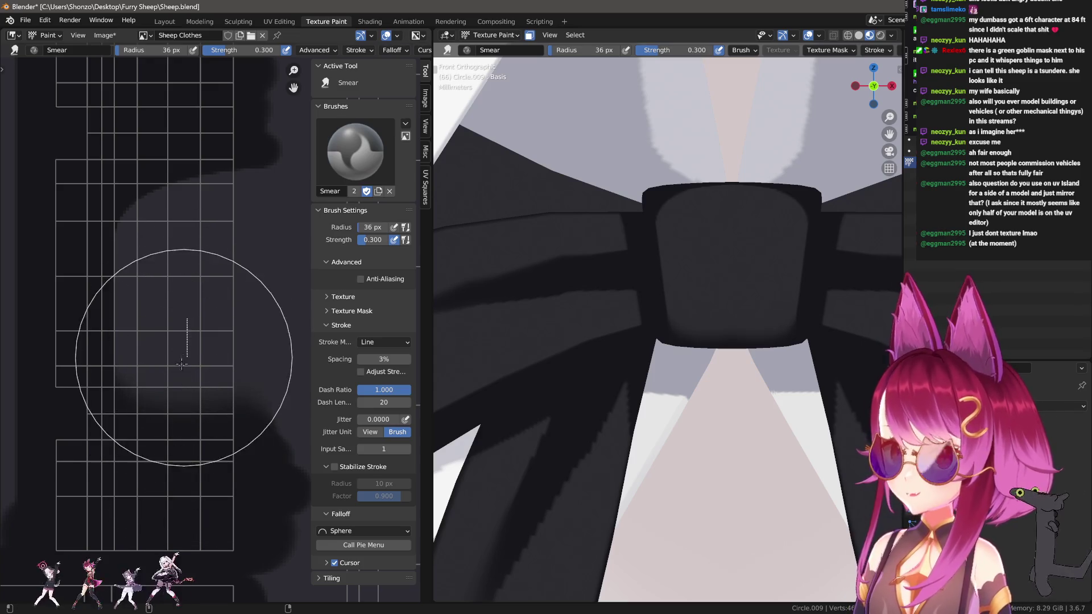
pyautogui.press('f')
pyautogui.click(183, 221)
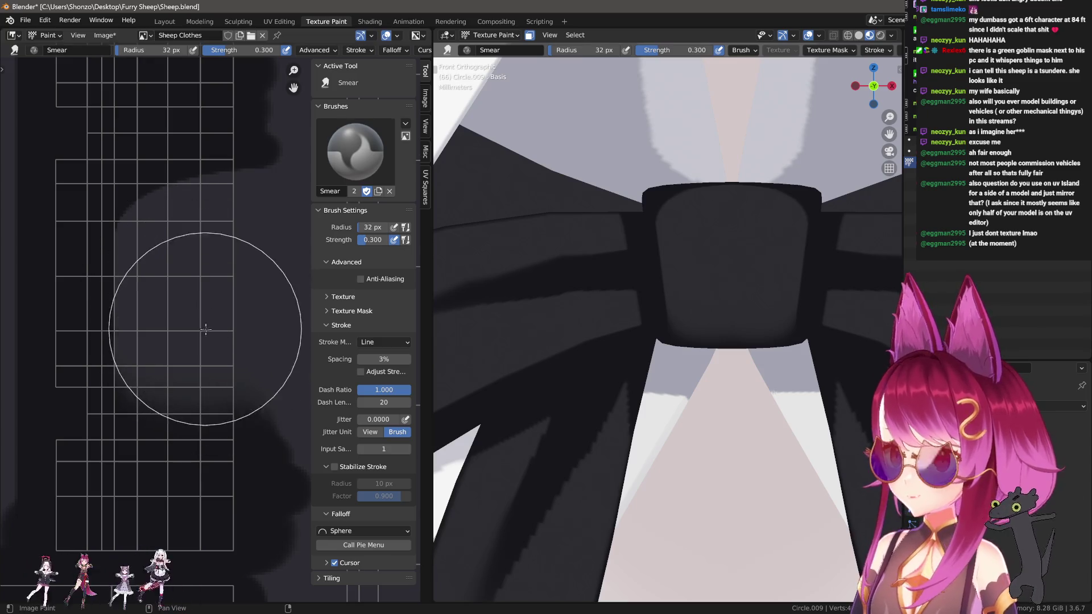
pyautogui.press('d')
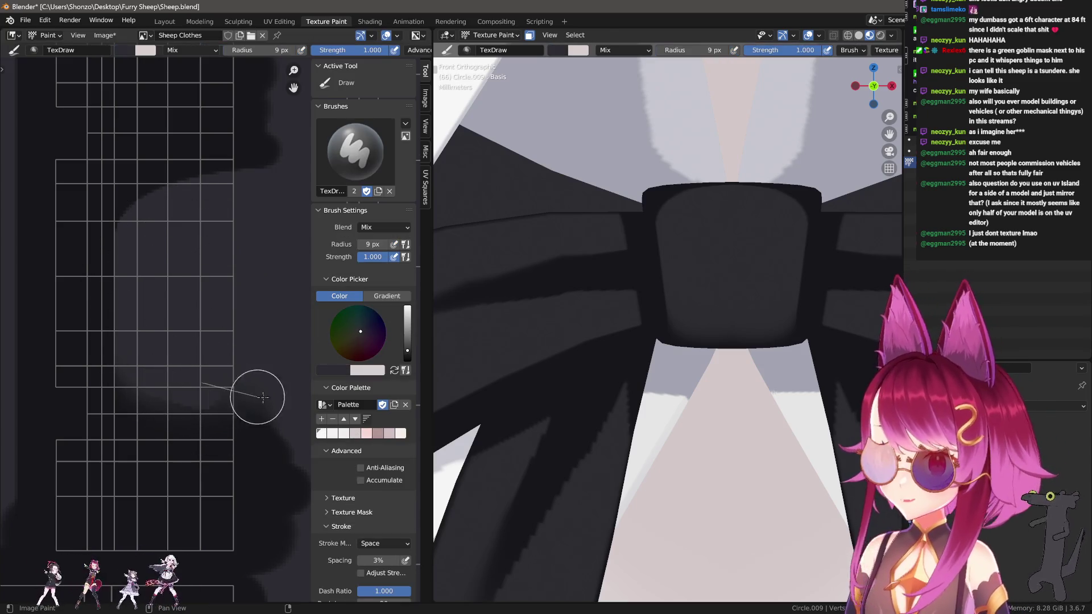
pyautogui.press('s')
pyautogui.press('f')
pyautogui.click(210, 368)
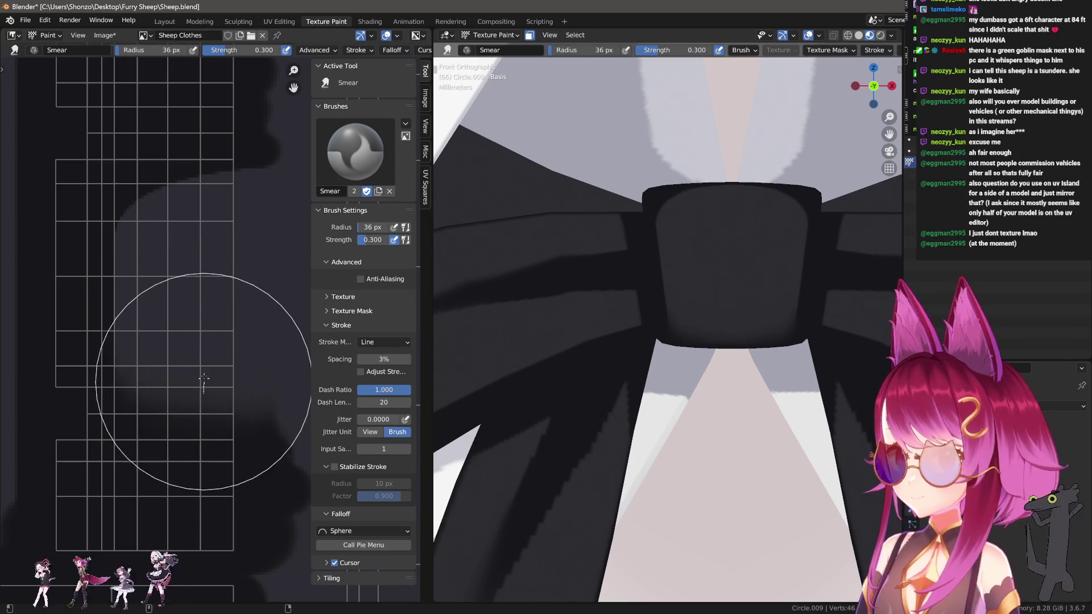
# Smear a straight line across the shadow edge, then switch to Soften at 13 px.
pyautogui.moveTo(210, 368); pyautogui.dragTo(204, 407, button='middle')
pyautogui.moveTo(203, 317); pyautogui.dragTo(205, 364)
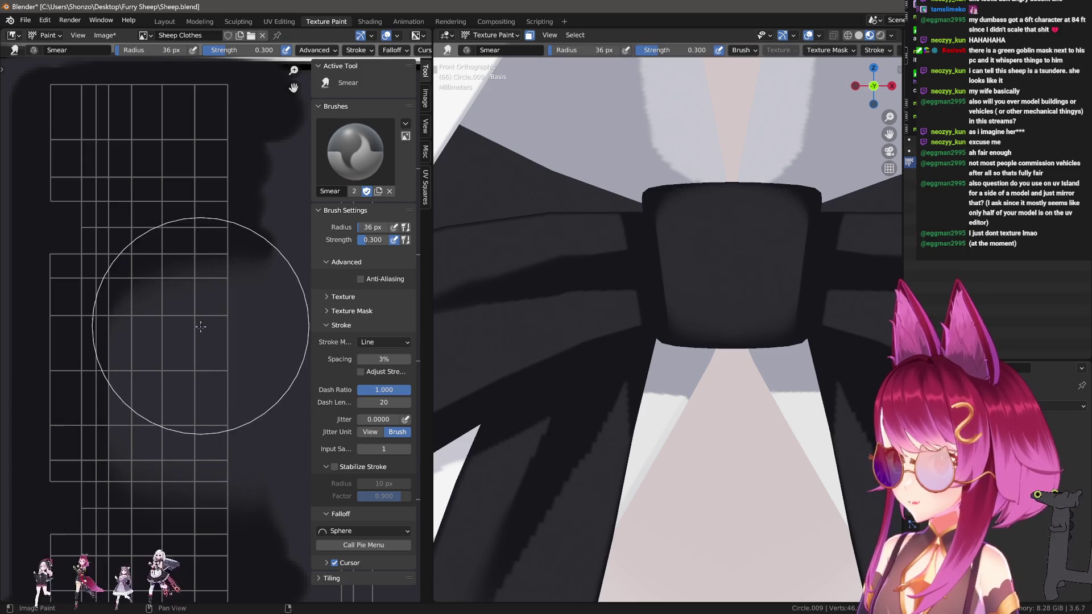
pyautogui.press('f')
pyautogui.click(200, 336)
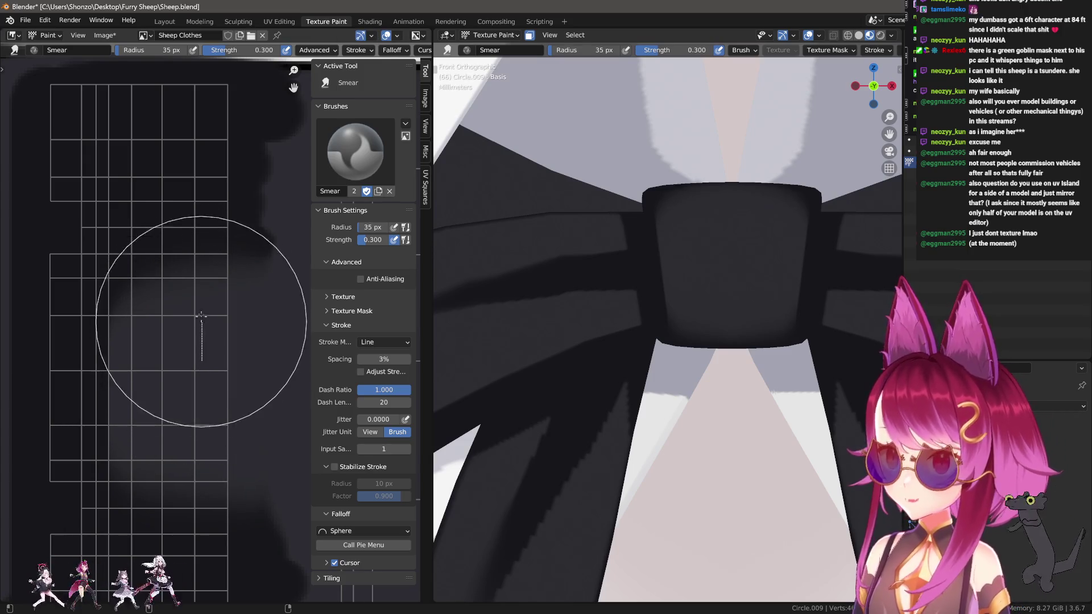
pyautogui.press('f')
pyautogui.click(206, 325)
pyautogui.press('f')
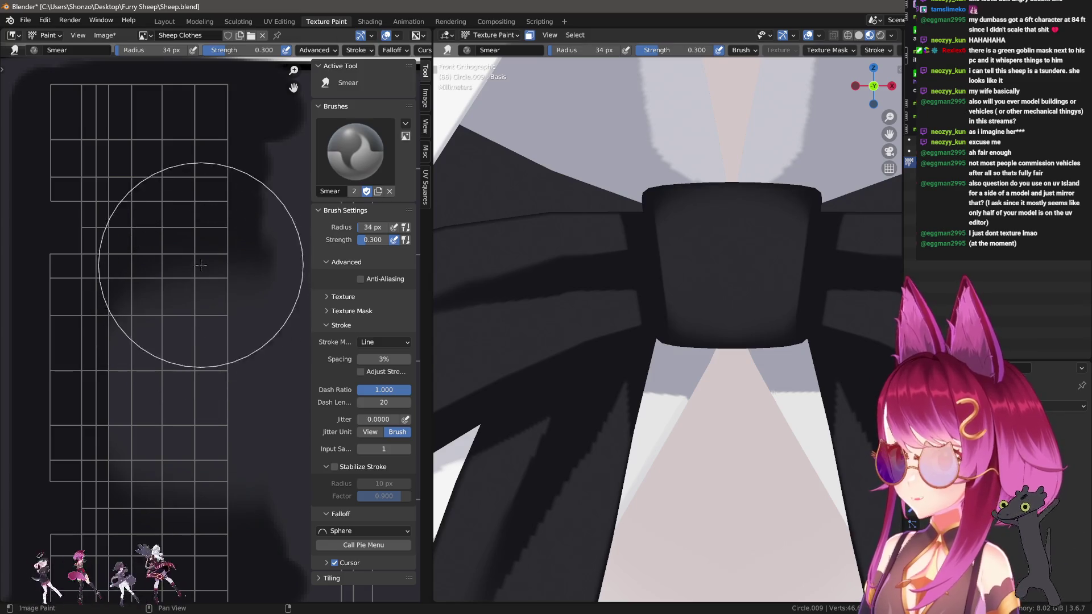
pyautogui.click(189, 353)
pyautogui.press('f')
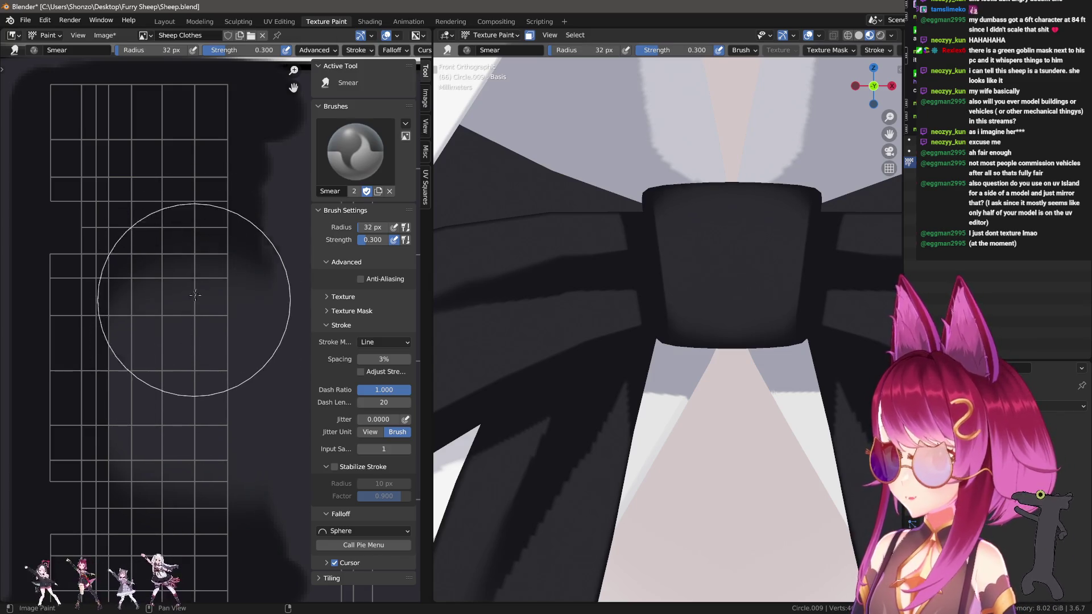
pyautogui.click(237, 330)
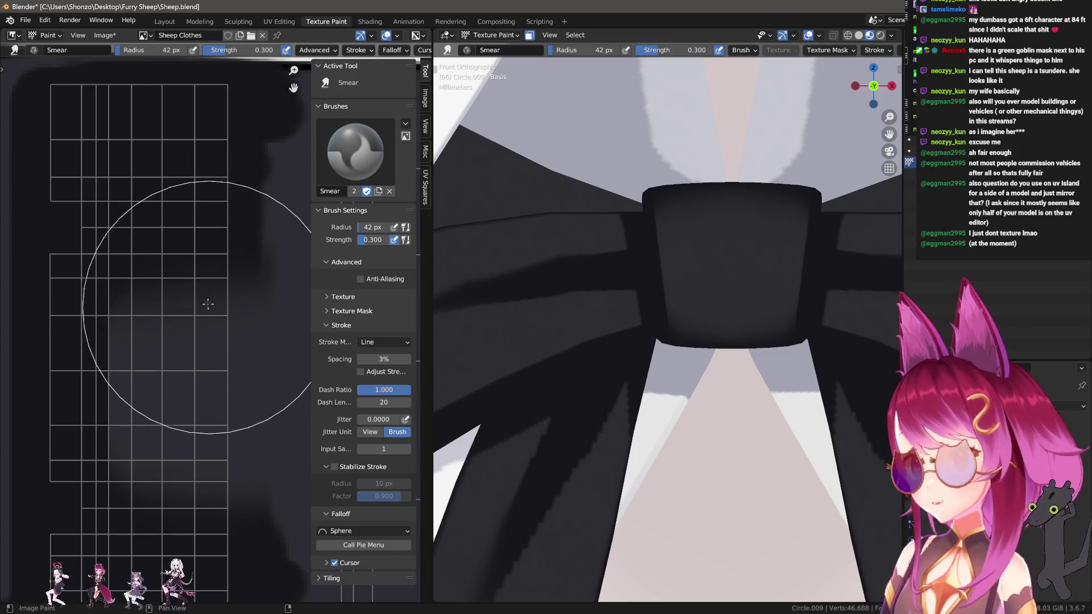
pyautogui.hotkey('shift', 'space')
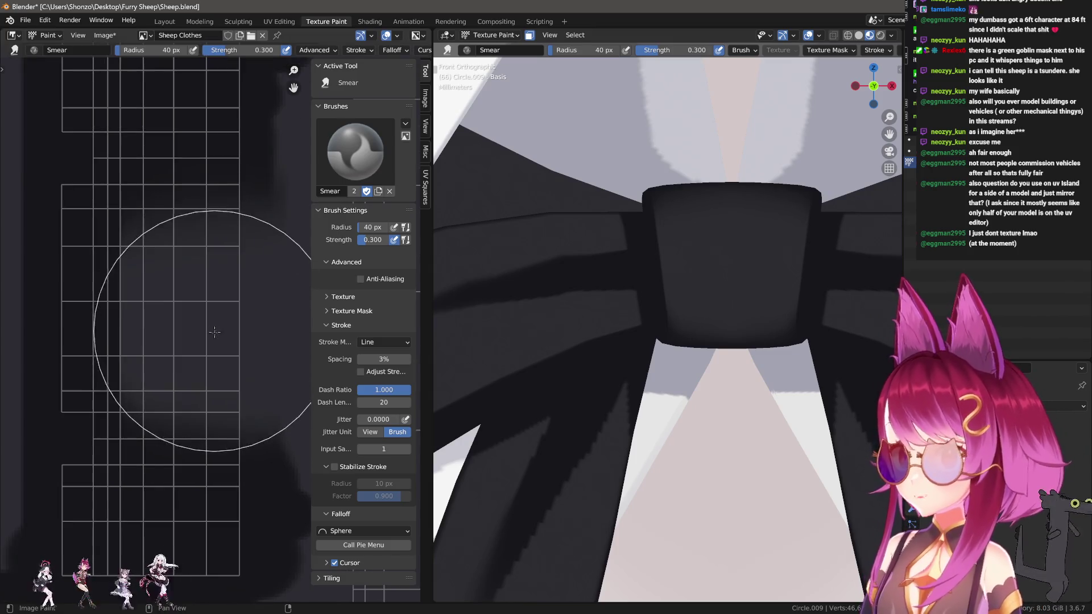
pyautogui.press('[')
pyautogui.press('[')
pyautogui.press('[')
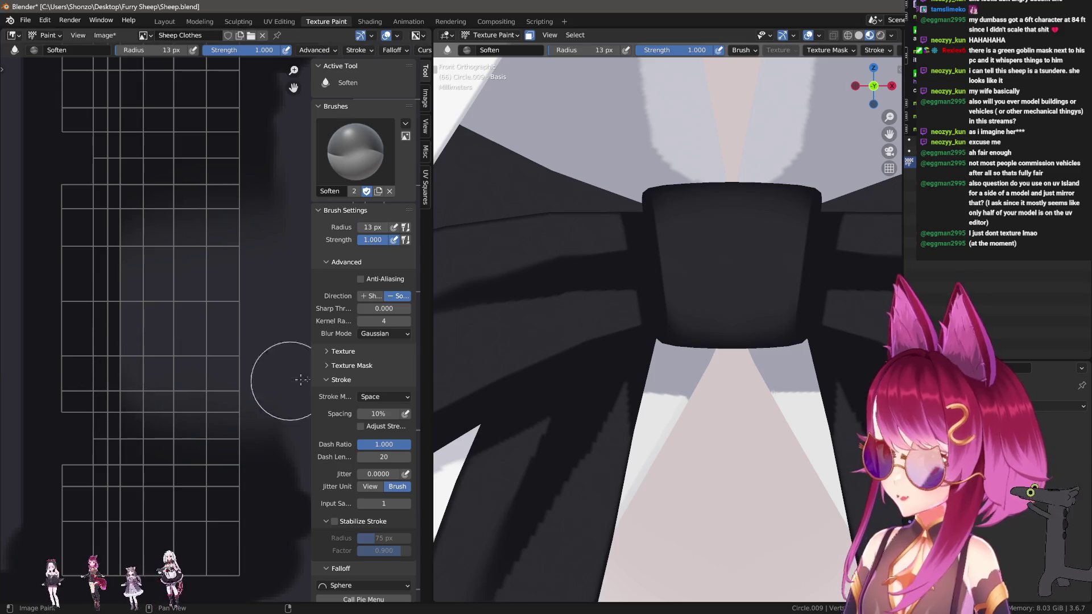
# Keep Soften at 13 px, zoom in and out to inspect, then switch back to TexDraw.
pyautogui.click(360, 321)
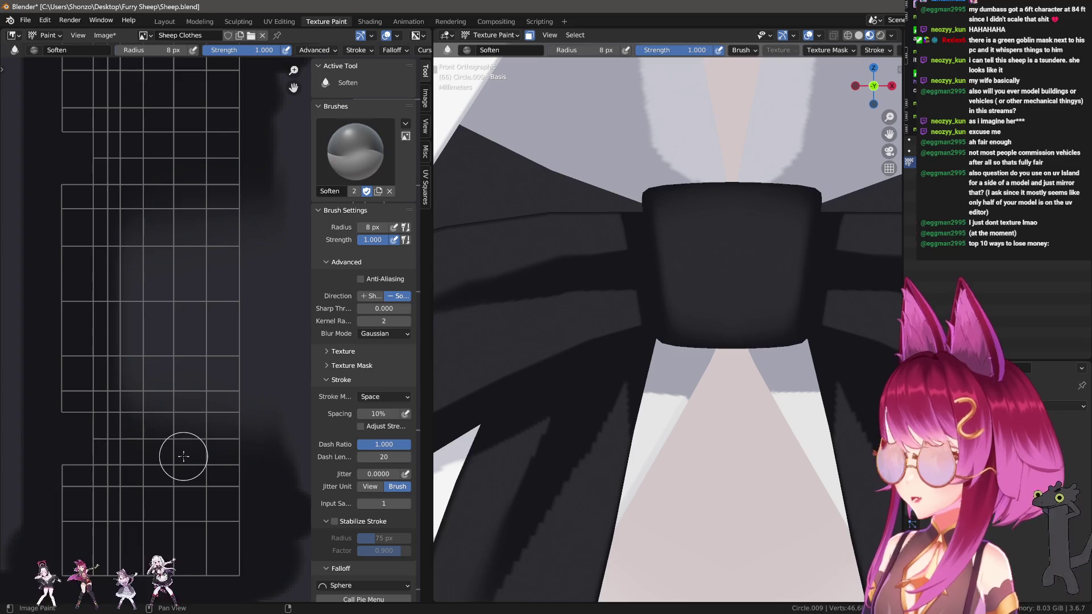
pyautogui.scroll(-6, 726, 438)
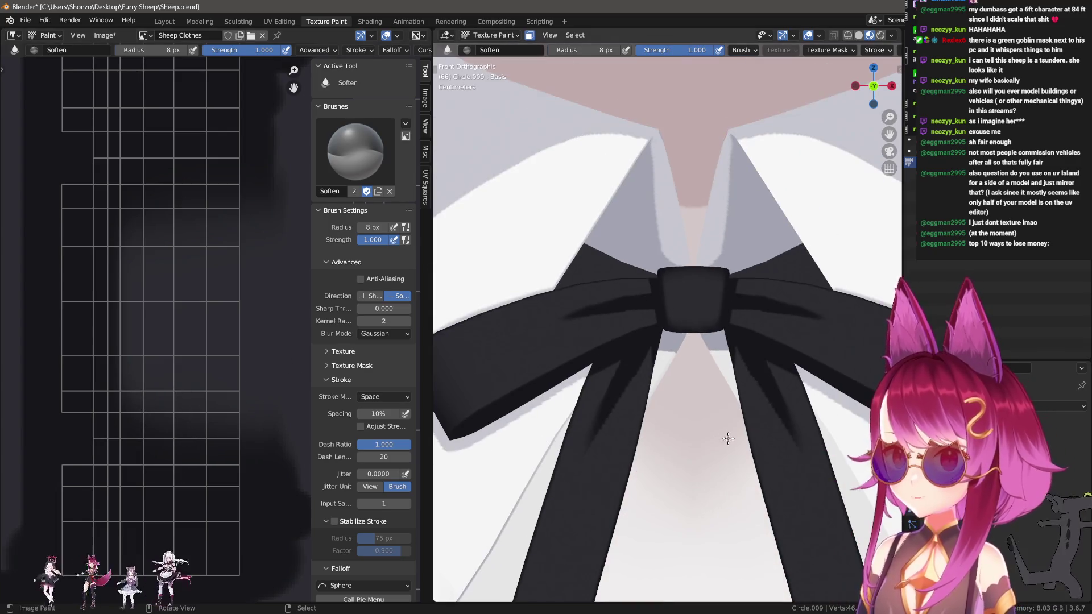
pyautogui.scroll(3, 728, 452)
pyautogui.scroll(-3, 193, 379)
pyautogui.scroll(2, 194, 378)
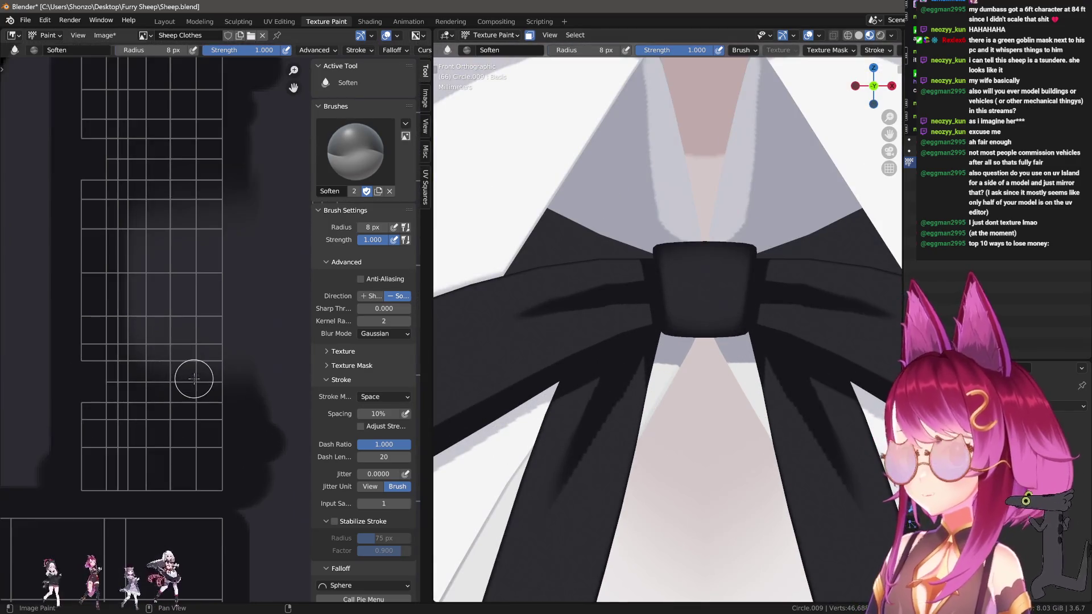
pyautogui.press('1')
pyautogui.scroll(4, 98, 450)
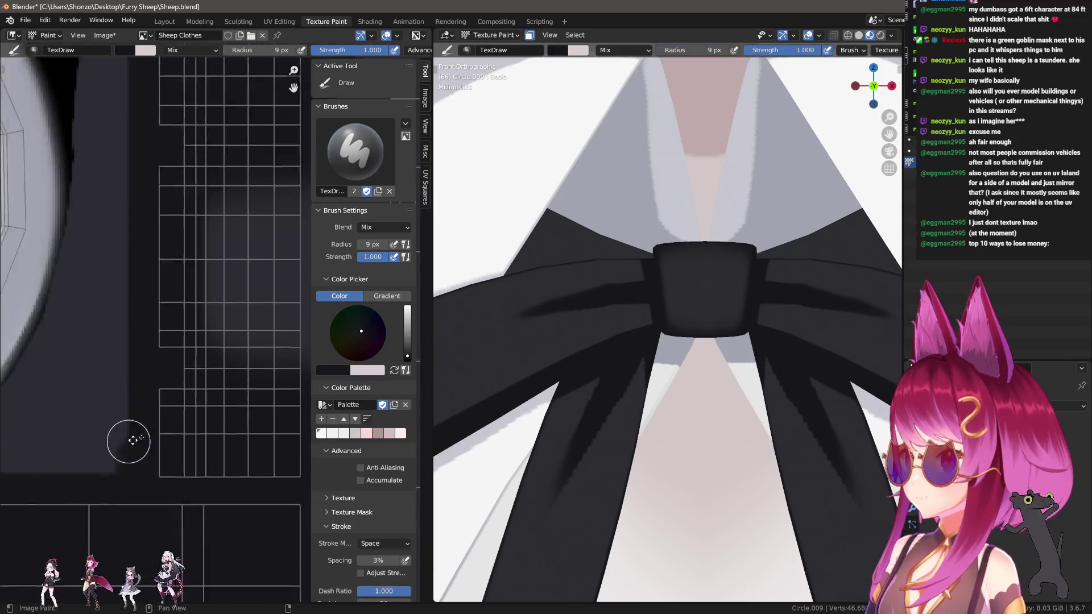
# Paint dark shadow strokes and a straight shadow line on the shirt texture with an 8 px brush.
pyautogui.press('[')
pyautogui.moveTo(44, 457); pyautogui.dragTo(243, 317)
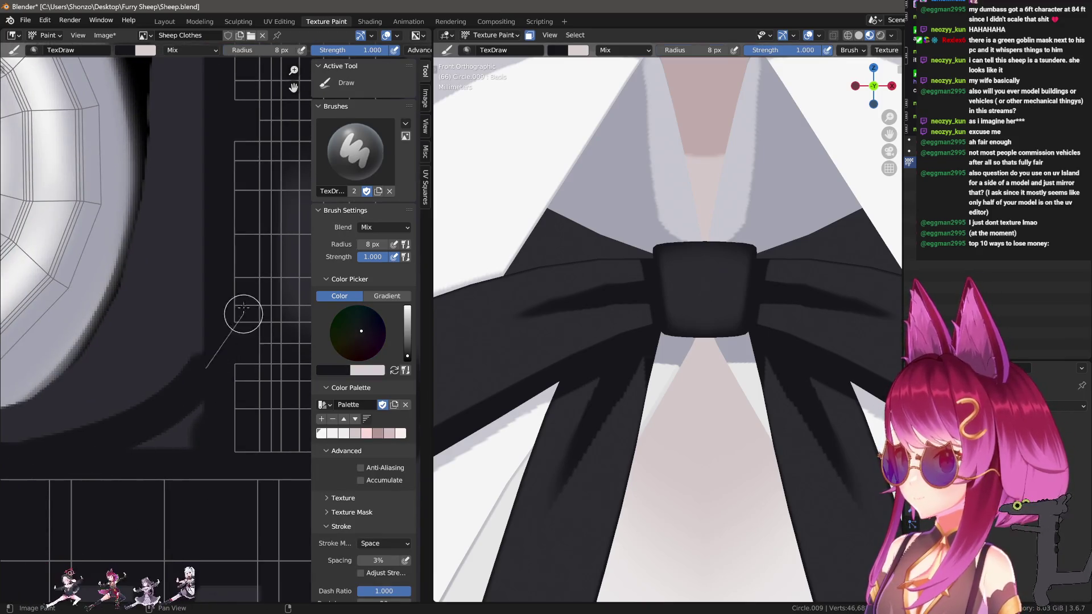
pyautogui.moveTo(194, 416); pyautogui.dragTo(243, 372)
pyautogui.moveTo(111, 473); pyautogui.dragTo(191, 452, button='middle')
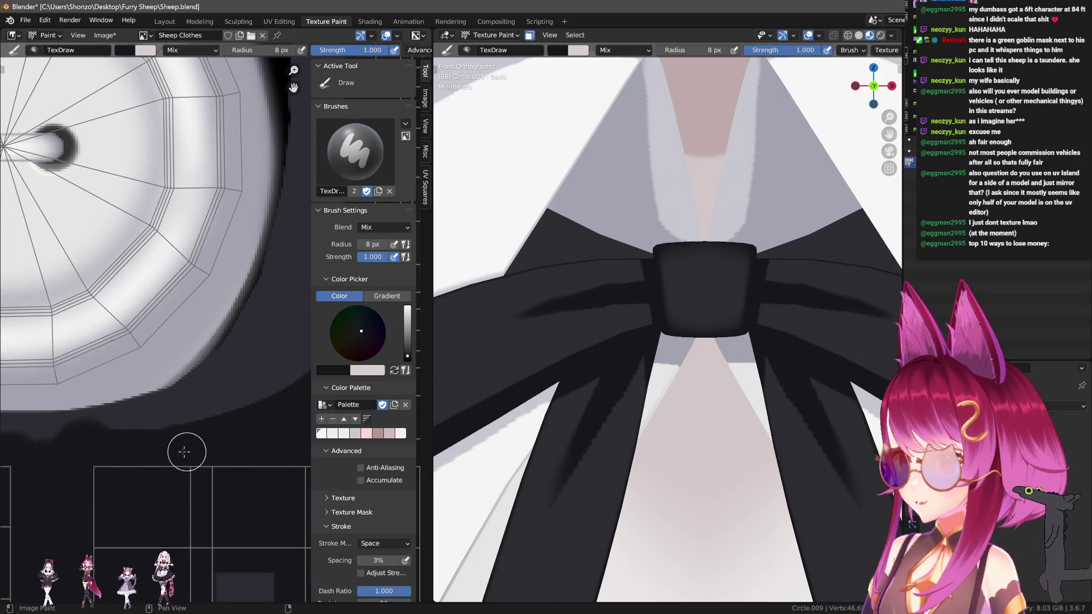
pyautogui.scroll(-1, 150, 367)
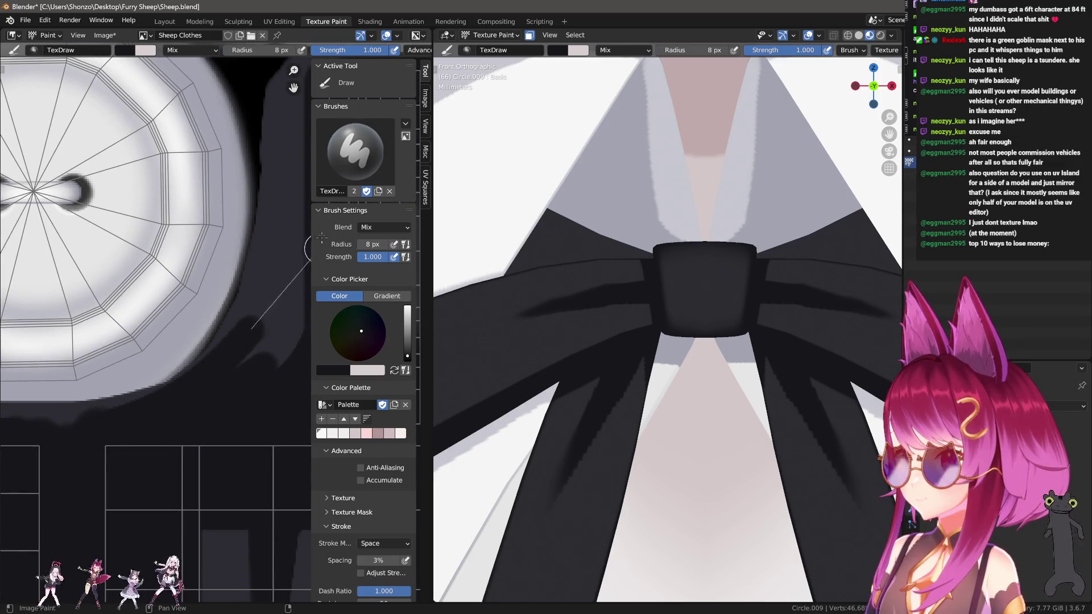
pyautogui.scroll(-2, 165, 360)
pyautogui.press(']')
pyautogui.press(']')
pyautogui.press(']')
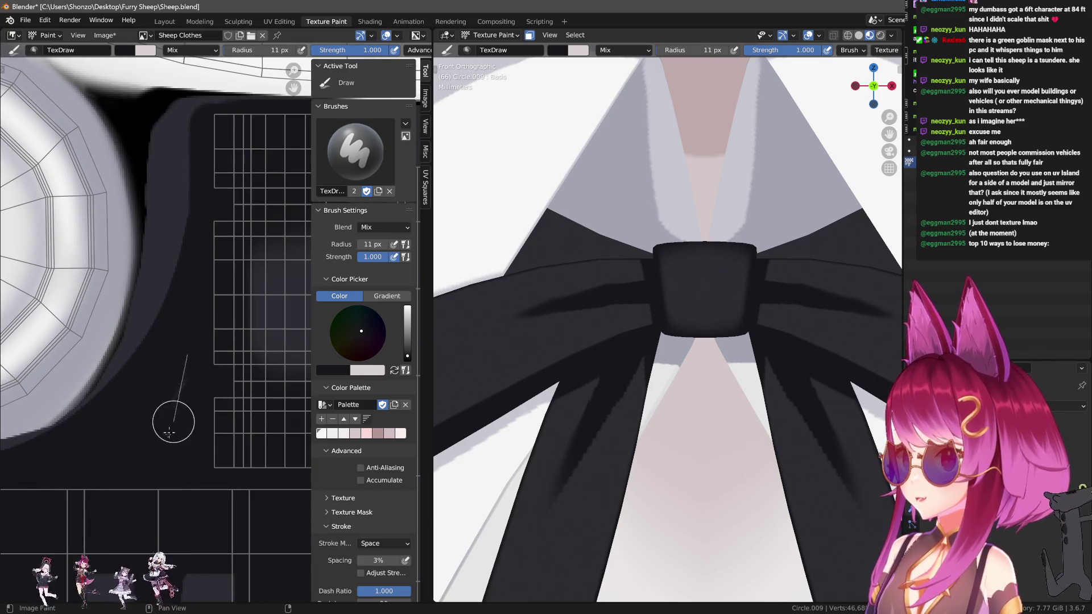
pyautogui.scroll(1, 118, 458)
# Paint dark shadow around the button holes and along the dark band's edge with a small brush.
pyautogui.moveTo(118, 458)
pyautogui.mouseDown(button='middle')
pyautogui.moveTo(214, 394)
pyautogui.moveTo(164, 383)
pyautogui.mouseUp(button='middle')
pyautogui.press('[')
pyautogui.press('[')
pyautogui.press('[')
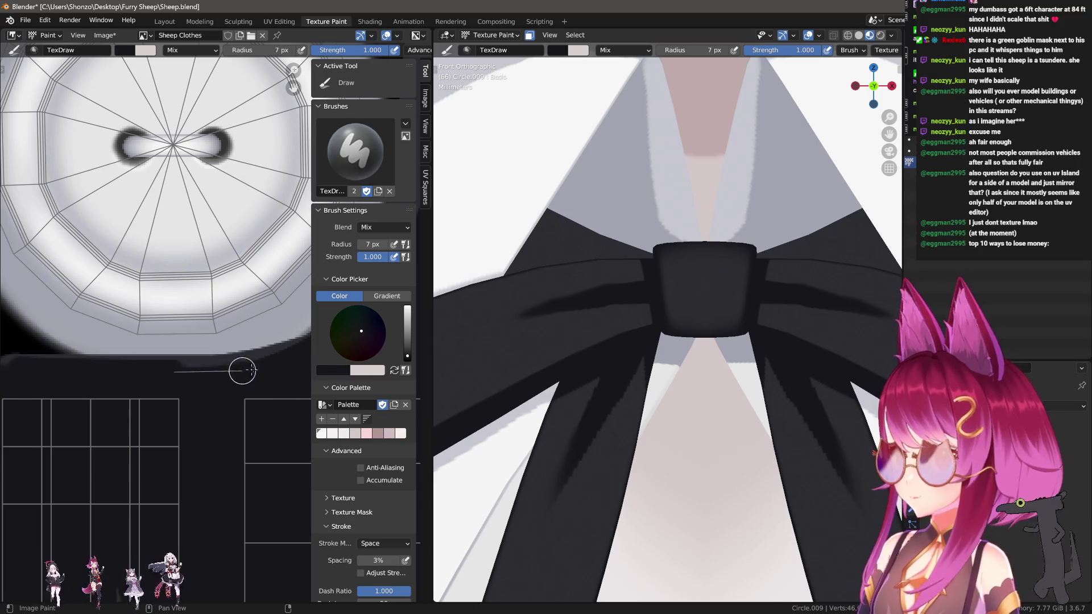
pyautogui.moveTo(275, 375); pyautogui.dragTo(165, 373, button='middle')
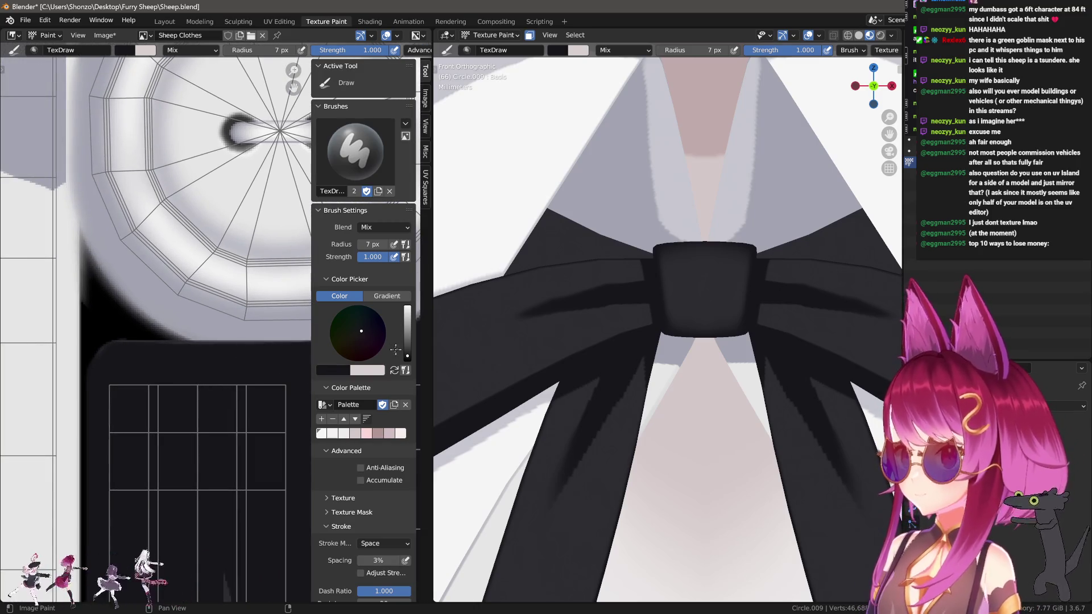
pyautogui.moveTo(278, 373); pyautogui.dragTo(94, 379, button='middle')
pyautogui.moveTo(290, 236); pyautogui.dragTo(247, 256, button='middle')
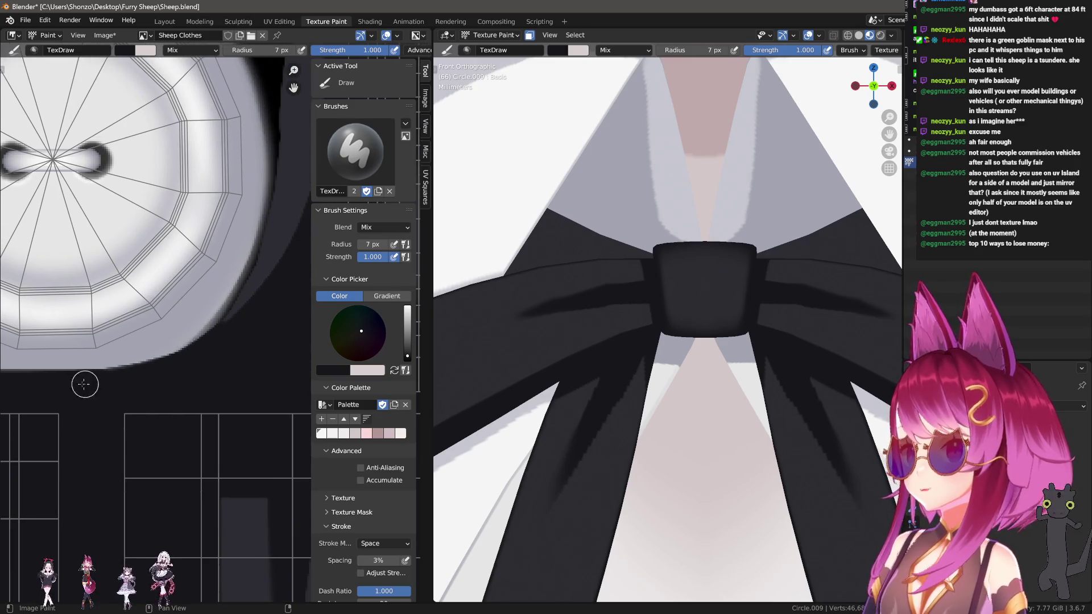
pyautogui.moveTo(301, 235); pyautogui.dragTo(184, 389, button='middle')
pyautogui.moveTo(145, 413); pyautogui.dragTo(209, 136)
pyautogui.moveTo(296, 145)
pyautogui.mouseDown()
pyautogui.moveTo(239, 146)
pyautogui.moveTo(203, 361)
pyautogui.moveTo(214, 171)
pyautogui.moveTo(161, 467)
pyautogui.mouseUp()
pyautogui.scroll(-3, 161, 467)
pyautogui.moveTo(171, 273)
pyautogui.mouseDown(button='middle')
pyautogui.moveTo(198, 272)
pyautogui.moveTo(194, 239)
pyautogui.mouseUp(button='middle')
pyautogui.scroll(4, 193, 336)
pyautogui.scroll(-2, 193, 337)
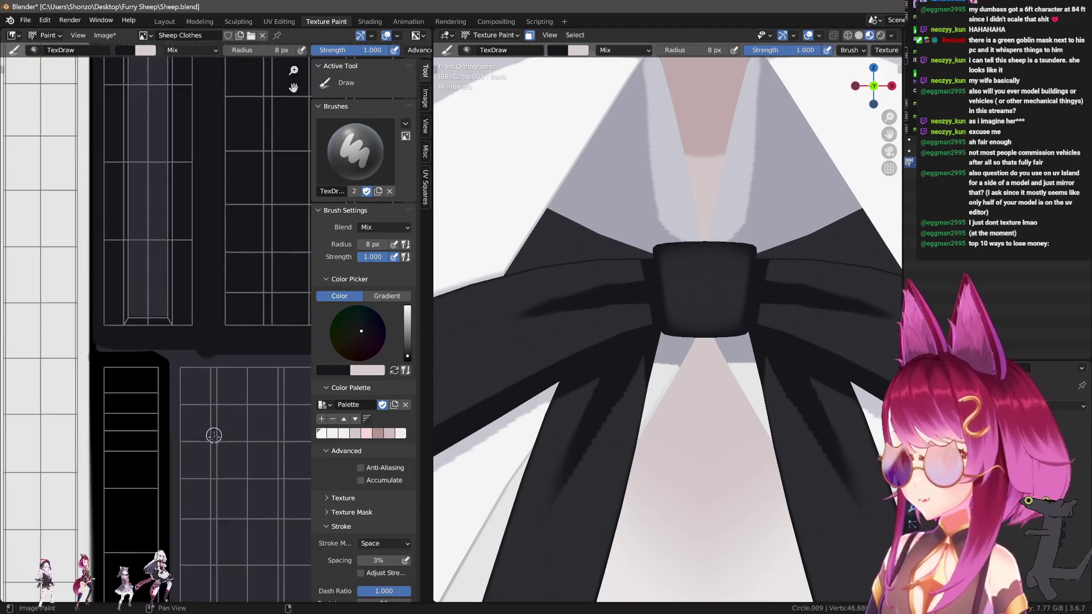
# Smooth the dark streaks on the left strip with Soften at kernel radius 1 and an 81 px brush.
pyautogui.moveTo(210, 429); pyautogui.dragTo(178, 358, button='middle')
pyautogui.scroll(-2, 182, 358)
pyautogui.scroll(4, 182, 336)
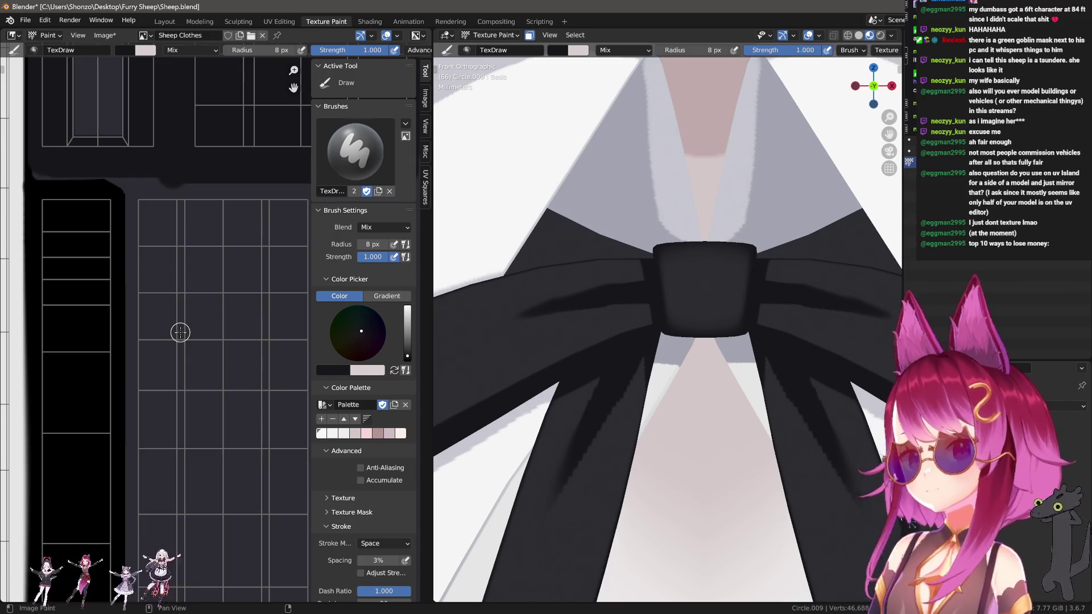
pyautogui.scroll(-3, 180, 332)
pyautogui.moveTo(180, 332); pyautogui.dragTo(205, 370, button='middle')
pyautogui.hotkey('shift', 'space')
pyautogui.scroll(3, 205, 370)
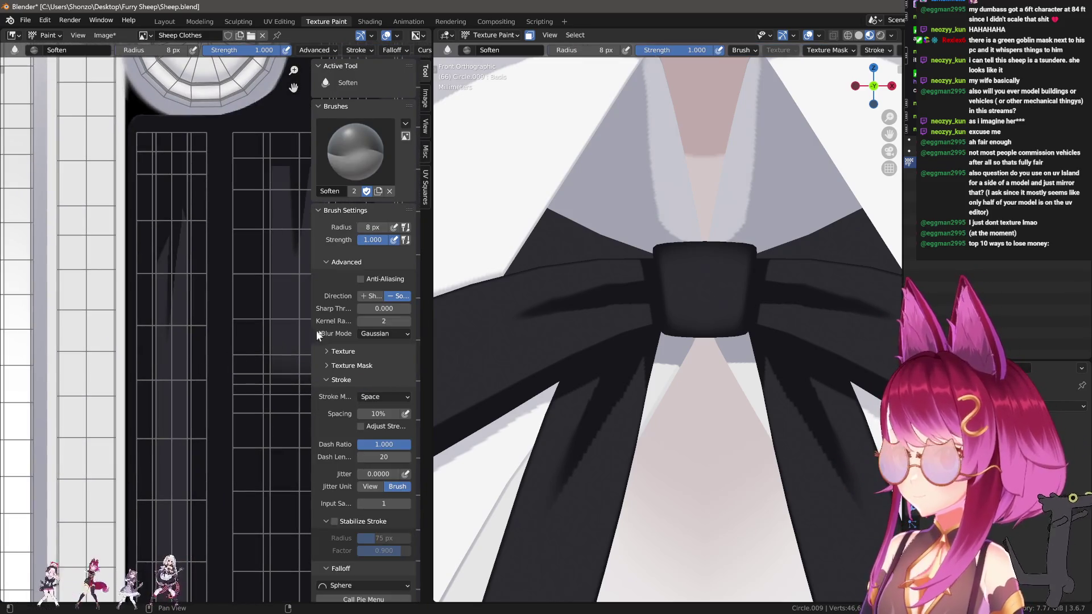
pyautogui.click(360, 321)
pyautogui.press('f')
pyautogui.click(218, 251)
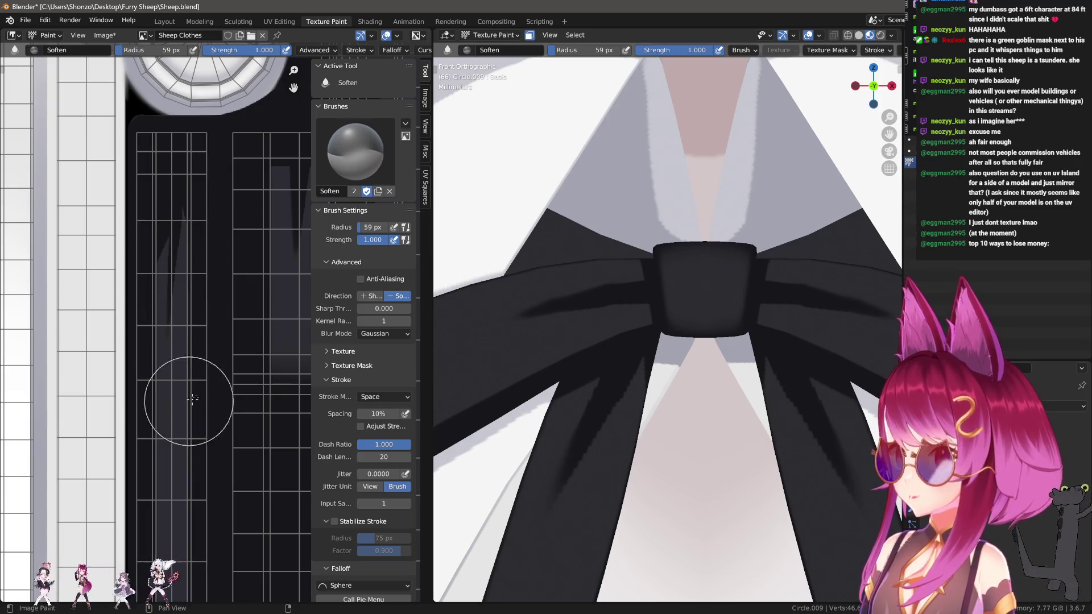
pyautogui.moveTo(184, 402); pyautogui.dragTo(176, 387, button='middle')
pyautogui.press('f')
pyautogui.click(188, 387)
pyautogui.moveTo(124, 252)
pyautogui.mouseDown()
pyautogui.moveTo(136, 328)
pyautogui.moveTo(103, 369)
pyautogui.moveTo(95, 427)
pyautogui.mouseUp()
pyautogui.moveTo(94, 427)
pyautogui.mouseDown(button='middle')
pyautogui.moveTo(219, 243)
pyautogui.moveTo(153, 320)
pyautogui.moveTo(191, 373)
pyautogui.mouseUp(button='middle')
# Set the draw brush's Stroke Method to Line and paint straight vertical shadow lines at 14–18 px.
pyautogui.press('d')
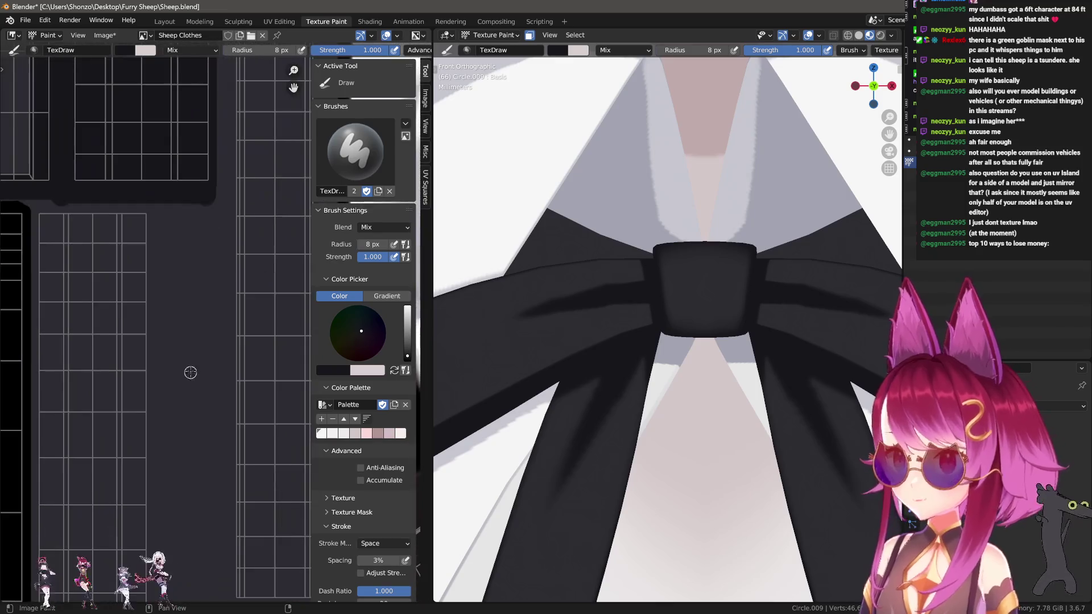
pyautogui.moveTo(187, 330)
pyautogui.mouseDown(button='middle')
pyautogui.moveTo(219, 207)
pyautogui.moveTo(212, 164)
pyautogui.mouseUp(button='middle')
pyautogui.press('e')
pyautogui.click(220, 214)
pyautogui.press('f')
pyautogui.click(178, 107)
pyautogui.moveTo(180, 106)
pyautogui.mouseDown()
pyautogui.moveTo(186, 530)
pyautogui.moveTo(176, 104)
pyautogui.mouseUp()
pyautogui.press('f')
pyautogui.click(171, 528)
pyautogui.moveTo(227, 109); pyautogui.dragTo(201, 114, button='middle')
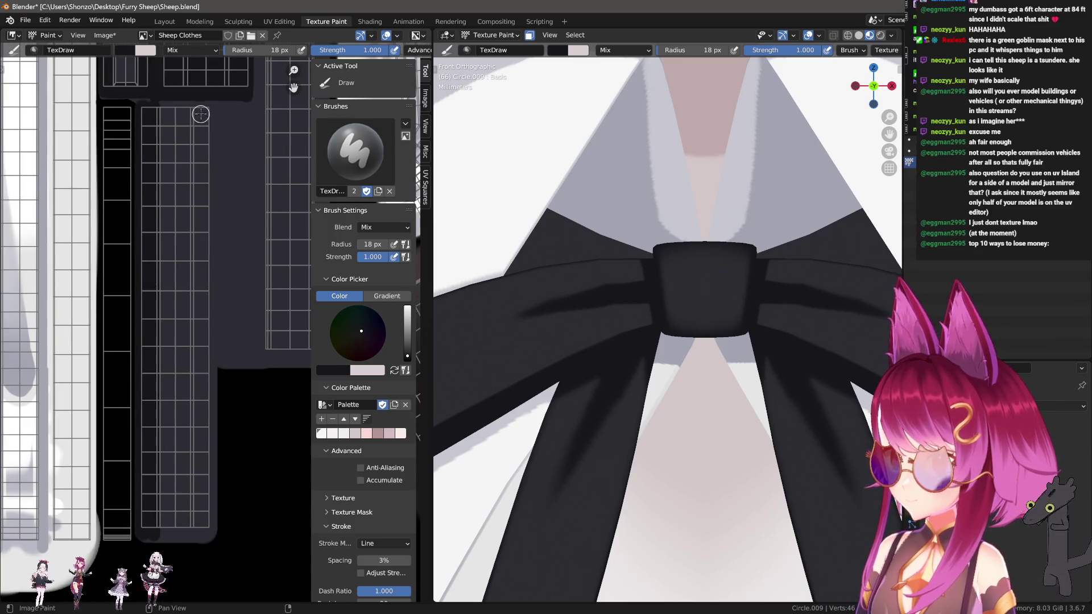
# Draw straight vertical dark lines down the grey shirt columns, enlarging the brush to 39 px.
pyautogui.moveTo(198, 106); pyautogui.dragTo(210, 482)
pyautogui.moveTo(215, 531); pyautogui.dragTo(215, 105)
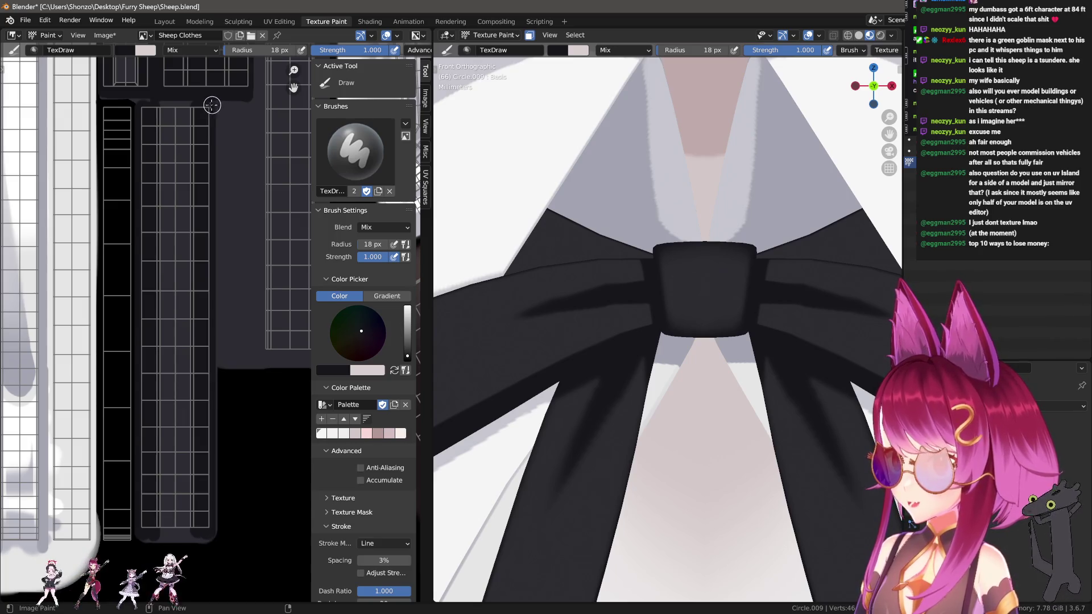
pyautogui.scroll(3, 214, 105)
pyautogui.moveTo(106, 283); pyautogui.dragTo(196, 284)
pyautogui.press('f')
pyautogui.click(147, 359)
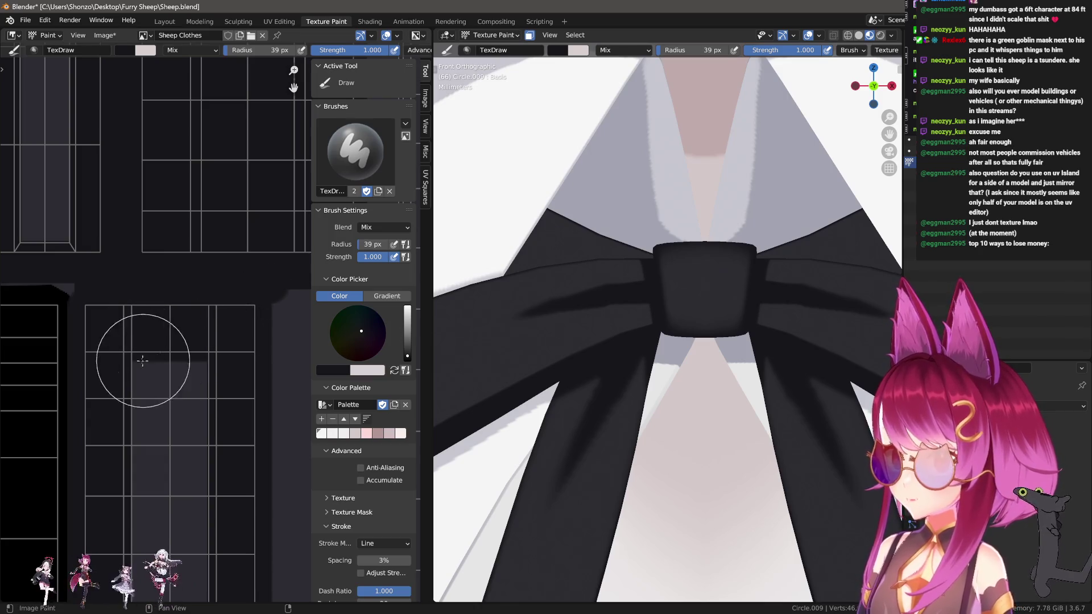
pyautogui.scroll(2, 122, 370)
pyautogui.moveTo(198, 141); pyautogui.dragTo(202, 406)
# Stroke down another grey column, shrinking the brush through 34, 32 and 26 px to 24 px, then undo.
pyautogui.press('f')
pyautogui.click(183, 439)
pyautogui.moveTo(237, 444)
pyautogui.mouseDown(button='middle')
pyautogui.moveTo(185, 480)
pyautogui.moveTo(187, 284)
pyautogui.mouseUp(button='middle')
pyautogui.press('f')
pyautogui.click(243, 307)
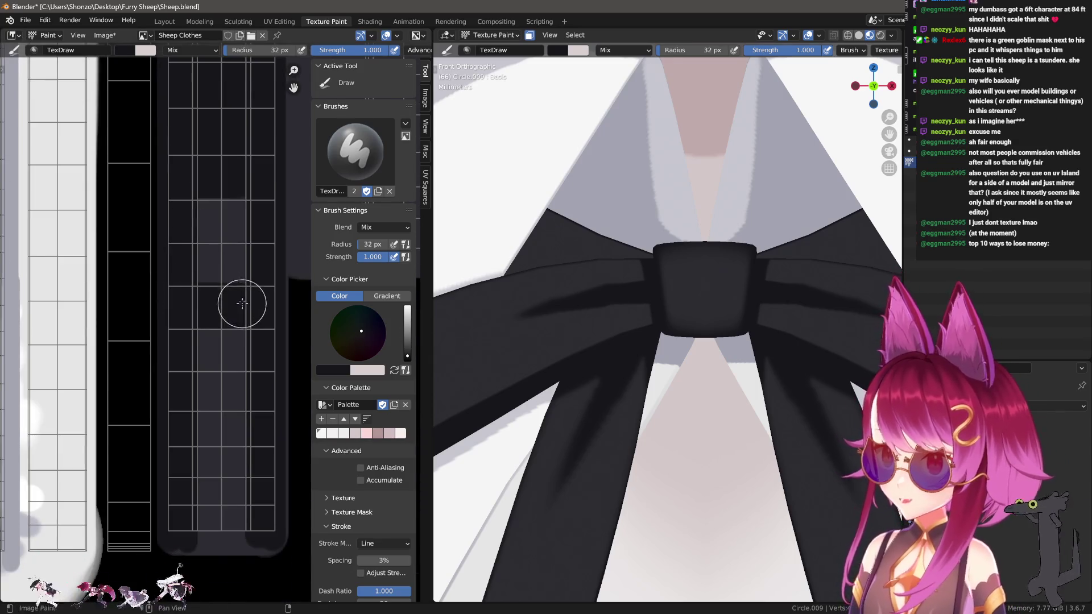
pyautogui.press('f')
pyautogui.click(224, 118)
pyautogui.moveTo(208, 343); pyautogui.dragTo(178, 280, button='middle')
pyautogui.moveTo(155, 290)
pyautogui.mouseDown()
pyautogui.moveTo(196, 281)
pyautogui.moveTo(238, 330)
pyautogui.moveTo(229, 373)
pyautogui.moveTo(183, 397)
pyautogui.moveTo(202, 381)
pyautogui.moveTo(171, 366)
pyautogui.moveTo(239, 356)
pyautogui.mouseUp()
pyautogui.press('f')
pyautogui.click(197, 353)
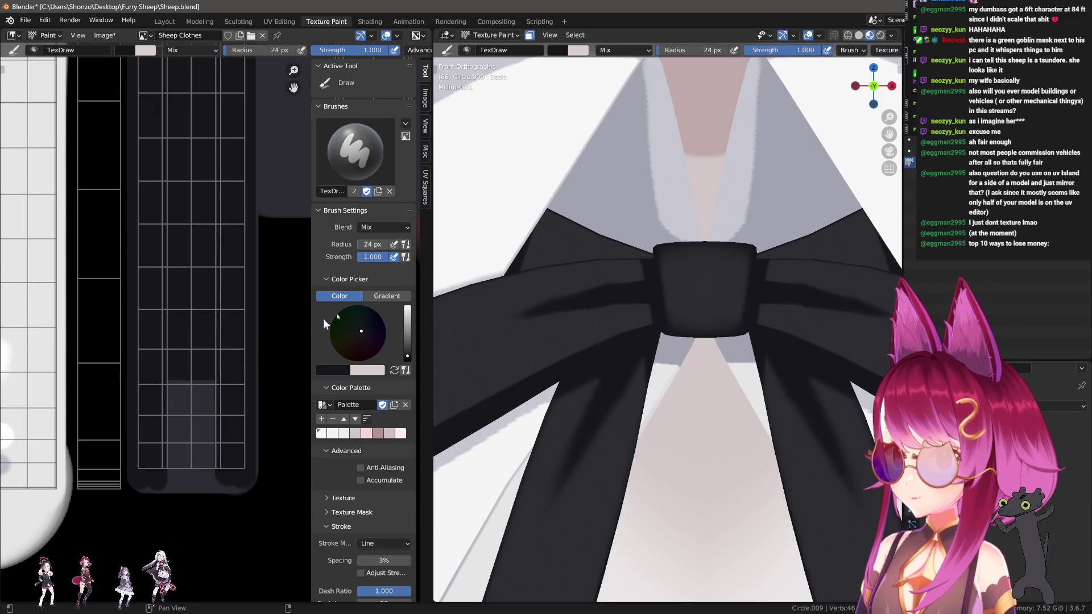
pyautogui.hotkey('ctrl', 'z')
pyautogui.hotkey('ctrl', 'z')
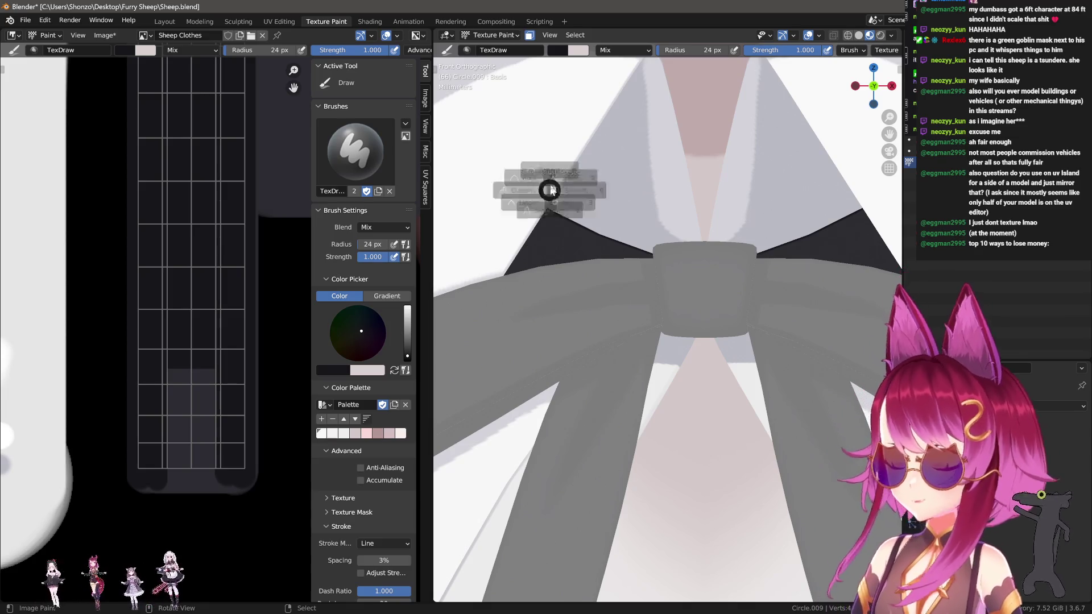
# Set the Stroke Method to Space and paint a dark stroke across the bow tie.
pyautogui.click(550, 190)
pyautogui.click(519, 165)
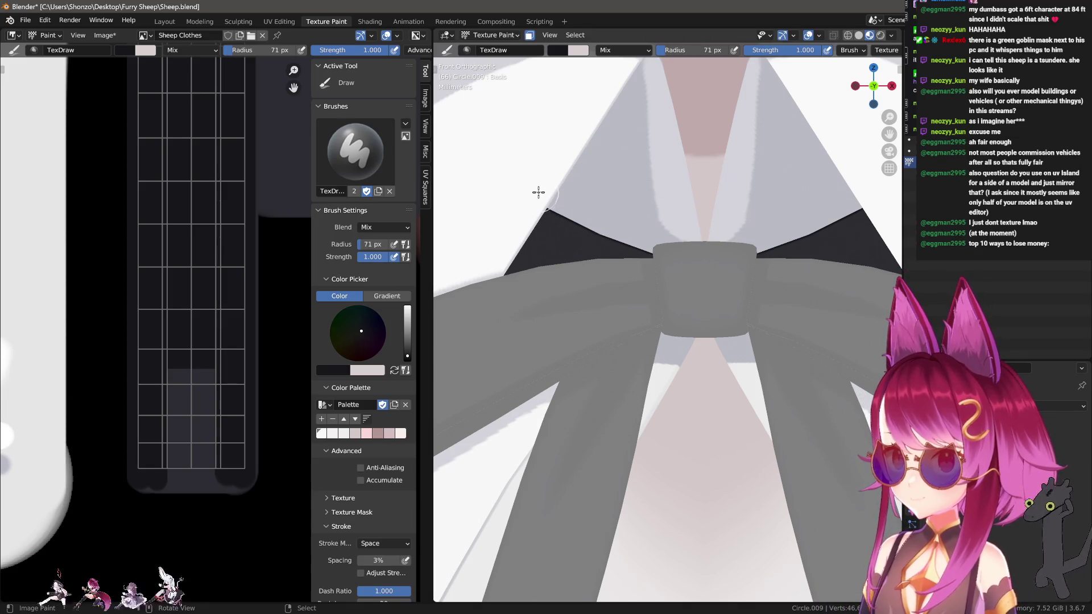
pyautogui.moveTo(462, 317)
pyautogui.mouseDown()
pyautogui.moveTo(514, 297)
pyautogui.moveTo(653, 278)
pyautogui.moveTo(521, 292)
pyautogui.moveTo(633, 268)
pyautogui.moveTo(624, 281)
pyautogui.moveTo(519, 290)
pyautogui.moveTo(638, 268)
pyautogui.moveTo(690, 275)
pyautogui.moveTo(677, 307)
pyautogui.mouseUp()
pyautogui.press('f')
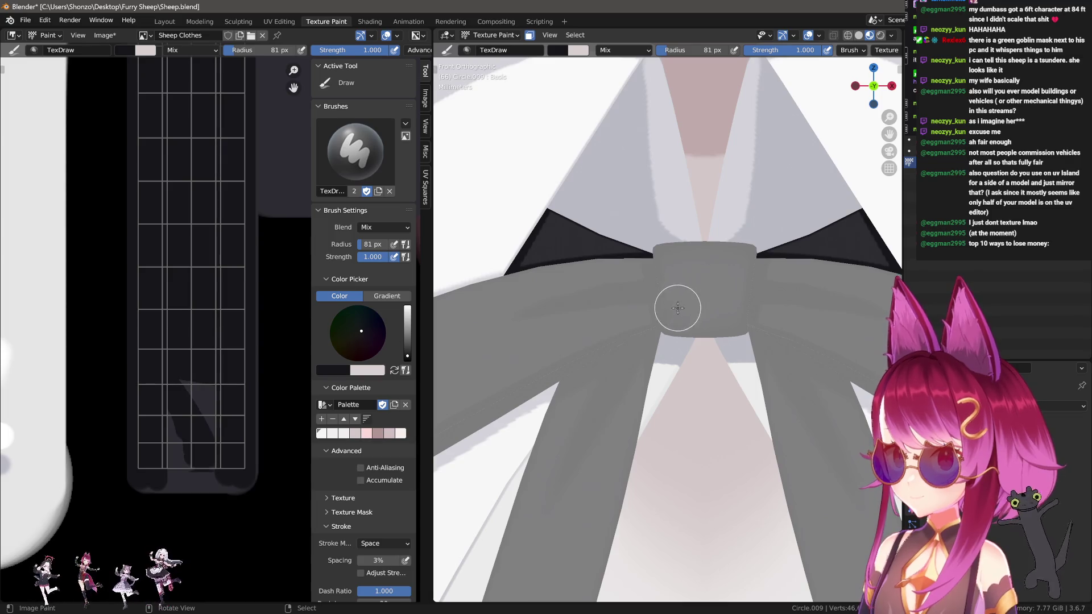
pyautogui.scroll(-3, 707, 427)
pyautogui.moveTo(707, 426); pyautogui.dragTo(705, 458, button='middle')
pyautogui.scroll(4, 619, 428)
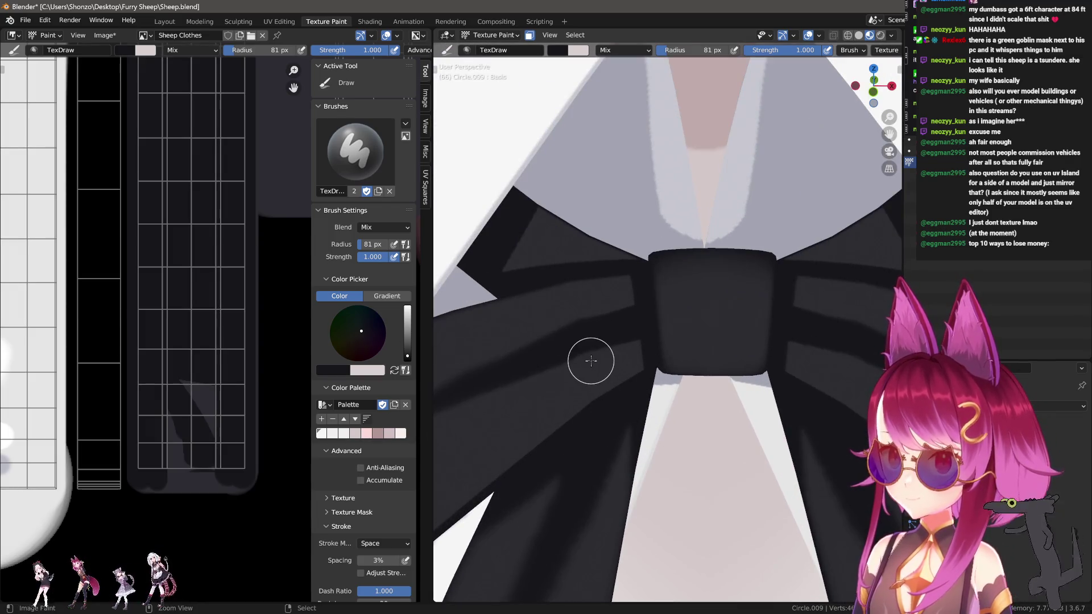
# Undo the bad bow strokes, enlarge the brush, and test dark dabs near the knot, undoing them.
pyautogui.hotkey('ctrl', 'z')
pyautogui.hotkey('ctrl', 'z')
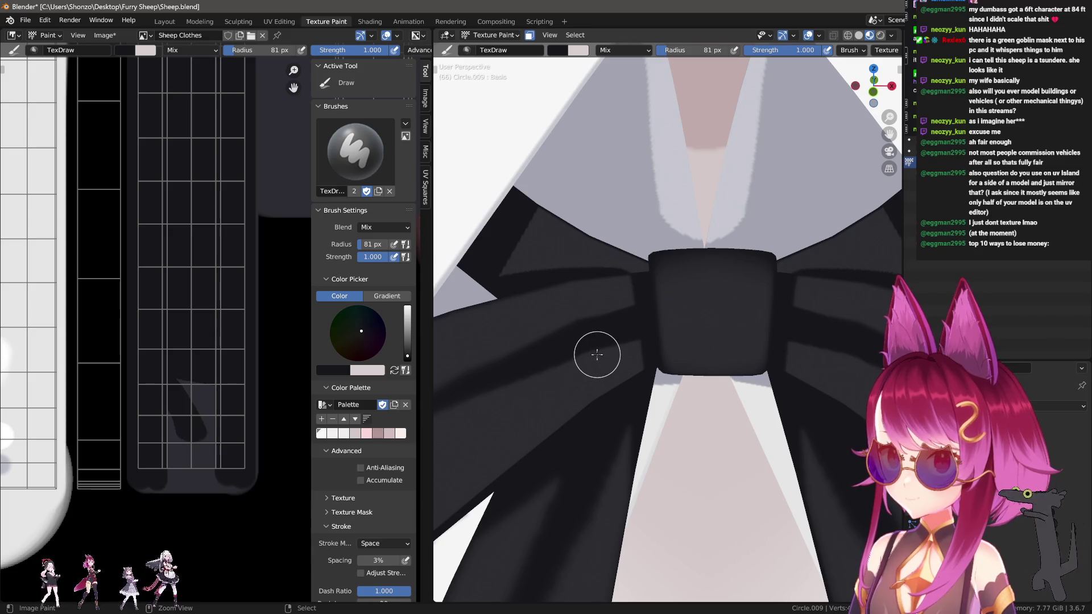
pyautogui.hotkey('ctrl', 'z')
pyautogui.scroll(-3, 584, 348)
pyautogui.hotkey('ctrl', 'z')
pyautogui.hotkey('ctrl', 'z')
pyautogui.press('f')
pyautogui.click(541, 336)
pyautogui.click(585, 329)
pyautogui.hotkey('ctrl', 'z')
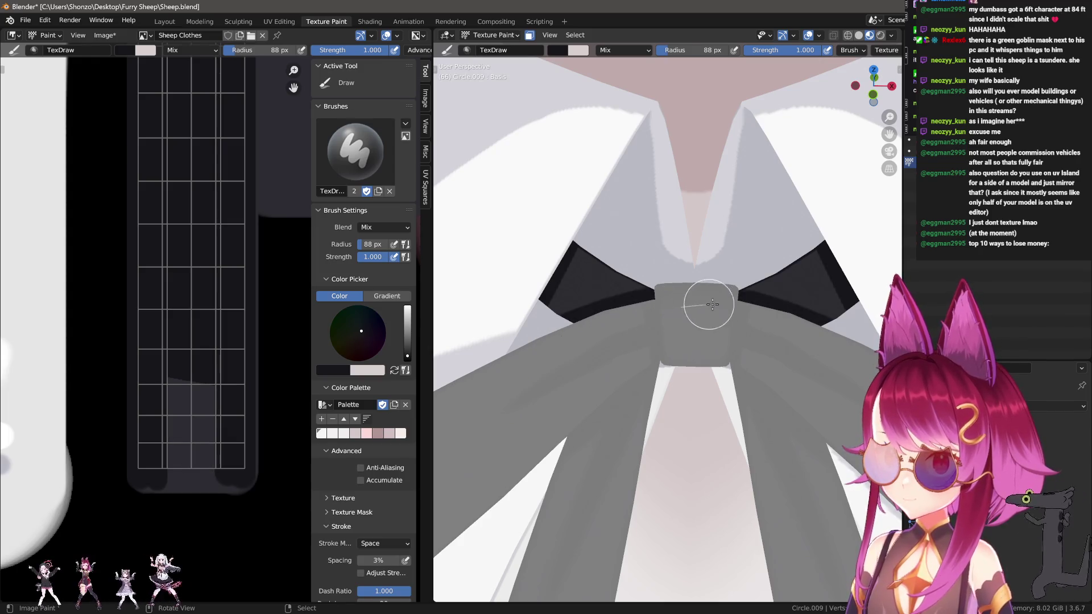
pyautogui.click(736, 304)
pyautogui.hotkey('ctrl', 'z')
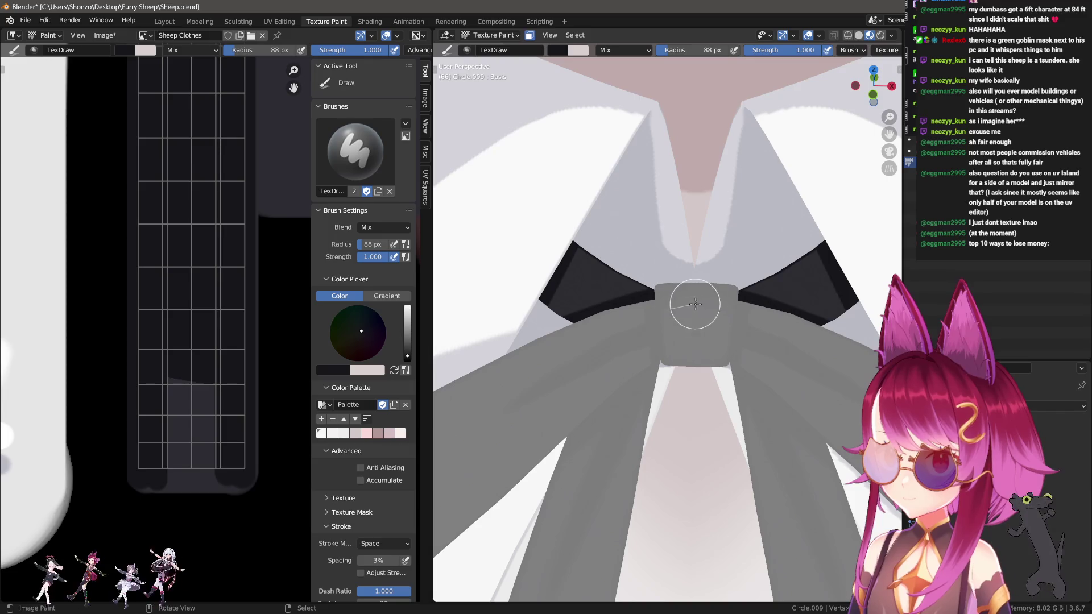
# Reframe the bow and texture, and shrink the brush to 16 px.
pyautogui.moveTo(706, 305)
pyautogui.mouseDown(button='middle')
pyautogui.moveTo(705, 452)
pyautogui.moveTo(632, 397)
pyautogui.moveTo(653, 390)
pyautogui.moveTo(569, 392)
pyautogui.mouseUp(button='middle')
pyautogui.scroll(3, 226, 329)
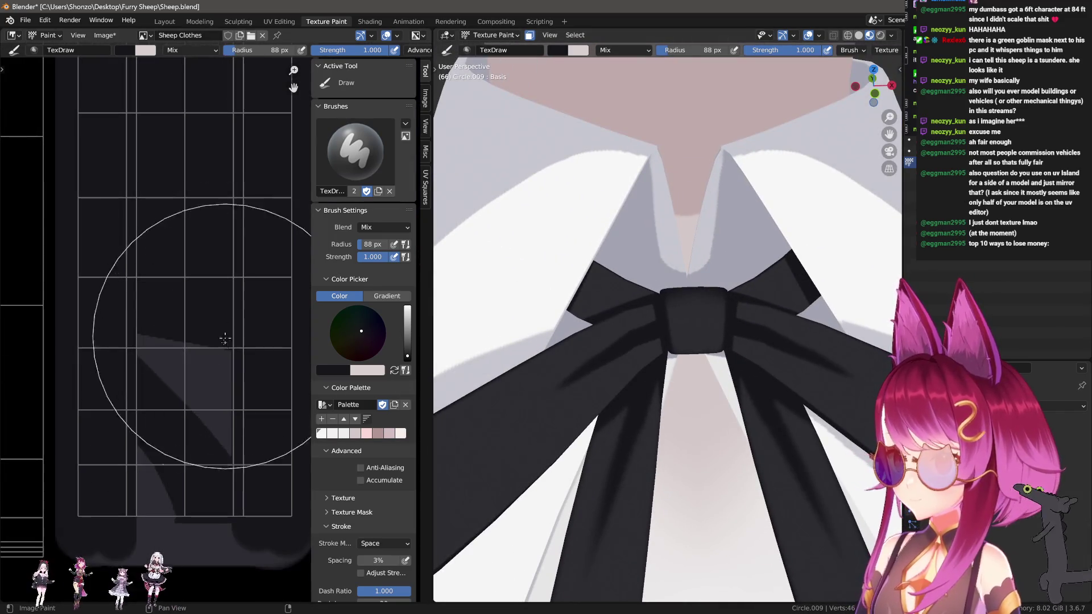
pyautogui.moveTo(226, 329); pyautogui.dragTo(217, 251, button='middle')
pyautogui.press('f')
pyautogui.click(127, 442)
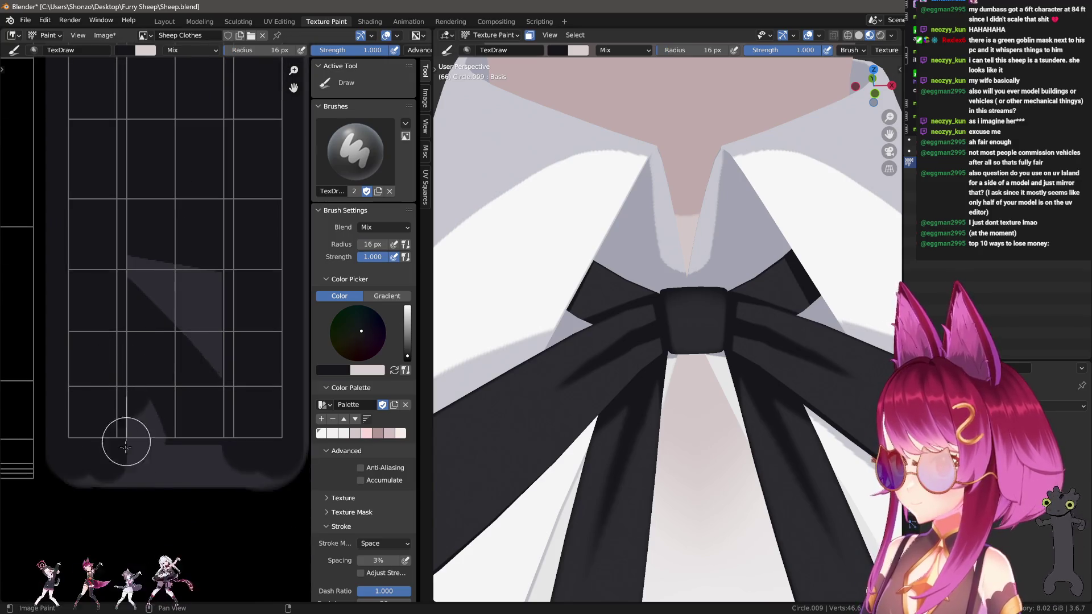
pyautogui.moveTo(632, 332)
pyautogui.mouseDown(button='middle')
pyautogui.moveTo(677, 392)
pyautogui.moveTo(795, 429)
pyautogui.moveTo(760, 447)
pyautogui.moveTo(791, 417)
pyautogui.moveTo(768, 373)
pyautogui.mouseUp(button='middle')
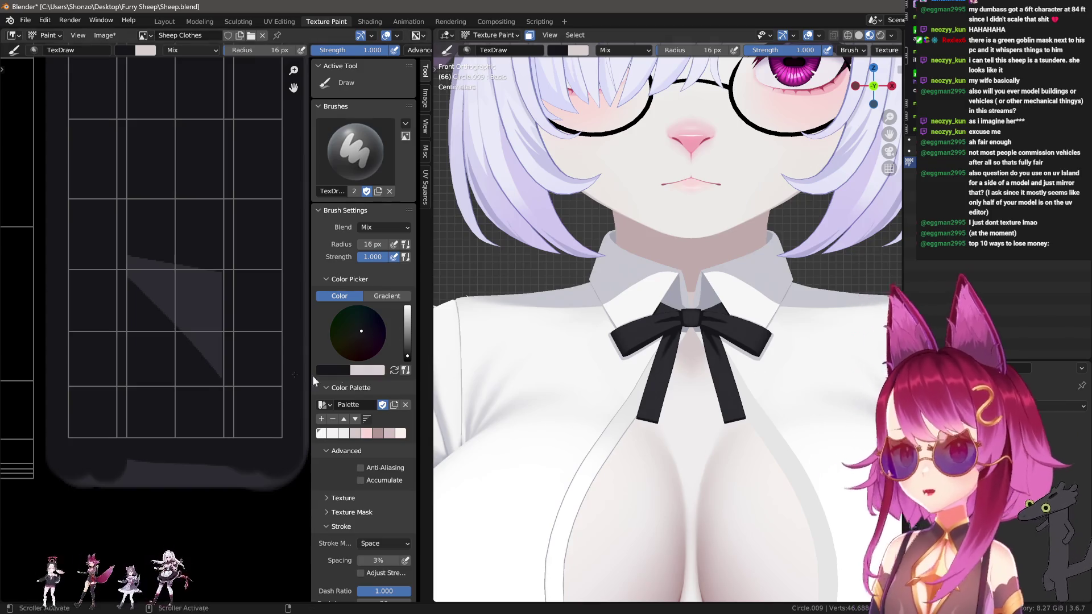
pyautogui.scroll(-8, 171, 341)
pyautogui.moveTo(146, 385); pyautogui.dragTo(136, 410, button='middle')
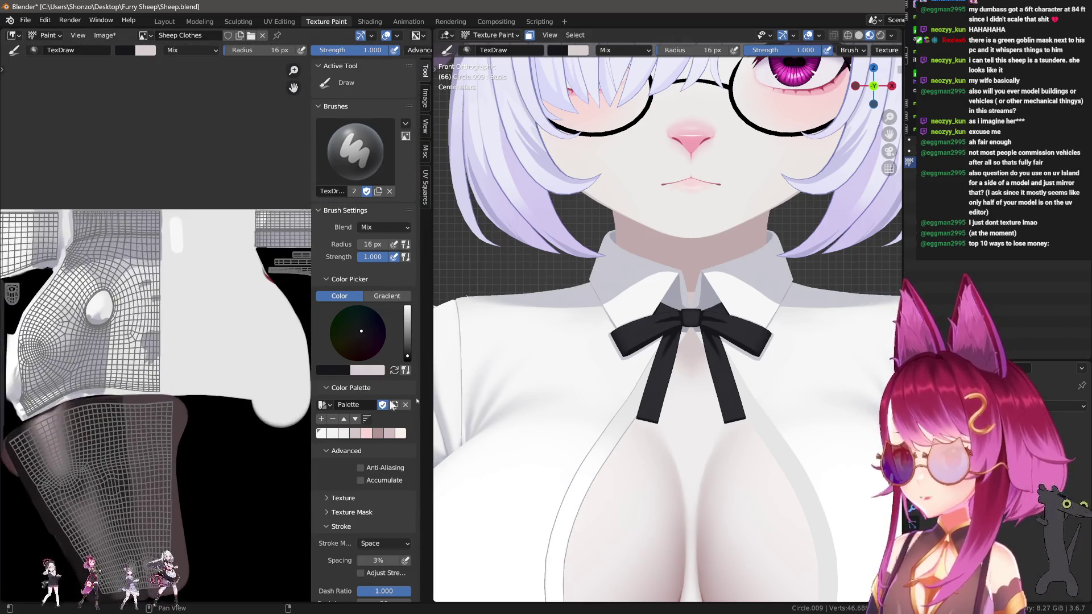
pyautogui.scroll(-6, 645, 380)
pyautogui.scroll(3, 646, 380)
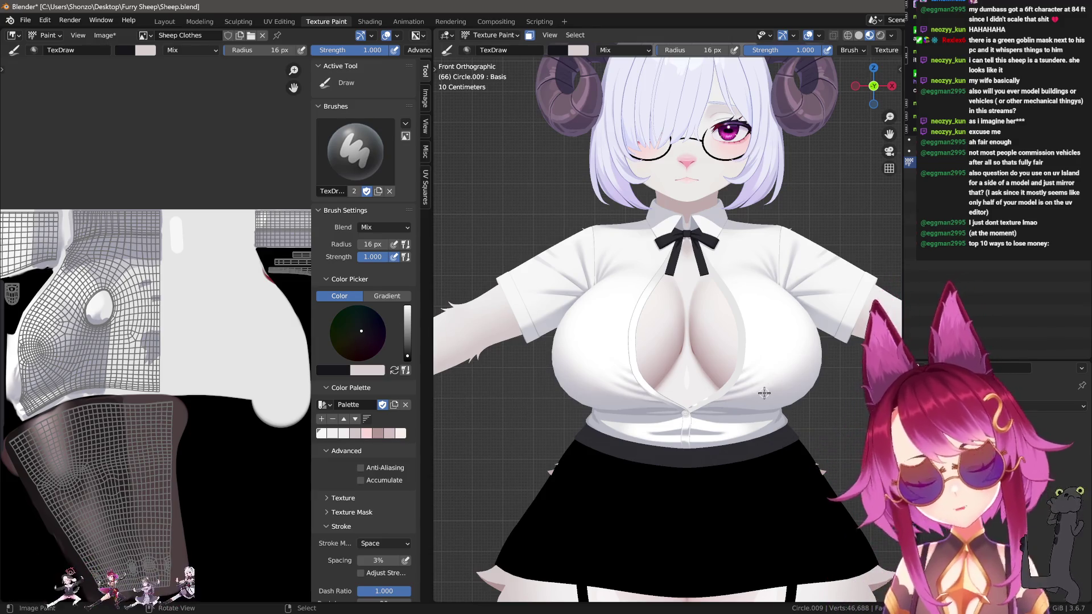
pyautogui.scroll(5, 138, 368)
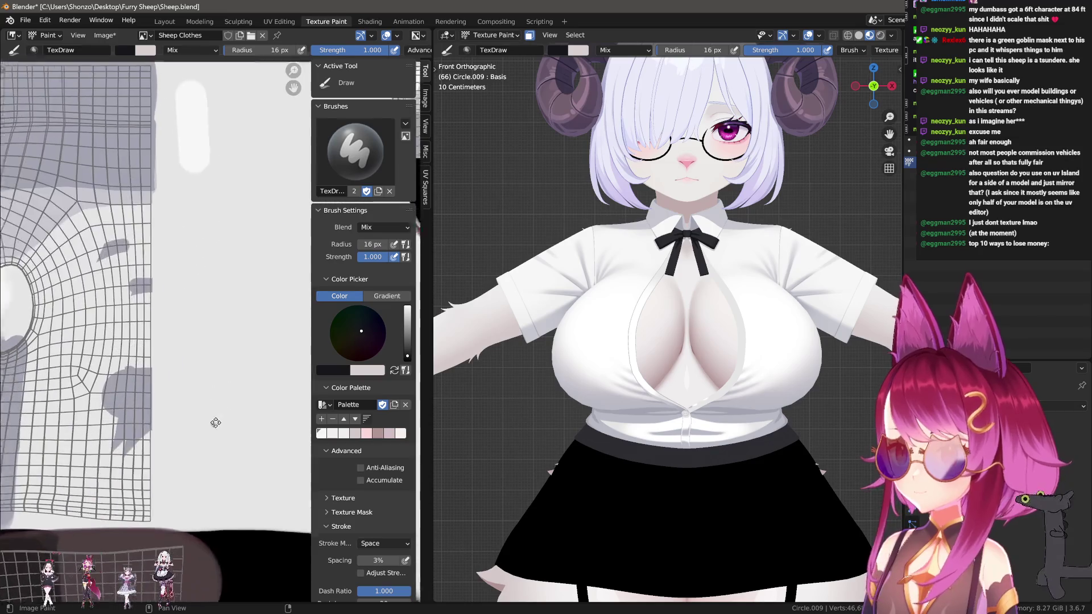
# Sample the light grey and paint over the dark patch beside the sleeve hole with a 93 px brush.
pyautogui.press('s')
pyautogui.press('f')
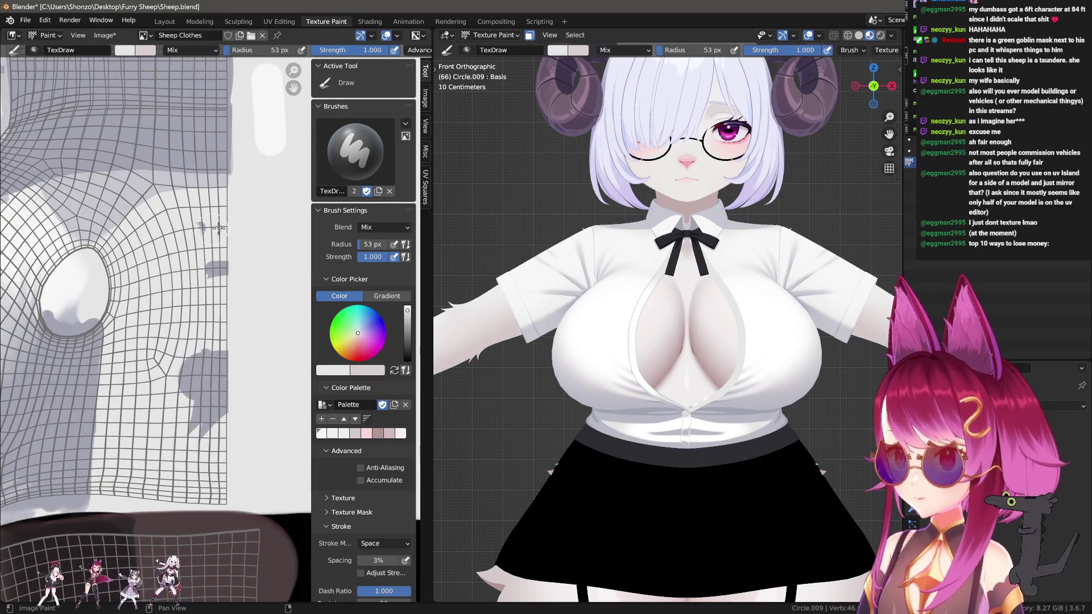
pyautogui.moveTo(199, 340)
pyautogui.mouseDown()
pyautogui.moveTo(196, 432)
pyautogui.moveTo(222, 353)
pyautogui.mouseUp()
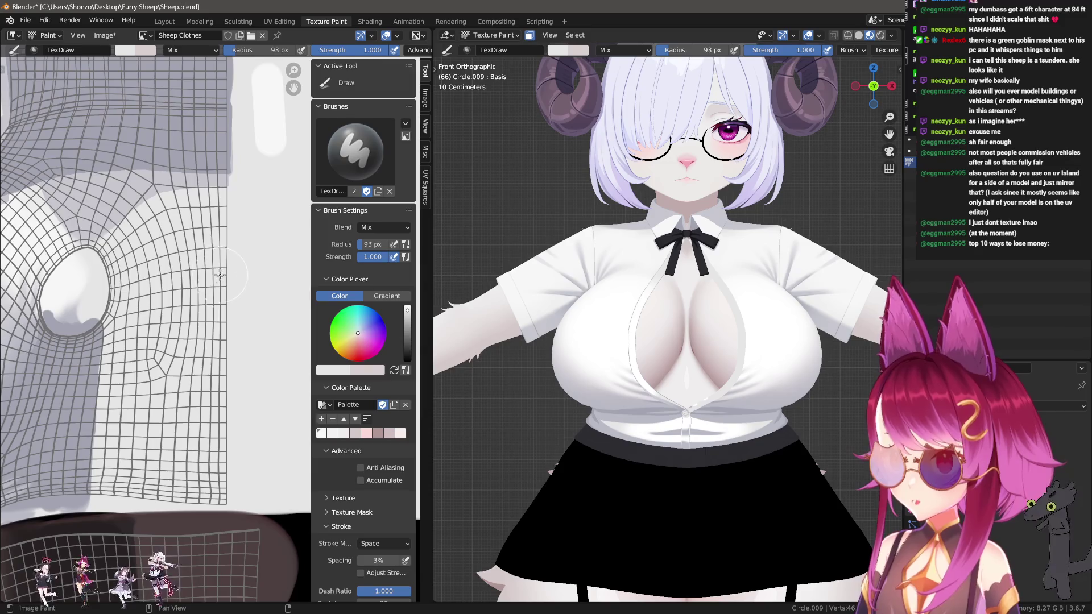
pyautogui.scroll(3, 219, 394)
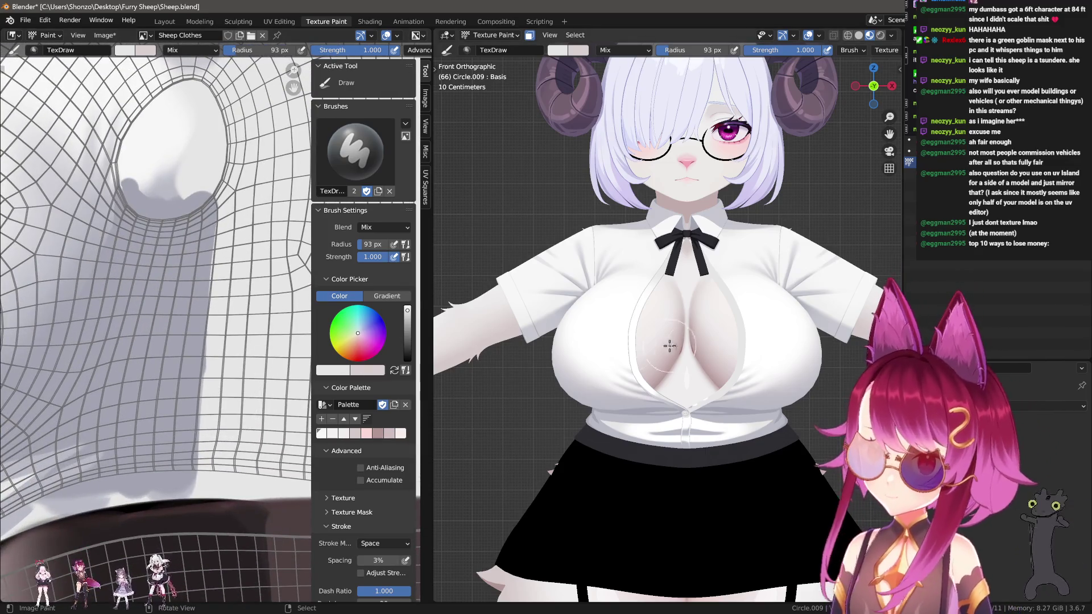
pyautogui.keyDown('shift'); pyautogui.moveTo(653, 341); pyautogui.dragTo(638, 324, button='middle'); pyautogui.keyUp('shift')
pyautogui.keyDown('shift'); pyautogui.moveTo(585, 227); pyautogui.dragTo(637, 282, button='middle'); pyautogui.keyUp('shift')
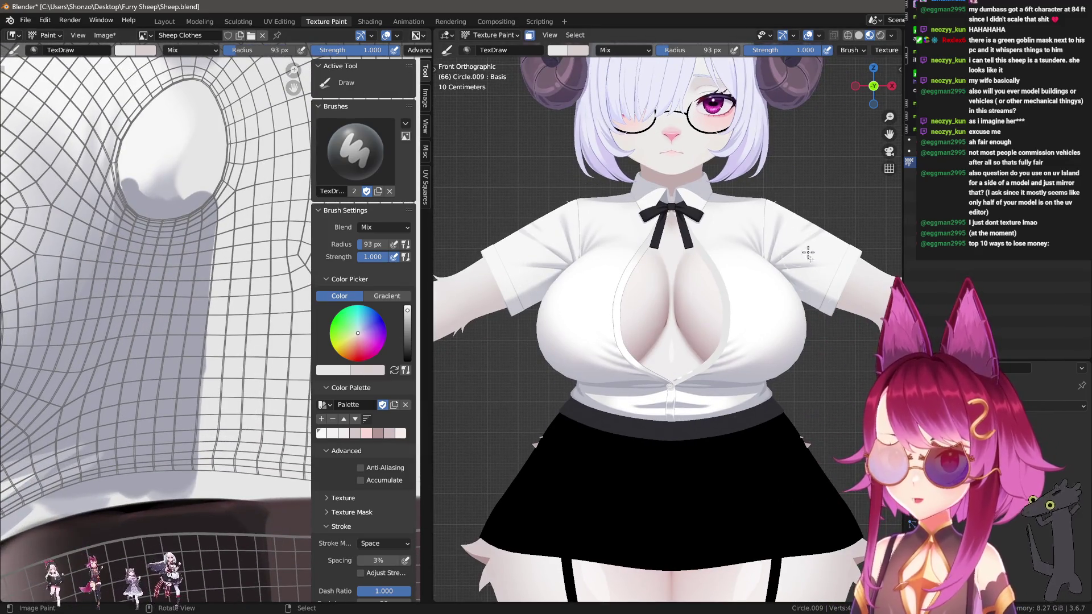
pyautogui.scroll(-2, 614, 398)
pyautogui.scroll(-2, 111, 311)
pyautogui.scroll(-2, 111, 311)
pyautogui.scroll(-1, 188, 359)
pyautogui.moveTo(187, 358); pyautogui.dragTo(159, 342, button='middle')
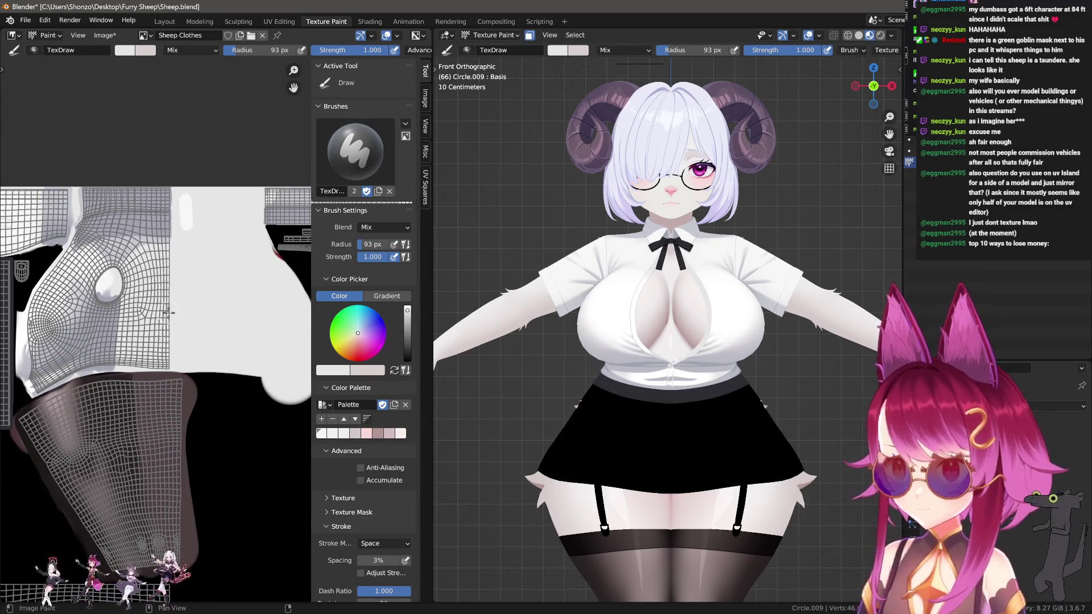
pyautogui.scroll(7, 207, 299)
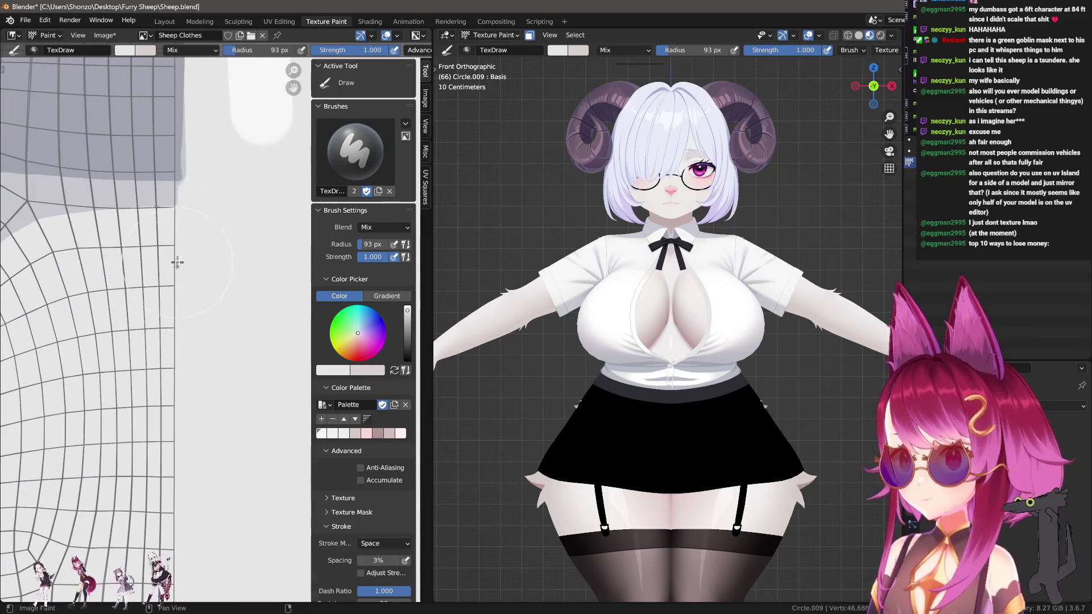
pyautogui.scroll(-5, 174, 267)
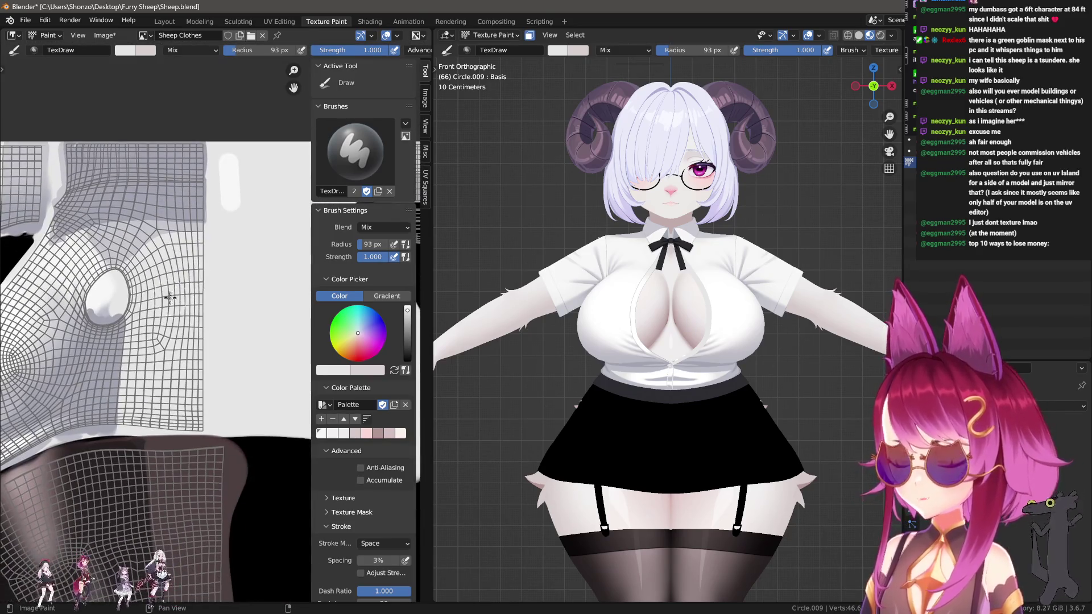
pyautogui.scroll(-4, 140, 216)
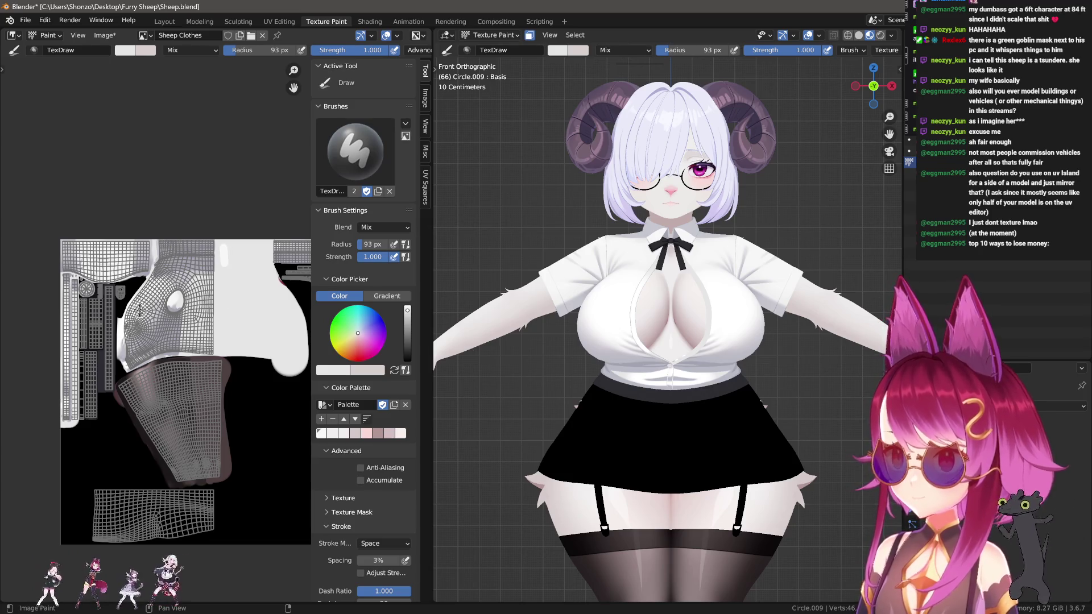
# Touch up the right edge of the white shirt piece in white and view the model in perspective.
pyautogui.moveTo(224, 242); pyautogui.dragTo(142, 232, button='middle')
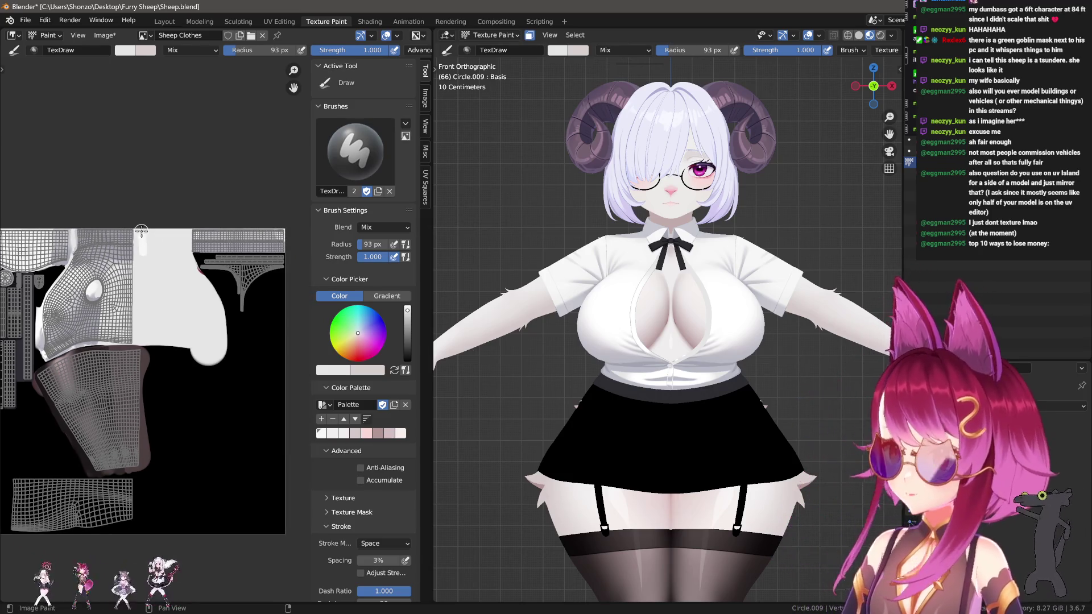
pyautogui.moveTo(207, 277)
pyautogui.mouseDown()
pyautogui.moveTo(222, 358)
pyautogui.moveTo(137, 329)
pyautogui.mouseUp()
pyautogui.moveTo(200, 358)
pyautogui.mouseDown()
pyautogui.moveTo(142, 273)
pyautogui.moveTo(165, 250)
pyautogui.mouseUp()
pyautogui.moveTo(556, 254)
pyautogui.mouseDown(button='middle')
pyautogui.moveTo(651, 298)
pyautogui.moveTo(706, 365)
pyautogui.mouseUp(button='middle')
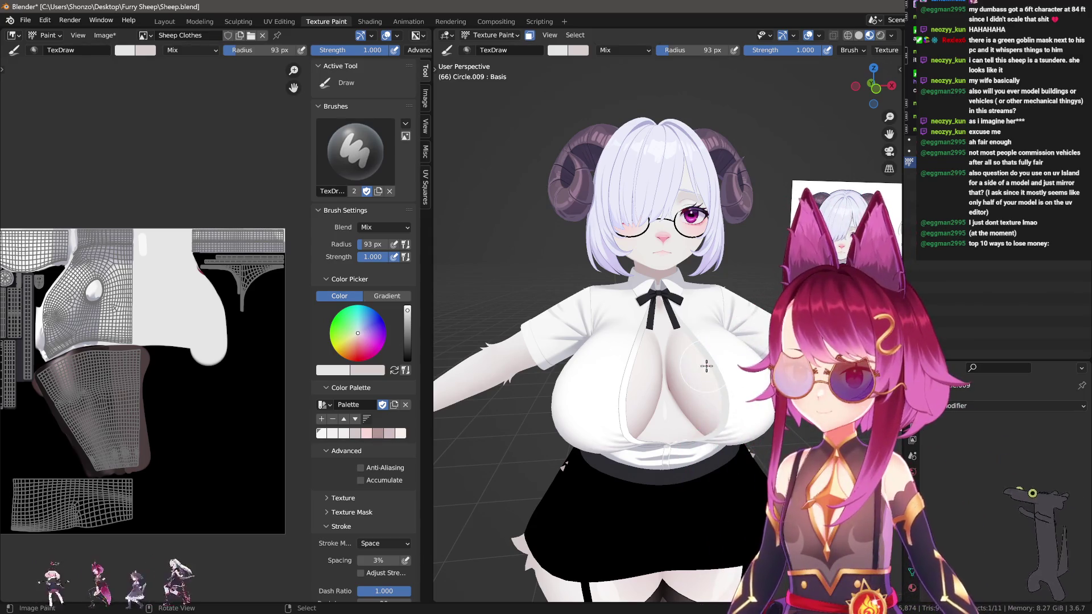
# Switch to the Layout workspace and frame the painted sheep beside the reference image.
pyautogui.click(164, 21)
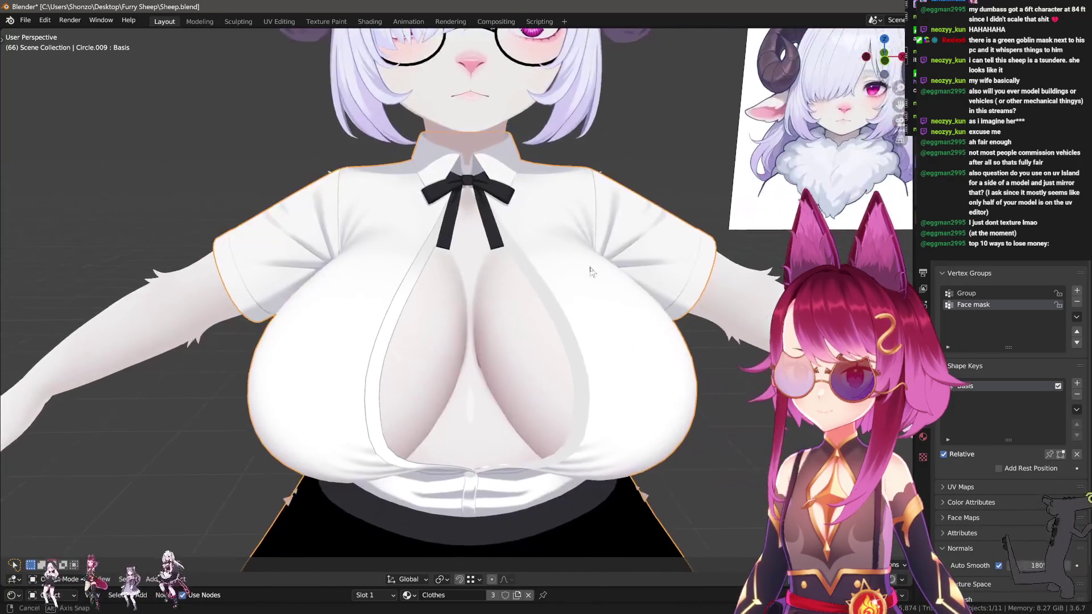
pyautogui.scroll(-5, 590, 272)
pyautogui.keyDown('shift'); pyautogui.moveTo(680, 307); pyautogui.dragTo(673, 318, button='middle'); pyautogui.keyUp('shift')
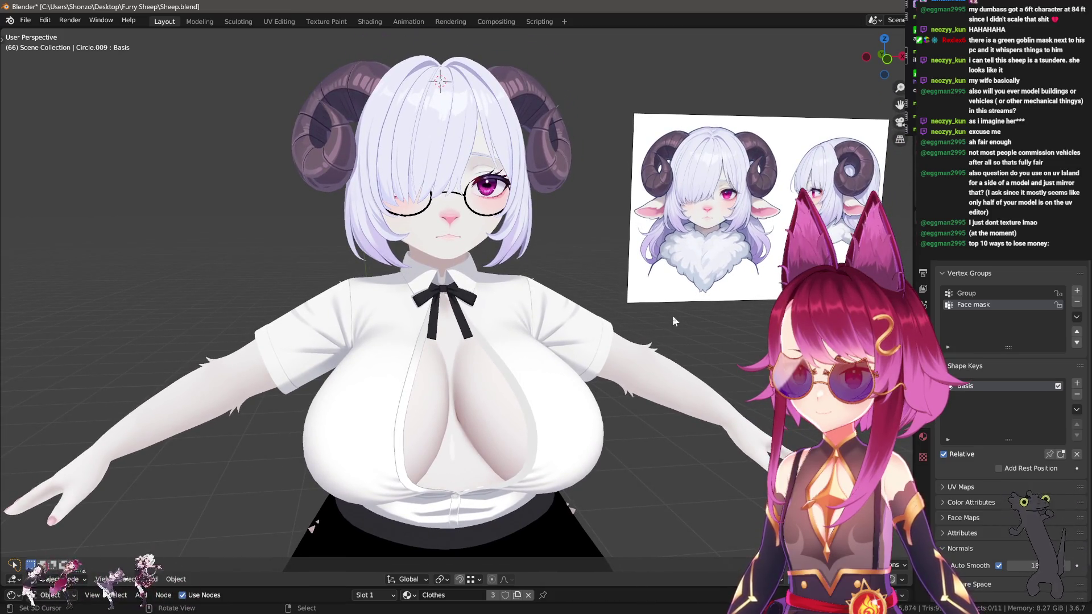